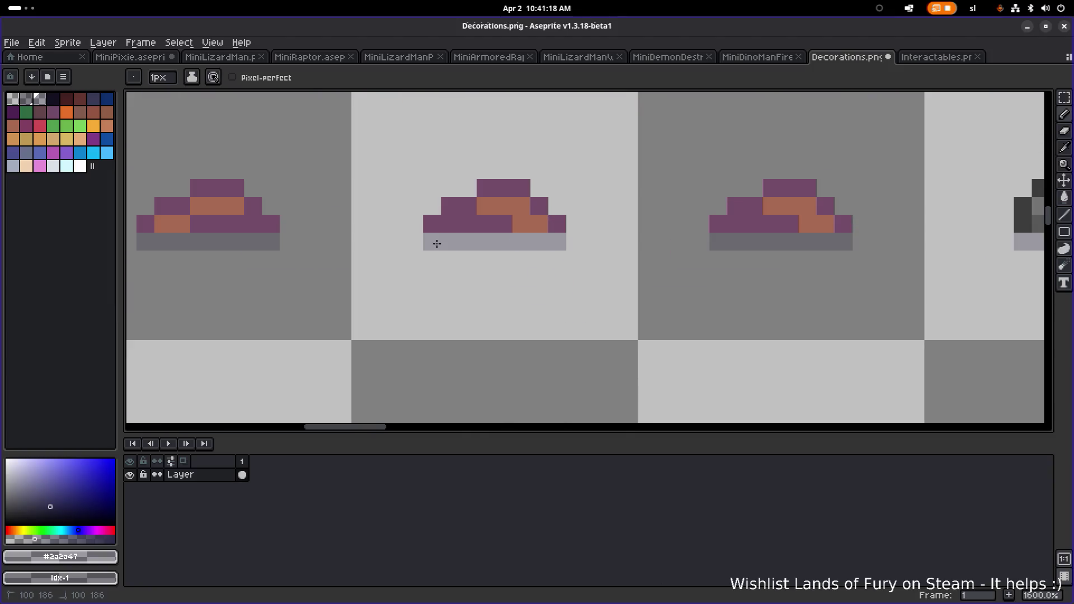
Draw a light-grey row along the bottom of the second mound sprite
scroll(497, 271, "right", 10)
scroll(330, 269, "right", 1)
left_click_drag(453, 278, 577, 278)
scroll(612, 267, "down", 3)
scroll(612, 267, "down", 5)
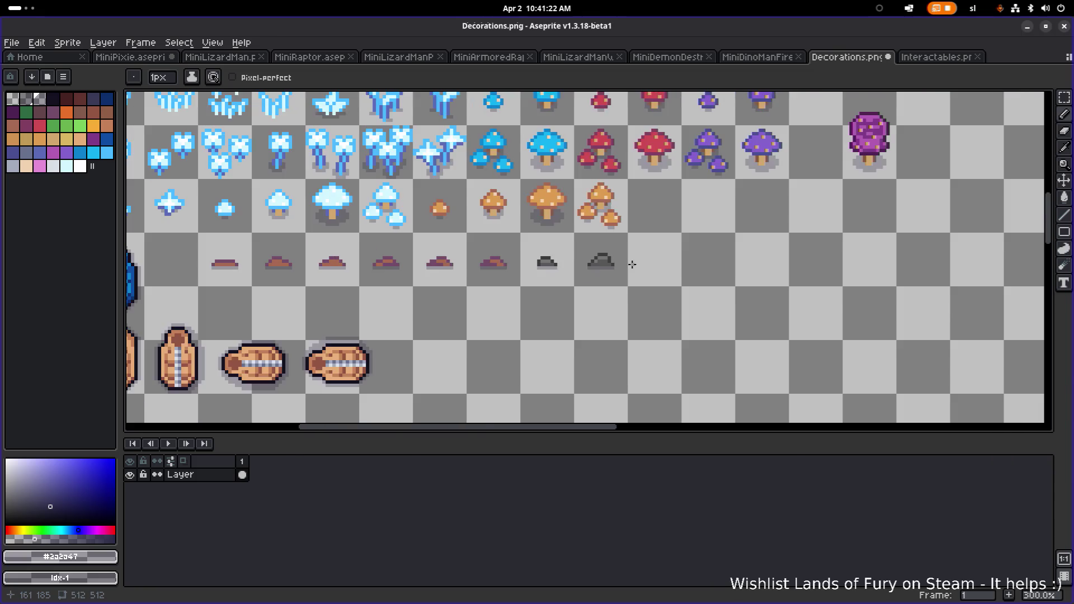
Save Decorations.png and switch to the Interactables.png sheet
key("ctrl+s")
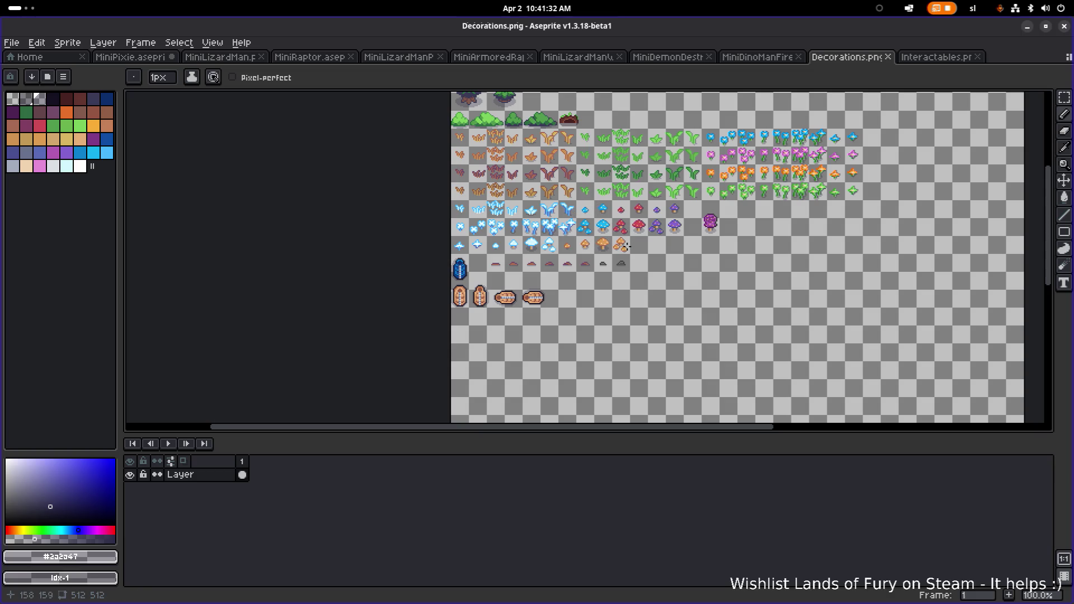
scroll(633, 263, "up", 4)
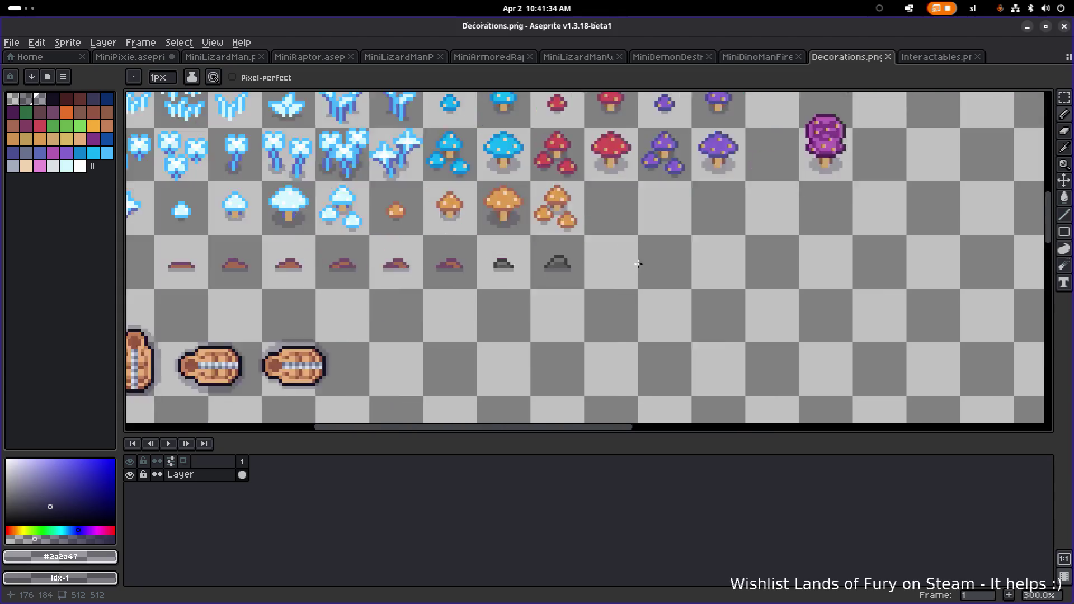
scroll(562, 256, "down", 4)
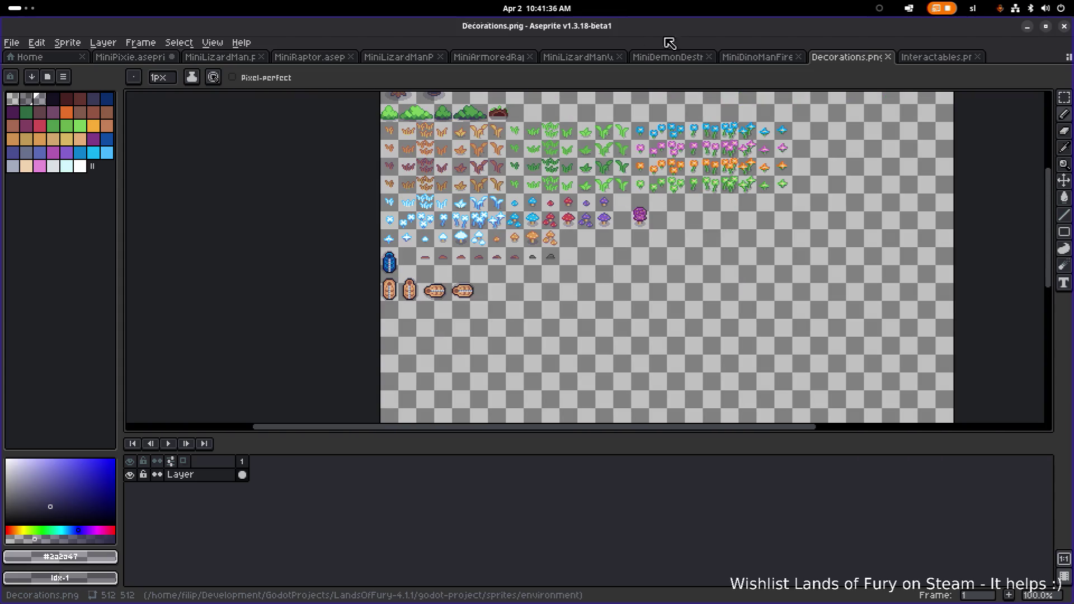
left_click(922, 56)
Zoom and pan across Interactables.png to inspect its chests, statues, crates and rocks
scroll(627, 184, "down", 1)
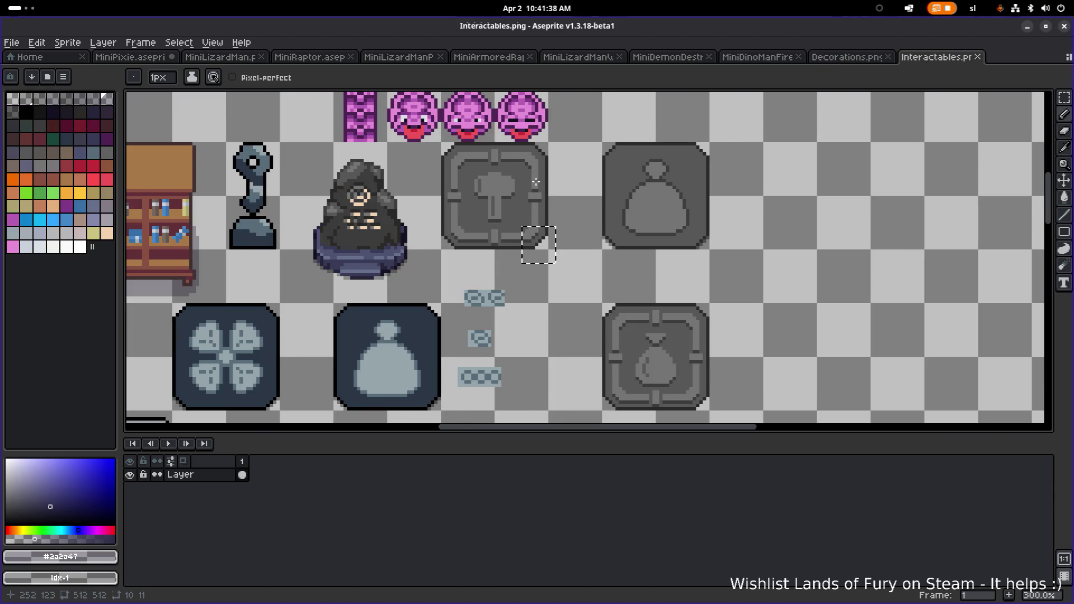
scroll(535, 182, "down", 1)
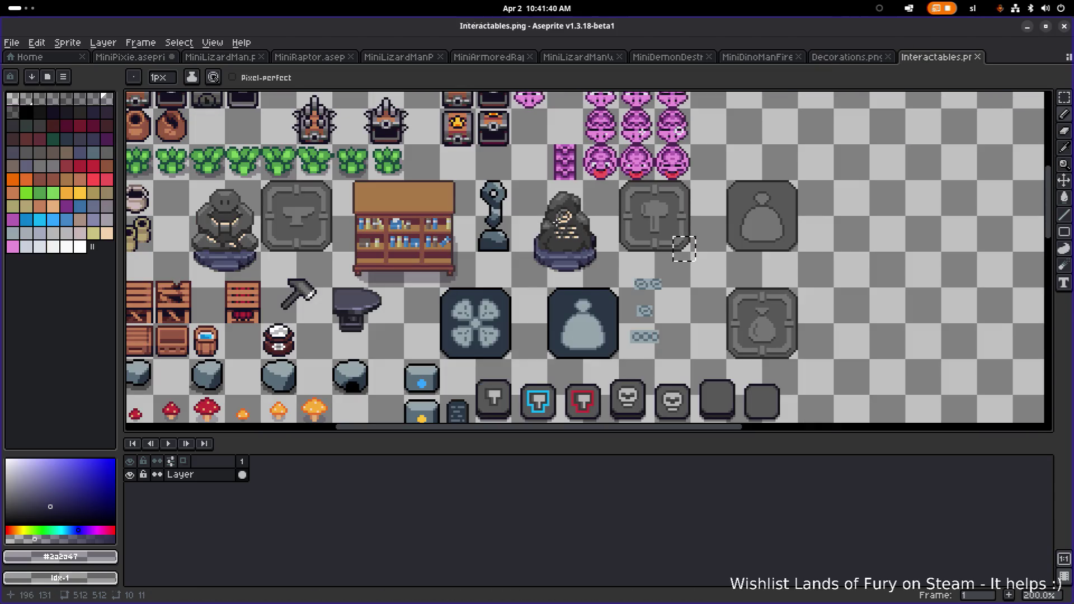
left_click_drag(562, 218, 624, 249)
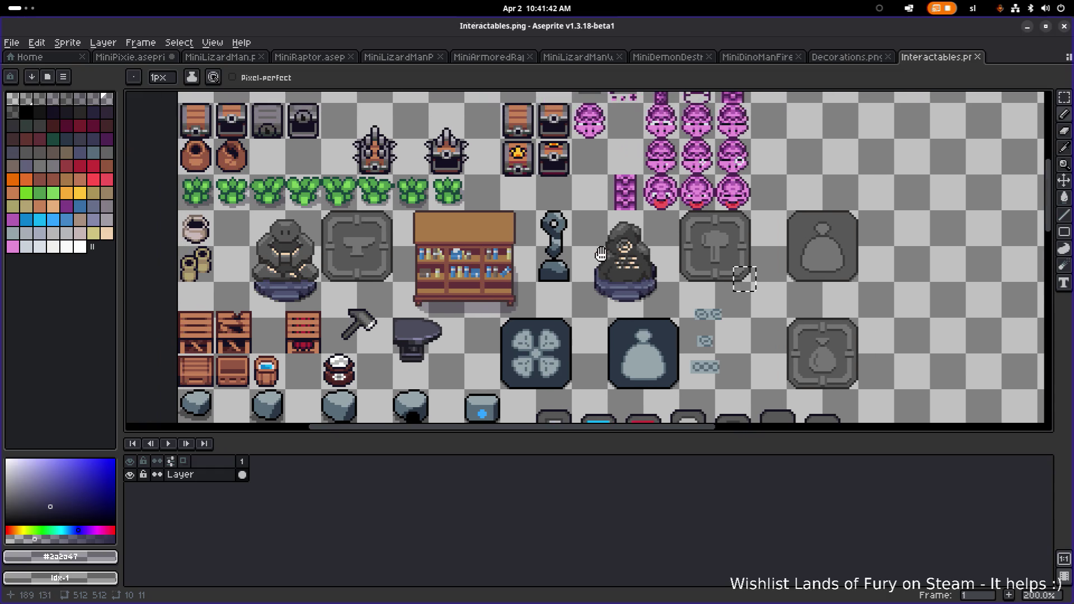
scroll(597, 255, "up", 2)
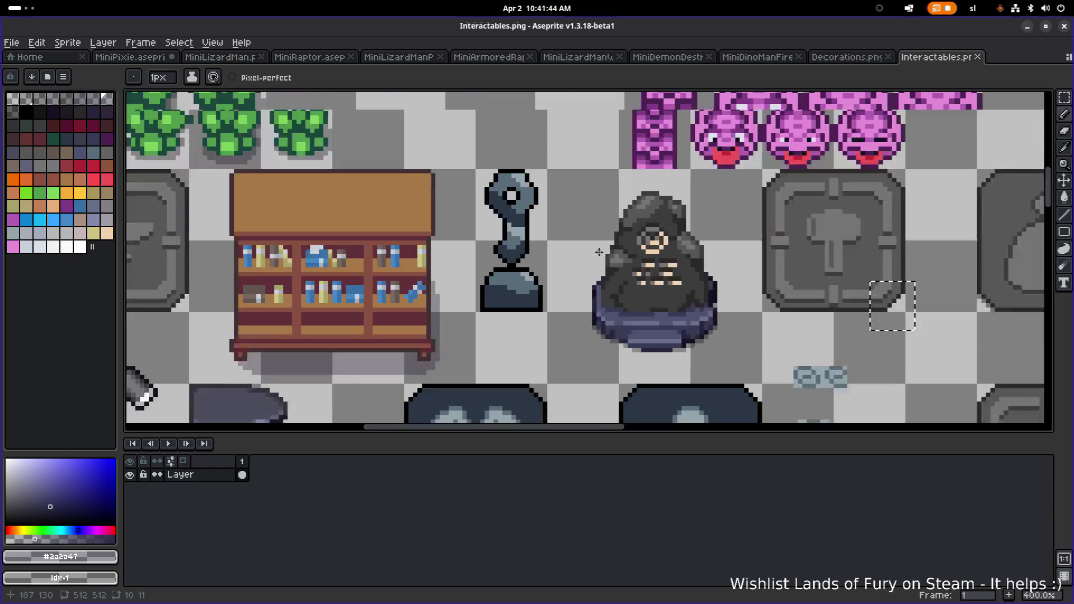
scroll(605, 254, "up", 1)
scroll(611, 254, "down", 2)
scroll(613, 254, "down", 2)
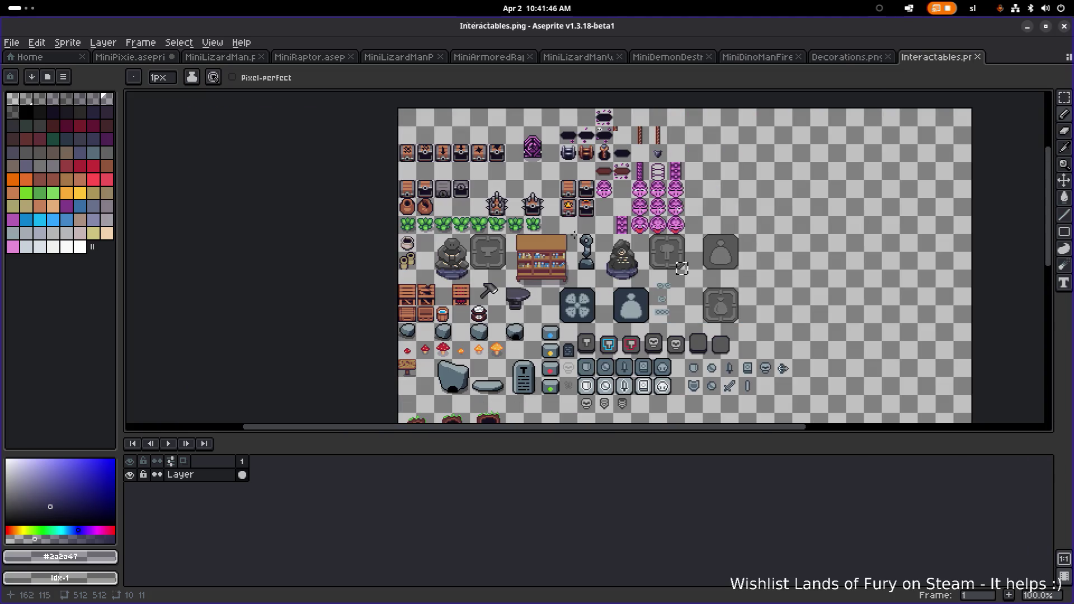
left_click(11, 43)
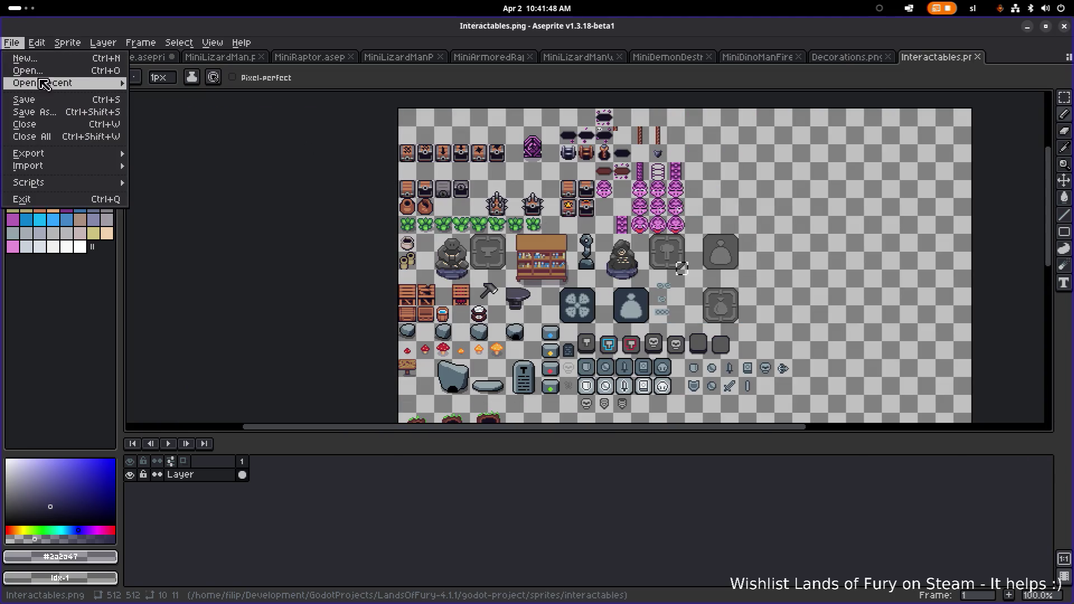
In the Open dialog, preview Interactables.png, digdrag.png, forge_interactable_sheet.png, forge_plate.aseprite and bonefire.png
left_click(25, 70)
scroll(135, 224, "down", 20)
scroll(135, 224, "down", 5)
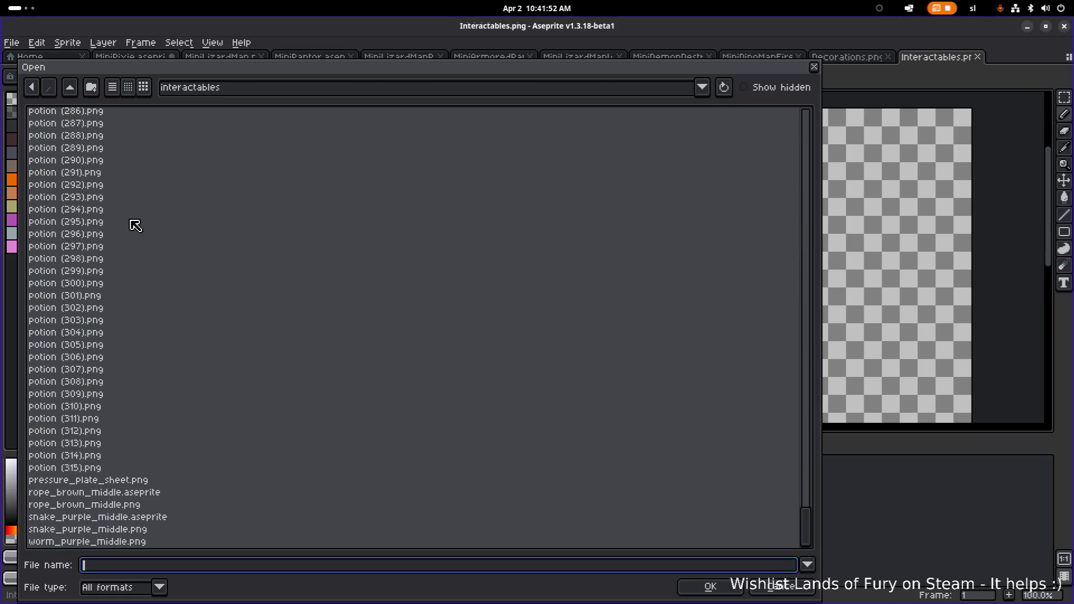
scroll(121, 454, "up", 20)
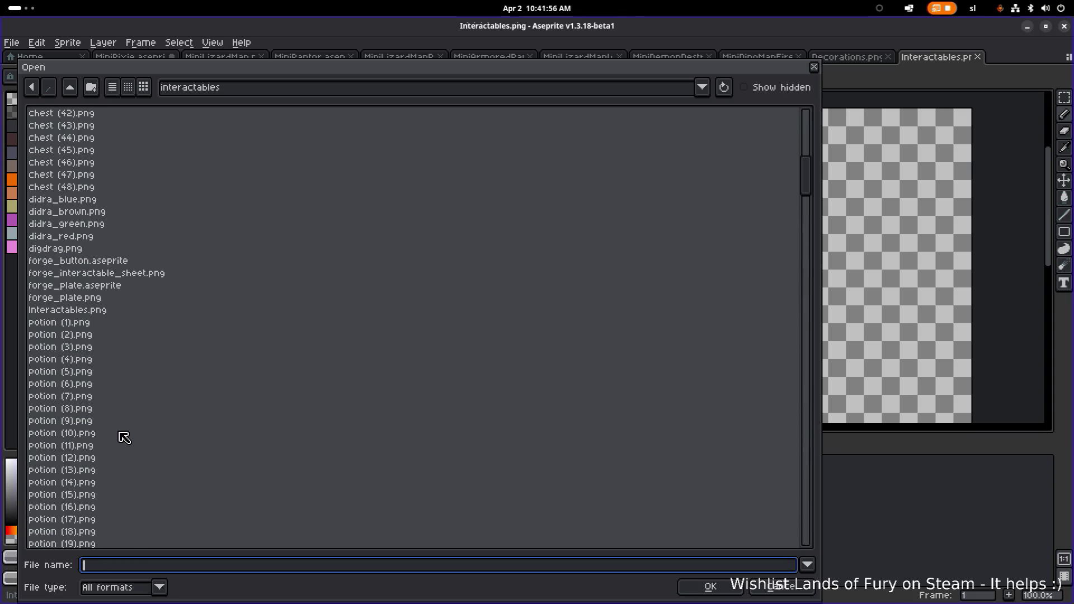
left_click(106, 311)
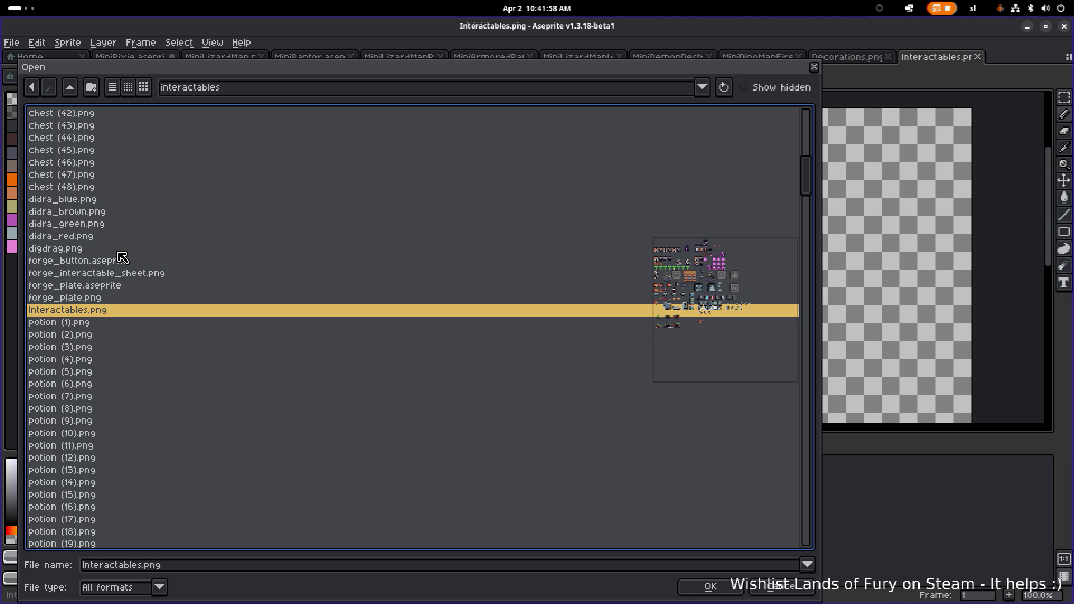
left_click(120, 253)
left_click(111, 274)
left_click(114, 288)
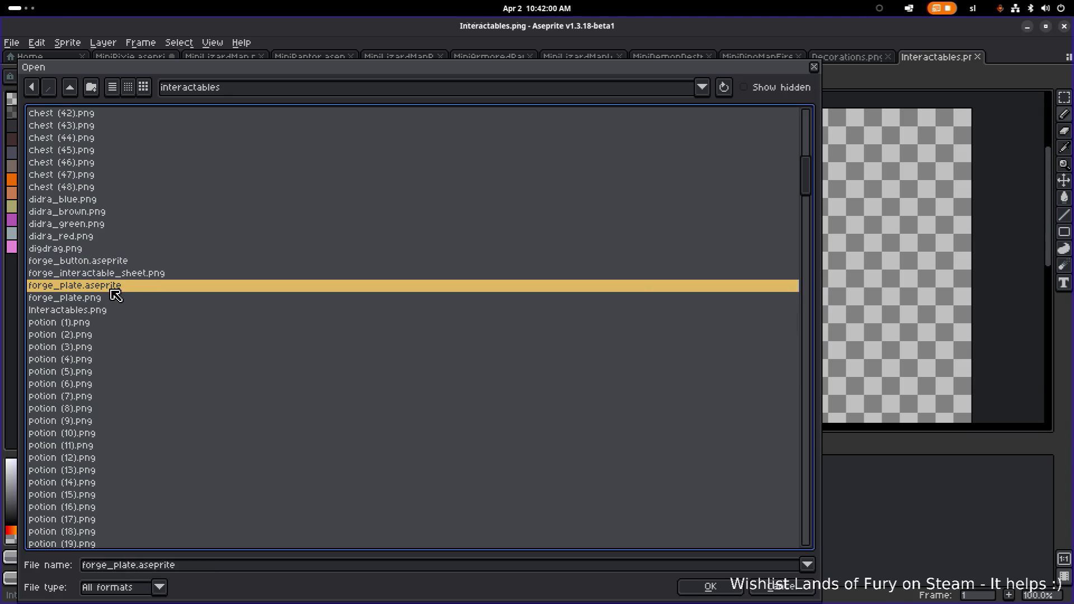
scroll(116, 294, "up", 12)
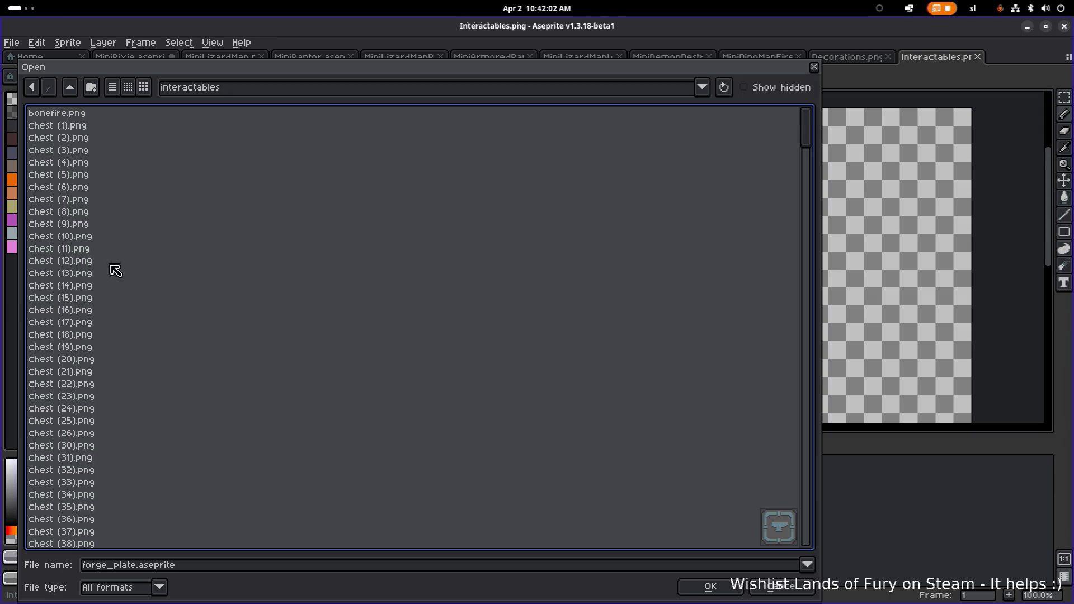
left_click(106, 115)
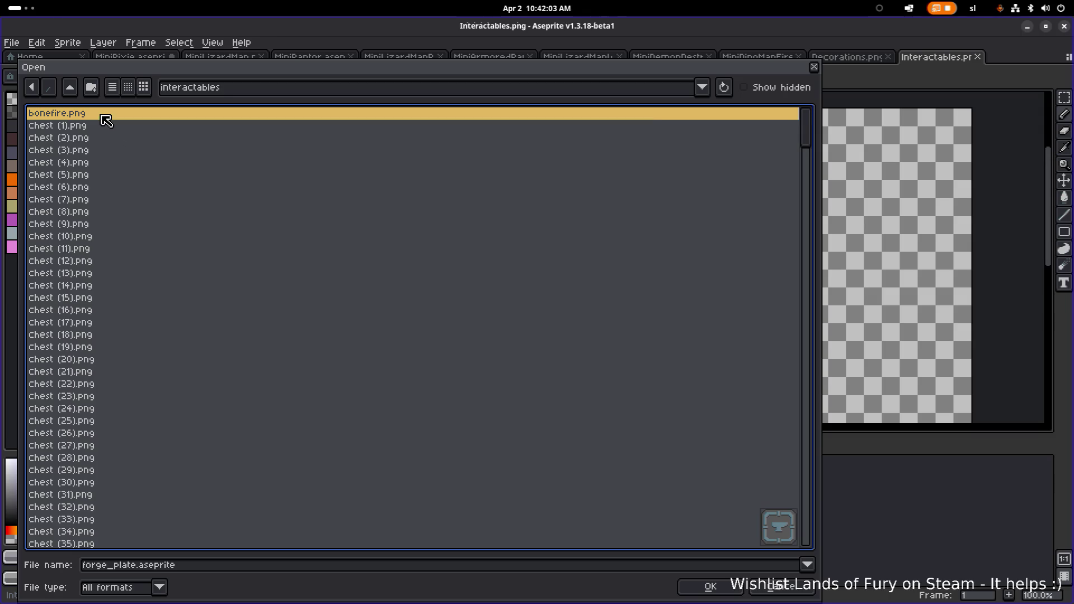
Go up to the sprites folder and preview Items.png
left_click(71, 88)
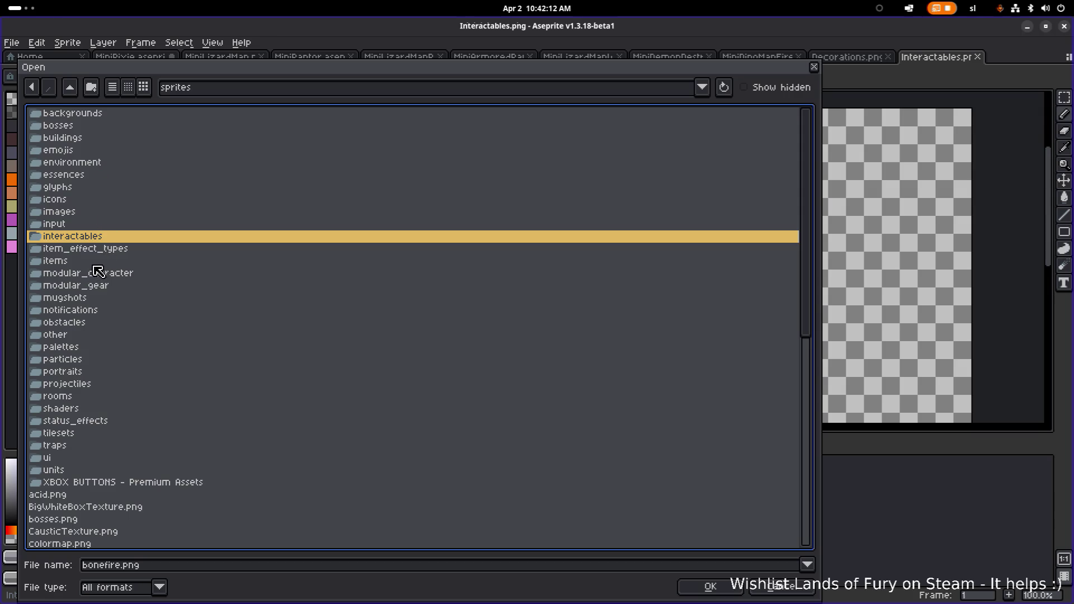
scroll(128, 356, "down", 7)
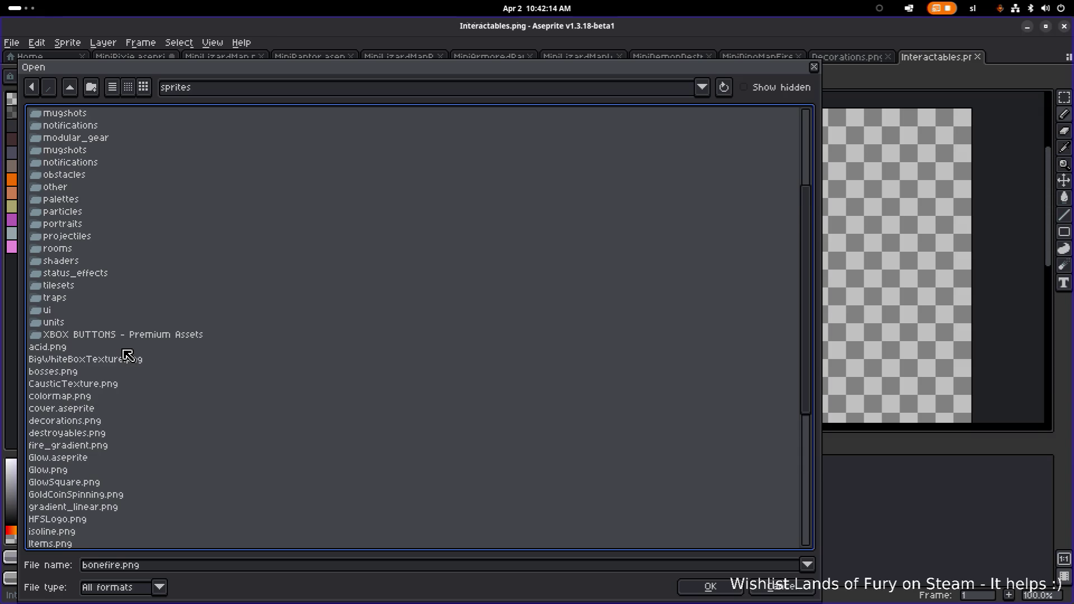
left_click(71, 435)
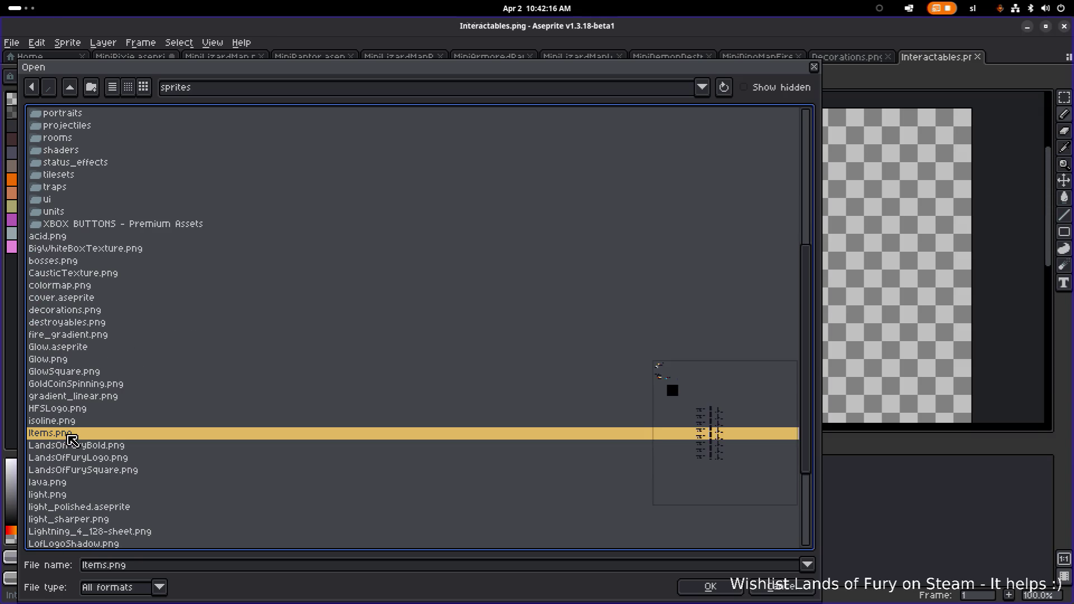
scroll(100, 450, "down", 3)
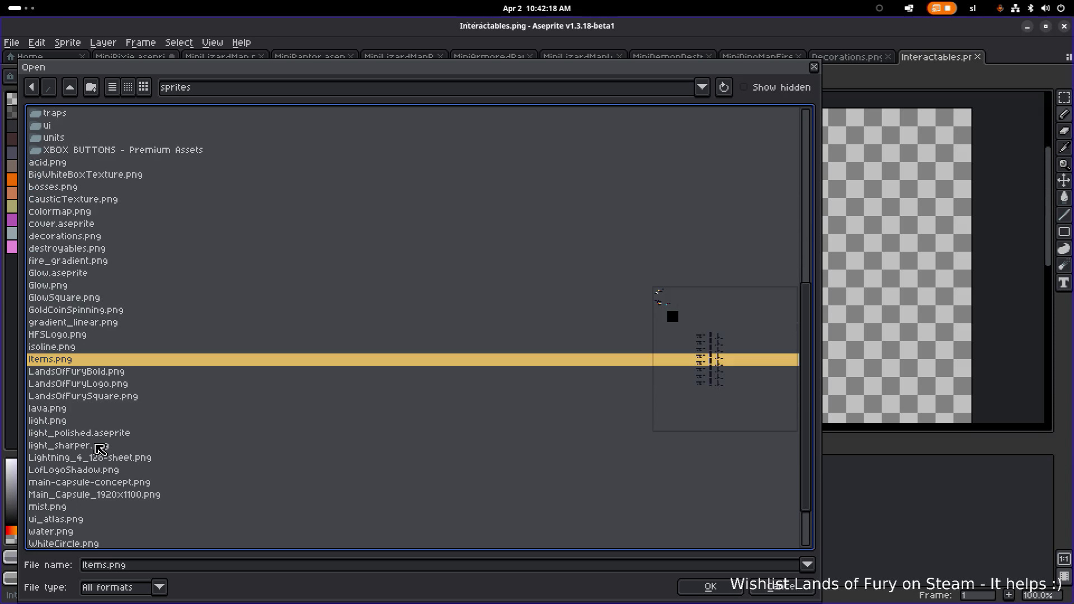
key("alt+Tab")
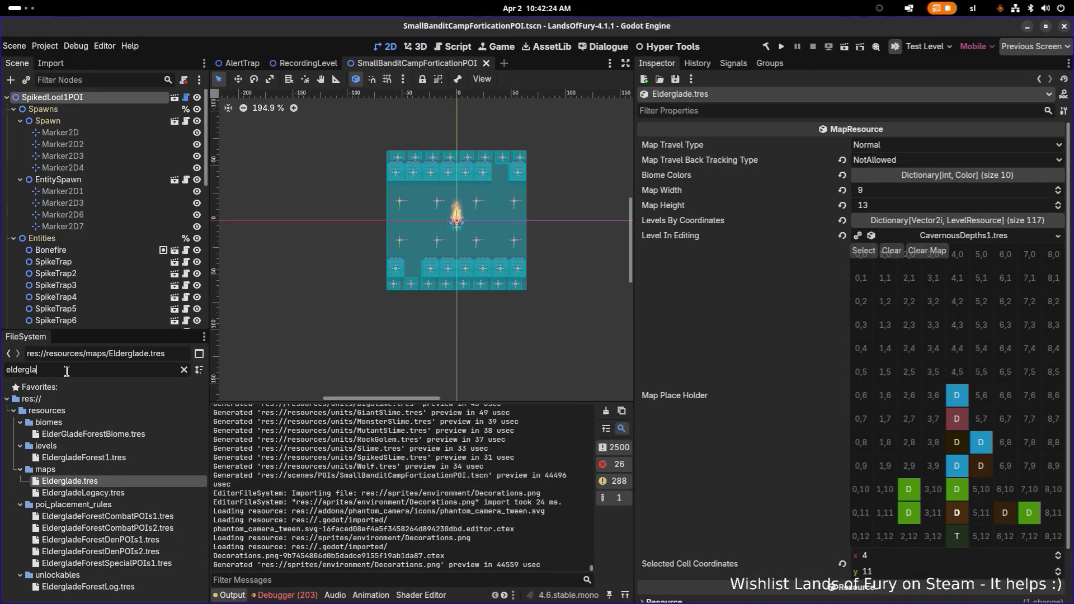
Filter Godot's files for 'orestone' and inspect the destroyable_stone.tres atlas texture
key("ctrl+a")
key("BackSpace")
type("ore")
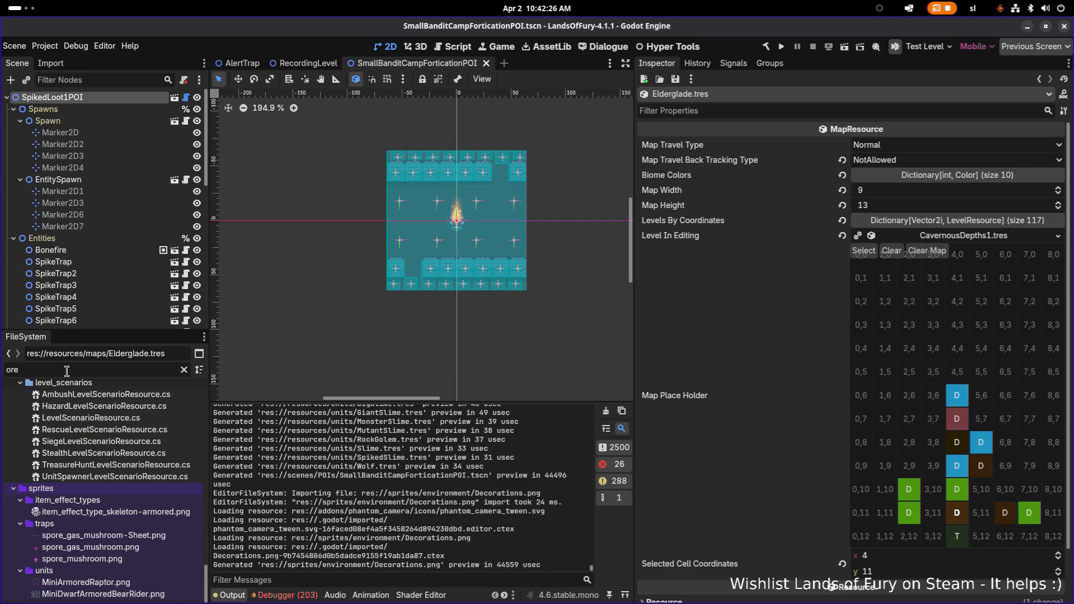
type("stone")
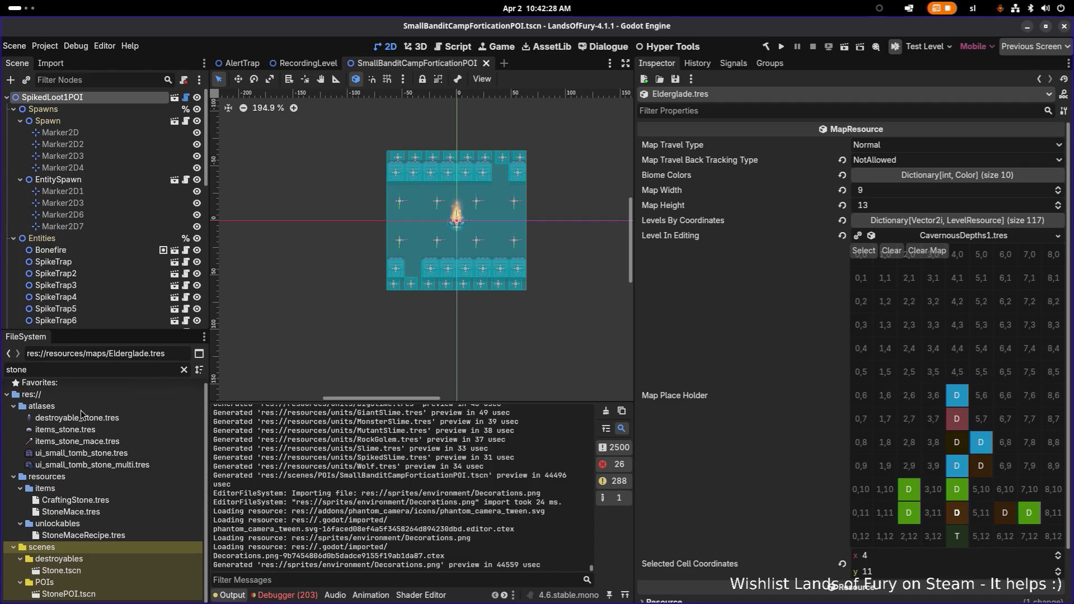
left_click(118, 418)
left_click(987, 300)
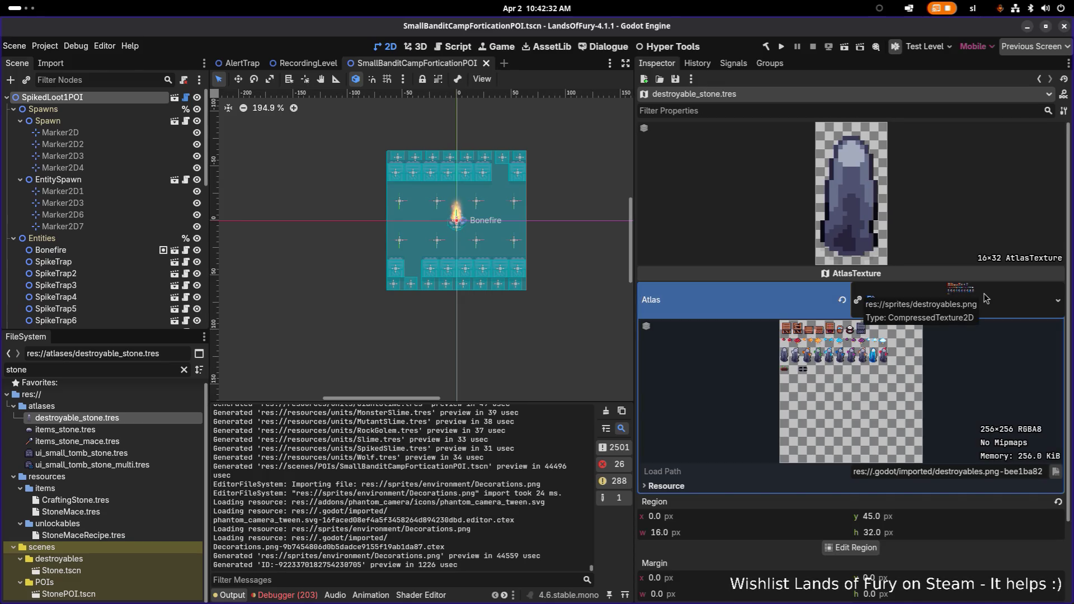
Return to Aseprite and open destroyables.png from the Open dialog
key("alt+Tab")
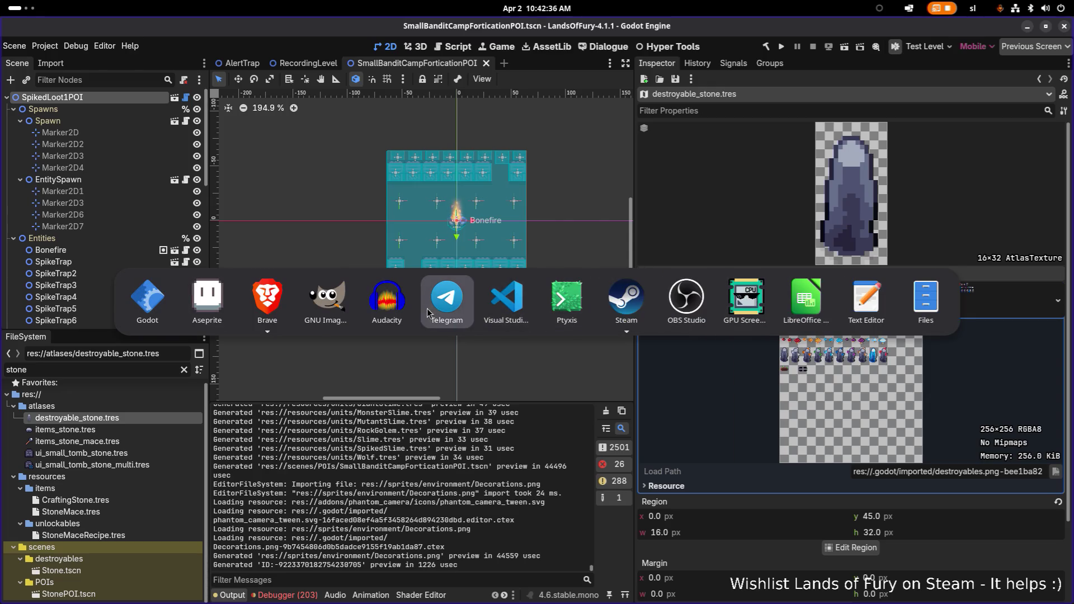
left_click(229, 305)
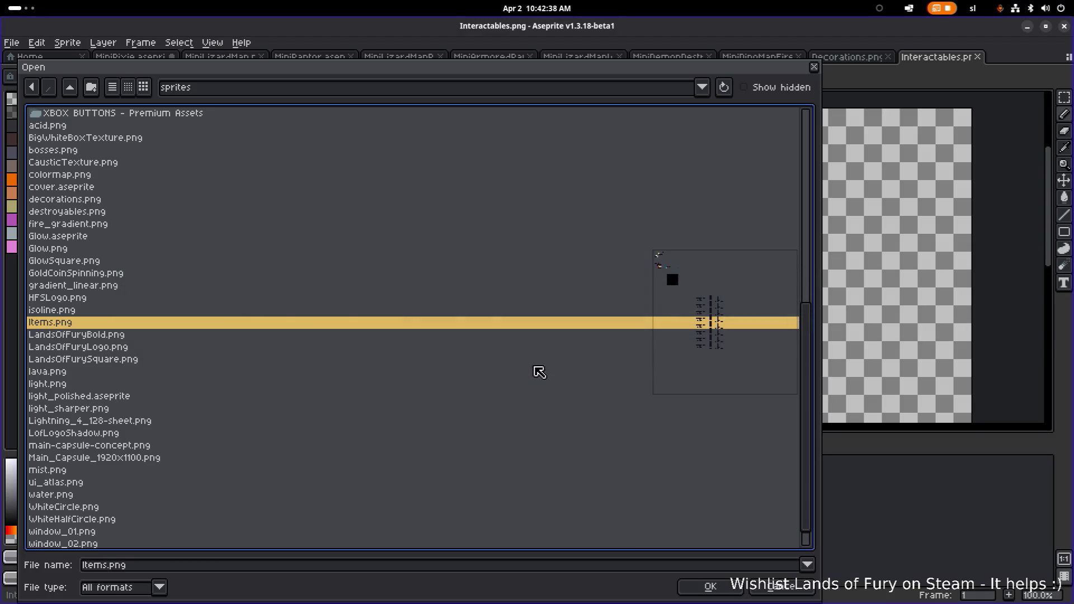
double_click(167, 211)
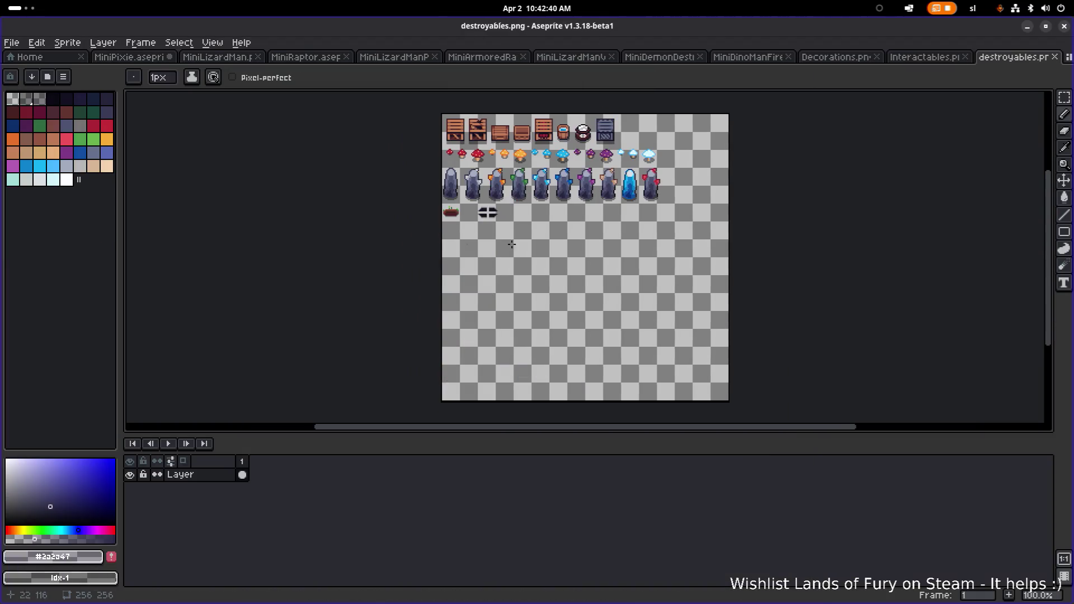
Marquee-select the first plain grey stone in destroyables.png, then show Interactables.png
scroll(483, 174, "up", 2)
left_click_drag(493, 185, 367, 261)
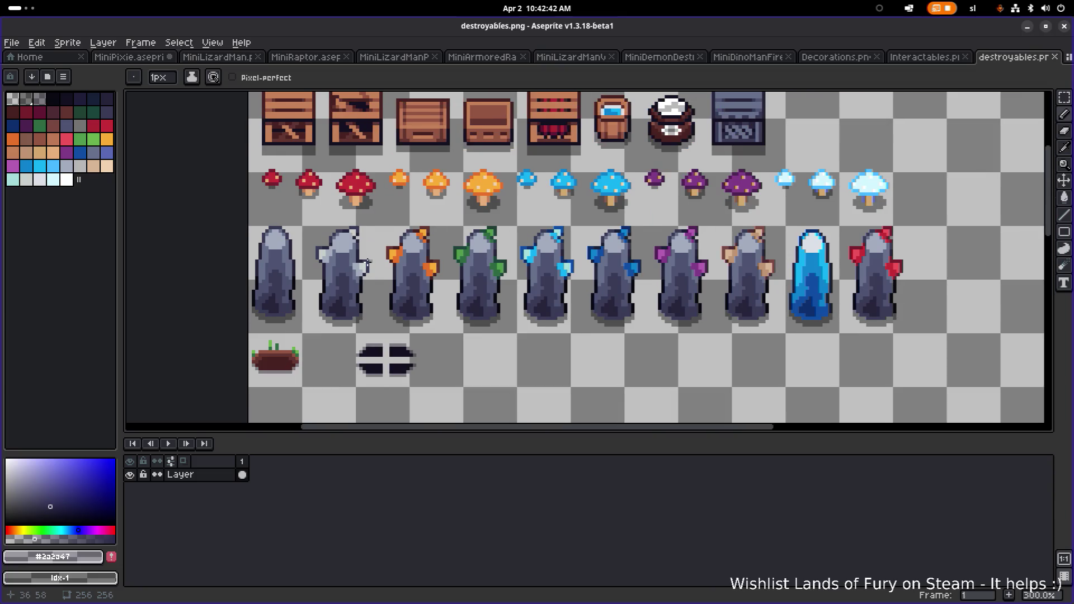
key("m")
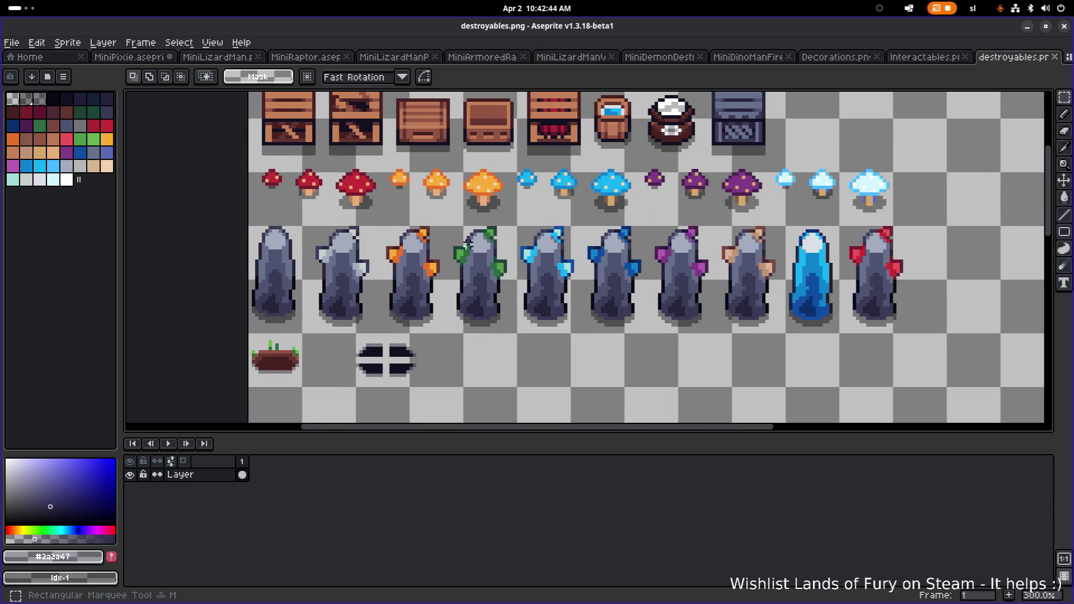
mouse_move(253, 224)
left_mouse_down()
mouse_move(307, 243)
mouse_move(353, 307)
mouse_move(351, 345)
mouse_move(309, 333)
left_mouse_up()
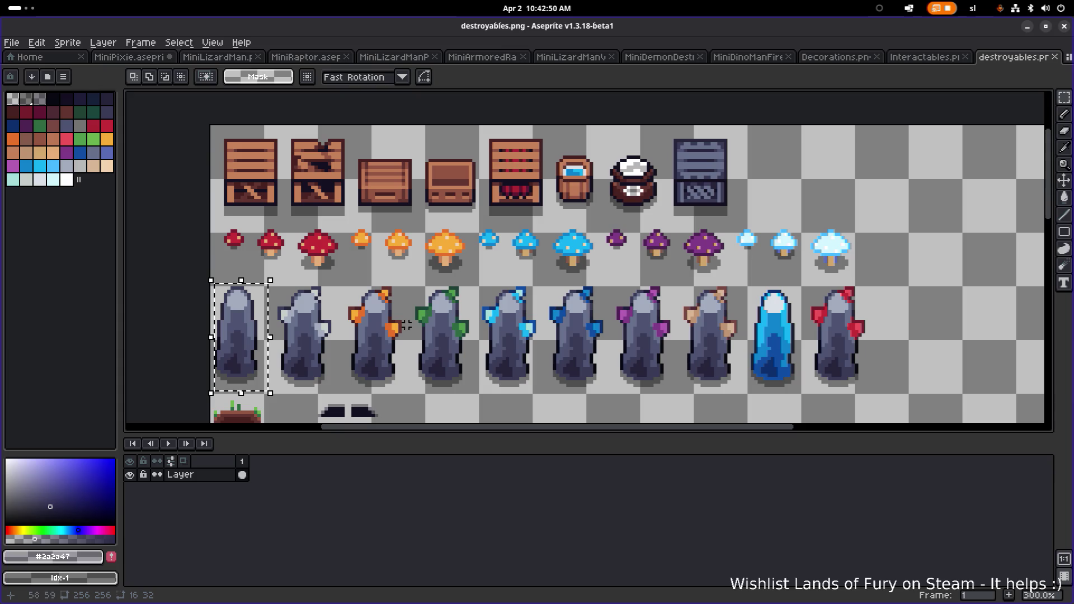
left_click(910, 57)
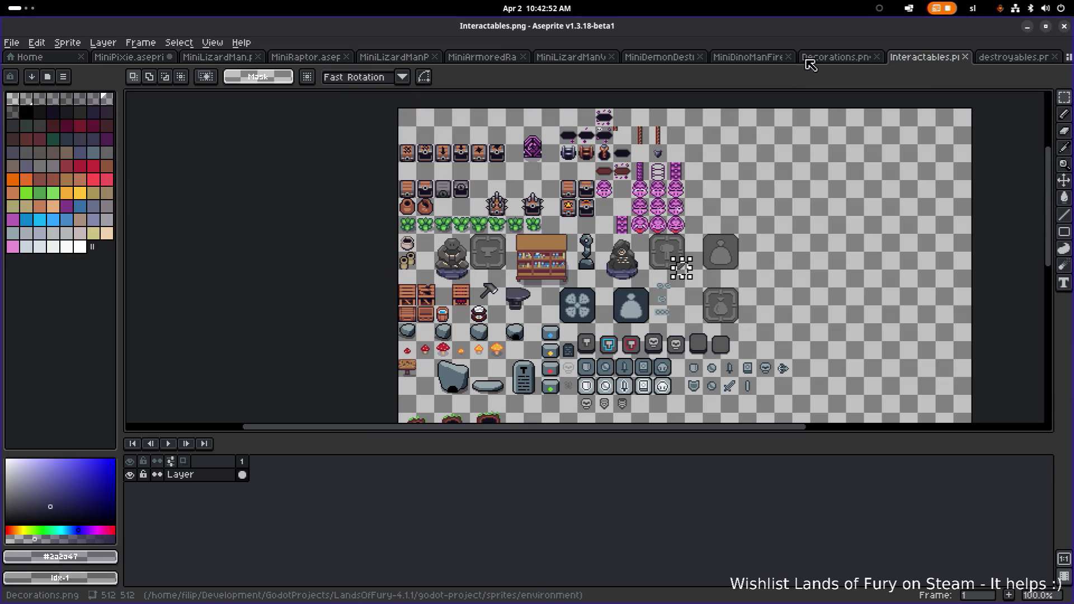
Paste the grey stone into Decorations.png and position it right of the grey mounds
left_click(830, 59)
scroll(593, 277, "up", 1)
key("ctrl+v")
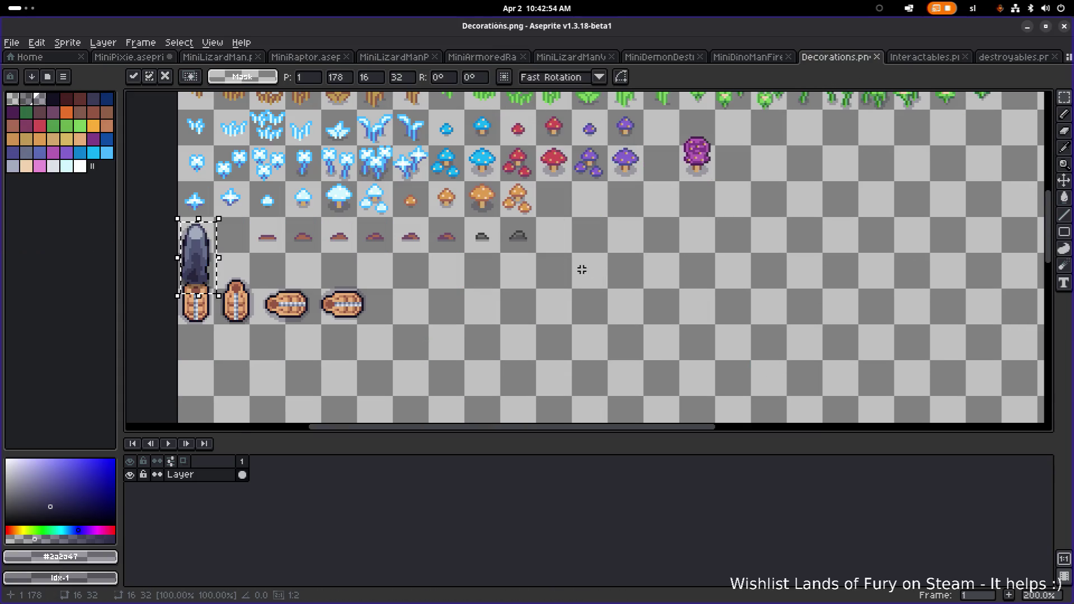
left_click_drag(203, 262, 593, 263)
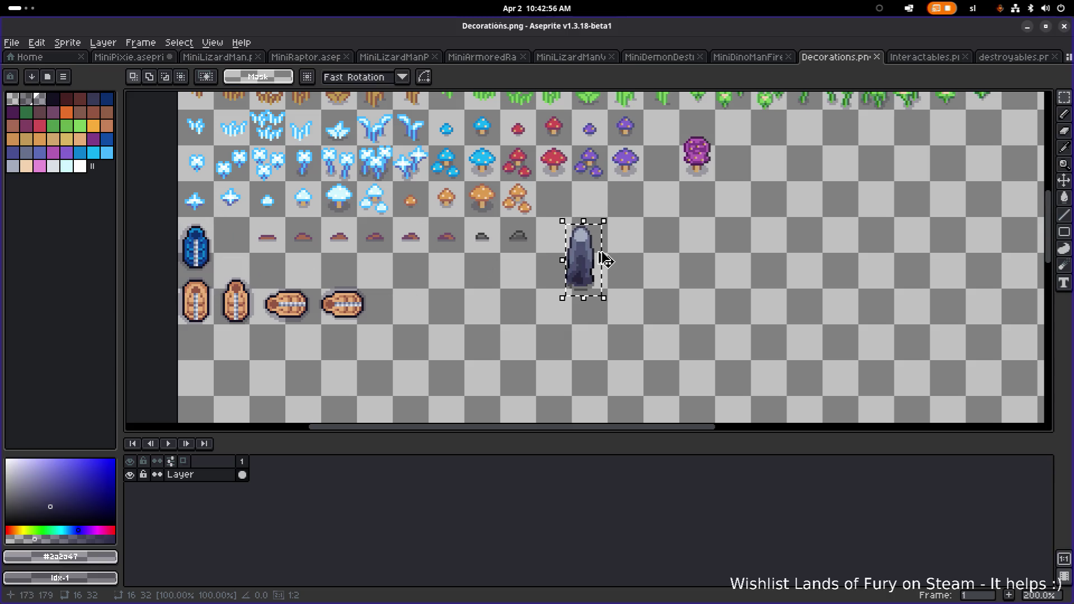
scroll(591, 250, "down", 1)
scroll(596, 248, "up", 3)
scroll(571, 249, "up", 1)
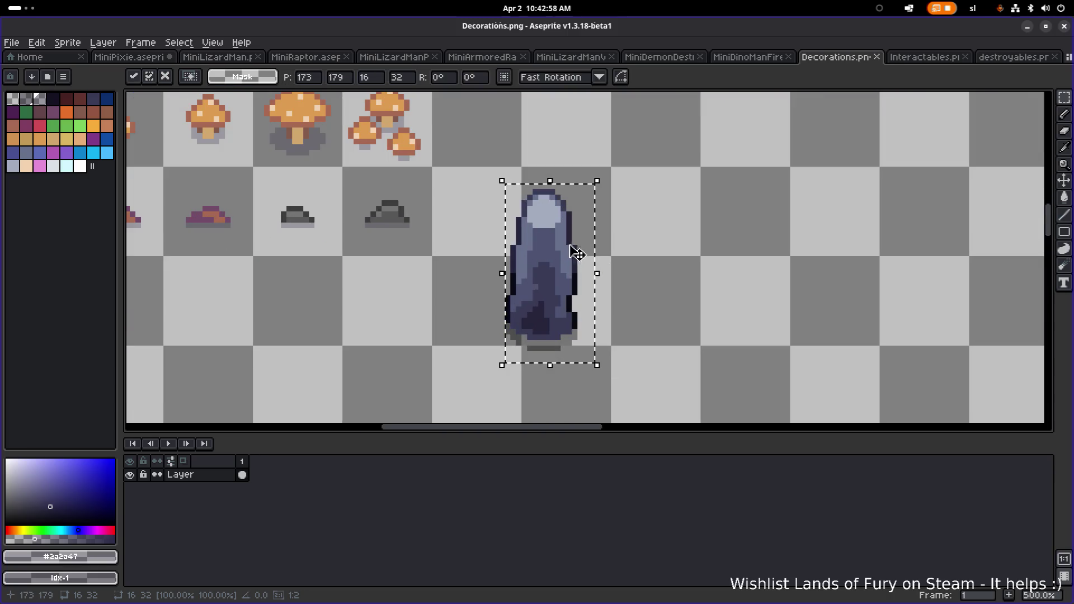
scroll(653, 252, "up", 1)
mouse_move(653, 264)
left_mouse_down()
mouse_move(690, 260)
mouse_move(607, 222)
mouse_move(534, 140)
mouse_move(707, 259)
left_mouse_up()
left_click_drag(521, 247, 702, 270)
scroll(702, 271, "down", 1)
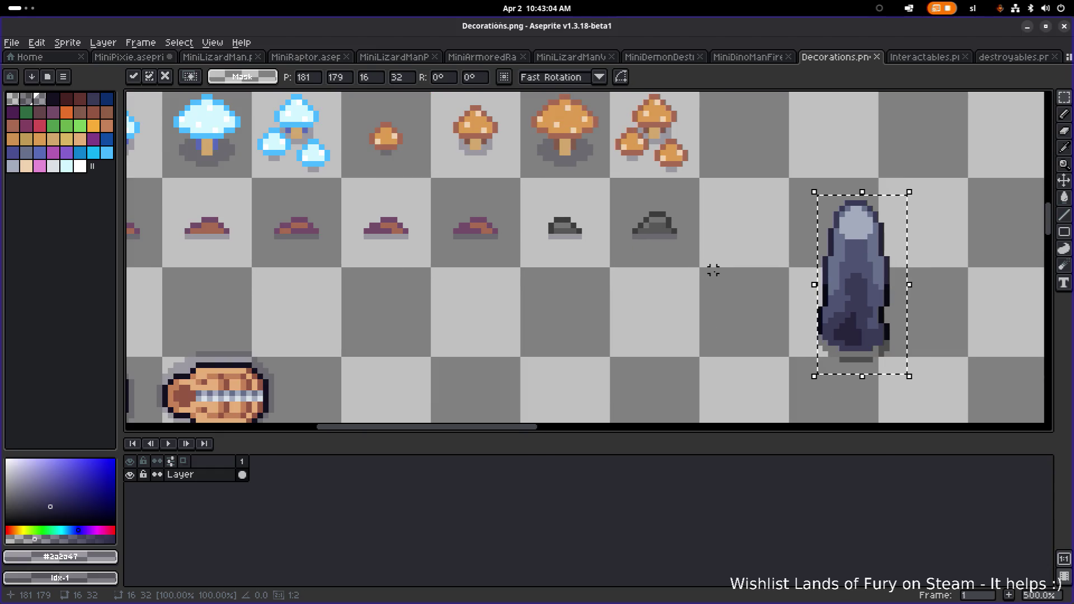
left_click_drag(825, 280, 533, 259)
key("Left")
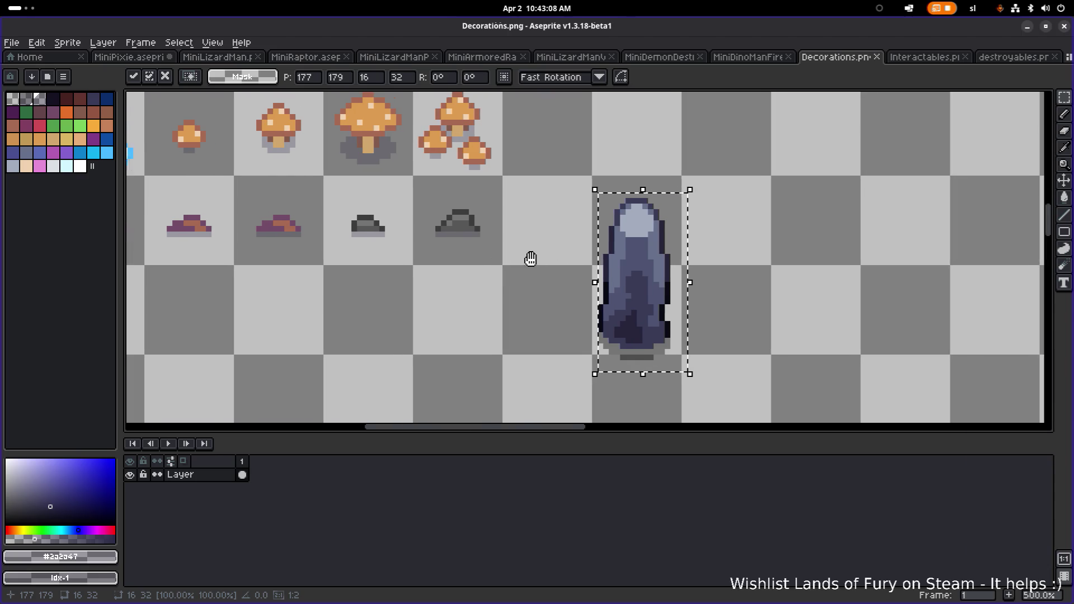
left_click(754, 317)
Select the top part of the pasted stone and shift it downward
mouse_move(728, 368)
left_mouse_down()
mouse_move(666, 304)
mouse_move(629, 243)
mouse_move(637, 232)
left_mouse_up()
left_click_drag(600, 180, 720, 249)
left_click_drag(577, 163, 709, 261)
left_click_drag(651, 225, 652, 236)
left_click(726, 188)
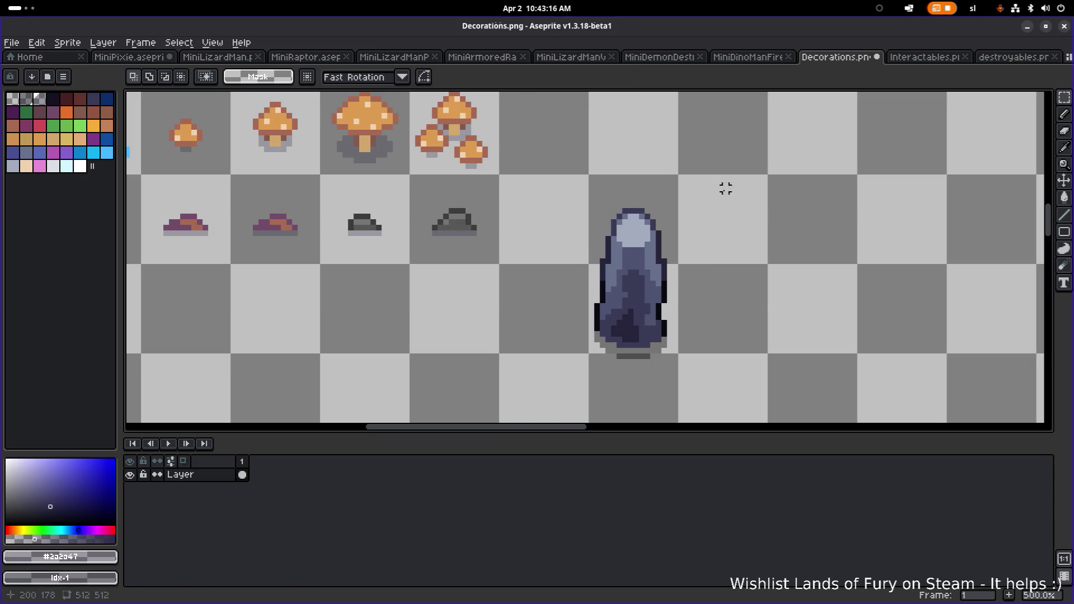
Undo the top shift and move the whole stone further right
key("ctrl+z")
key("ctrl+z")
key("ctrl+z")
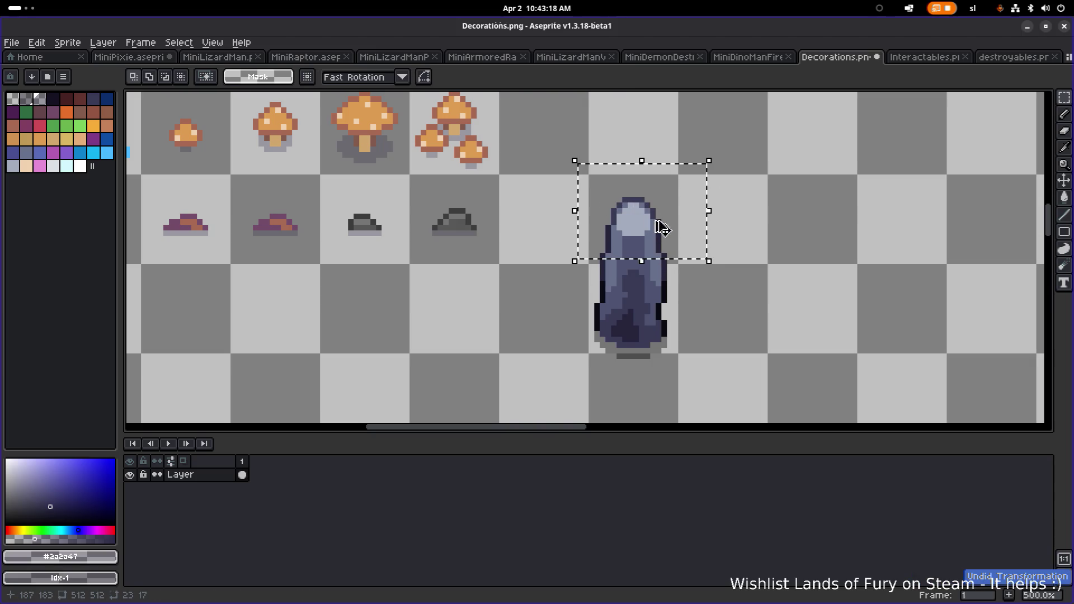
mouse_move(563, 384)
left_mouse_down()
mouse_move(709, 227)
mouse_move(740, 173)
left_mouse_up()
left_click_drag(643, 268, 868, 259)
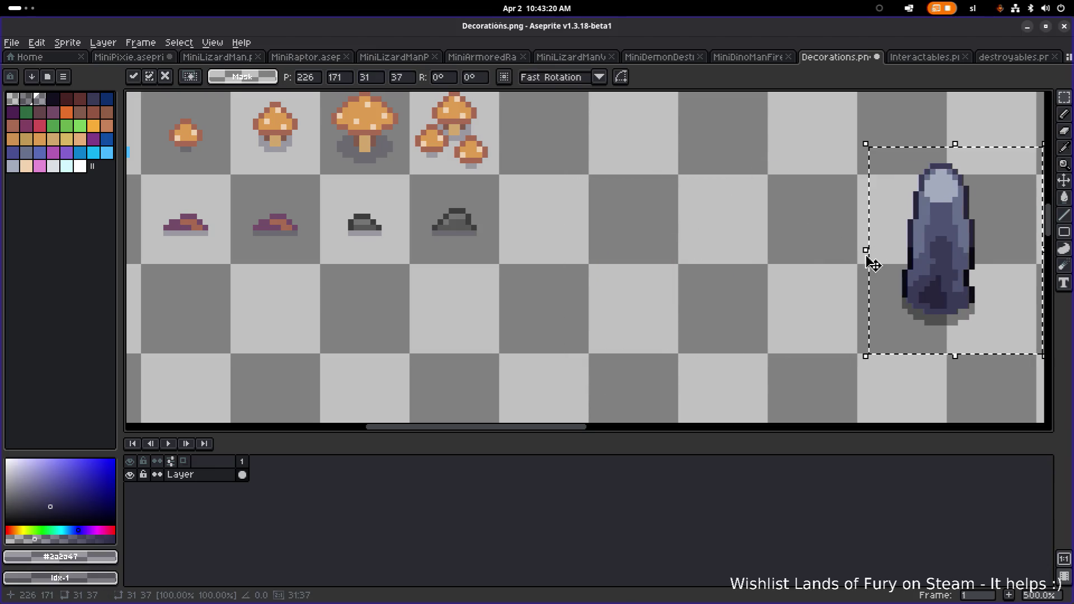
scroll(787, 312, "down", 1)
left_click_drag(787, 312, 818, 326)
Duplicate the stone and place the copy to its left
mouse_move(704, 230)
left_mouse_down()
mouse_move(888, 372)
mouse_move(891, 389)
left_mouse_up()
left_click_drag(806, 328, 516, 312)
scroll(667, 269, "left", 3)
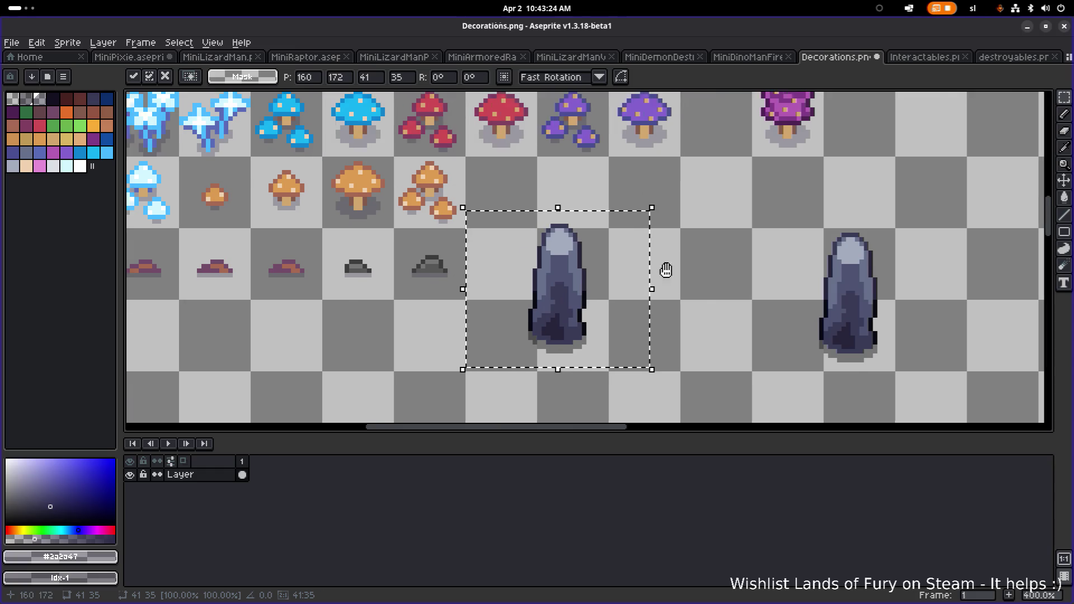
left_click(789, 255)
Lower the top part of the left stone by one pixel and deselect
scroll(692, 223, "down", 4)
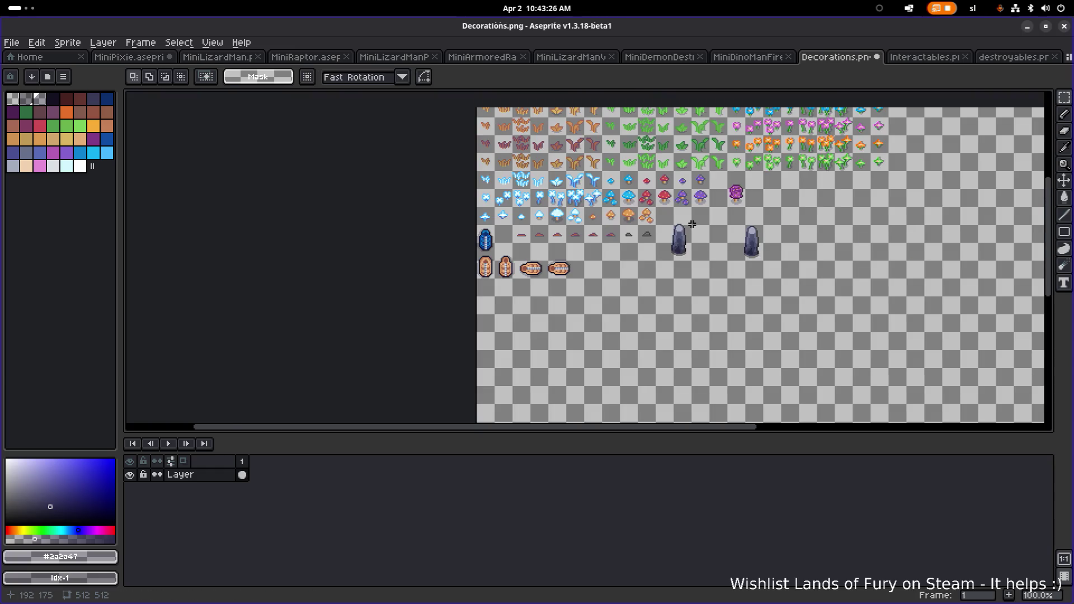
scroll(675, 263, "up", 1)
scroll(675, 263, "up", 4)
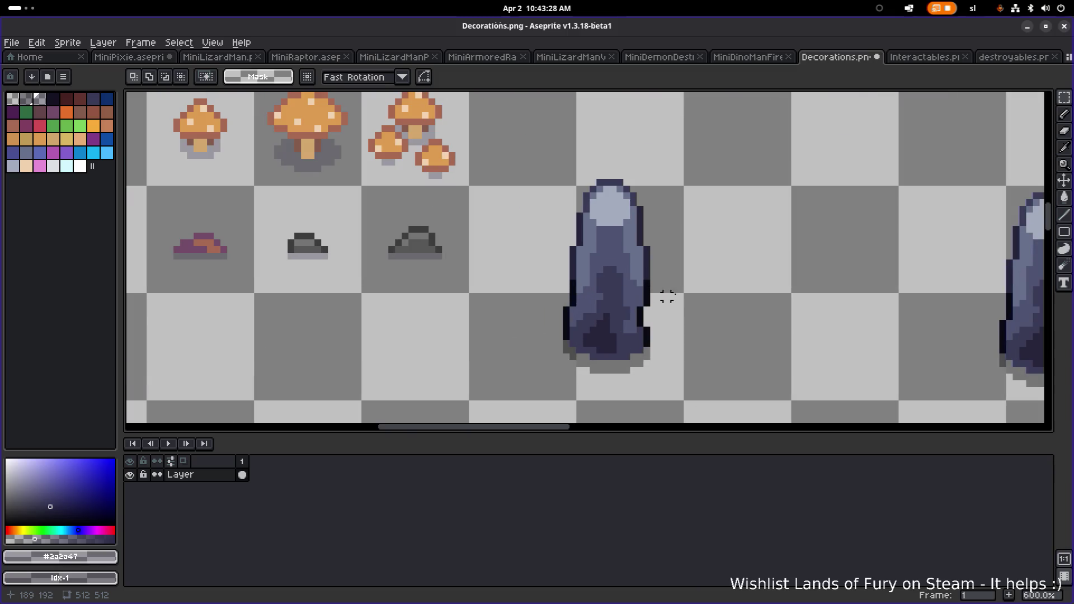
mouse_move(553, 176)
left_mouse_down()
mouse_move(720, 240)
mouse_move(734, 261)
left_mouse_up()
left_click_drag(622, 205, 622, 213)
key("ctrl+d")
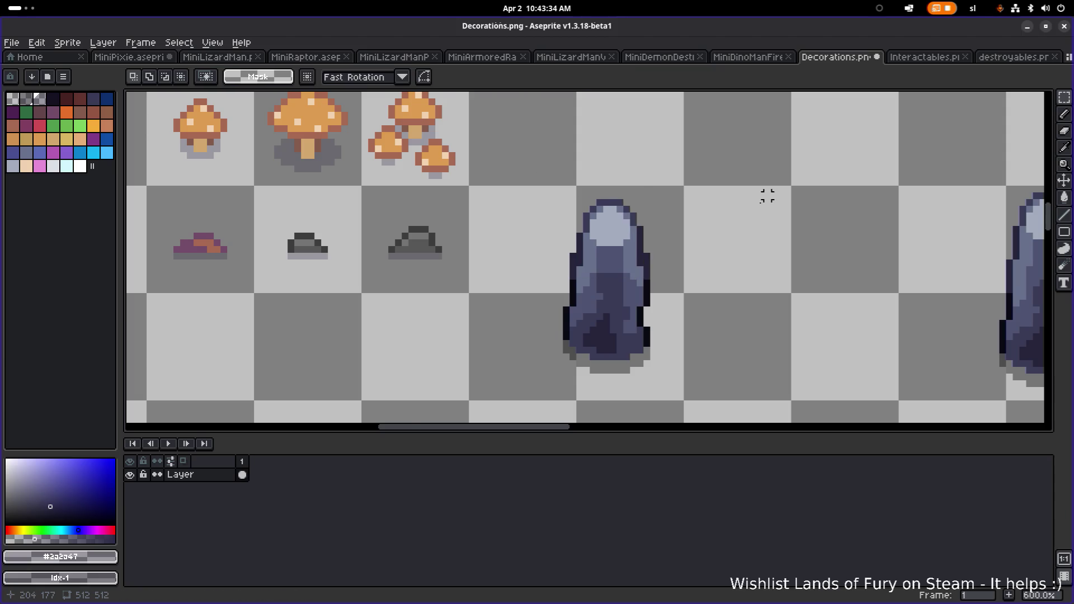
scroll(643, 259, "up", 2)
key("b")
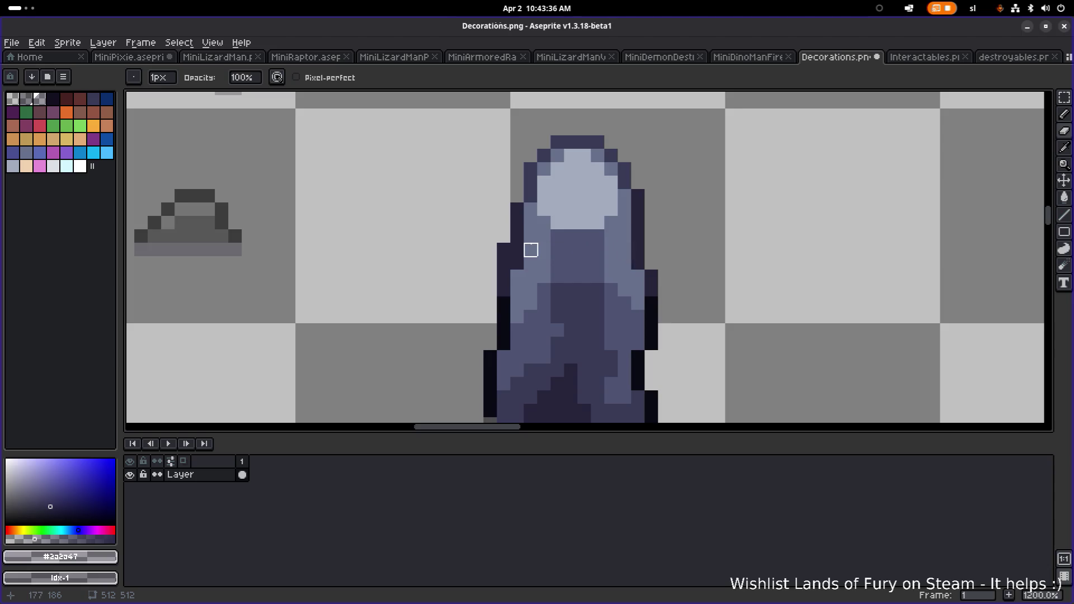
scroll(674, 261, "down", 4)
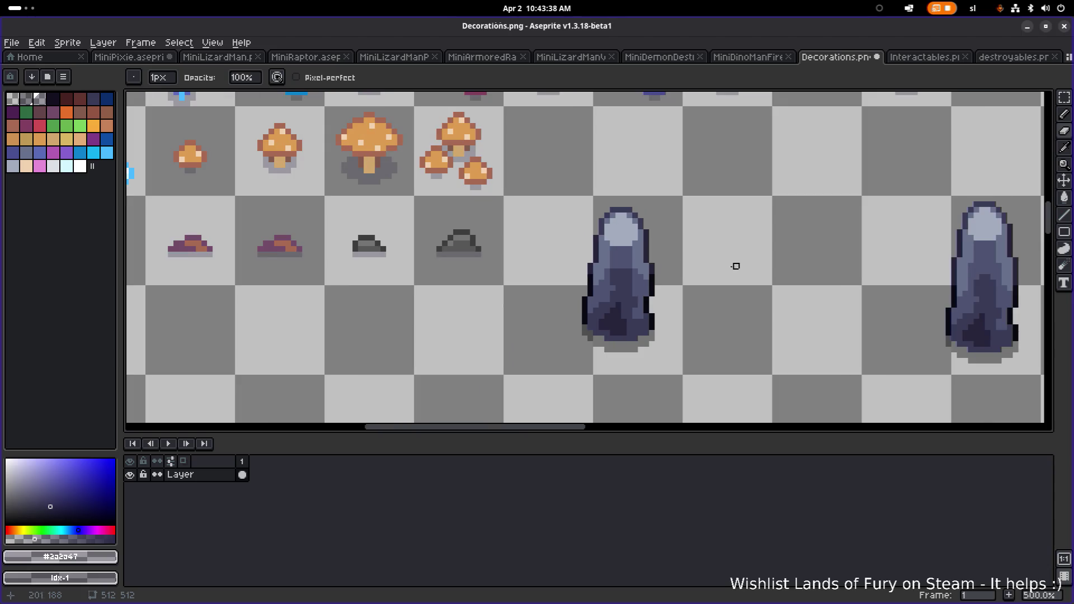
scroll(668, 278, "up", 1)
Move the left stone copy up to the top of the sheet beside the pine tree
key("m")
left_click_drag(688, 377, 559, 183)
mouse_move(631, 278)
left_mouse_down()
mouse_move(539, 211)
mouse_move(550, 202)
left_mouse_up()
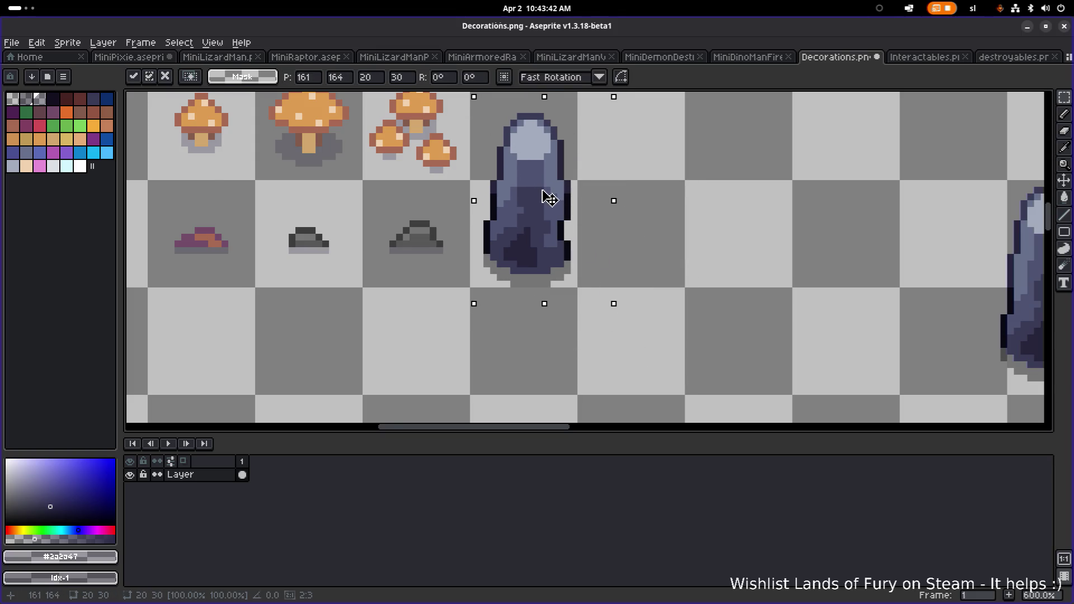
scroll(599, 240, "down", 5)
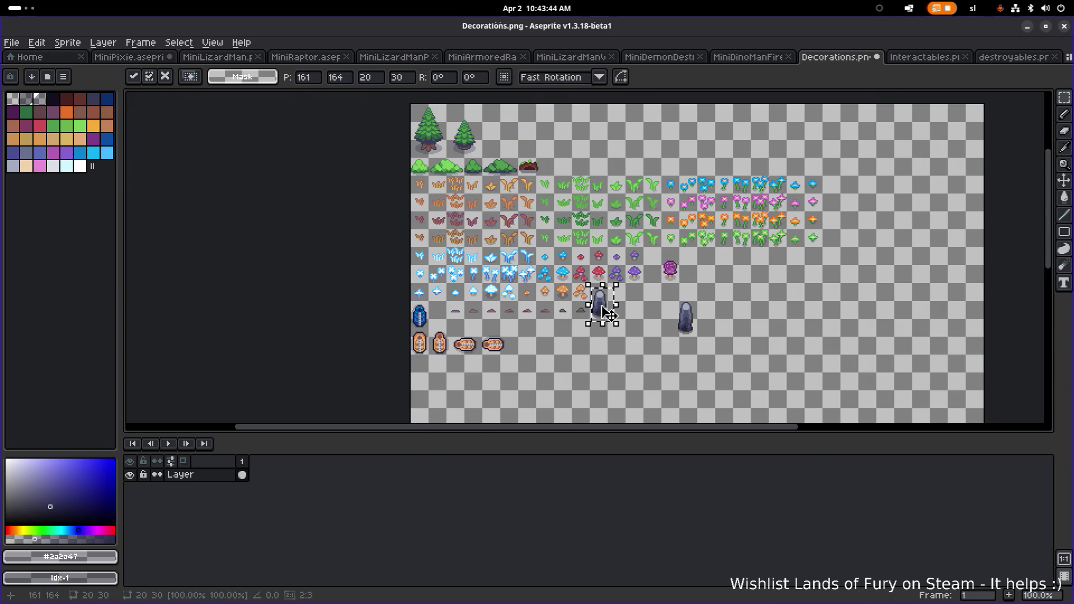
left_click_drag(609, 315, 535, 143)
scroll(534, 143, "up", 6)
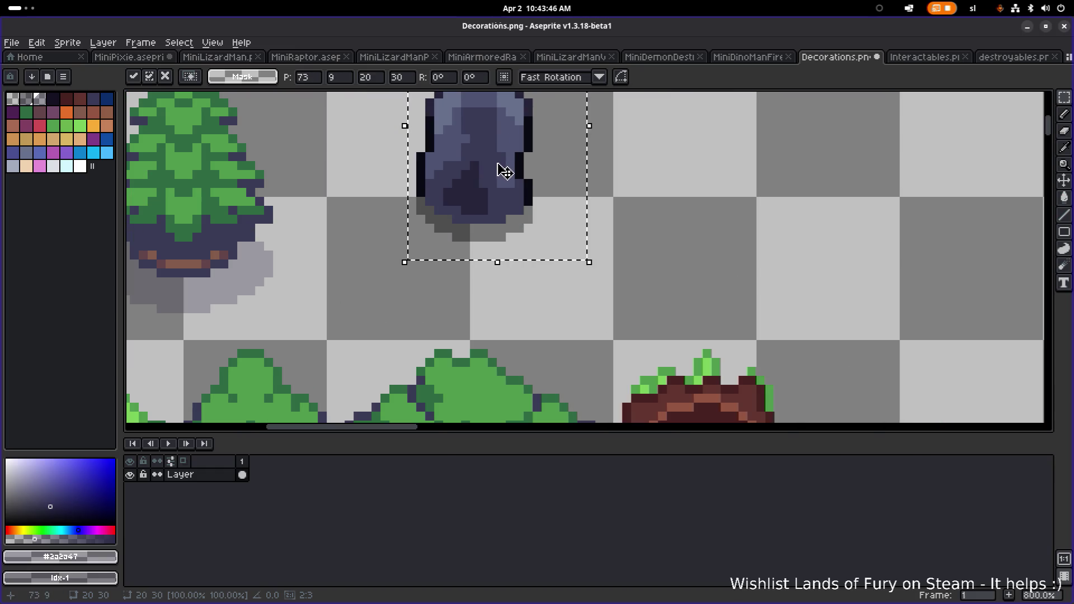
scroll(504, 171, "left", 3)
left_click_drag(572, 175, 570, 258)
scroll(570, 258, "down", 8)
scroll(587, 286, "up", 4)
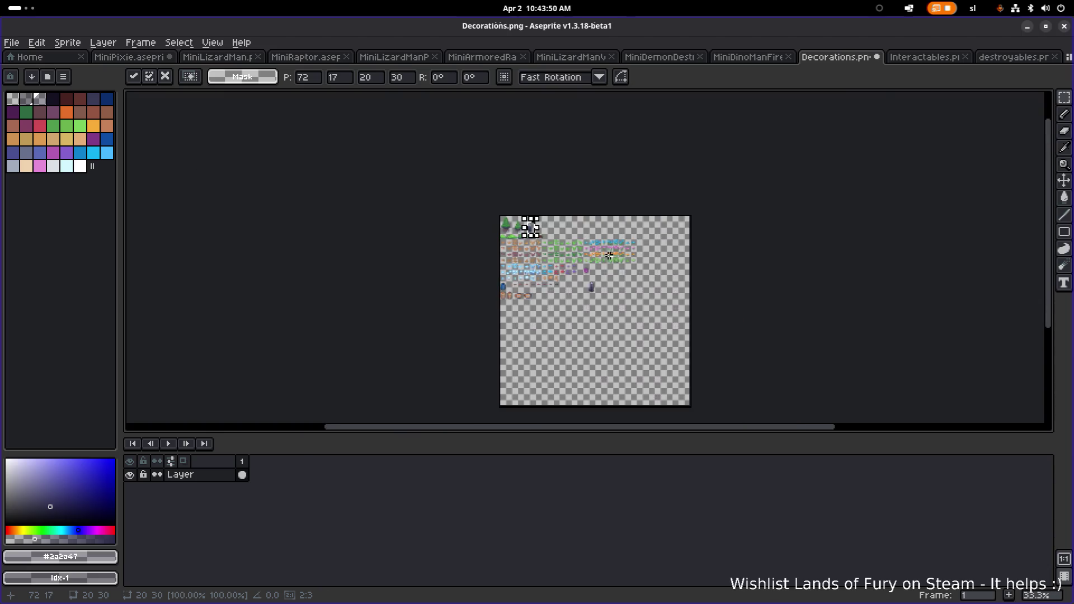
Marquee-select the second stone copy with extra margin around it
left_click_drag(536, 302, 644, 219)
scroll(493, 322, "up", 1)
left_click_drag(516, 318, 709, 156)
scroll(658, 270, "down", 4)
scroll(658, 271, "up", 2)
scroll(649, 280, "up", 2)
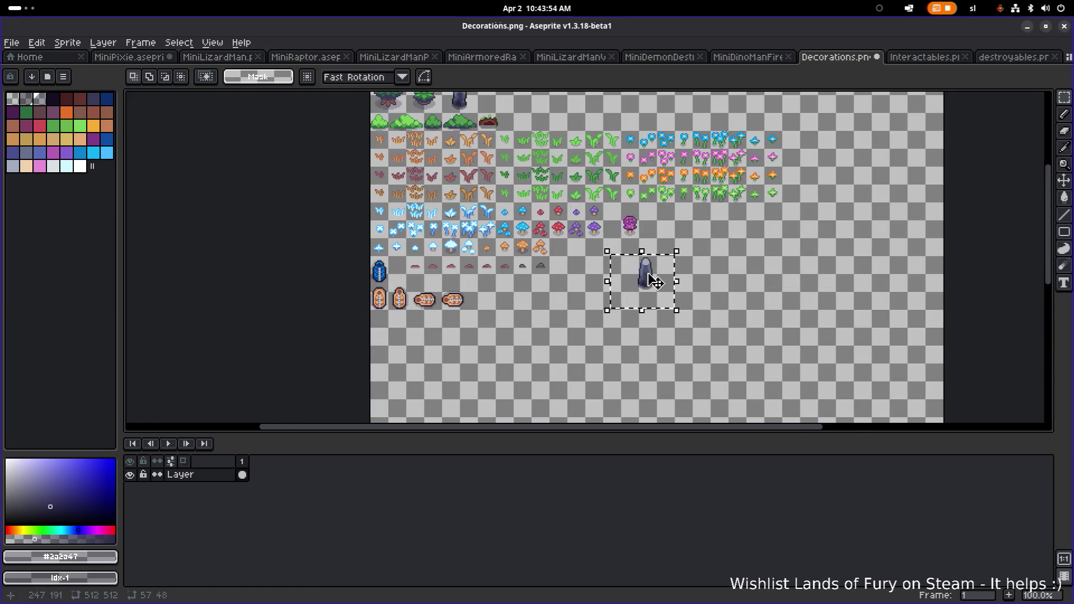
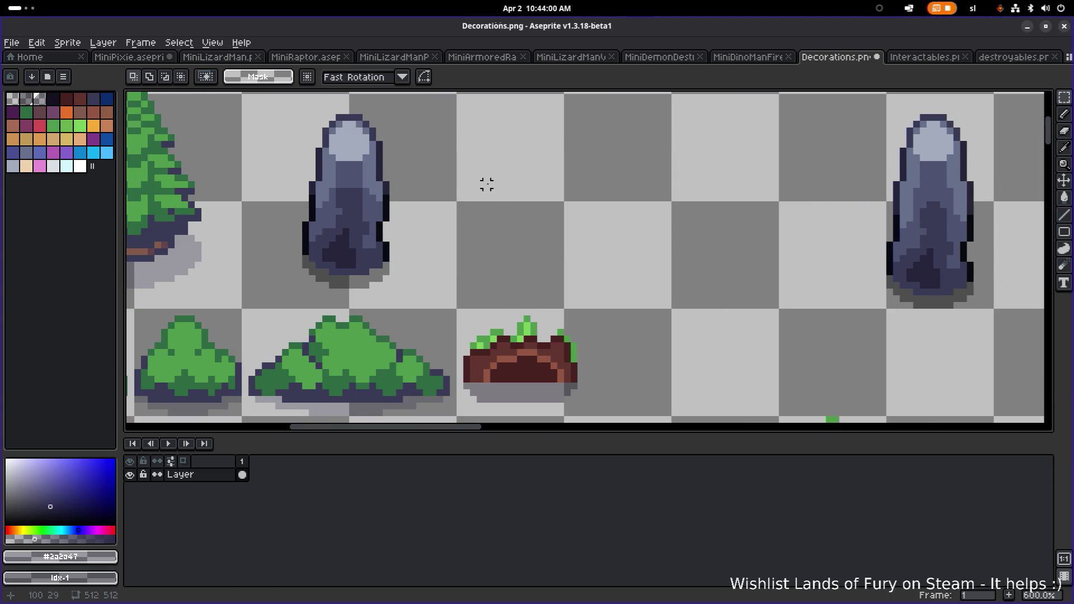
Copy the tall grey rock to its right and stretch part of the copy wider
left_click_drag(486, 182, 561, 293)
left_click_drag(399, 161, 587, 367)
left_click_drag(486, 283, 656, 287)
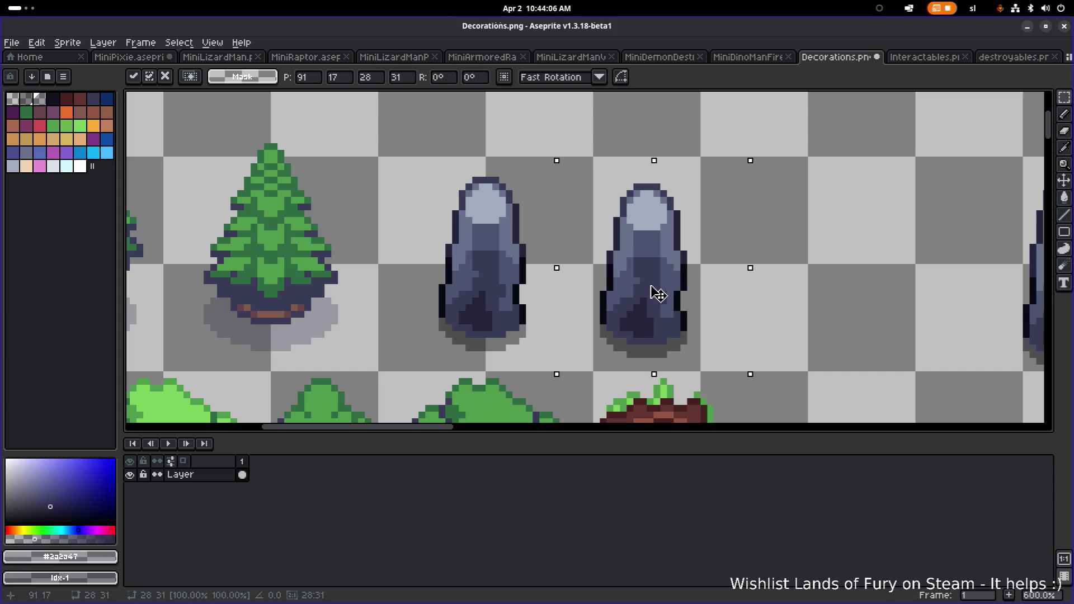
left_click(837, 160)
mouse_move(765, 147)
left_mouse_down()
mouse_move(653, 314)
mouse_move(643, 354)
mouse_move(682, 321)
mouse_move(700, 322)
left_mouse_up()
key("Return")
Deselect, switch to the Pencil and pick the darkest rock shade
key("ctrl+d")
key("b")
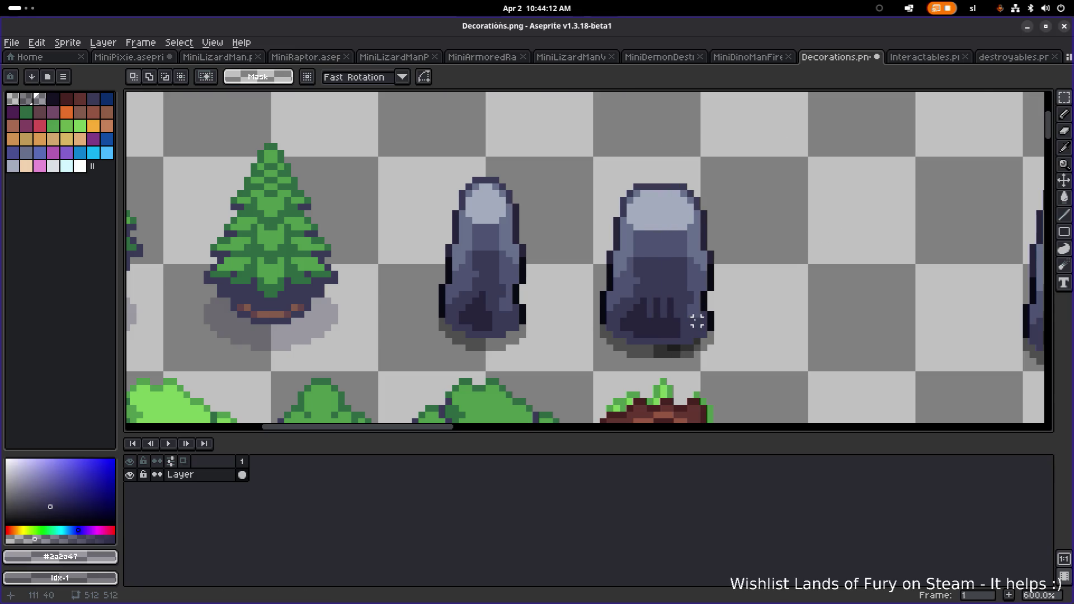
scroll(696, 315, "up", 3)
left_click(641, 326, "alt")
Paint dark pixels along the wide rock's bottom edge and light pixels on its upper side
mouse_move(656, 308)
left_mouse_down()
mouse_move(631, 308)
mouse_move(605, 268)
left_mouse_up()
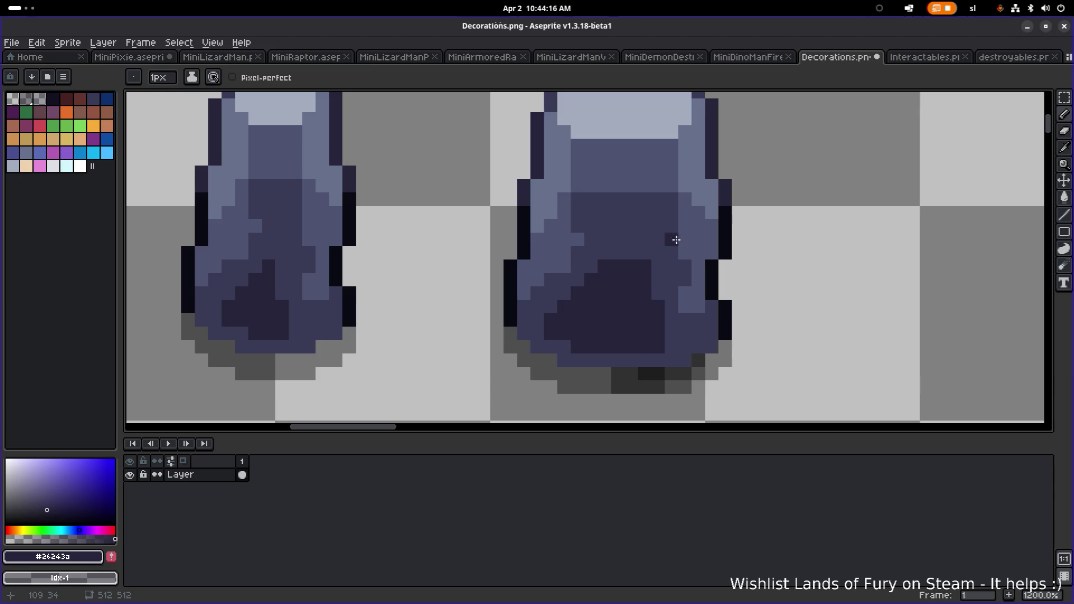
left_click(696, 235, "alt")
left_click_drag(672, 240, 671, 217)
left_click(565, 161, "alt")
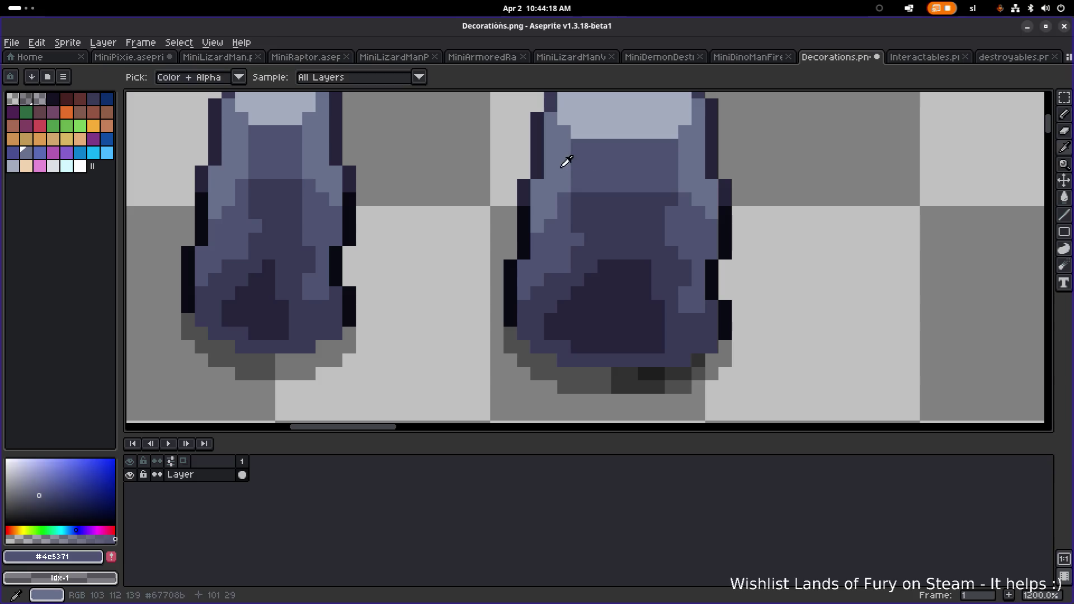
left_click(578, 159)
left_click(571, 200, "alt")
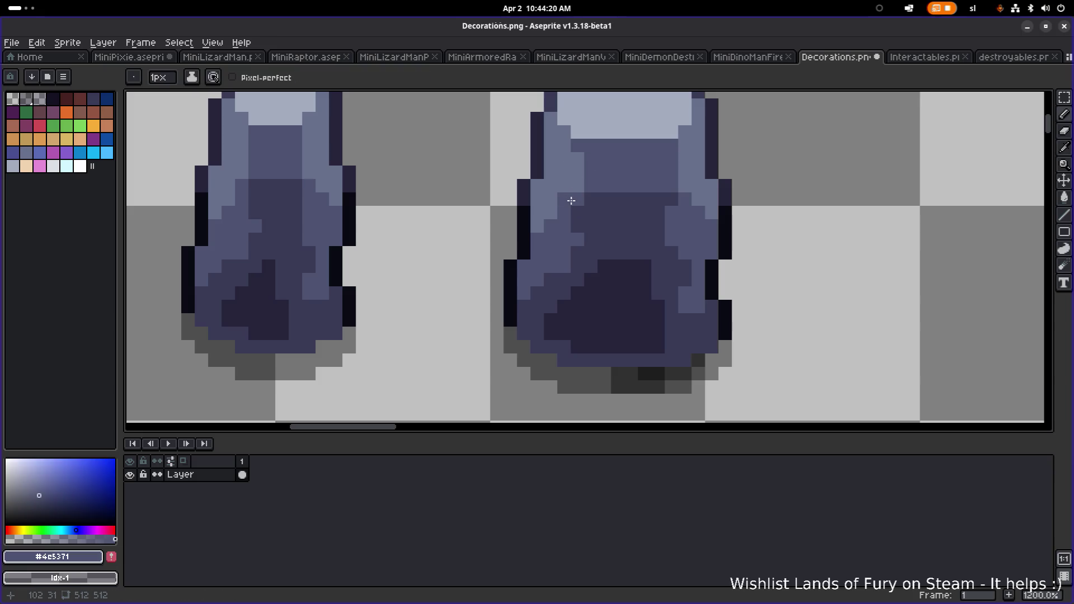
left_click(563, 175, "alt")
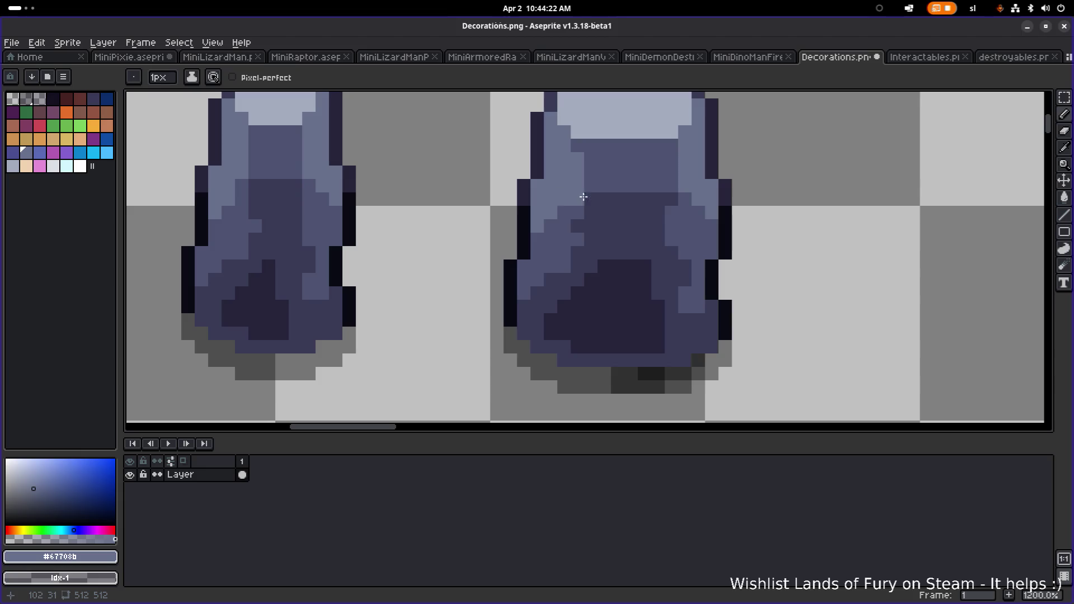
scroll(584, 202, "down", 5)
scroll(621, 199, "up", 3)
scroll(610, 194, "up", 2)
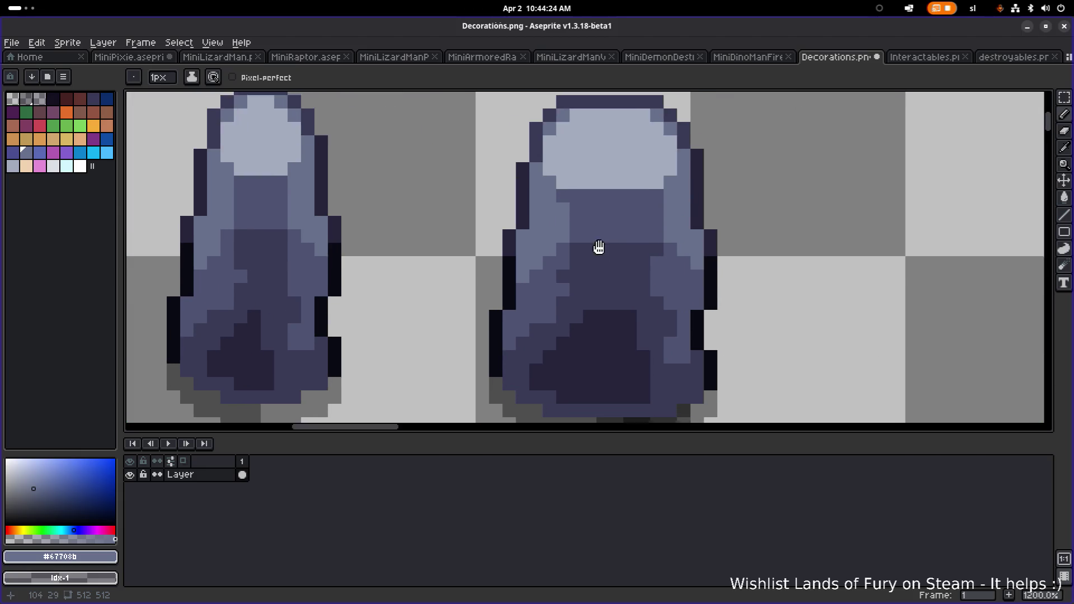
left_click(603, 222, "alt")
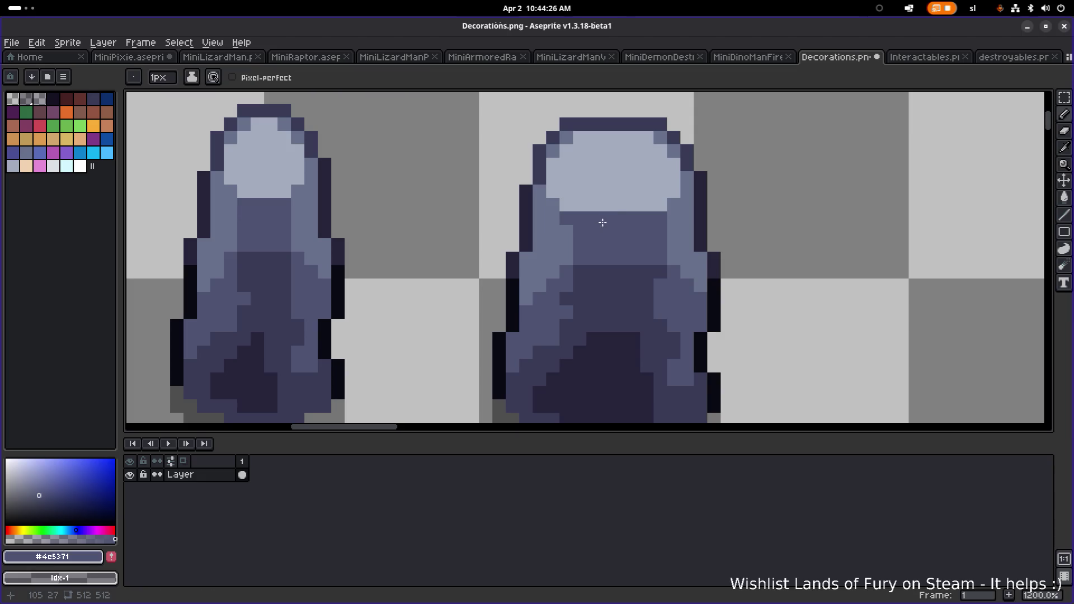
left_click(650, 290, "alt")
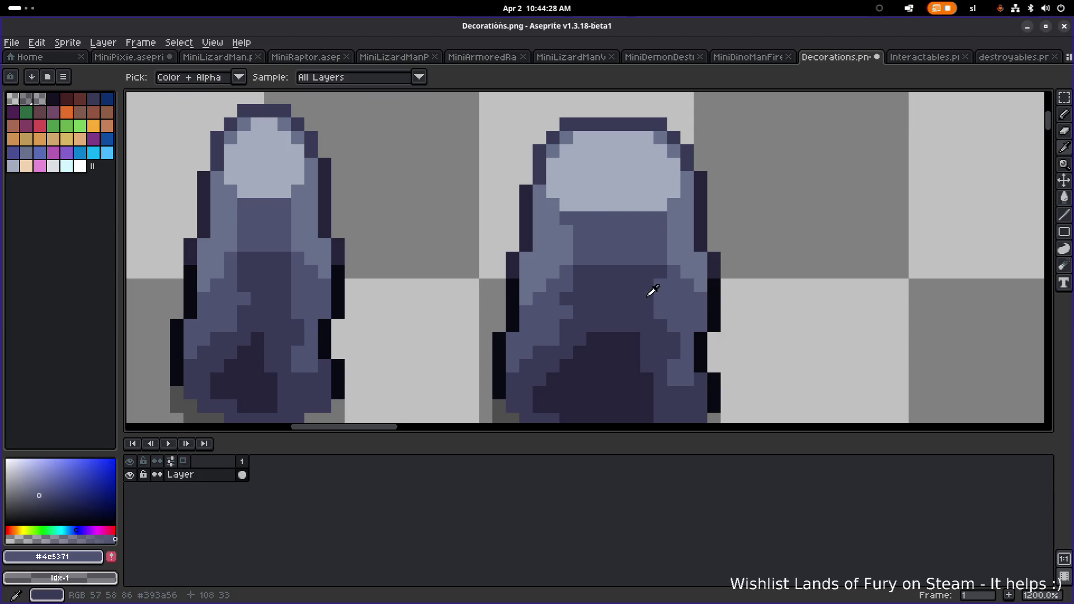
left_click(553, 307, "alt")
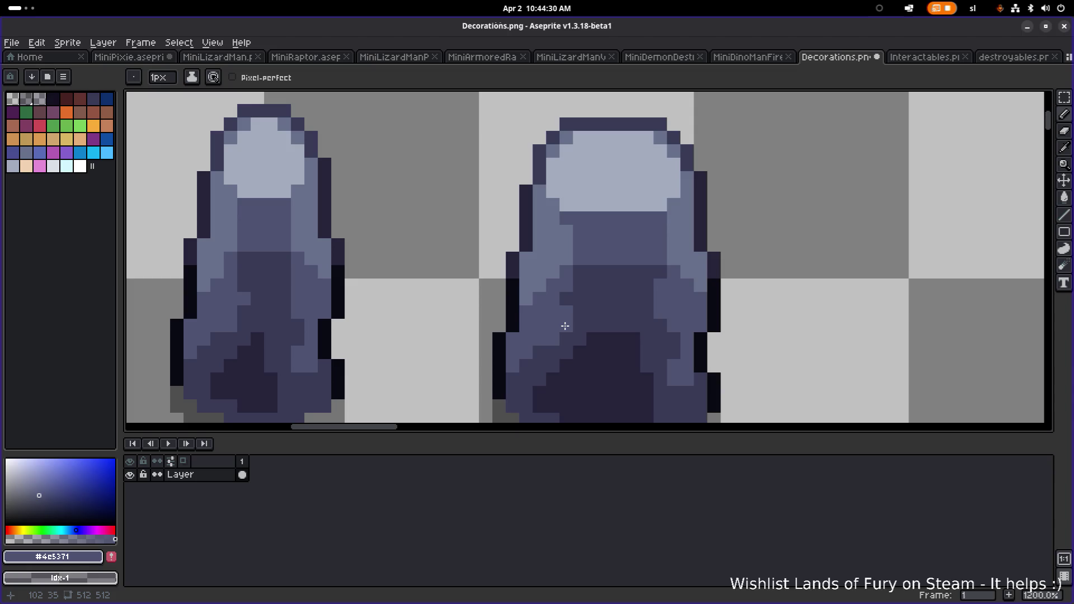
Paint a dark staircase of pixels on the wide rock and lighten one dark pixel
scroll(539, 350, "down", 4)
scroll(560, 352, "up", 7)
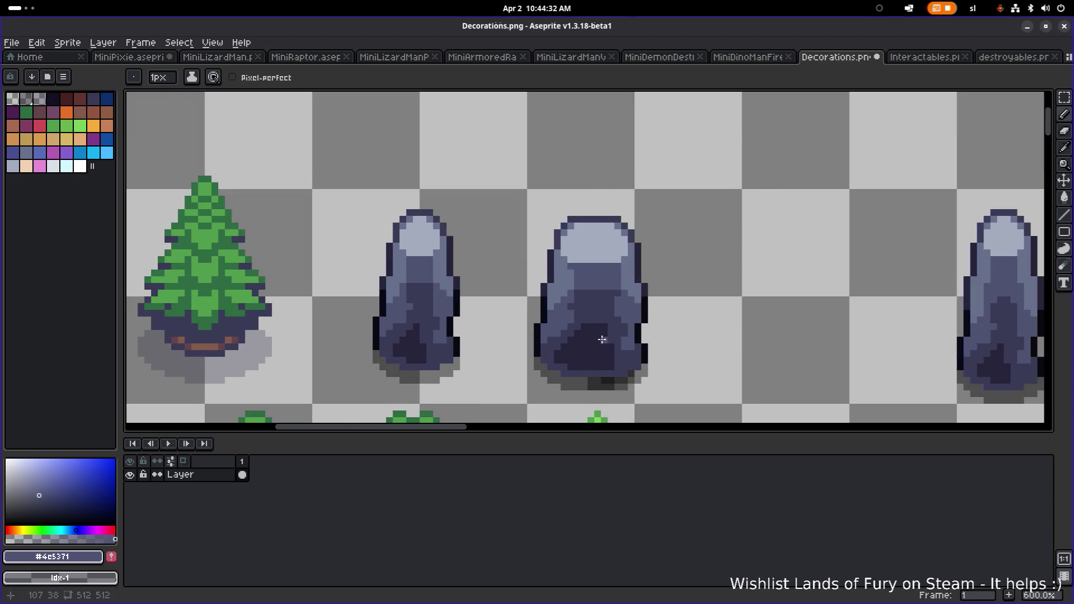
left_click(664, 396, "alt")
mouse_move(664, 396)
left_mouse_down()
mouse_move(686, 392)
mouse_move(662, 357)
left_mouse_up()
left_click(670, 345)
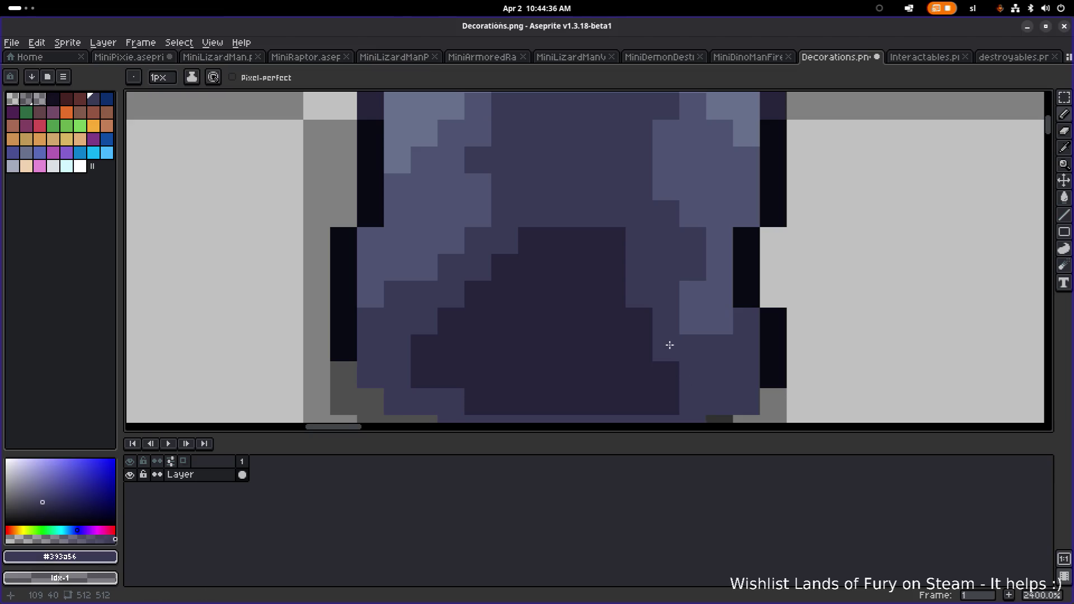
scroll(613, 240, "down", 8)
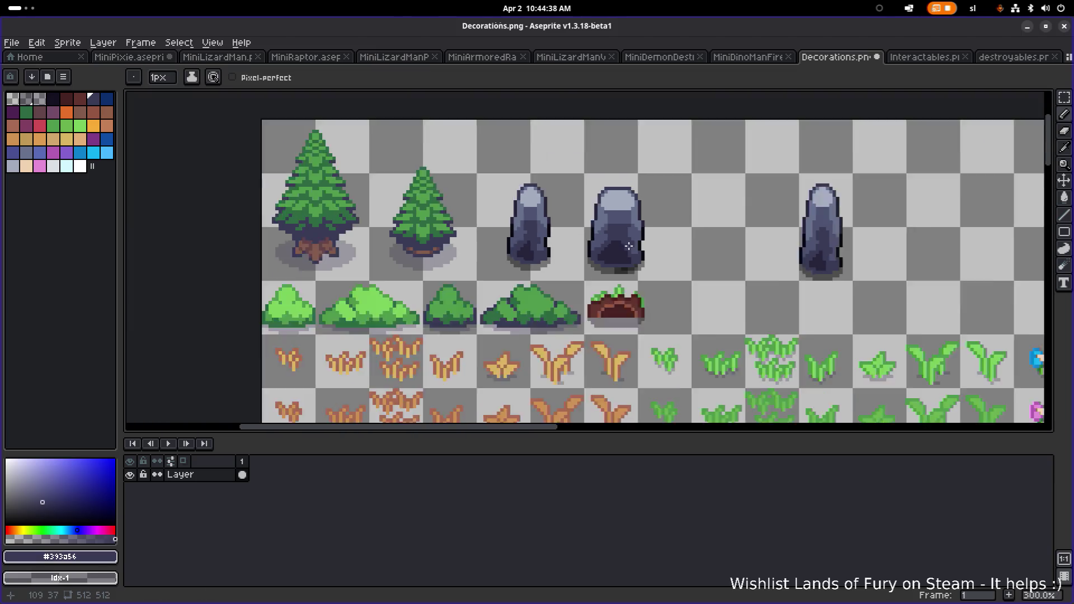
scroll(613, 260, "up", 4)
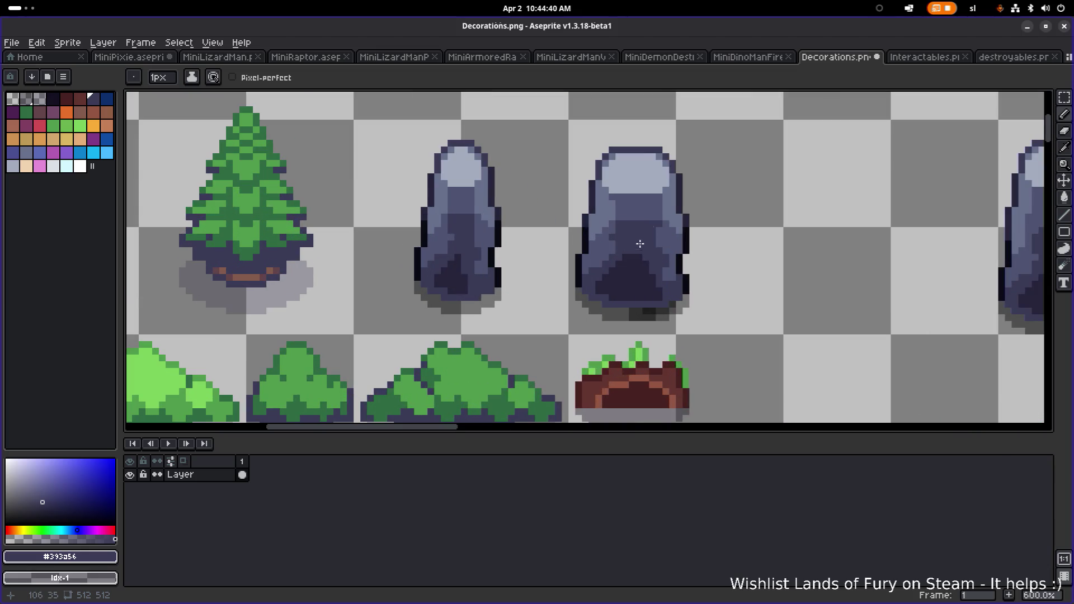
scroll(640, 244, "up", 3)
scroll(577, 291, "down", 4)
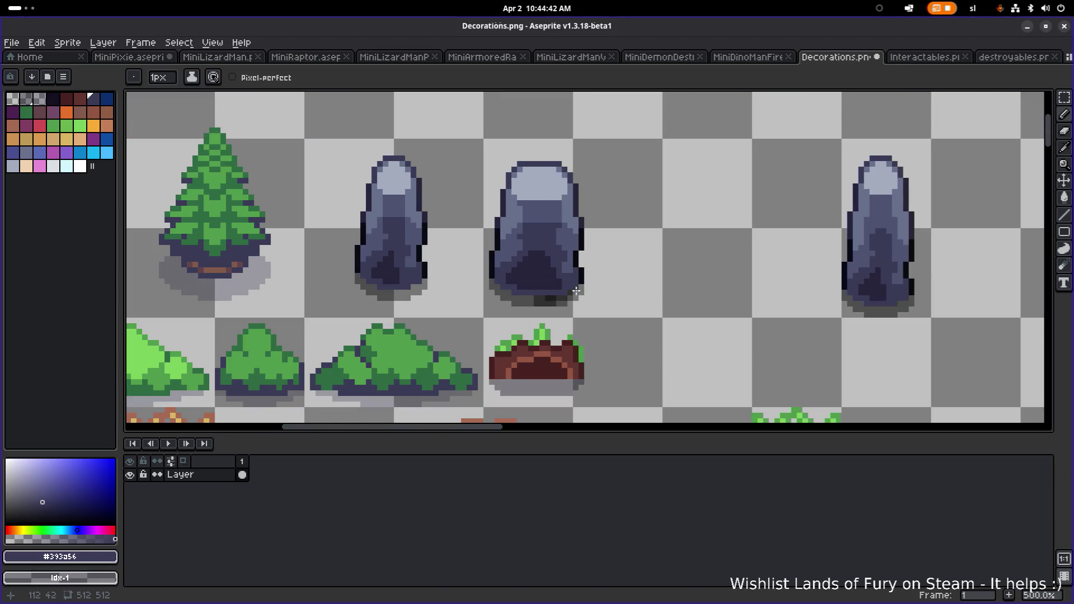
scroll(549, 302, "up", 4)
Erase the dark shadow pixels under and right of the wide rock, then return to the Pencil
key("e")
mouse_move(512, 301)
left_mouse_down()
mouse_move(592, 272)
mouse_move(519, 290)
mouse_move(552, 298)
left_mouse_up()
left_click(592, 274, "alt")
key("b")
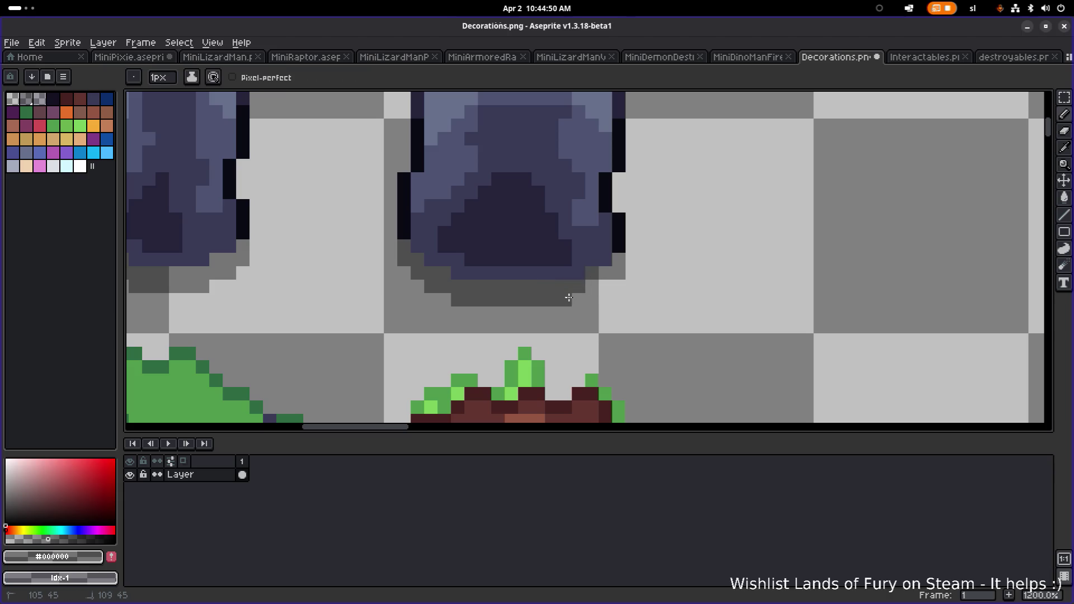
Bring the second rock into view and sample its mid-grey shade
scroll(646, 286, "down", 4)
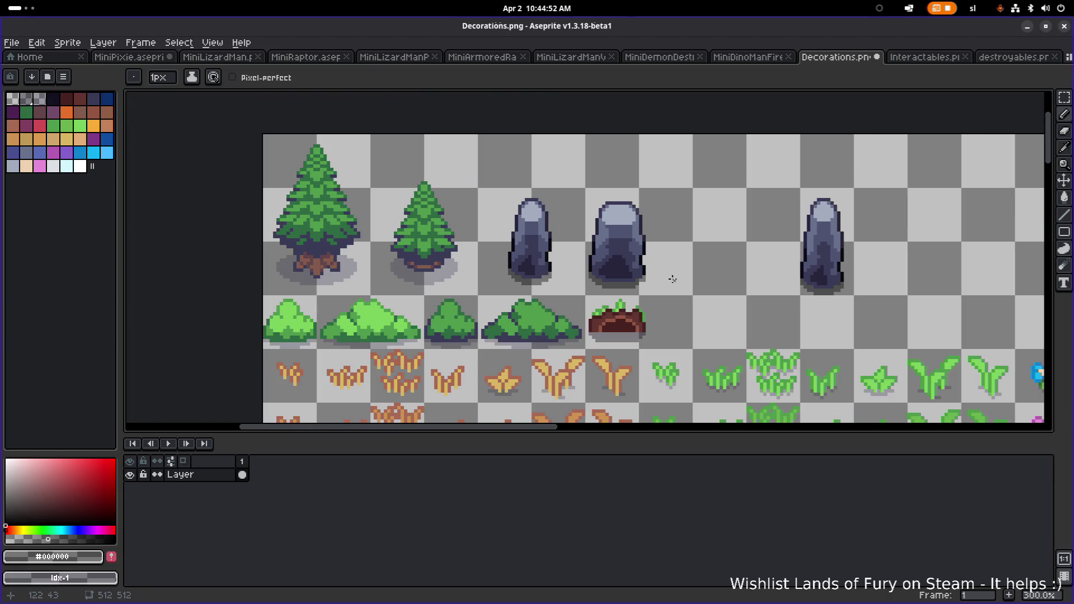
left_click_drag(645, 280, 569, 296)
scroll(522, 238, "up", 3)
left_click(511, 209, "alt")
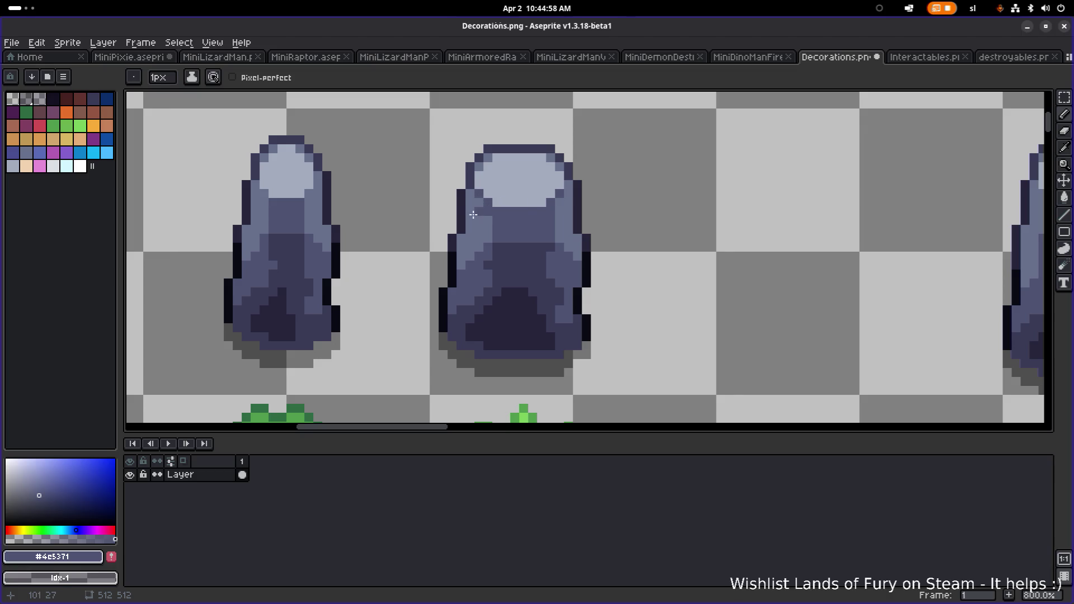
left_click(552, 196, "alt")
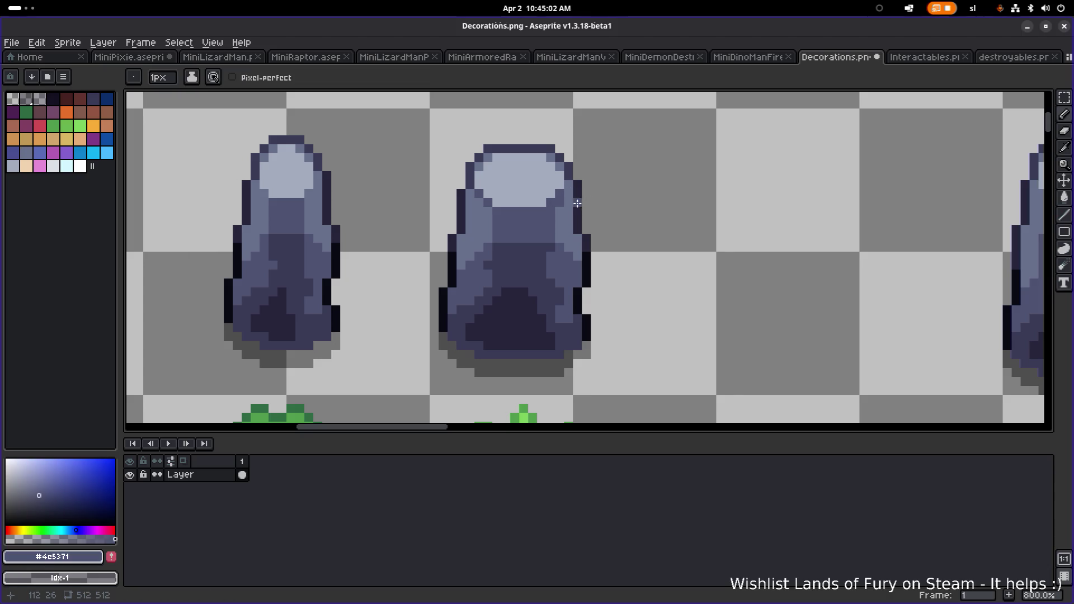
scroll(561, 209, "down", 4)
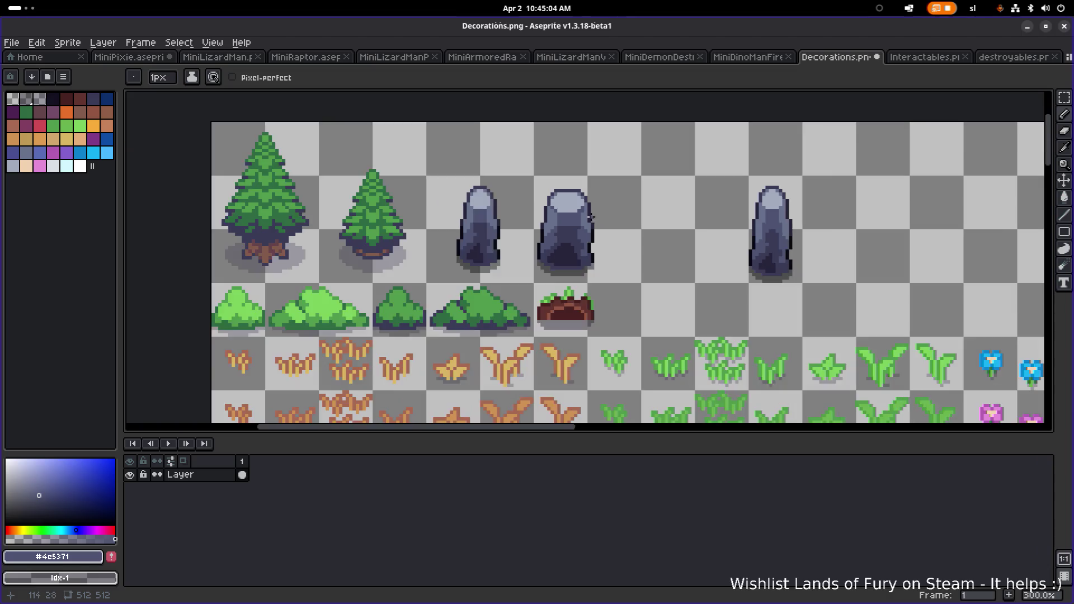
Lighten five dark edge pixels of the middle rock with its lighter shade
scroll(548, 228, "up", 9)
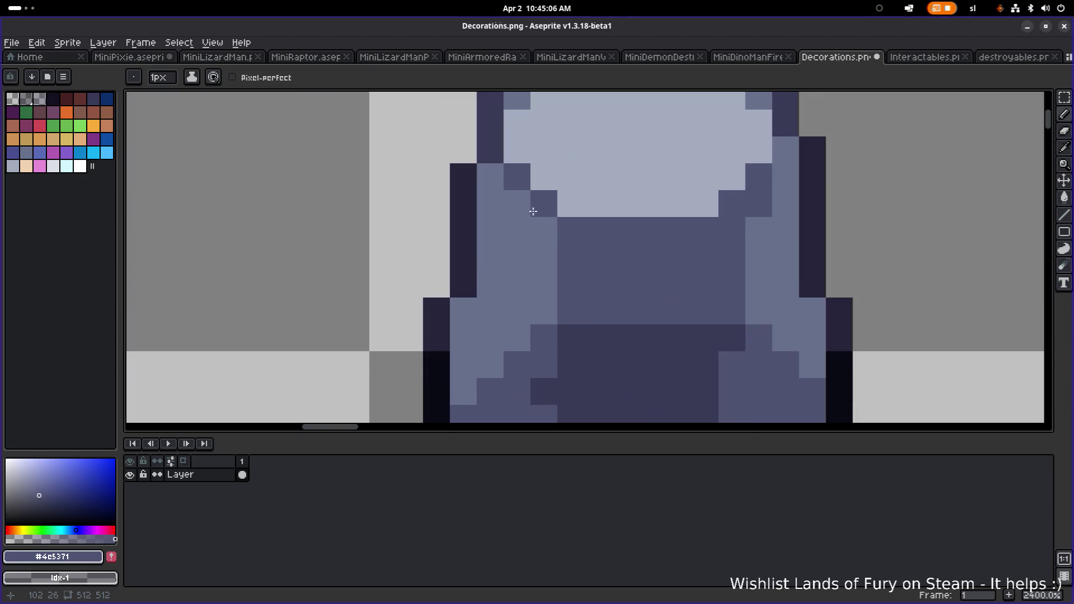
key("alt")
left_click(764, 228, "alt")
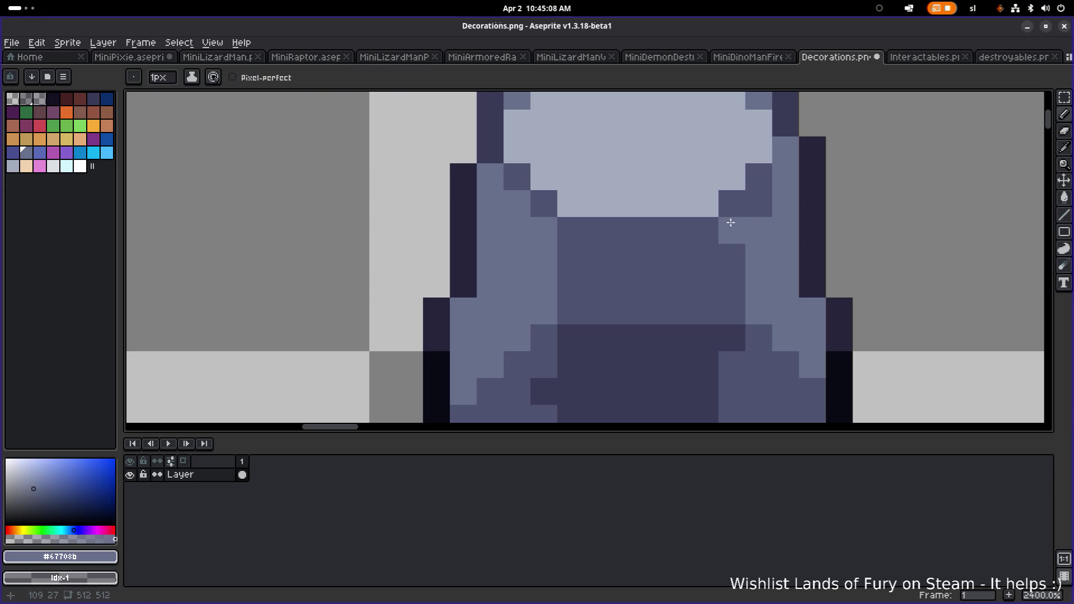
left_click(733, 204)
left_click(758, 204)
left_click(758, 187)
left_click(543, 203)
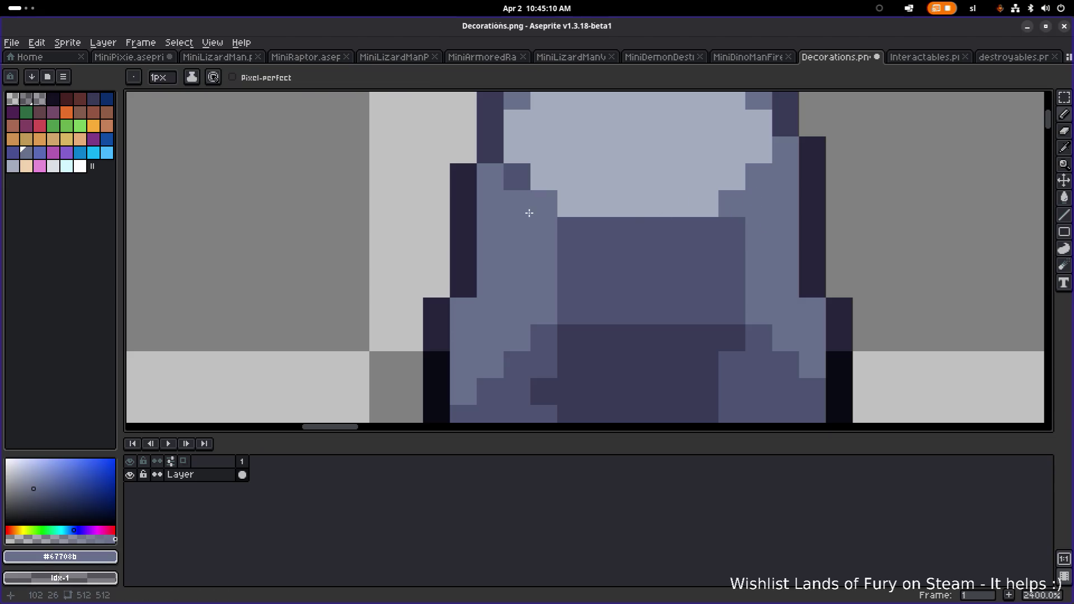
left_click(525, 184)
Paint a short vertical run of mid-grey pixels on the middle rock
scroll(595, 206, "down", 5, "alt")
scroll(595, 205, "down", 3)
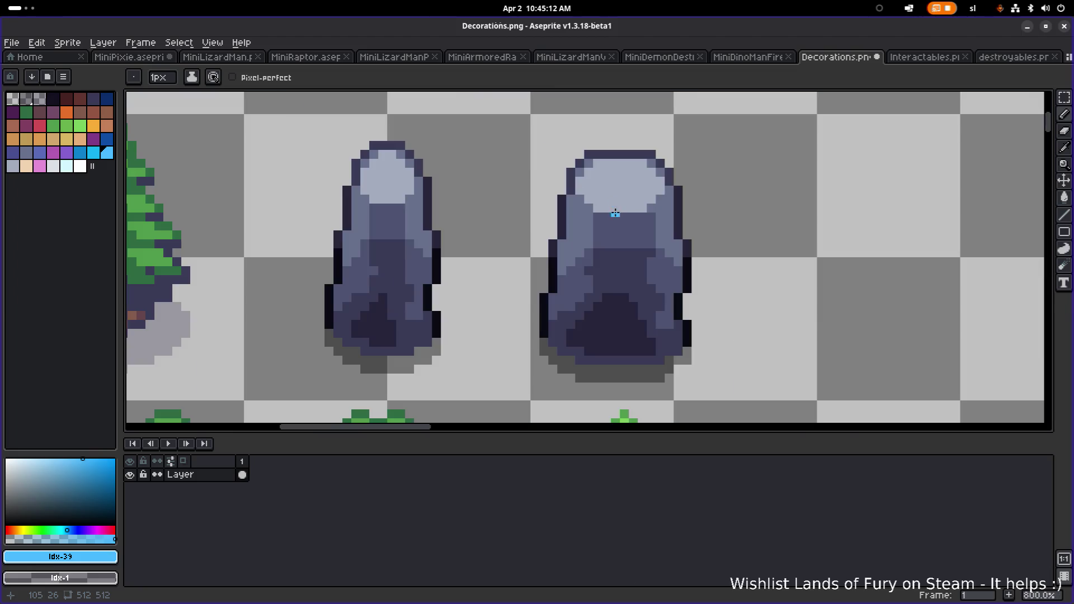
scroll(588, 235, "up", 3)
left_click(585, 247, "alt")
mouse_move(531, 249)
left_mouse_down()
mouse_move(487, 237)
mouse_move(522, 273)
mouse_move(489, 273)
mouse_move(528, 306)
left_mouse_up()
scroll(527, 305, "down", 5)
scroll(655, 291, "up", 4)
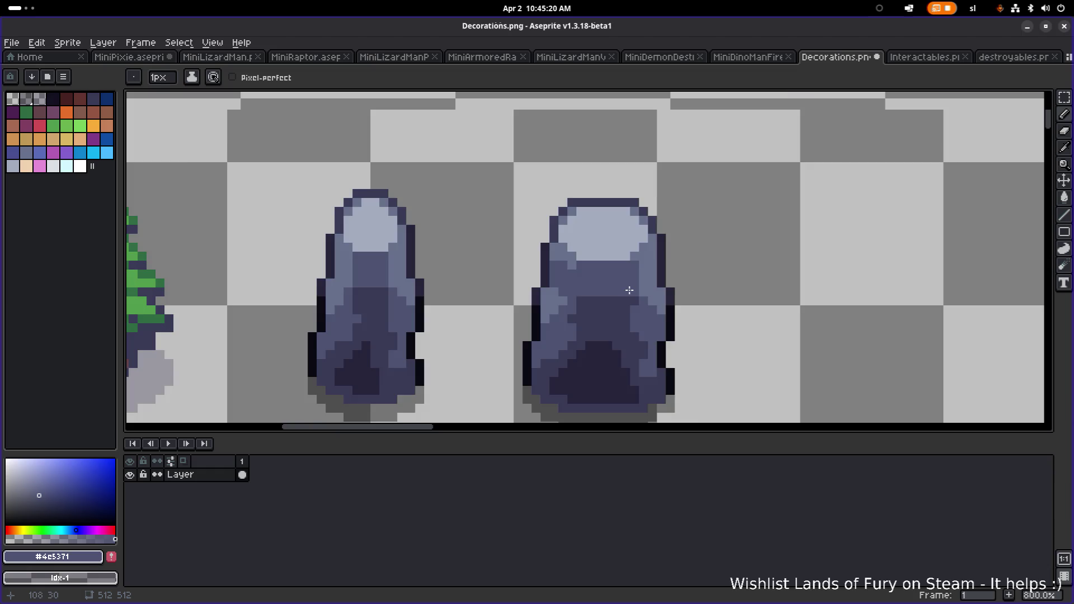
Add two light-grey pixels to the middle rock
key("alt")
left_click(525, 235, "alt")
left_click(525, 251)
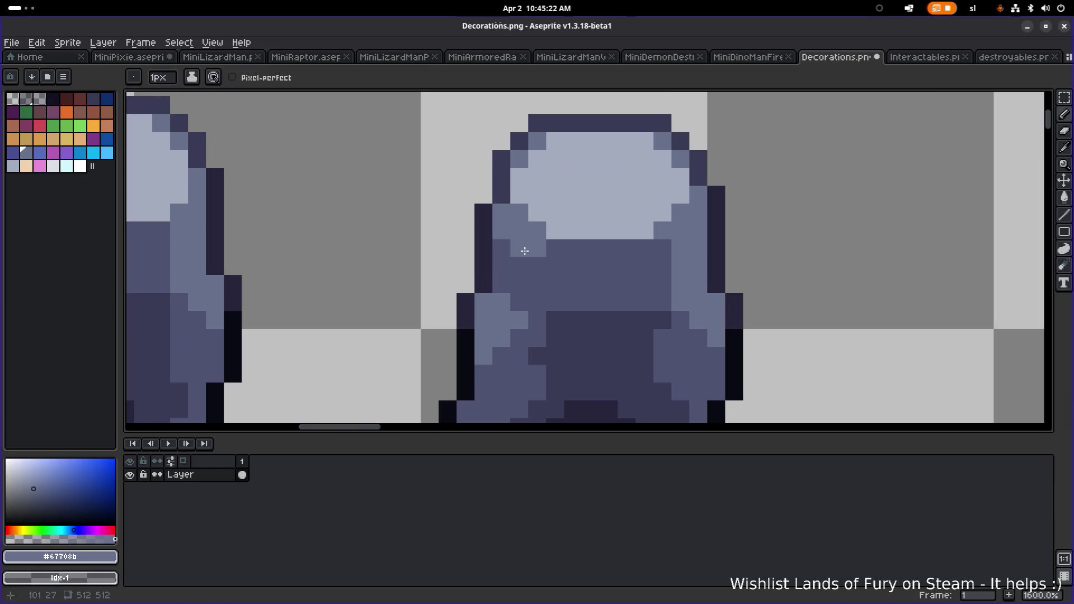
left_click(554, 266)
scroll(612, 270, "down", 4)
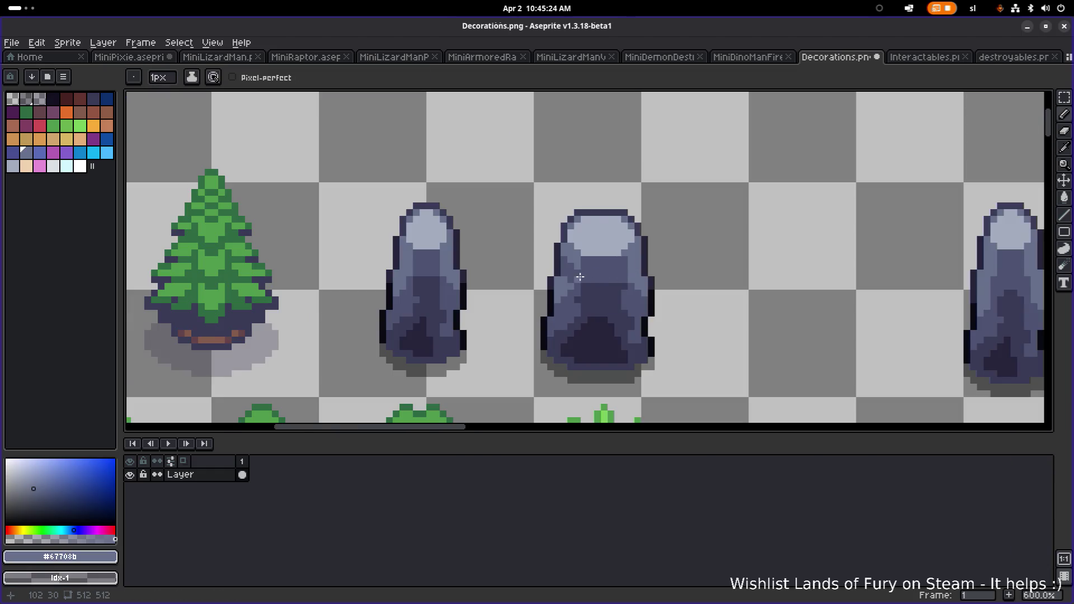
scroll(580, 276, "up", 4)
Darken two pixels on the middle rock with the mid-grey shade
left_click(613, 264, "alt")
left_click_drag(653, 254, 637, 278)
scroll(671, 279, "down", 4)
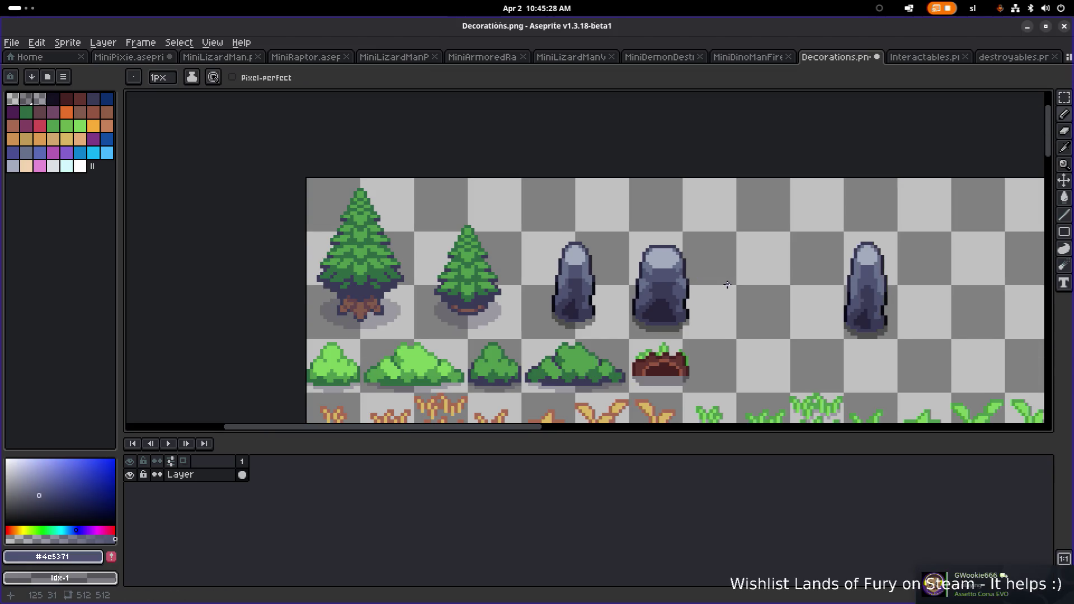
scroll(609, 290, "up", 4)
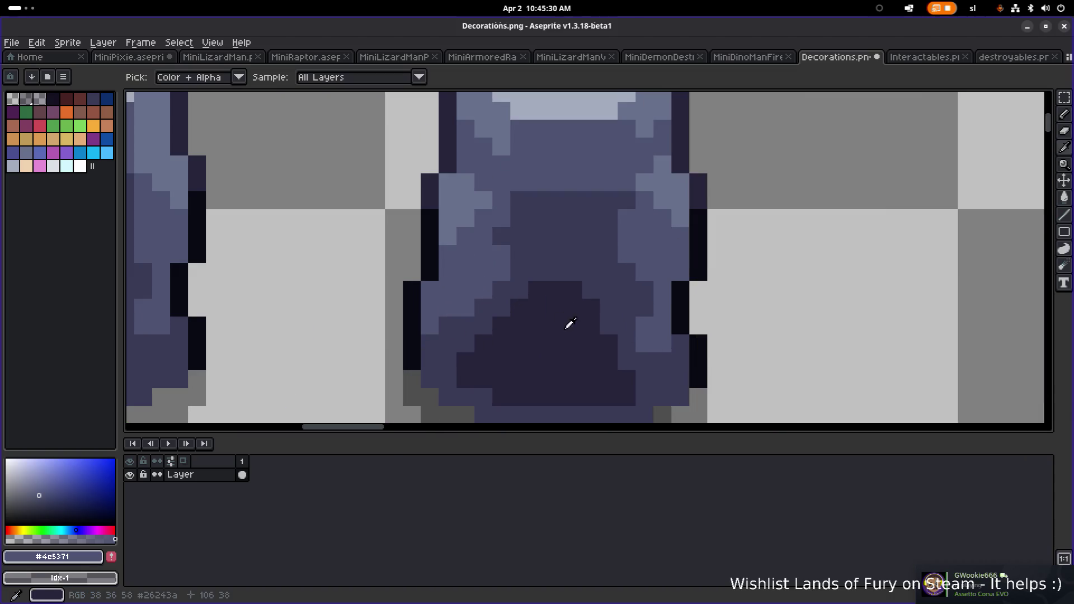
Lighten one shading pixel with blue-grey #4c5371 and pick the dark shadow #26243a
left_click(588, 301, "alt")
left_click(542, 175, "alt")
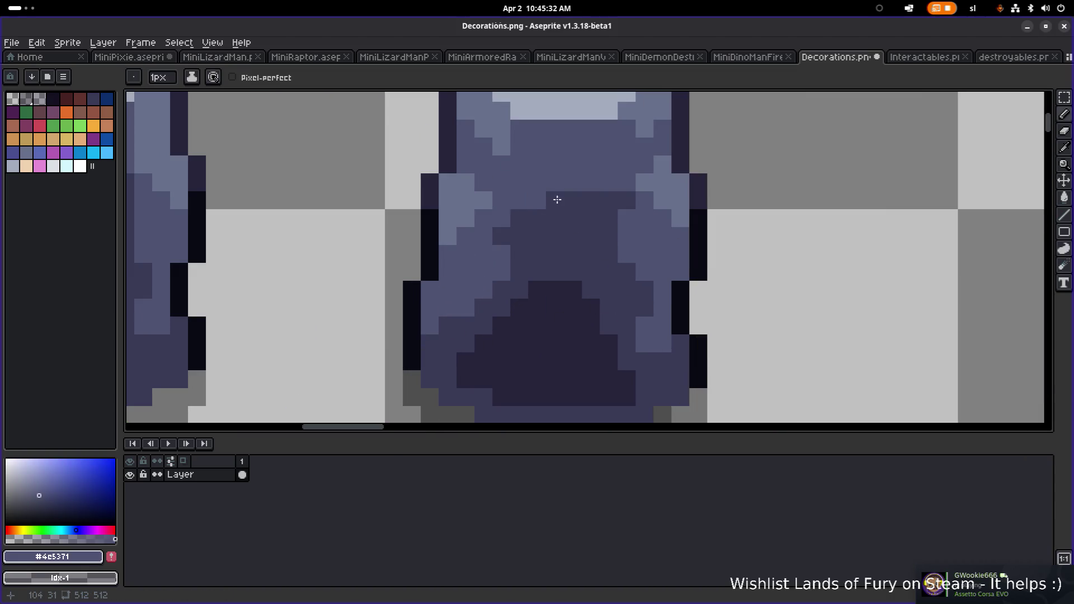
scroll(609, 196, "down", 4)
left_click(645, 208)
scroll(619, 220, "up", 4)
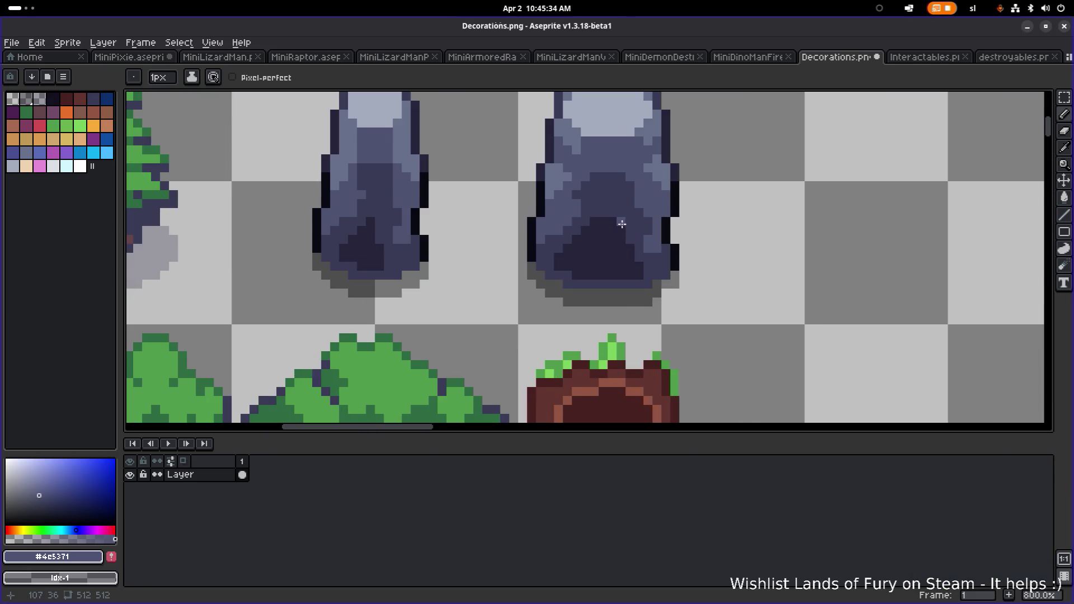
left_click(648, 263, "alt")
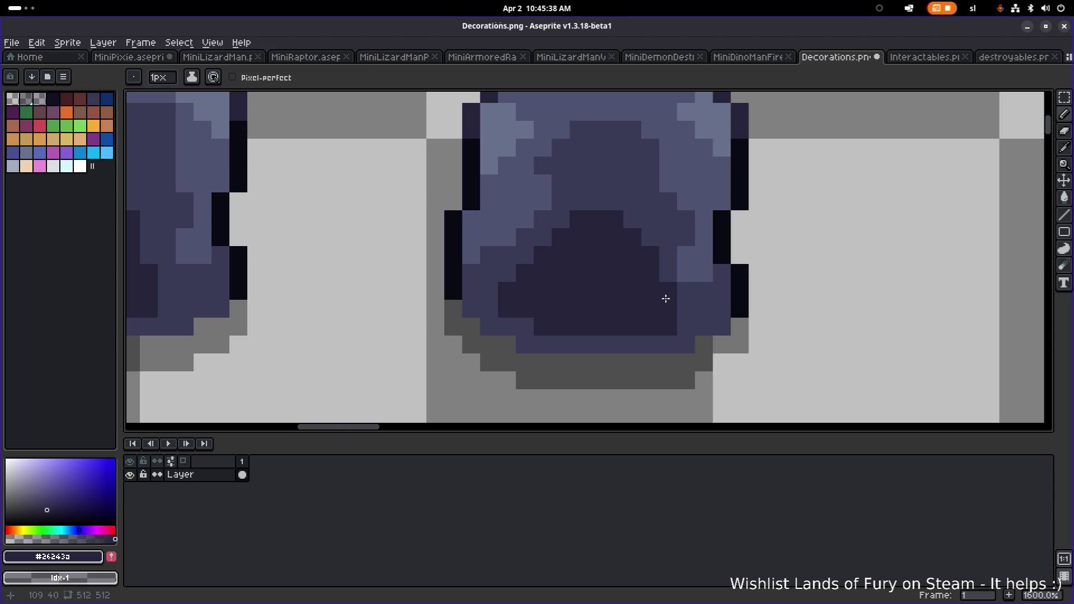
scroll(722, 295, "down", 4)
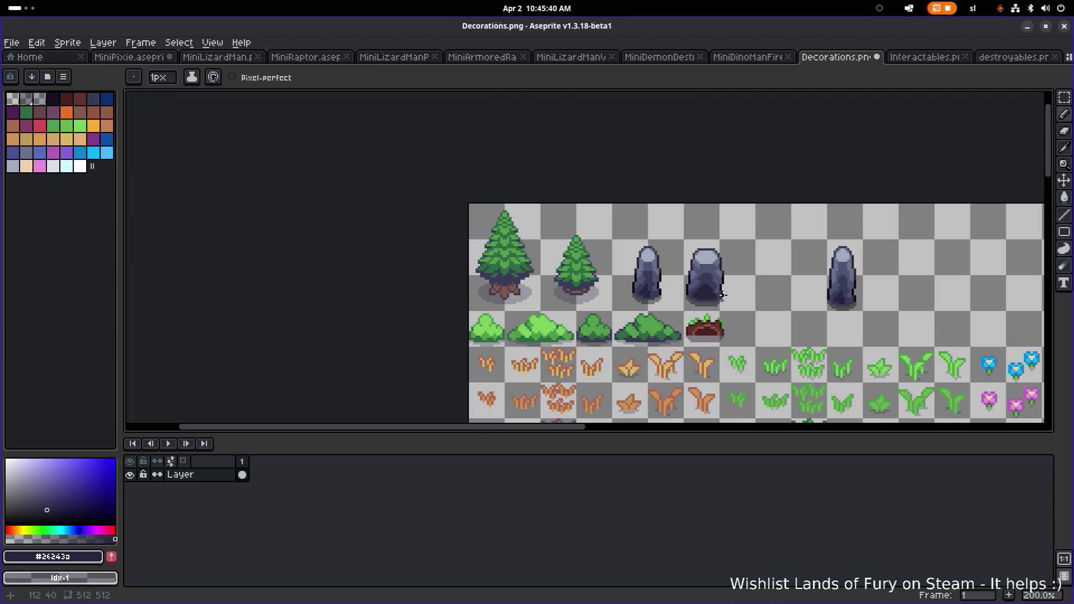
scroll(739, 293, "up", 3)
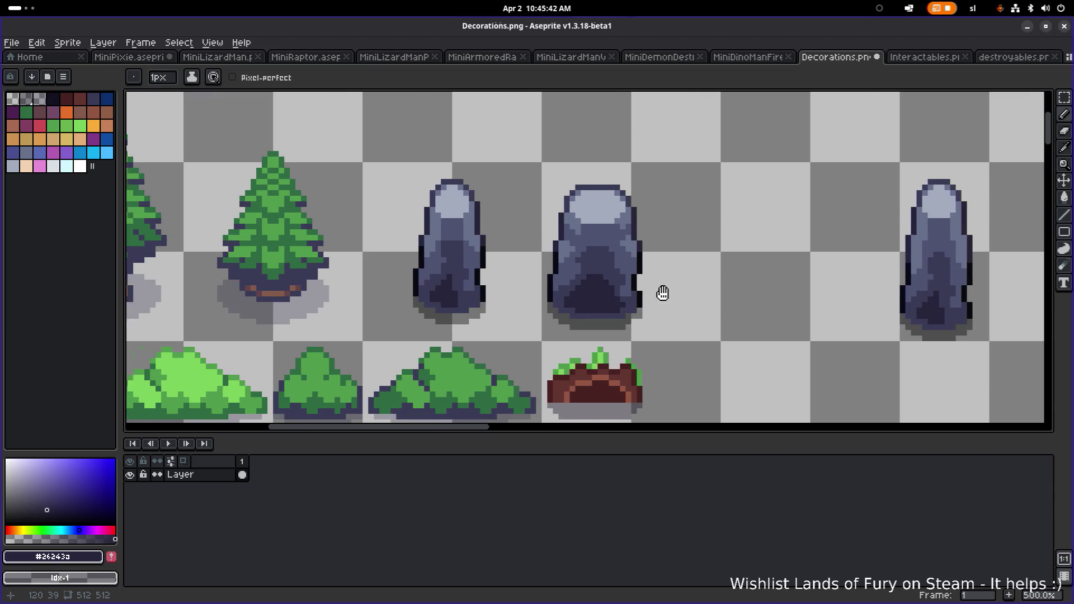
Select the middle rock and nudge it up and slightly left
key("m")
left_click_drag(661, 333, 496, 173)
key("Up")
key("Up")
key("Up")
left_click_drag(565, 226, 600, 233)
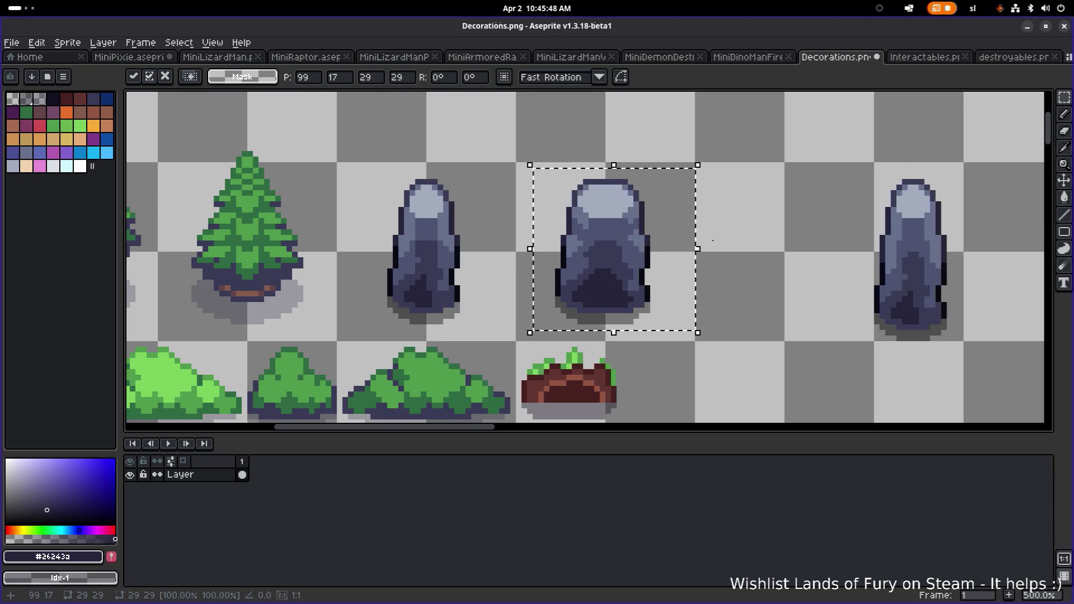
Move the rightmost rock further right and drop the selection
scroll(588, 247, "down", 1)
left_click_drag(633, 342, 817, 132)
mouse_move(737, 235)
left_mouse_down()
mouse_move(941, 195)
mouse_move(970, 205)
left_mouse_up()
scroll(857, 234, "right", 3)
mouse_move(735, 216)
left_mouse_down()
mouse_move(868, 239)
mouse_move(858, 244)
left_mouse_up()
left_click(636, 235)
scroll(690, 239, "left", 3)
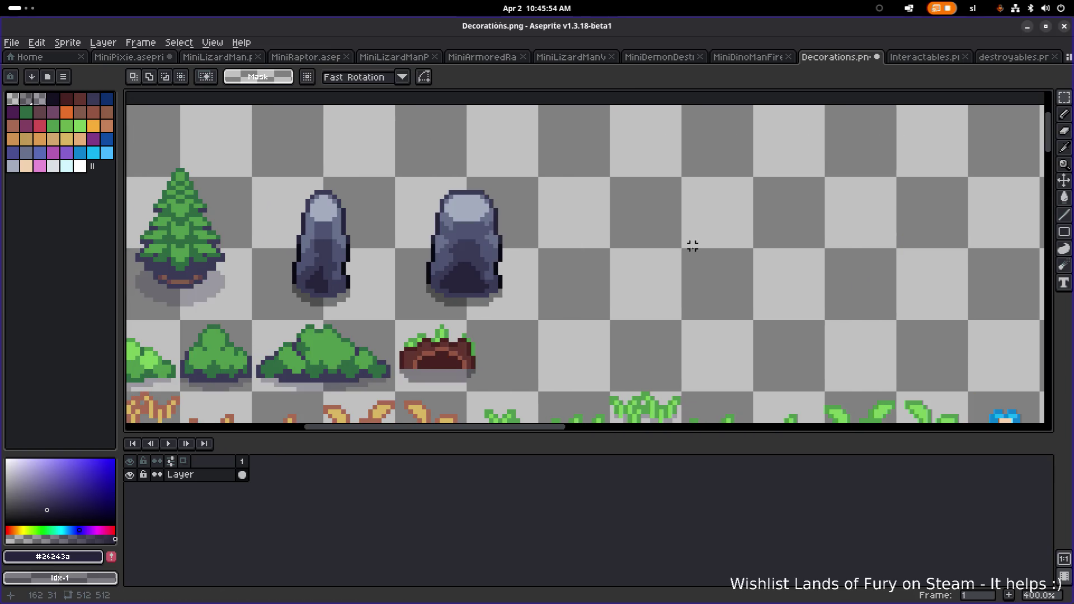
scroll(491, 218, "up", 1)
Copy the middle rock to its right and squash the copy to a shorter height
left_click_drag(570, 131, 381, 341)
left_click_drag(479, 276, 652, 278)
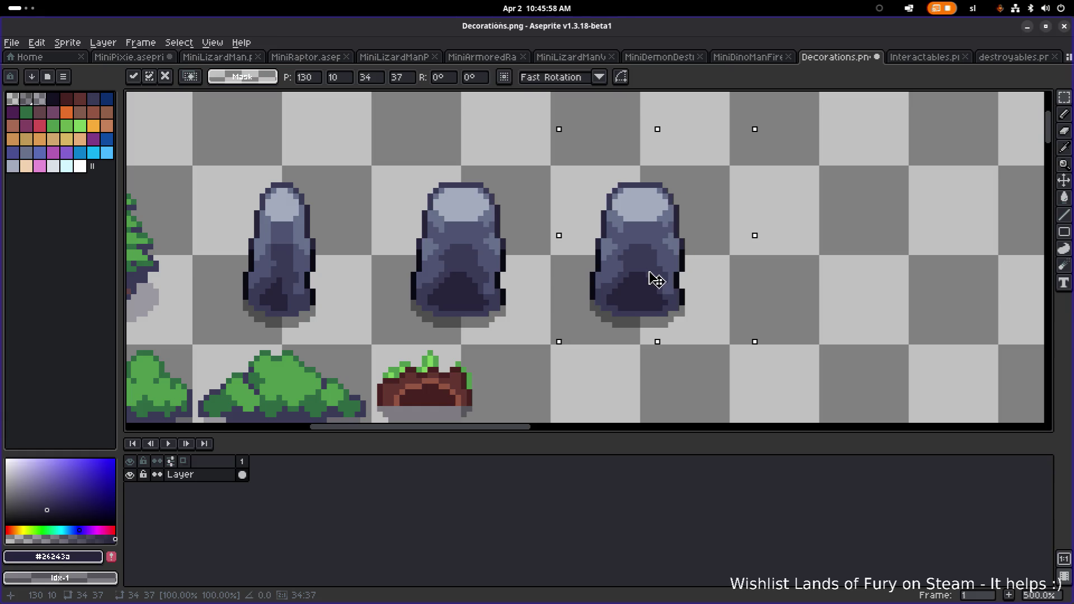
left_click(787, 161)
left_click_drag(563, 145, 743, 252)
left_click_drag(696, 209, 694, 232)
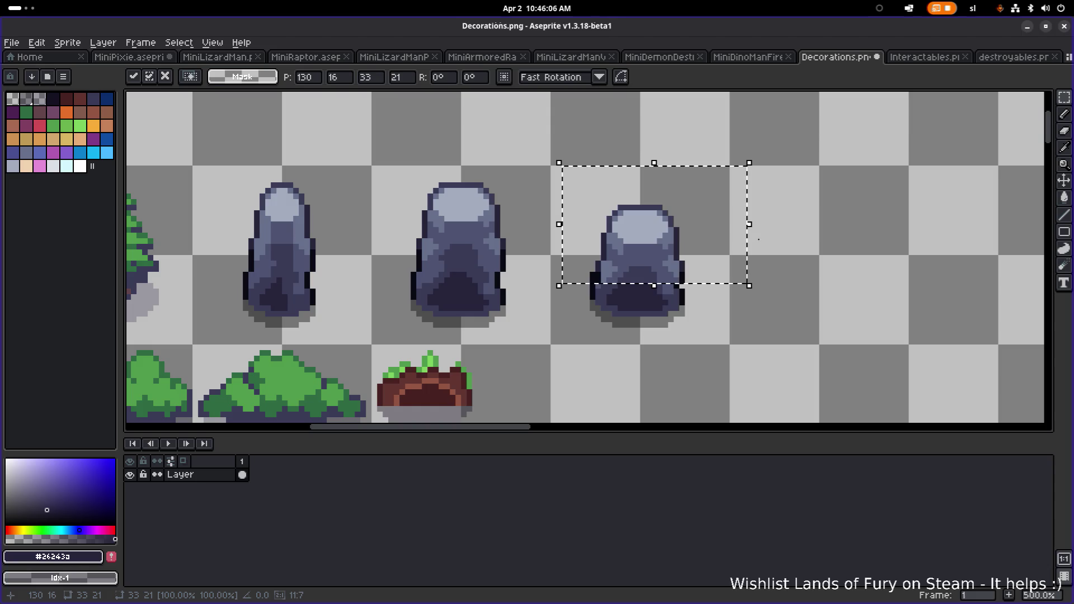
left_click(782, 245)
scroll(782, 244, "up", 2)
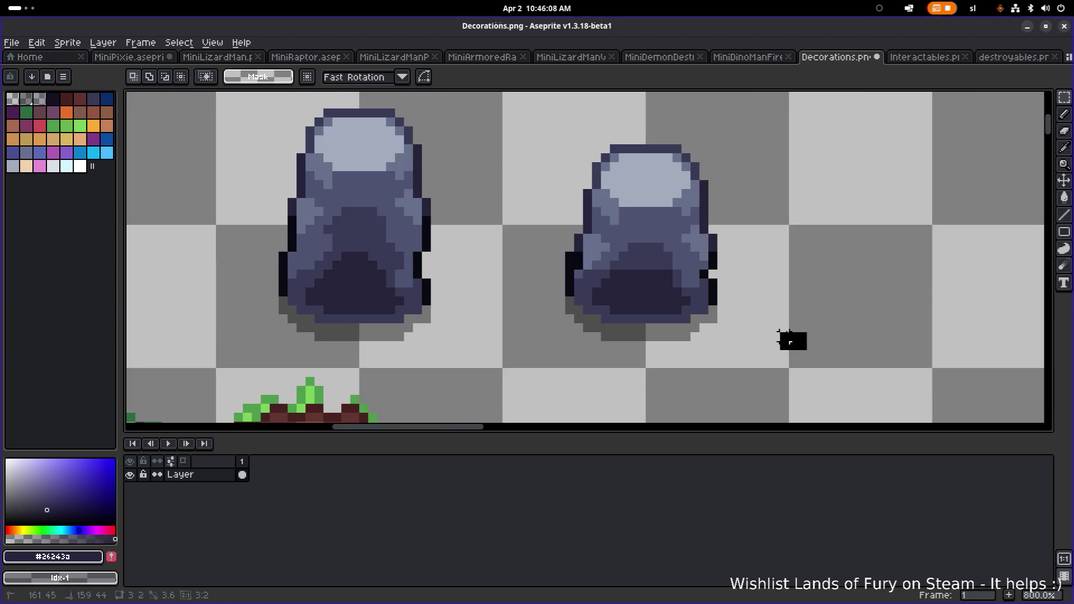
Repaint two top pixels in mid-tone blue-grey and darken two pixels left of the rock's top
scroll(739, 247, "down", 5)
scroll(738, 230, "up", 5)
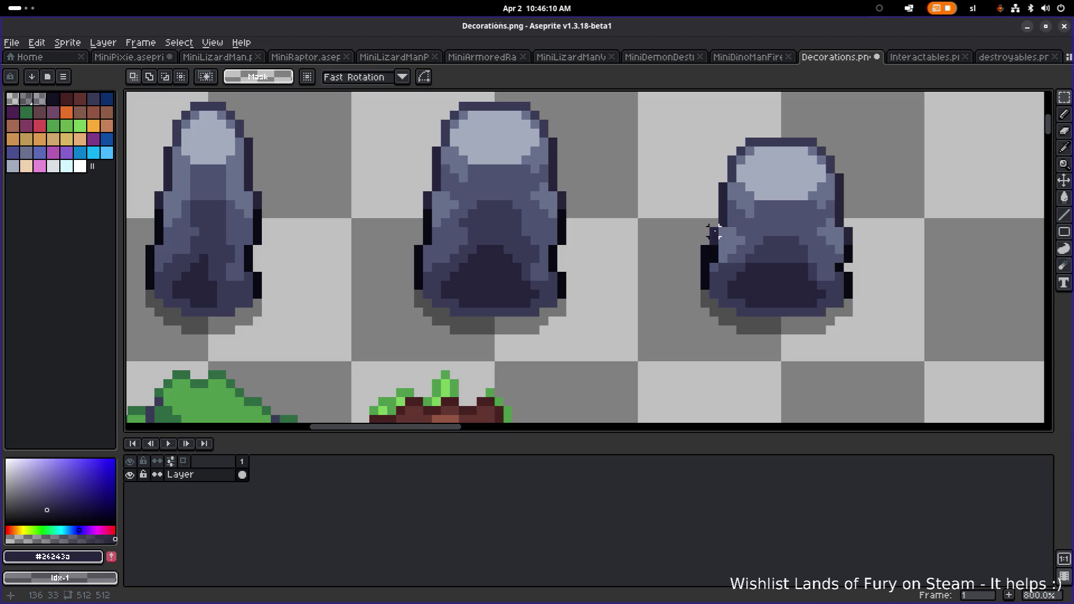
scroll(649, 193, "up", 3)
key("b")
left_click(650, 192, "alt")
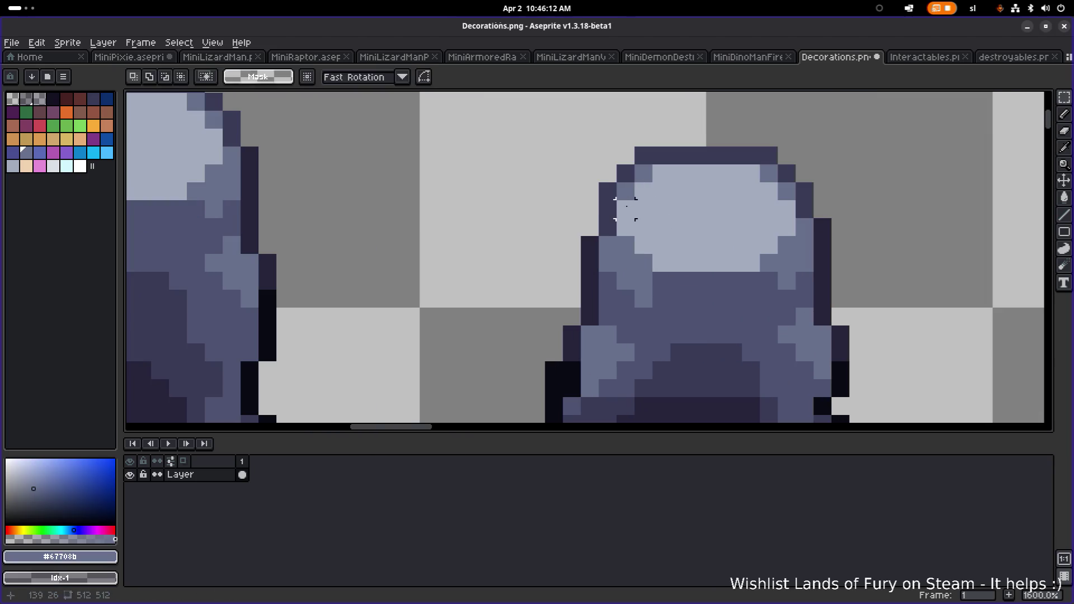
left_click(660, 192)
left_click(680, 180)
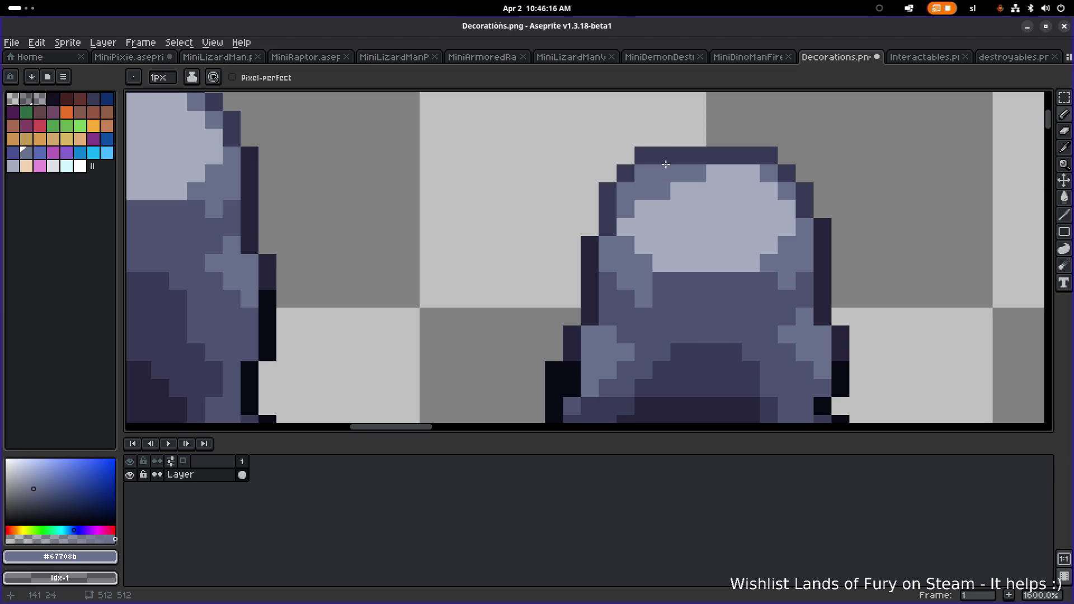
left_click(666, 163, "alt")
left_click_drag(662, 174, 637, 175)
Erase four outline pixels along the squat rock's top-left edge
key("e")
left_click(644, 156)
left_click(662, 156)
left_click(626, 173)
left_click(608, 192)
scroll(677, 190, "down", 5)
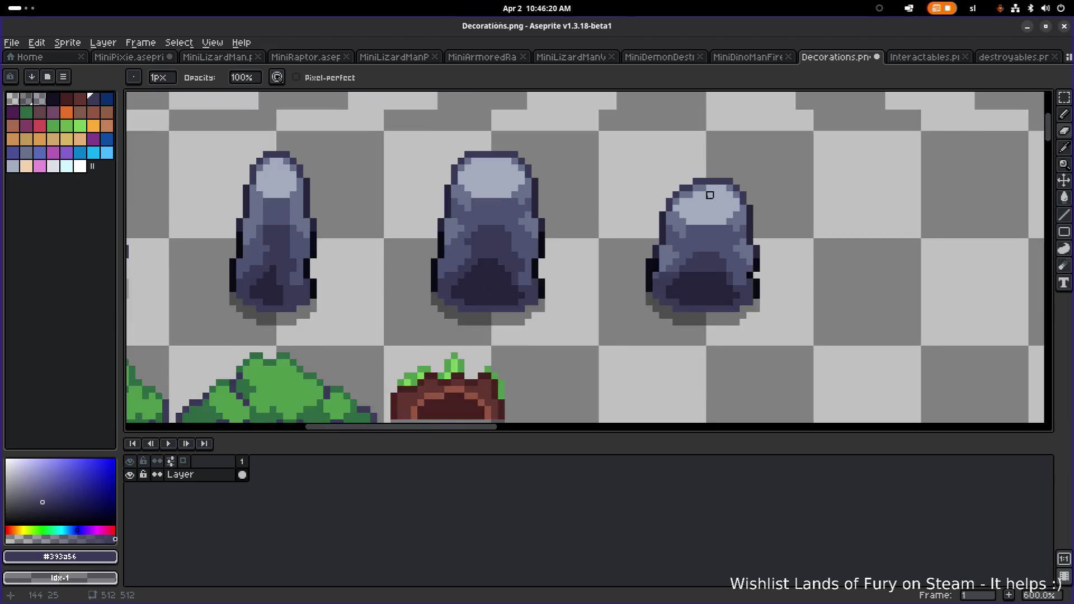
scroll(712, 212, "up", 4)
scroll(662, 196, "up", 3)
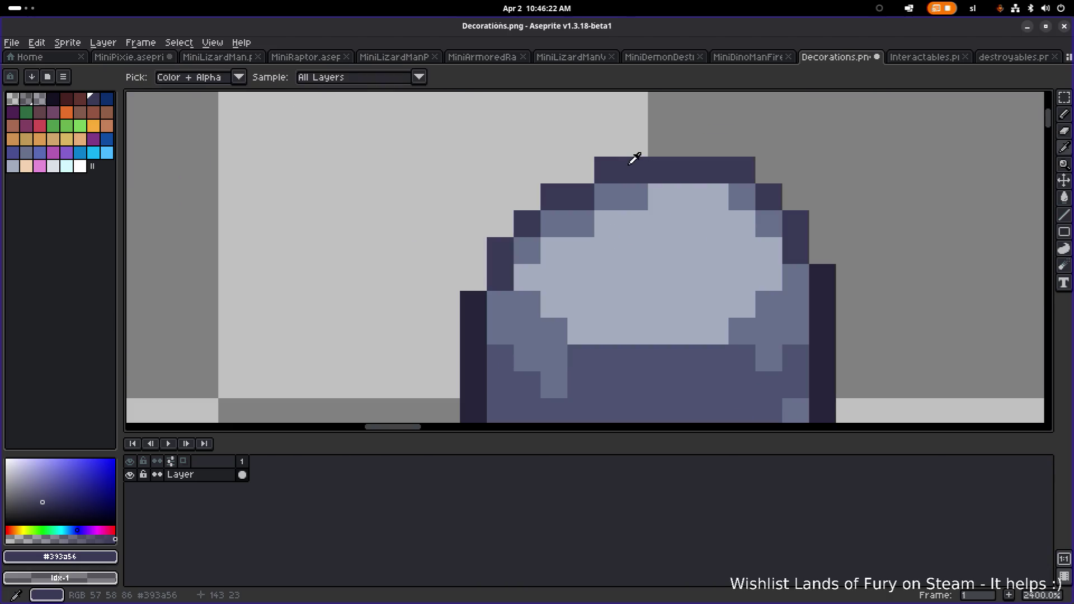
Paint a mid-tone run across the top and add dark pixels at the top row's right end
left_click(638, 195, "alt")
key("b")
left_click_drag(662, 196, 705, 194)
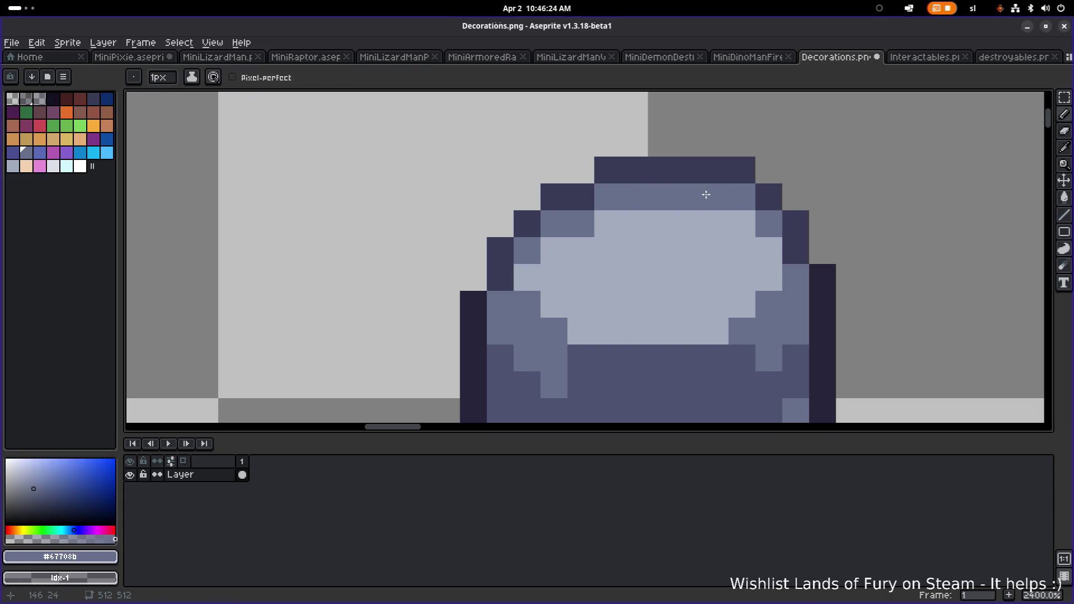
key("r")
key("e")
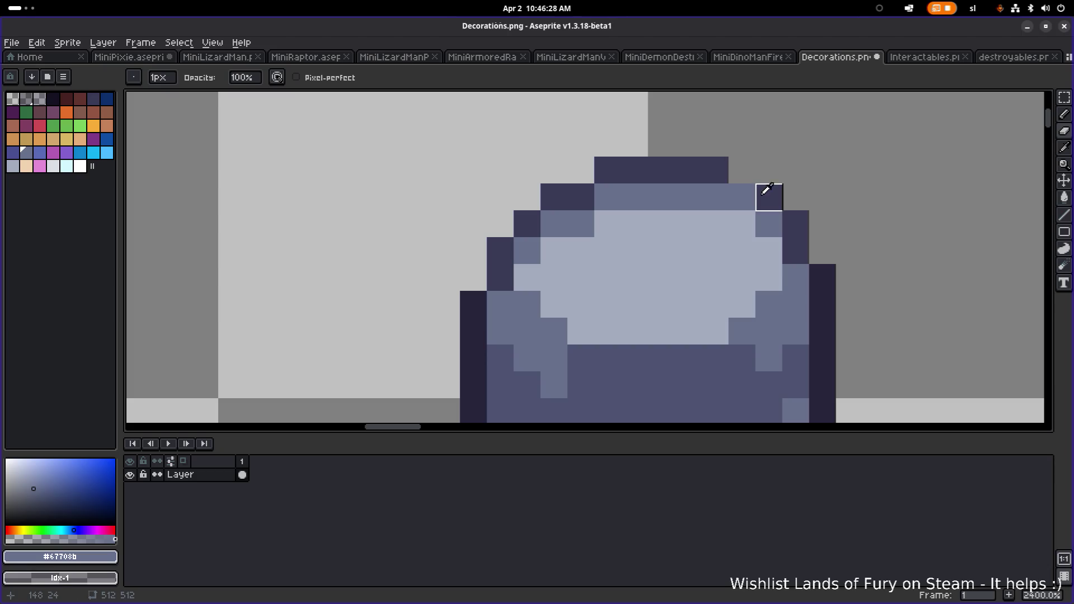
left_click(767, 190, "alt")
left_click(742, 173)
Rework the rock's top-right outline in dark blue-grey and lighten one pixel there
scroll(738, 177, "down", 3)
scroll(730, 193, "up", 2)
left_click(729, 193, "alt")
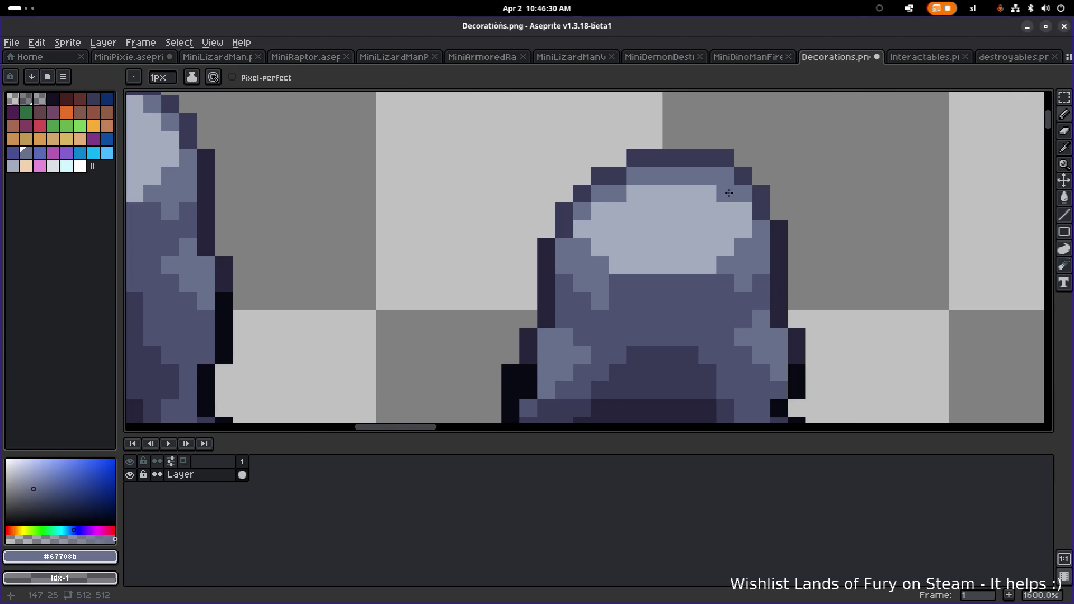
left_click_drag(724, 157, 744, 191)
key("alt")
left_click(715, 157, "alt")
left_click(762, 193)
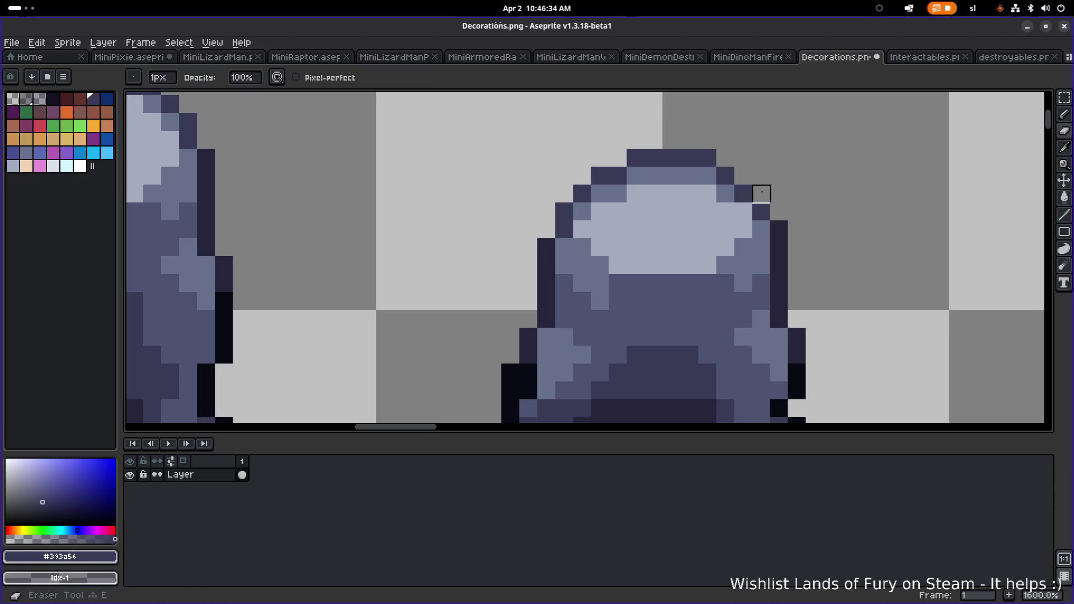
Paint a diagonal run of lighter blue-grey highlight pixels down the rock's side
scroll(775, 207, "down", 3)
scroll(768, 199, "down", 4)
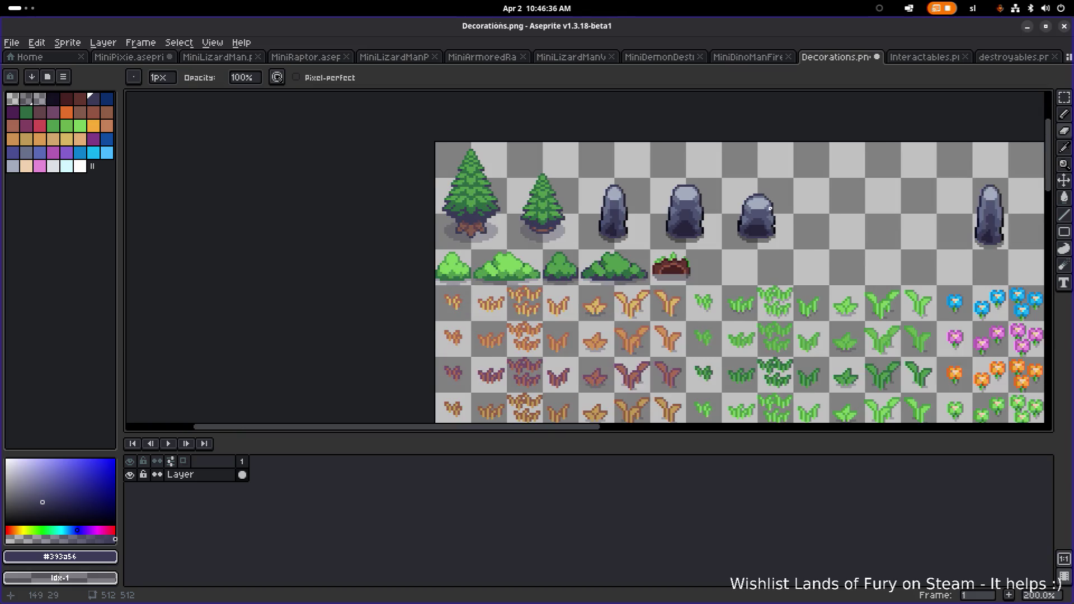
scroll(745, 265, "up", 5)
scroll(727, 280, "up", 4)
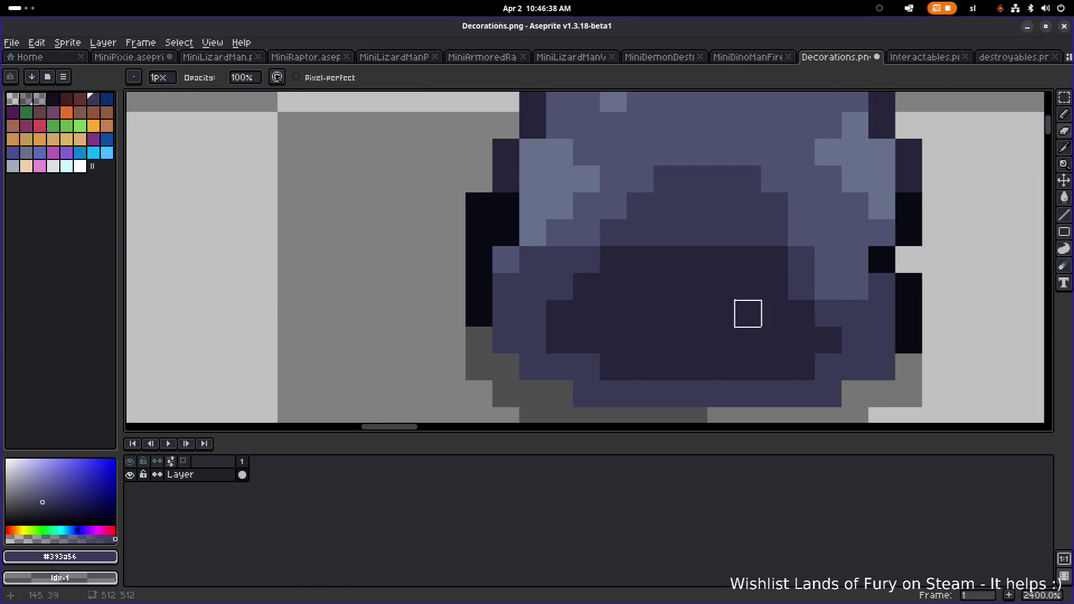
scroll(738, 314, "down", 4)
scroll(658, 348, "down", 1)
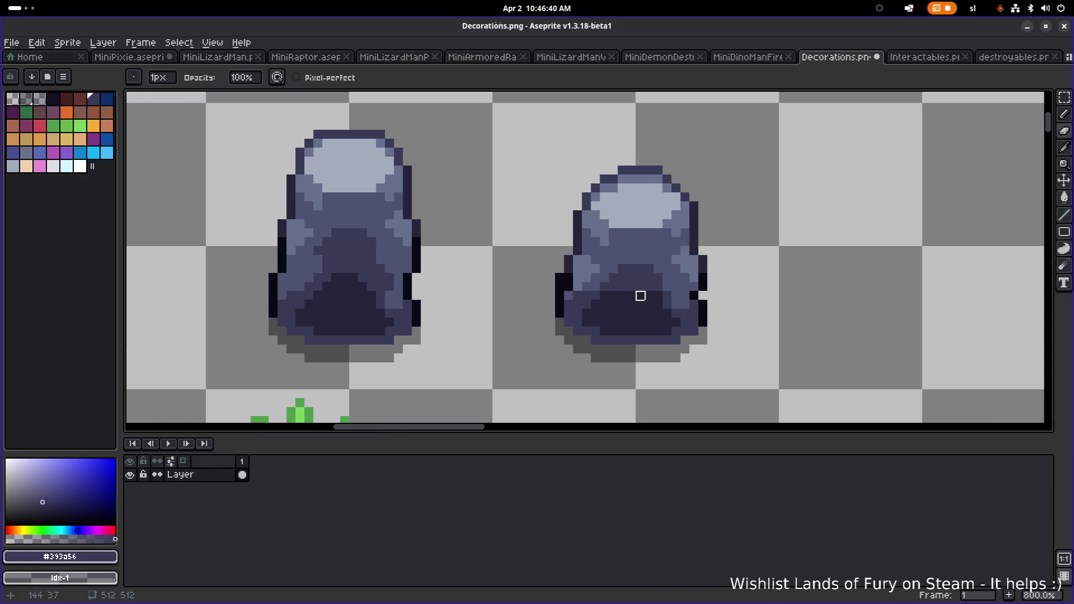
scroll(641, 295, "up", 3)
left_click(564, 247, "alt")
left_click(570, 201, "alt")
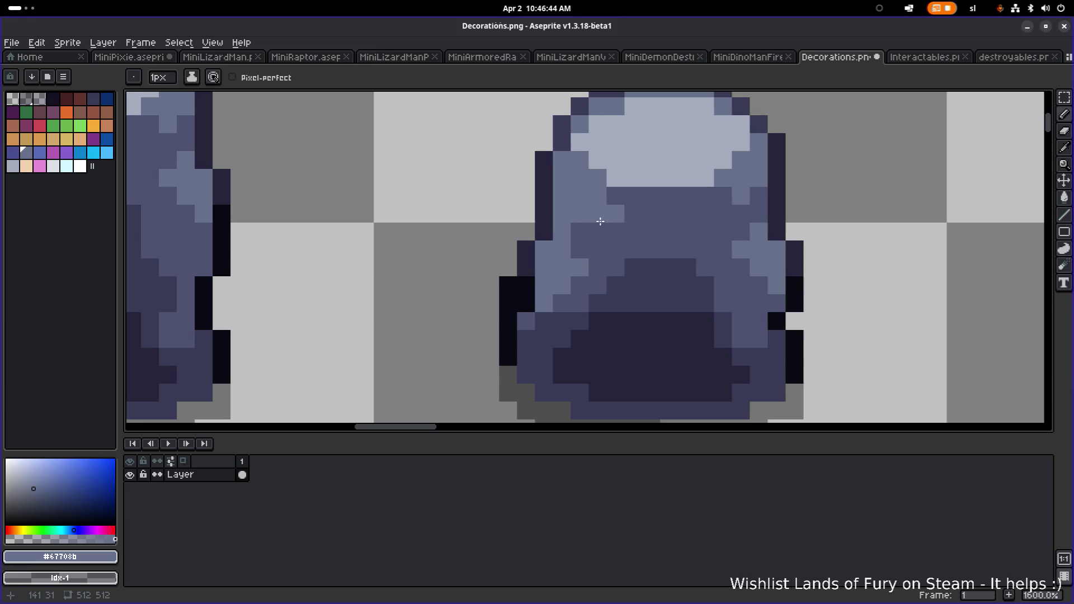
scroll(616, 224, "down", 3)
scroll(694, 223, "up", 5)
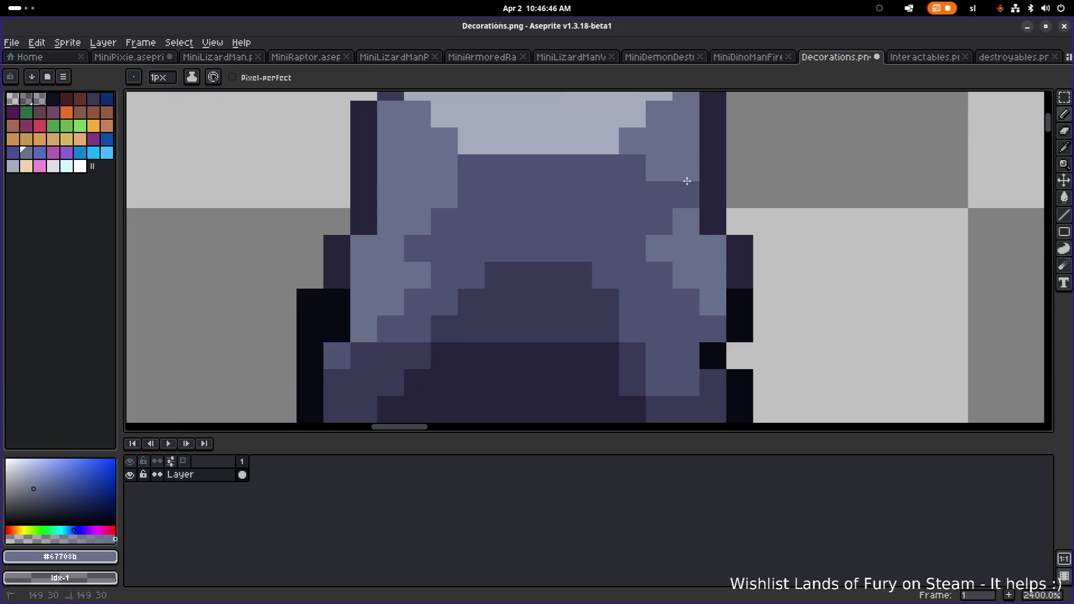
mouse_move(633, 168)
left_mouse_down()
mouse_move(657, 192)
mouse_move(665, 223)
left_mouse_up()
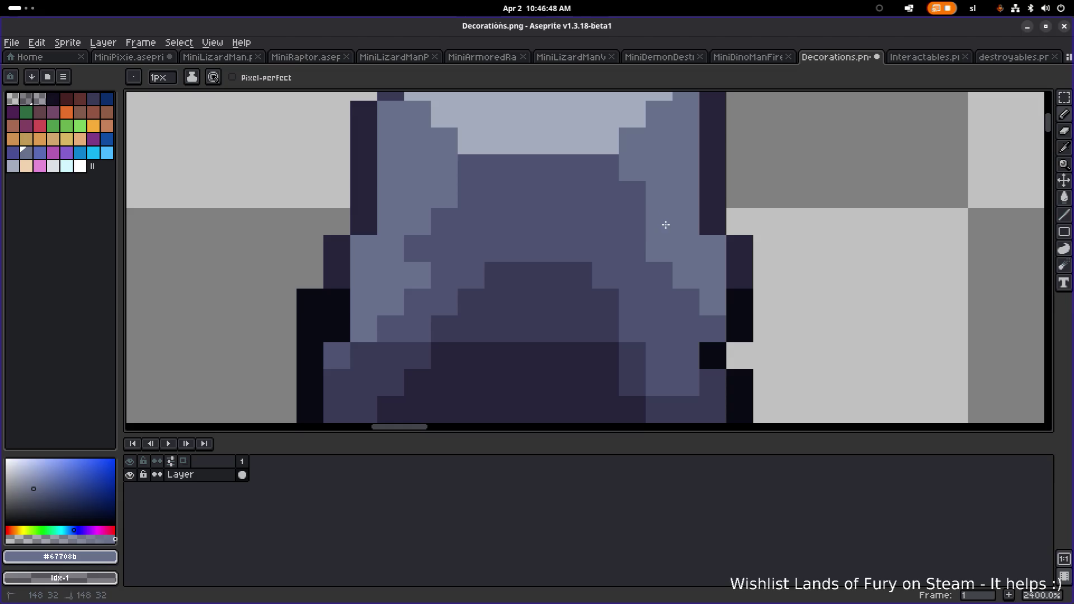
Undo the last change and darken two right-side highlight pixels with medium blue-grey
scroll(672, 230, "down", 7)
scroll(683, 239, "up", 7)
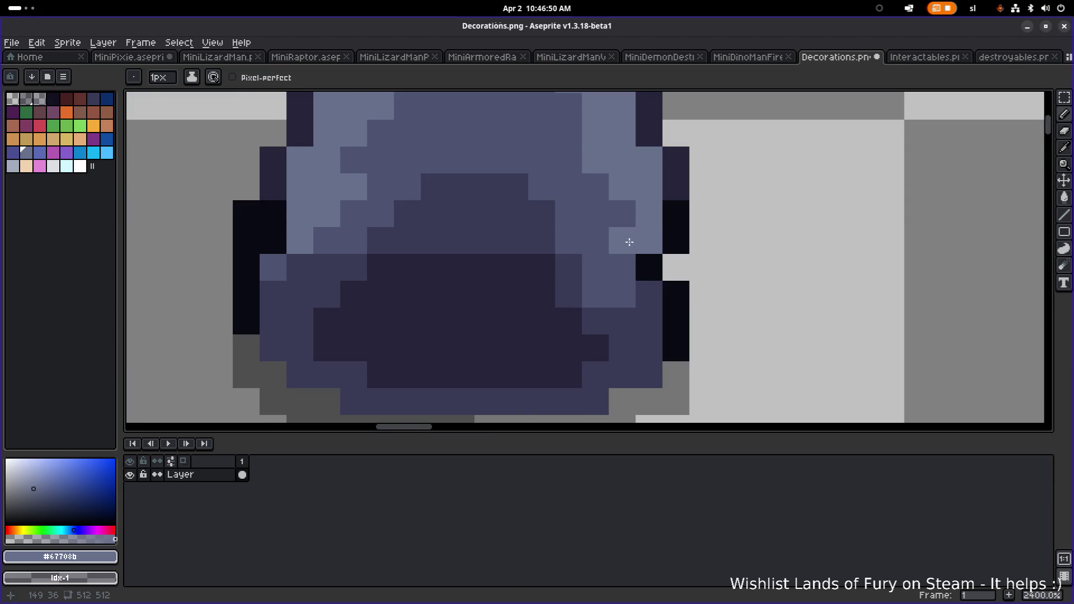
key("ctrl+z")
left_click(615, 209, "alt")
left_click(615, 190)
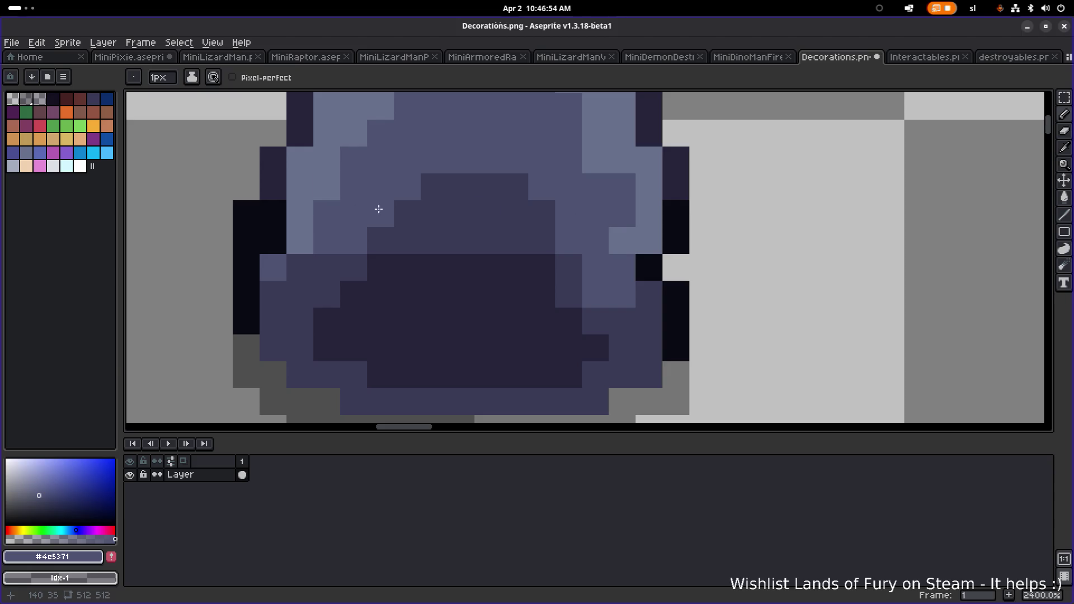
scroll(403, 212, "down", 7)
scroll(763, 277, "down", 3)
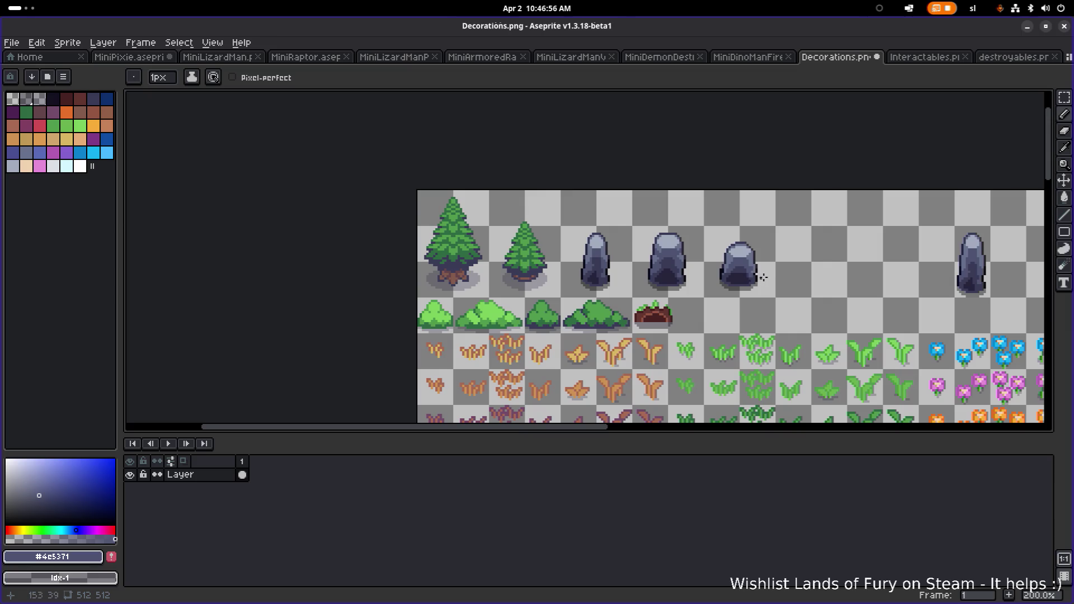
scroll(747, 259, "up", 8)
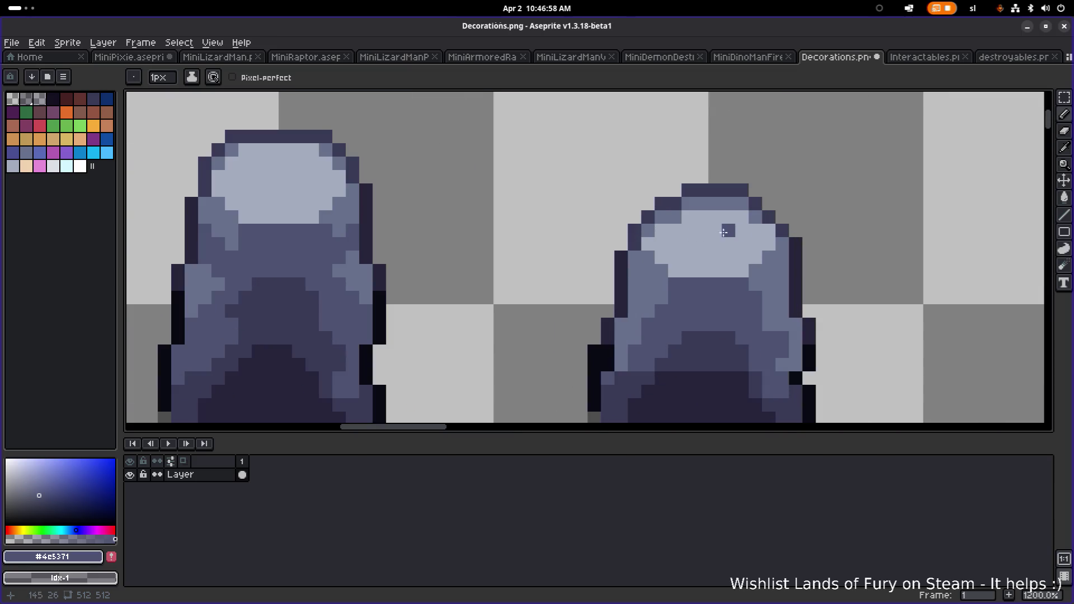
Darken pixels along the rock's top-left edge with the dark outline colour, undoing one
left_click(708, 221, "alt")
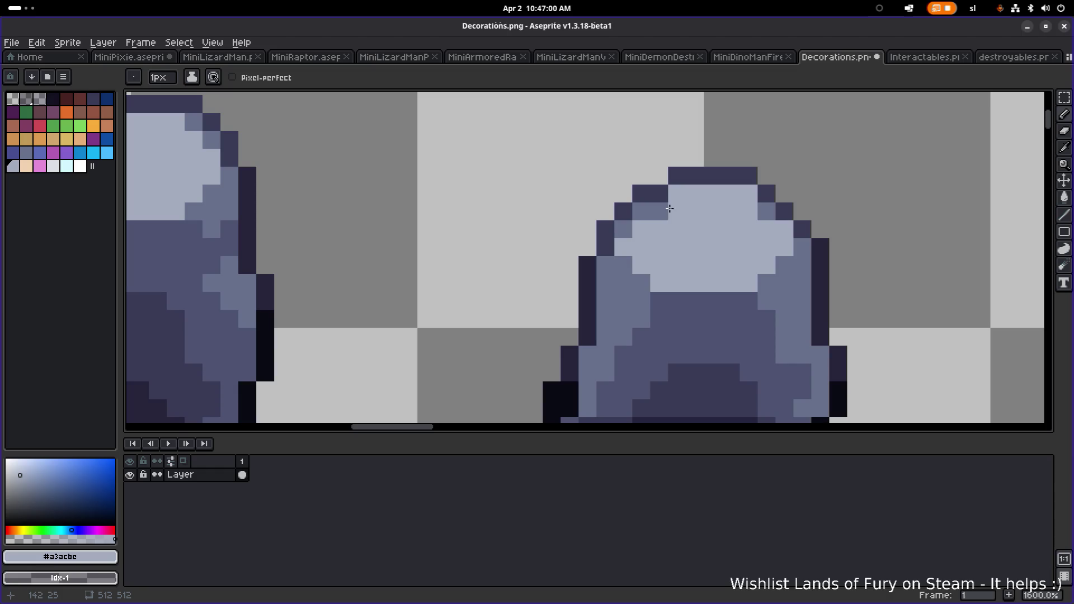
left_click(685, 182, "alt")
left_click(694, 190, "alt")
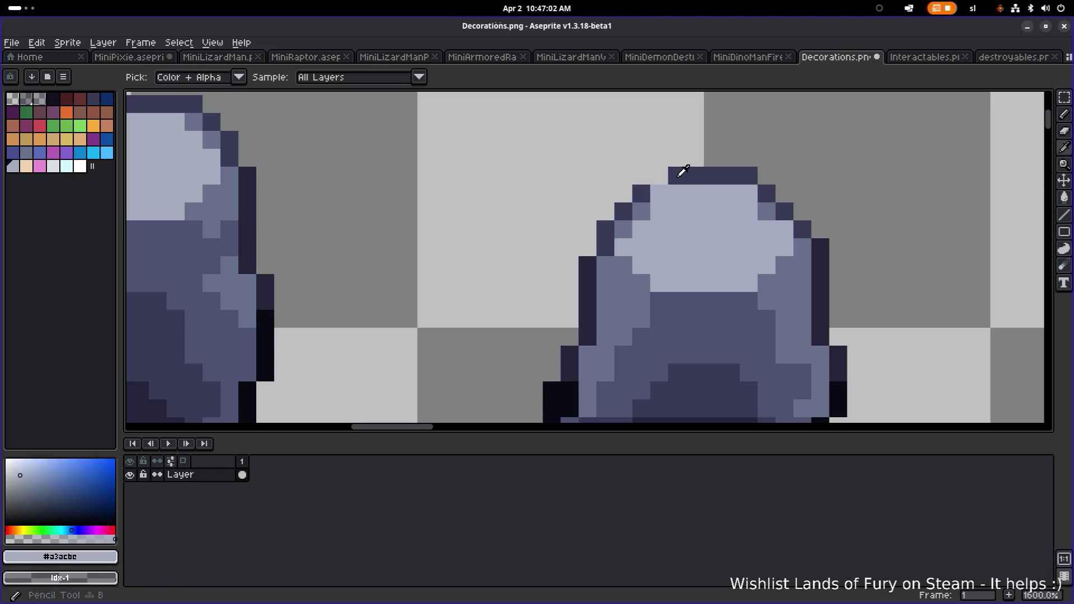
left_click(684, 174, "alt")
left_click(662, 183)
key("ctrl+z")
Repaint top-left corner pixels in mid and light tones and add dark shoulder outline pixels
left_click(642, 211, "alt")
left_click(643, 192)
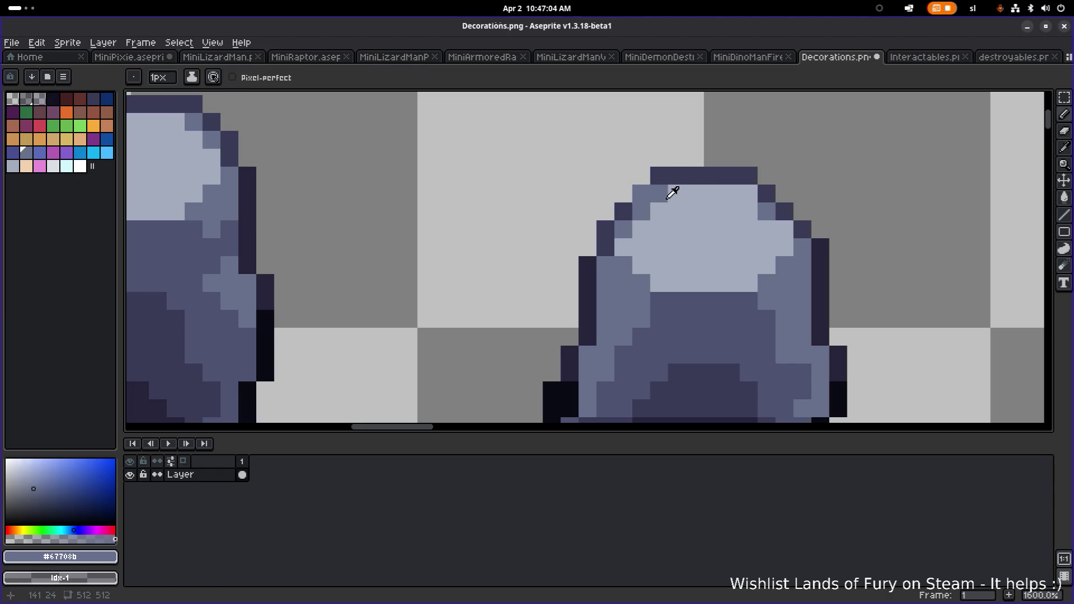
left_click(673, 190, "alt")
left_click(628, 200)
key("ctrl+z")
left_click(679, 175, "alt")
left_click(626, 190)
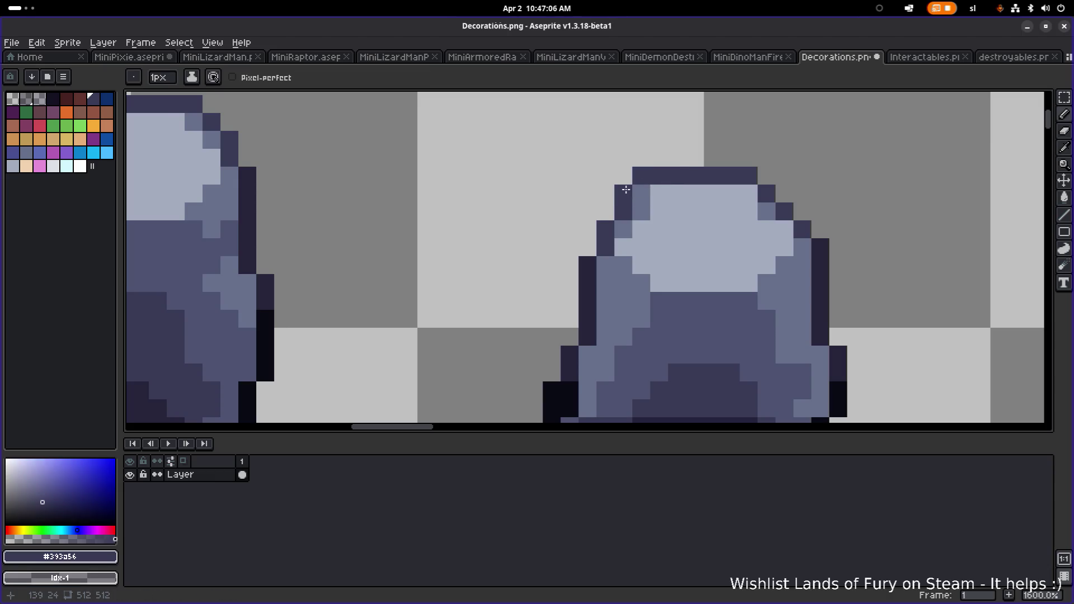
Sample the light, mid and dark rock tones and darken the mid pixel at the top-left
key("alt")
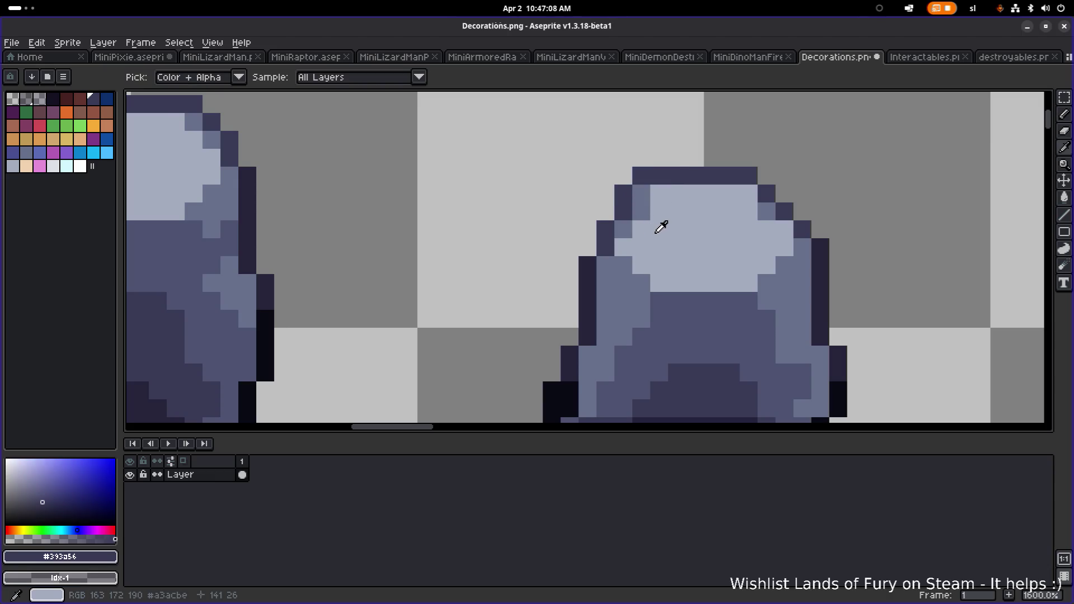
left_click(658, 231, "alt")
scroll(660, 202, "down", 4)
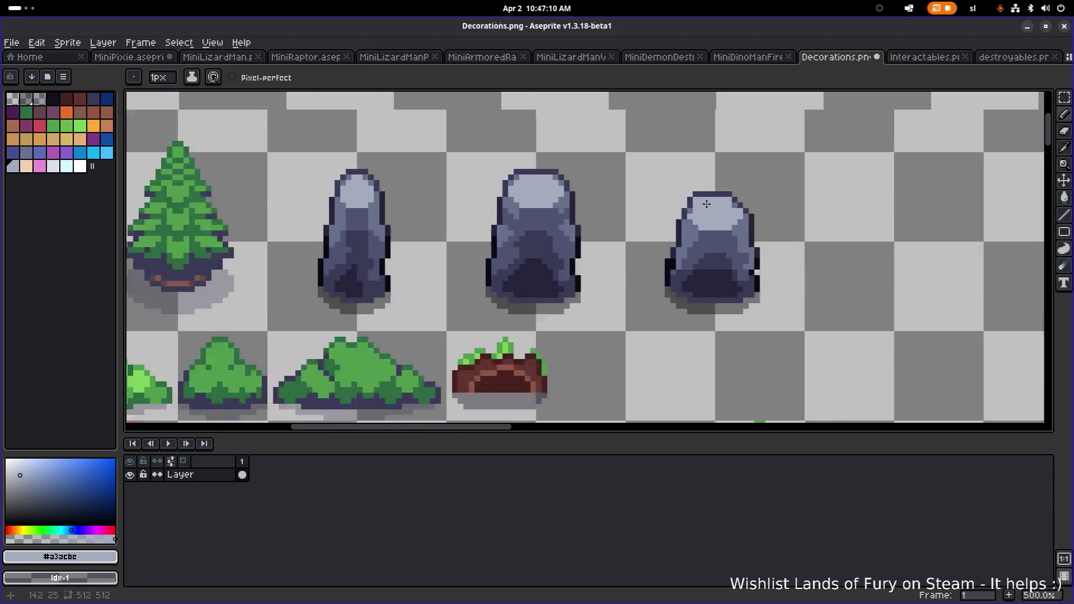
scroll(707, 204, "up", 7)
left_click(642, 216, "alt")
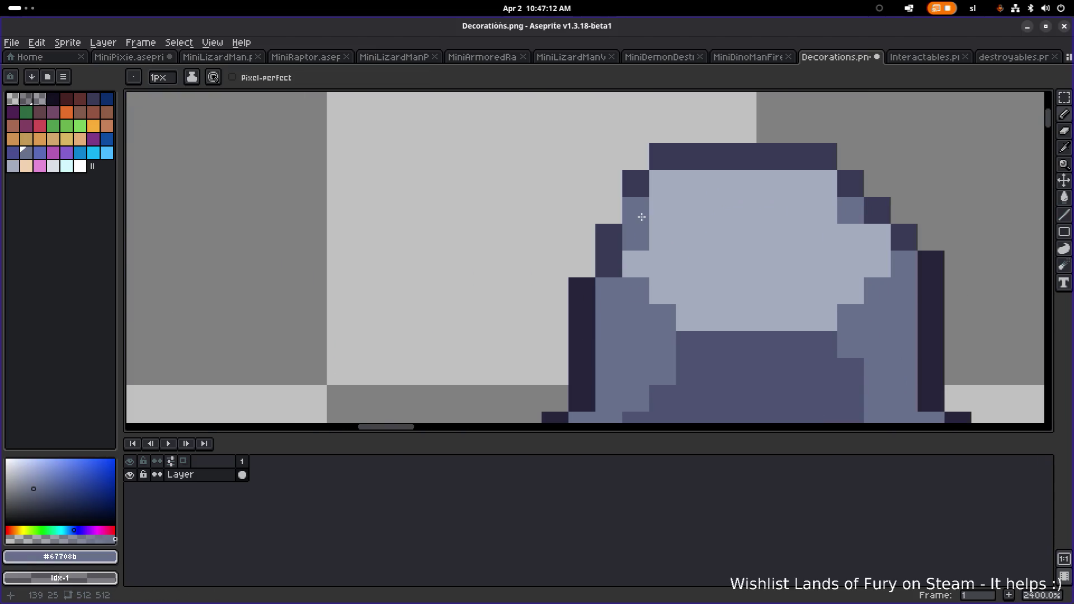
left_click(636, 184, "alt")
left_click(636, 212)
Zoom and pan until the whole row of rocks is back in view
scroll(643, 213, "down", 7)
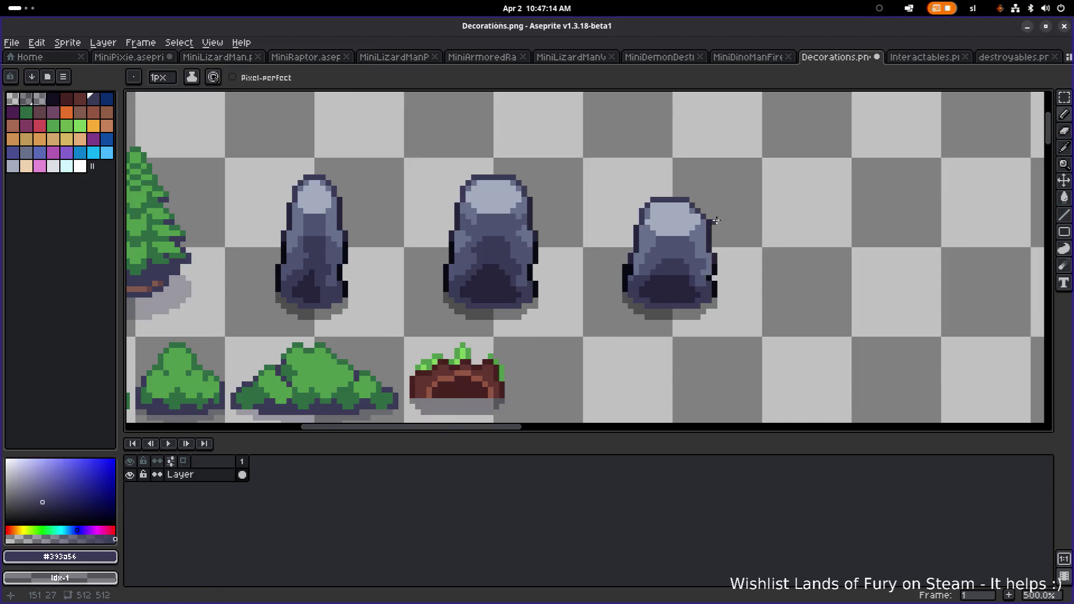
scroll(708, 230, "left", 1)
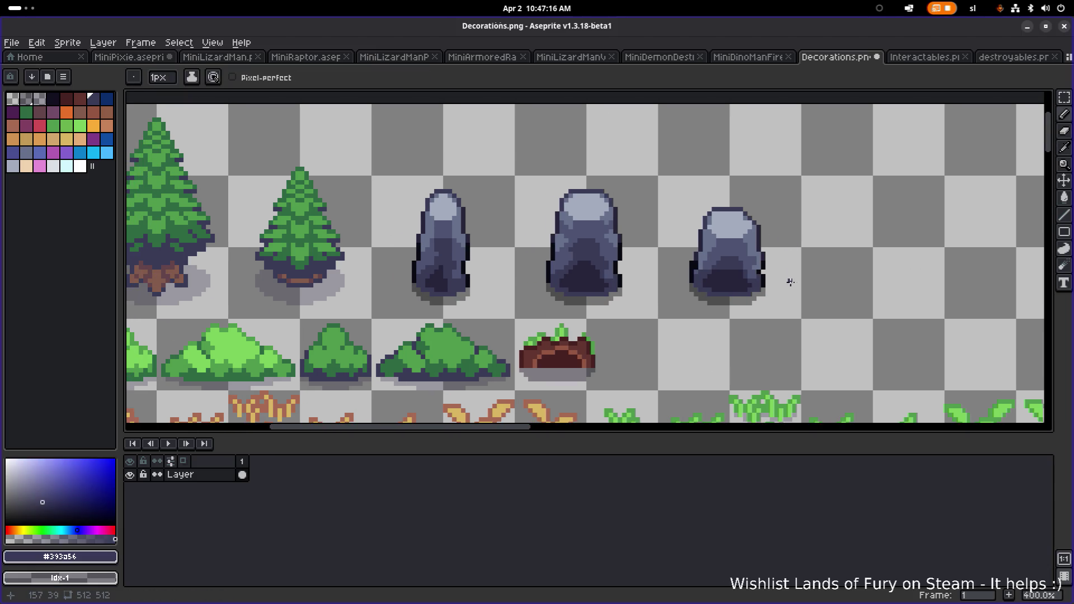
scroll(753, 284, "up", 5)
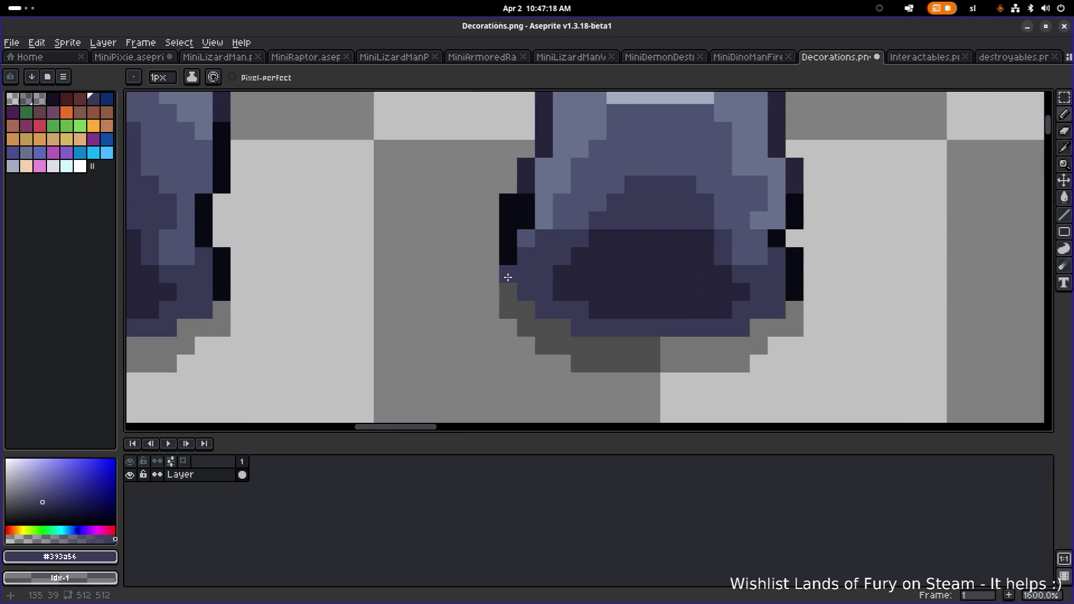
scroll(757, 291, "down", 3)
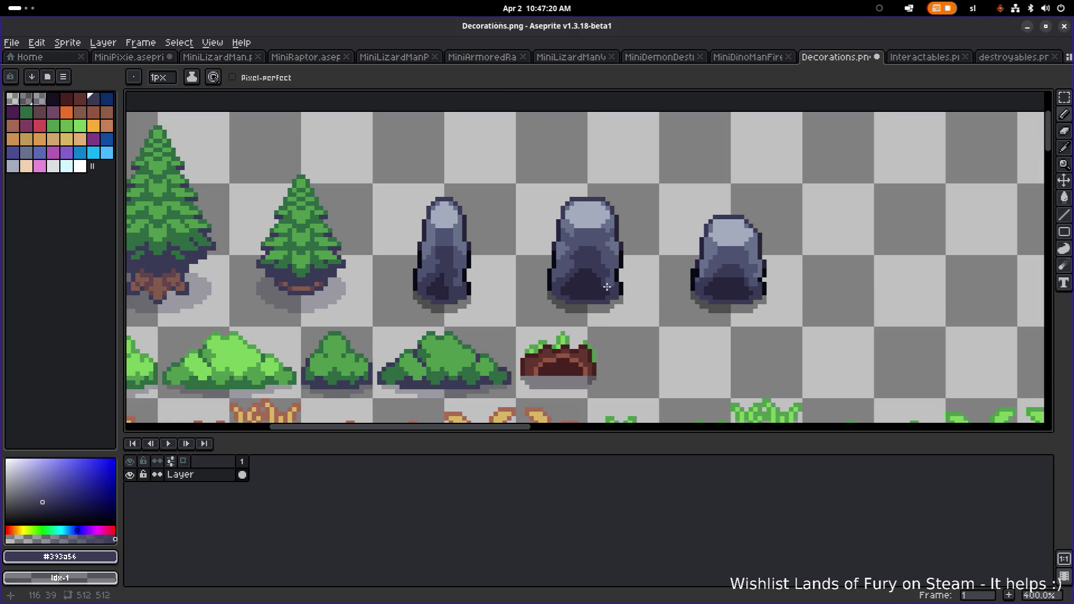
scroll(615, 284, "up", 5)
scroll(613, 283, "down", 5)
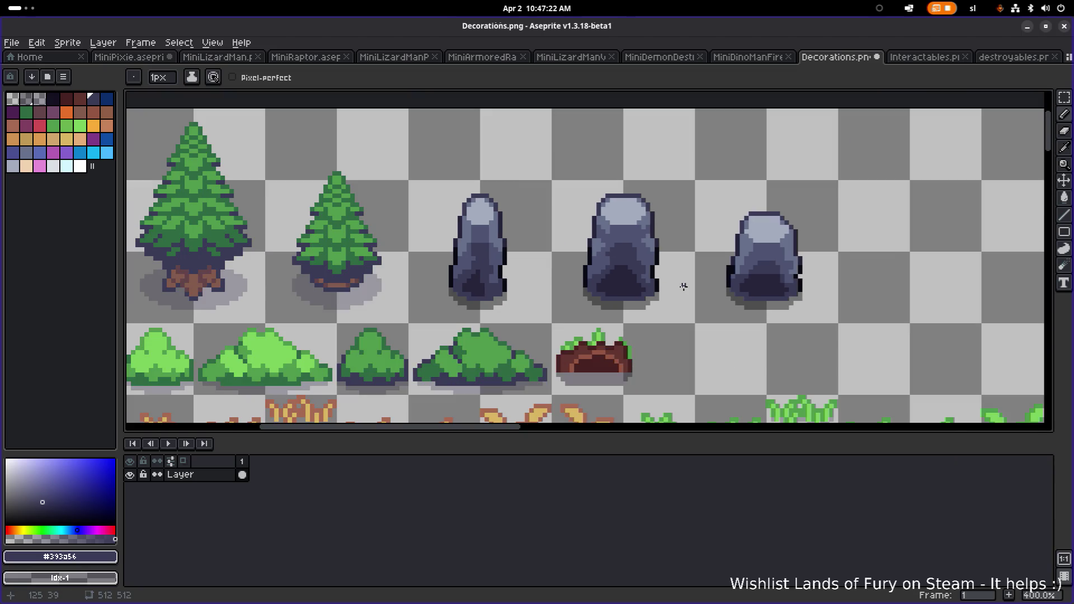
scroll(671, 285, "up", 1)
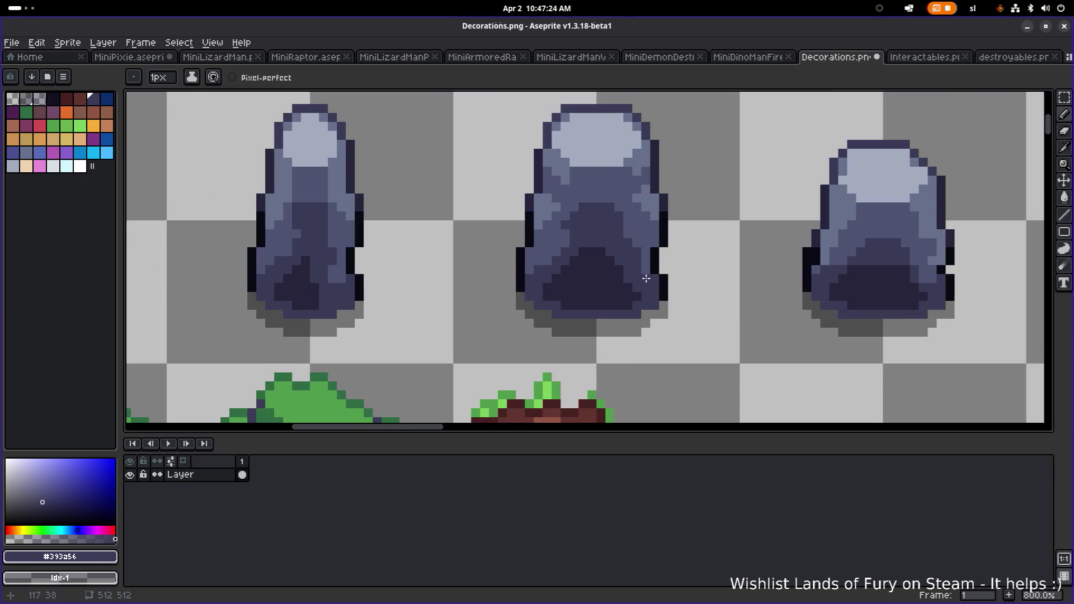
scroll(649, 279, "down", 2)
scroll(671, 280, "up", 3)
scroll(669, 268, "down", 4)
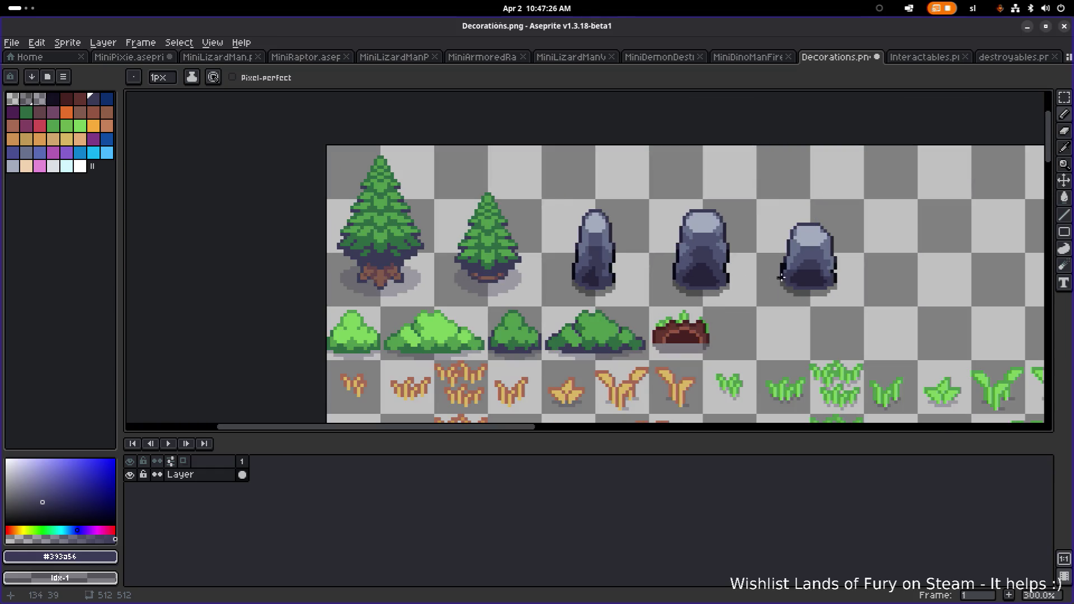
scroll(671, 282, "up", 2)
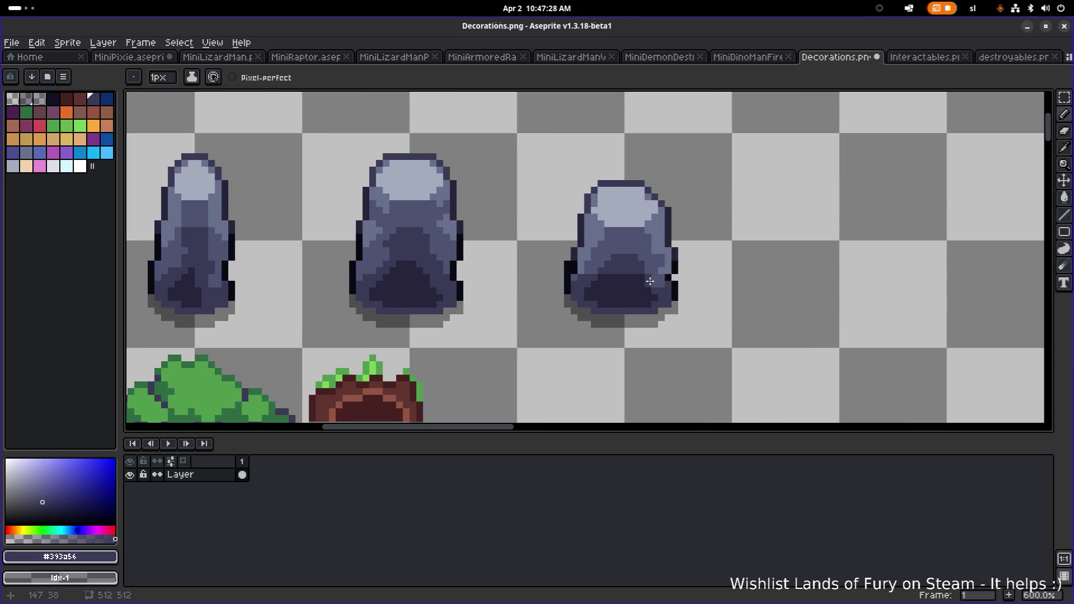
scroll(413, 249, "up", 4)
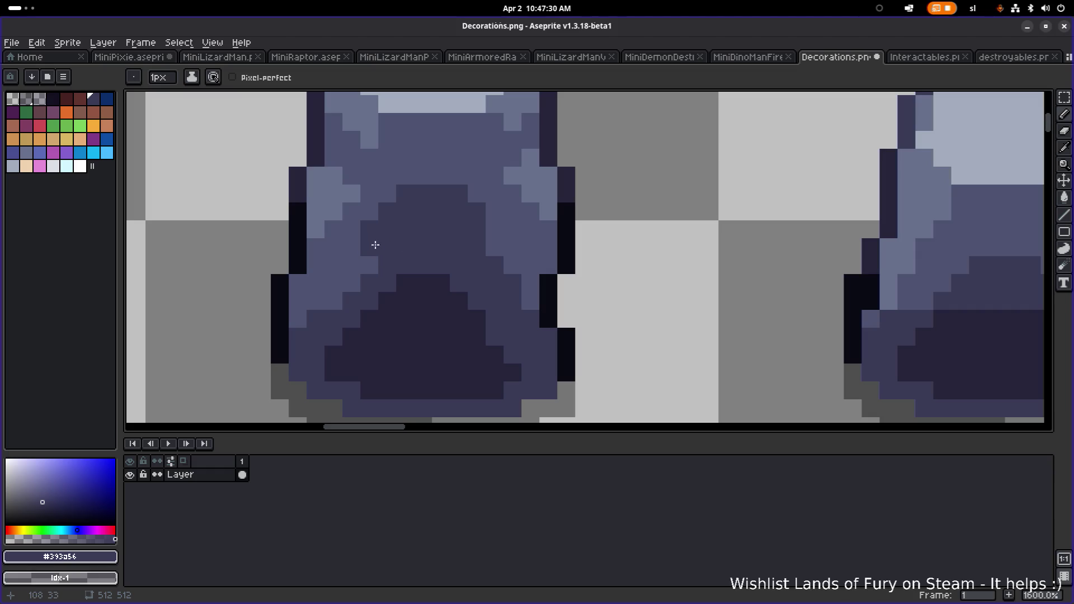
scroll(352, 271, "down", 6)
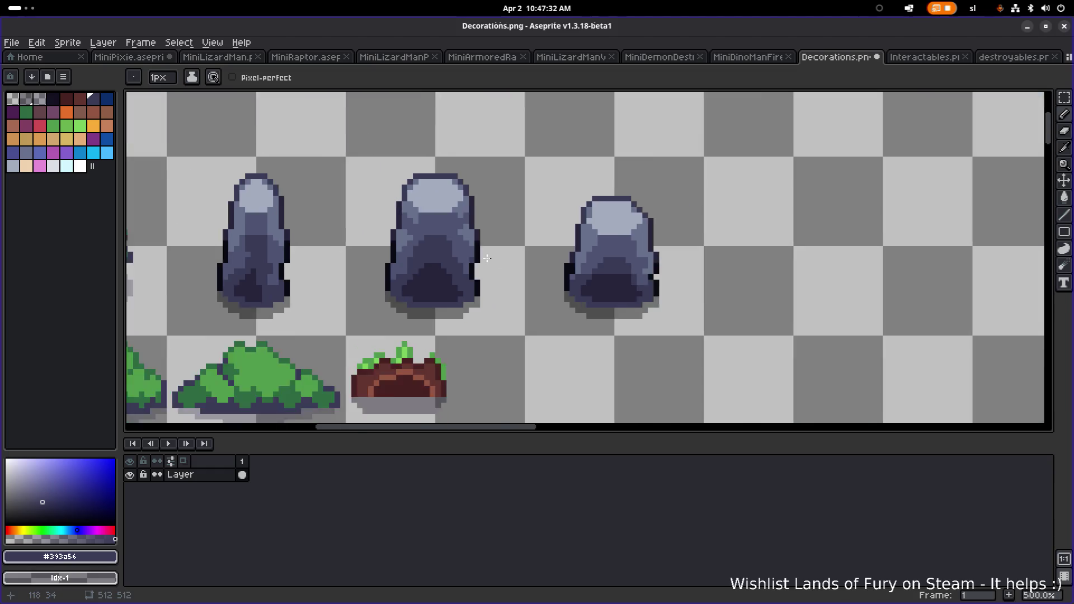
left_click_drag(586, 247, 663, 262)
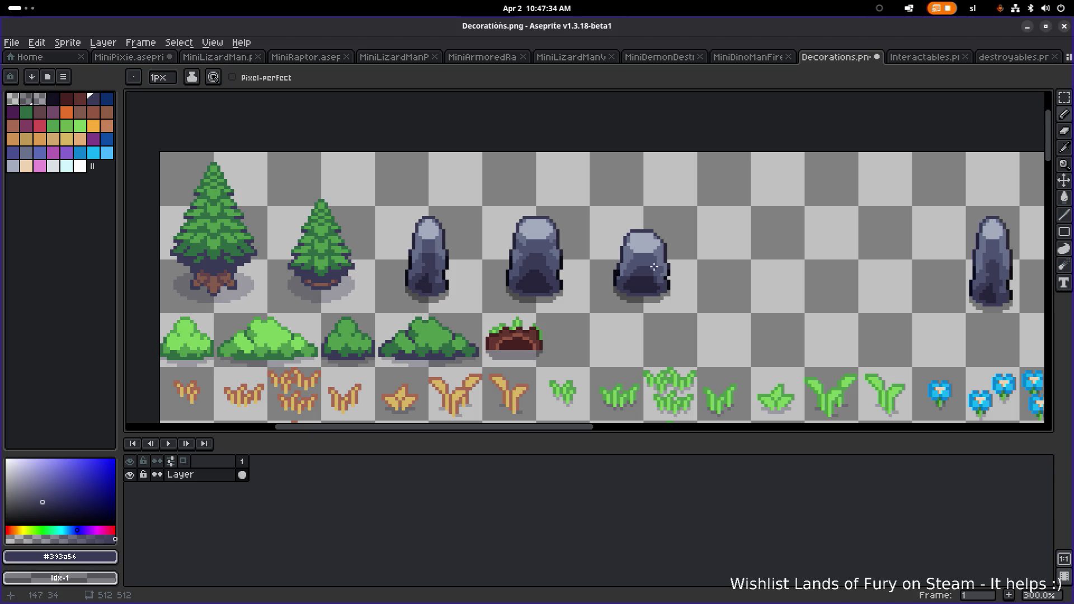
Darken a lower-right pixel and sample the darkest purple #26243a from the rock base
scroll(658, 274, "up", 8)
key("alt")
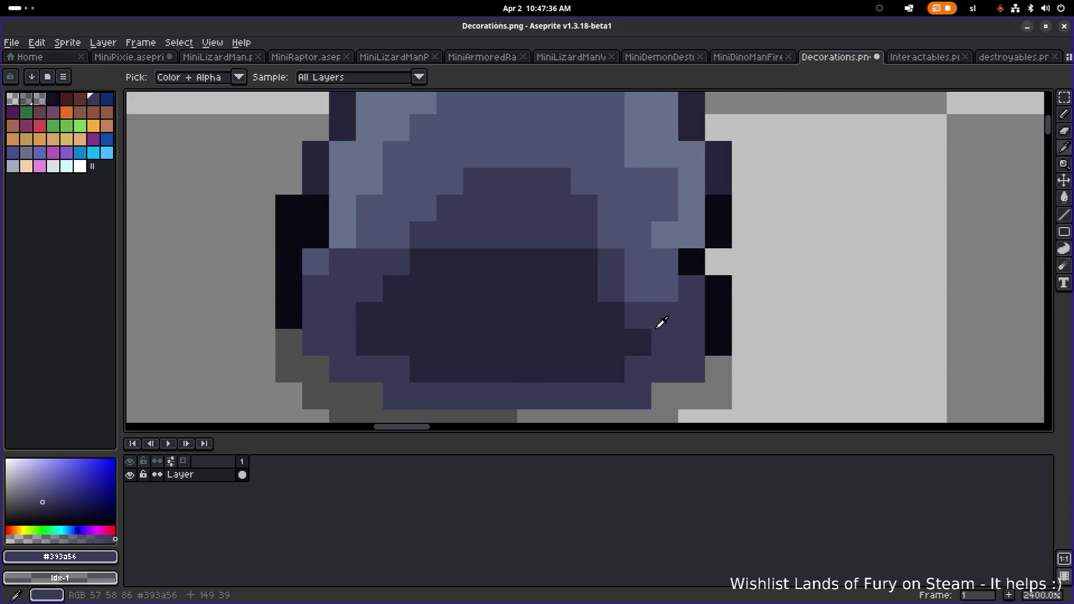
left_click(625, 298)
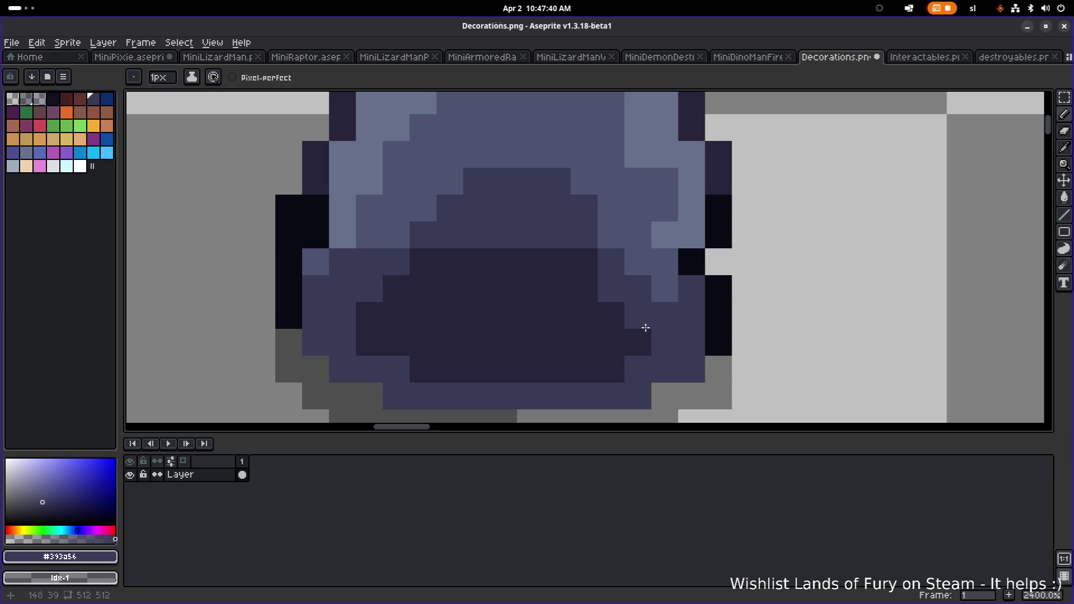
scroll(544, 282, "up", 1)
key("alt")
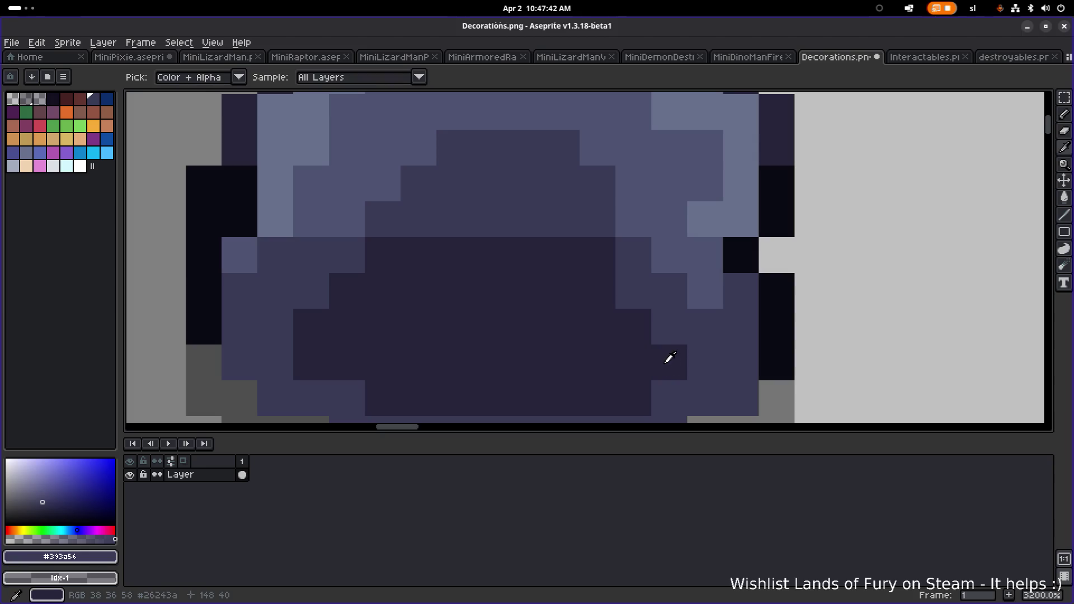
scroll(679, 376, "down", 3)
scroll(678, 376, "up", 3)
key("alt")
left_click(622, 382, "alt")
Paint the darkest purple across the squat rock's lower pixels
scroll(622, 381, "down", 8)
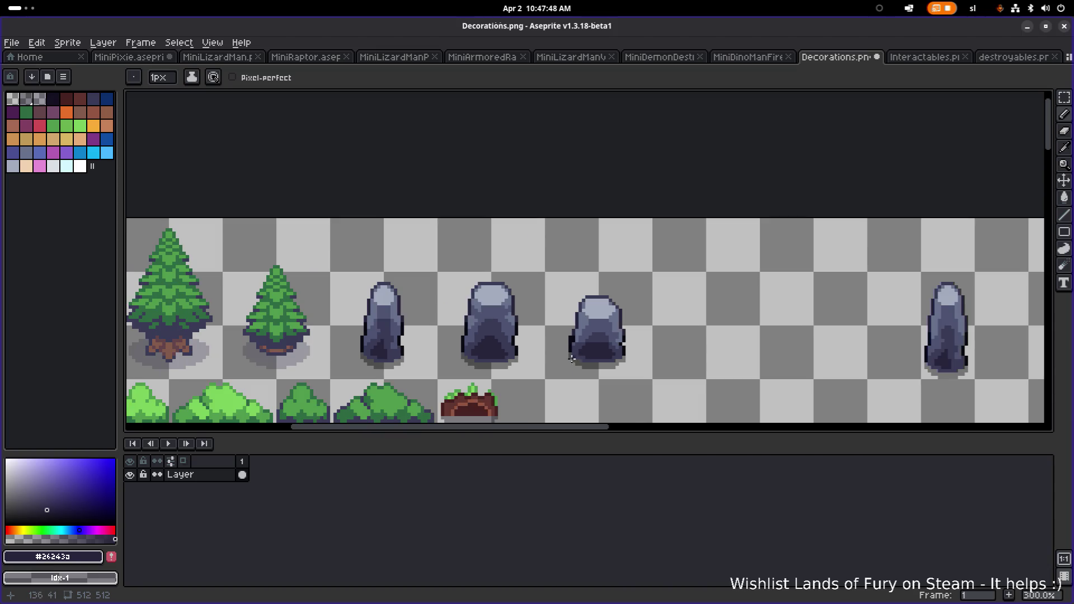
scroll(485, 360, "up", 4)
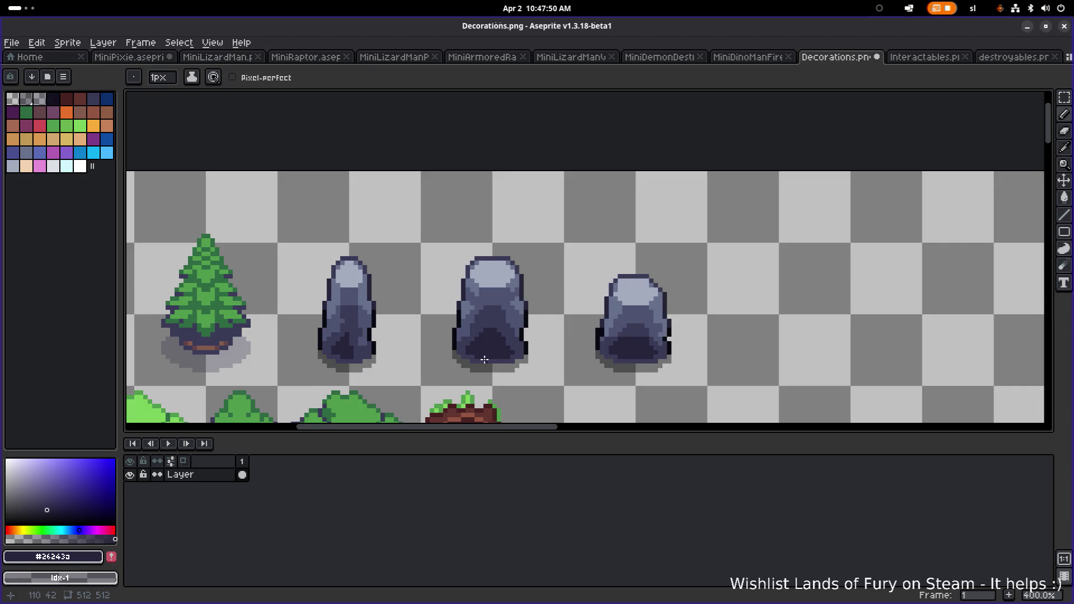
scroll(473, 358, "down", 1)
scroll(459, 356, "up", 6)
mouse_move(460, 271)
left_mouse_down()
mouse_move(479, 263)
mouse_move(504, 288)
mouse_move(619, 286)
mouse_move(588, 267)
mouse_move(585, 250)
mouse_move(620, 244)
left_mouse_up()
Zoom out and pan to review the rocks beside the pine trees
scroll(687, 258, "down", 7)
scroll(703, 259, "down", 1)
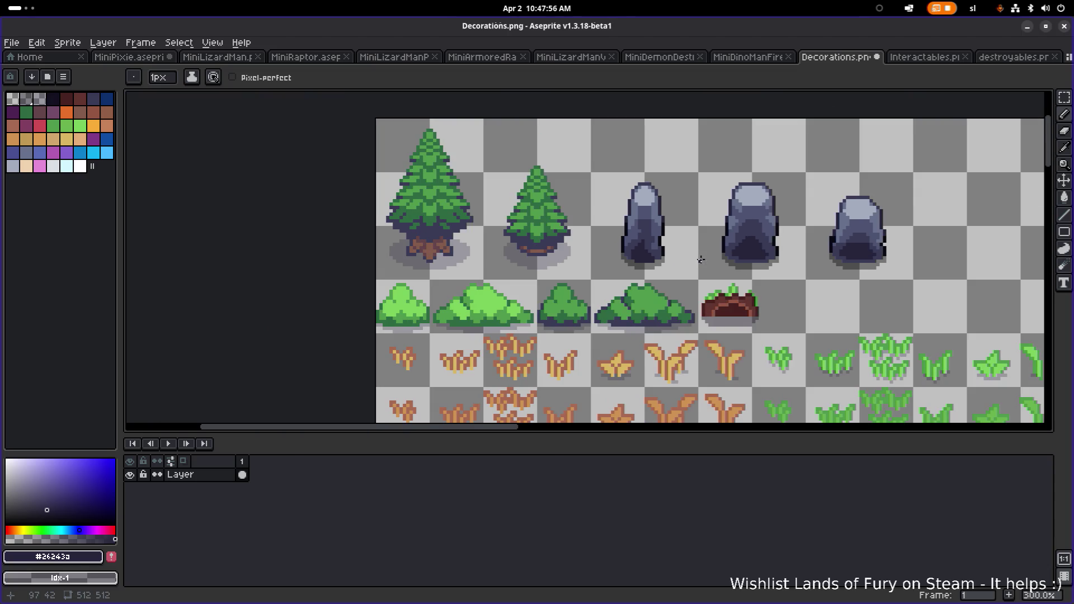
left_click_drag(702, 260, 618, 281)
scroll(693, 271, "down", 1)
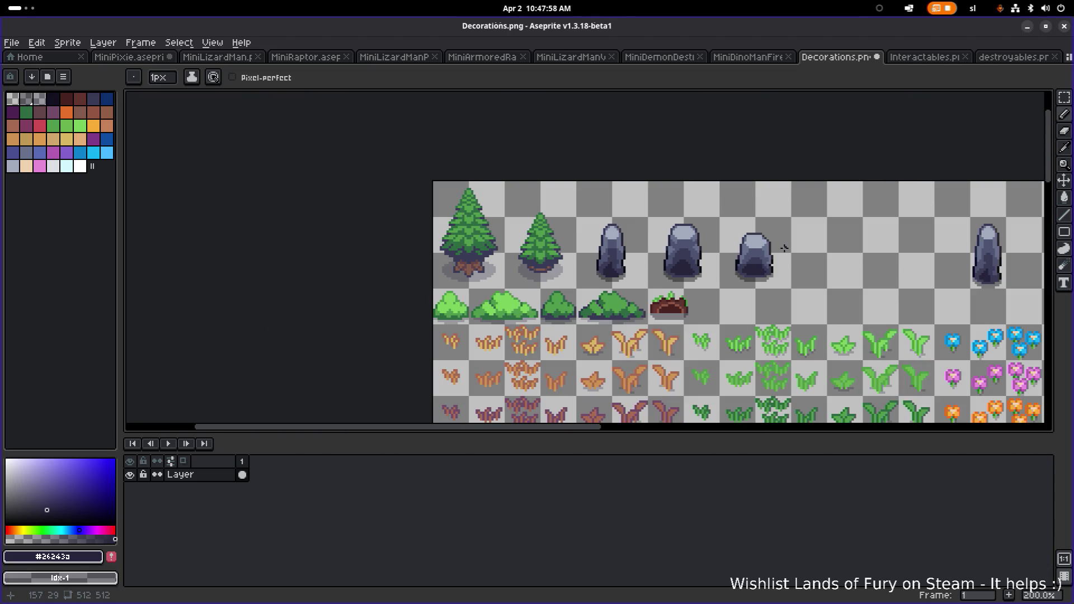
left_click_drag(776, 240, 746, 251)
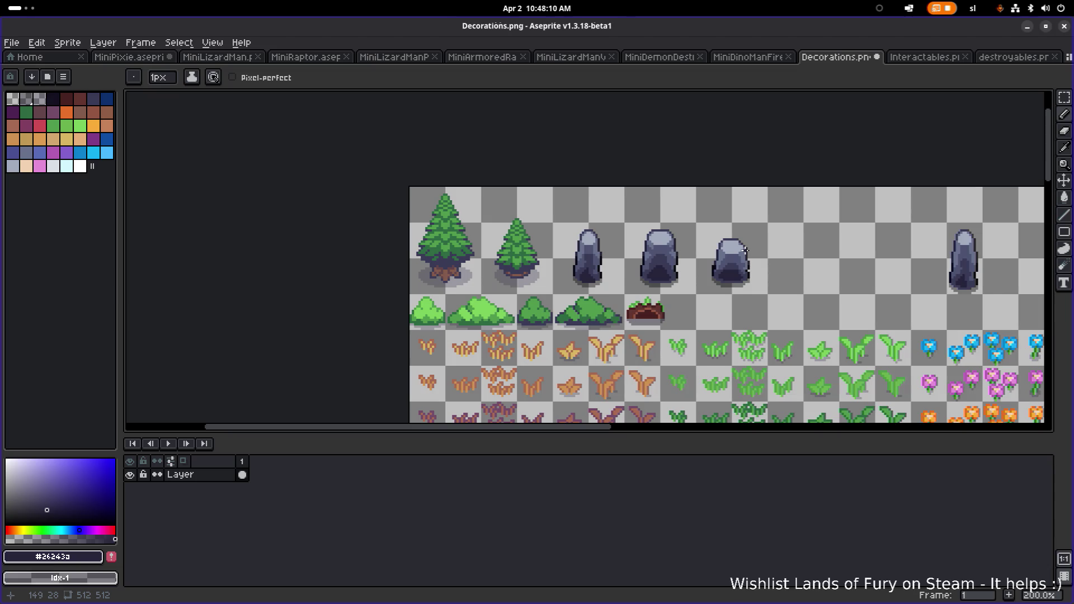
scroll(642, 241, "up", 5)
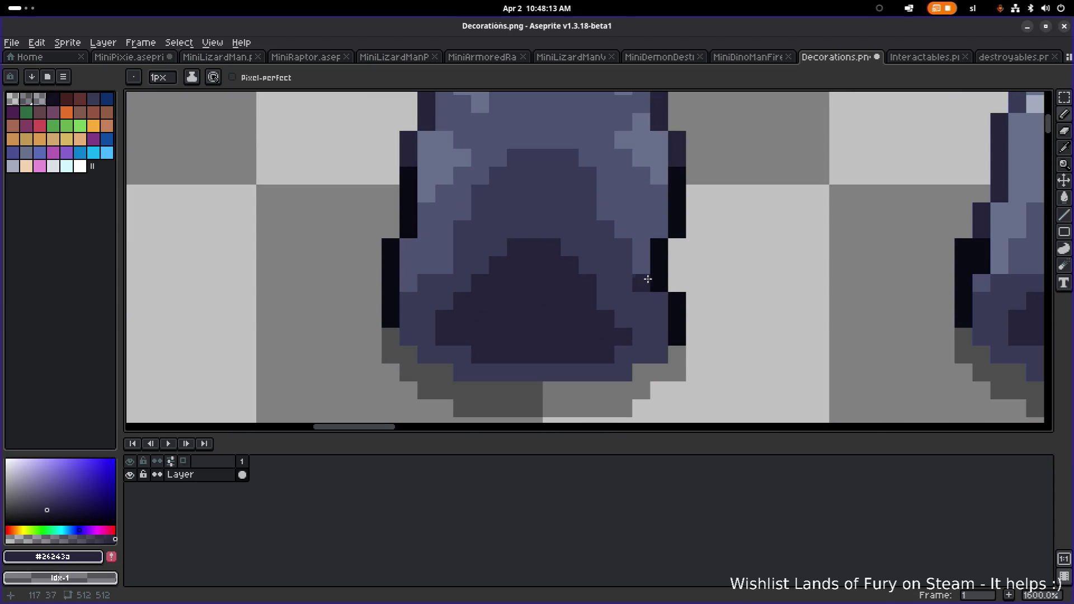
Recolour an outline pixel on the wide rock with its mid blue-grey tone
key("i")
left_click(653, 258)
key("b")
left_click(660, 283)
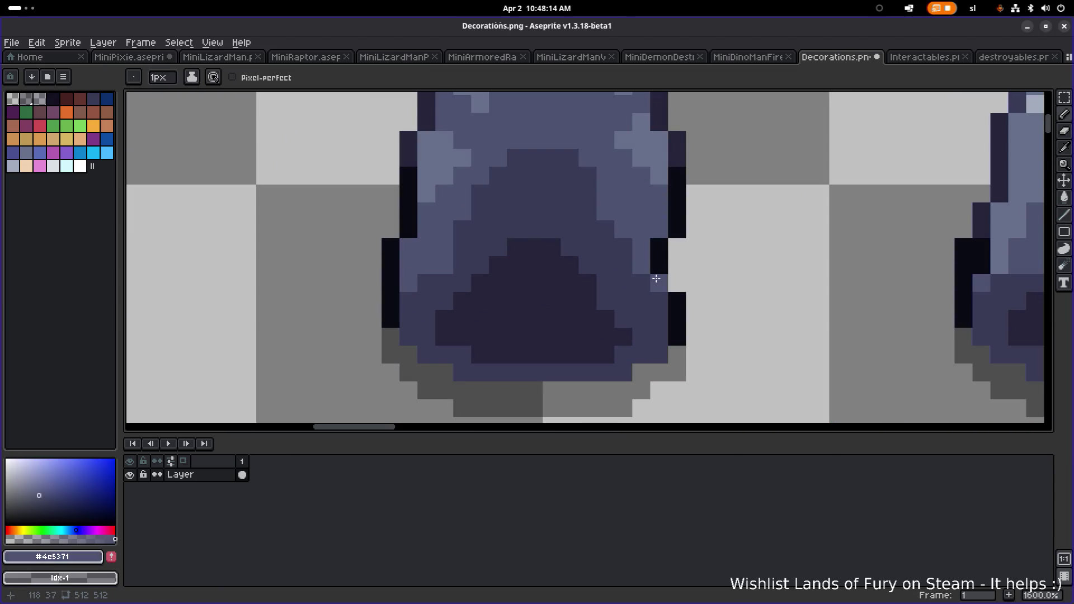
scroll(683, 284, "down", 3)
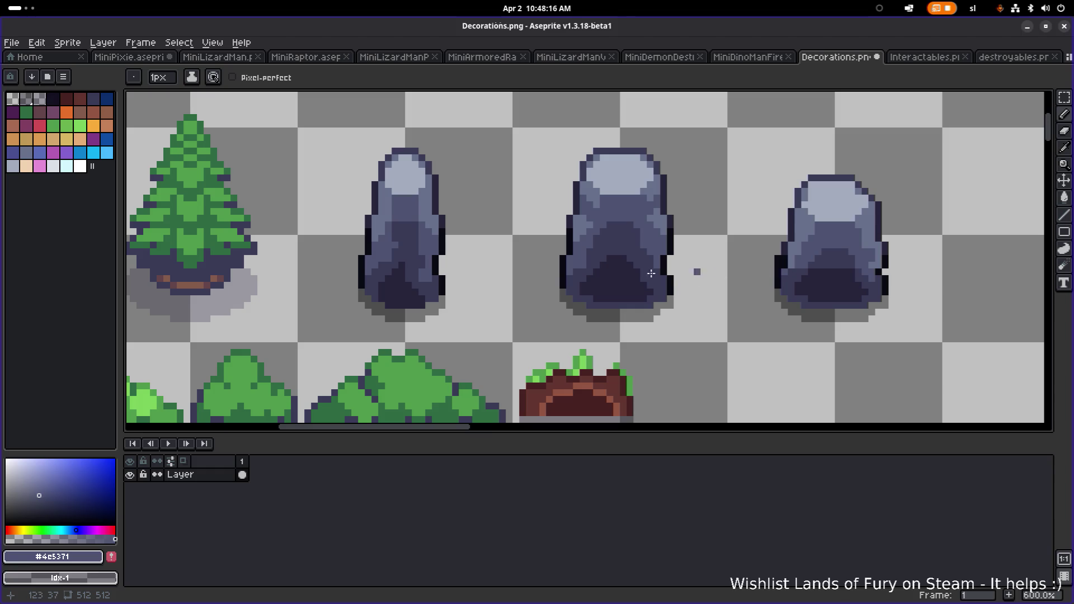
scroll(446, 291, "up", 4)
Repaint the rock's bottom row in #393a56 and touch up a remaining base pixel
key("i")
left_click(364, 292)
key("b")
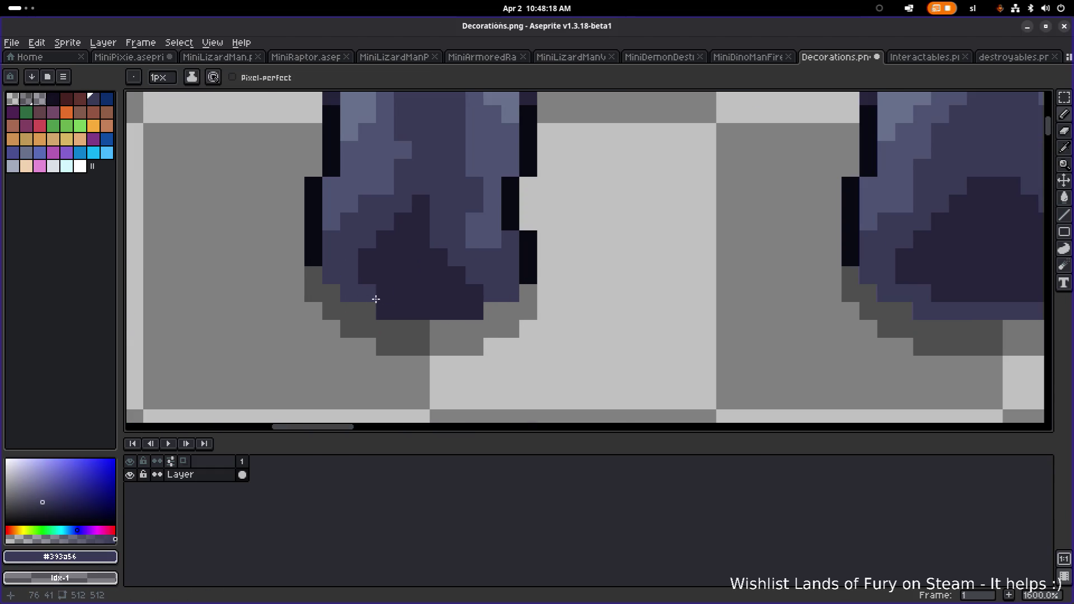
left_click_drag(408, 307, 480, 297)
left_click(381, 298)
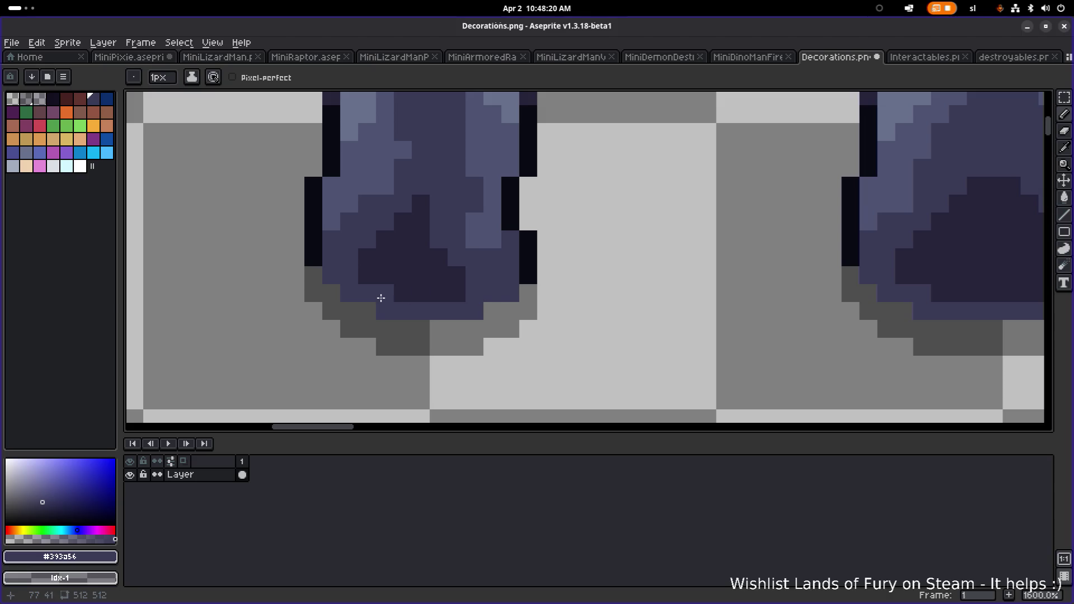
Zoom in and out to check the deepened shading on the rocks
scroll(517, 293, "down", 7)
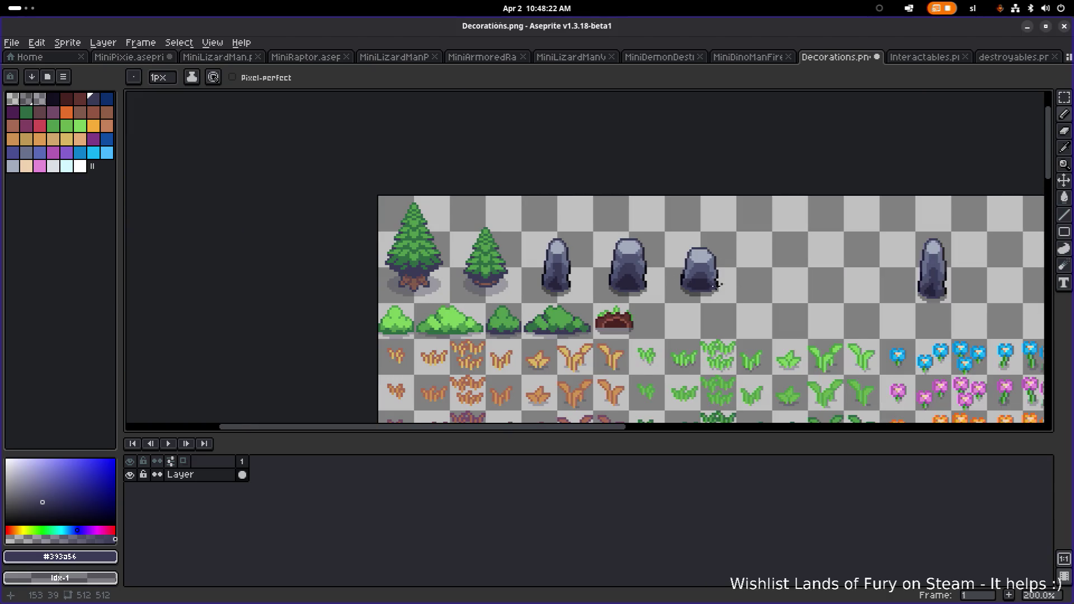
scroll(716, 284, "up", 3)
scroll(689, 283, "down", 2)
scroll(647, 288, "up", 1)
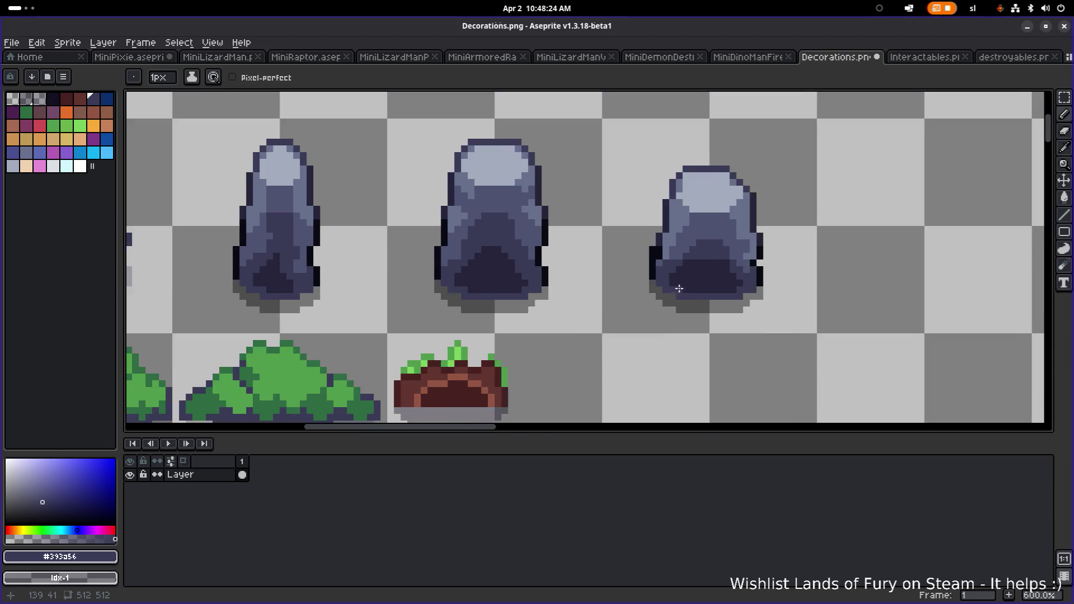
scroll(647, 288, "down", 1)
scroll(606, 243, "up", 2)
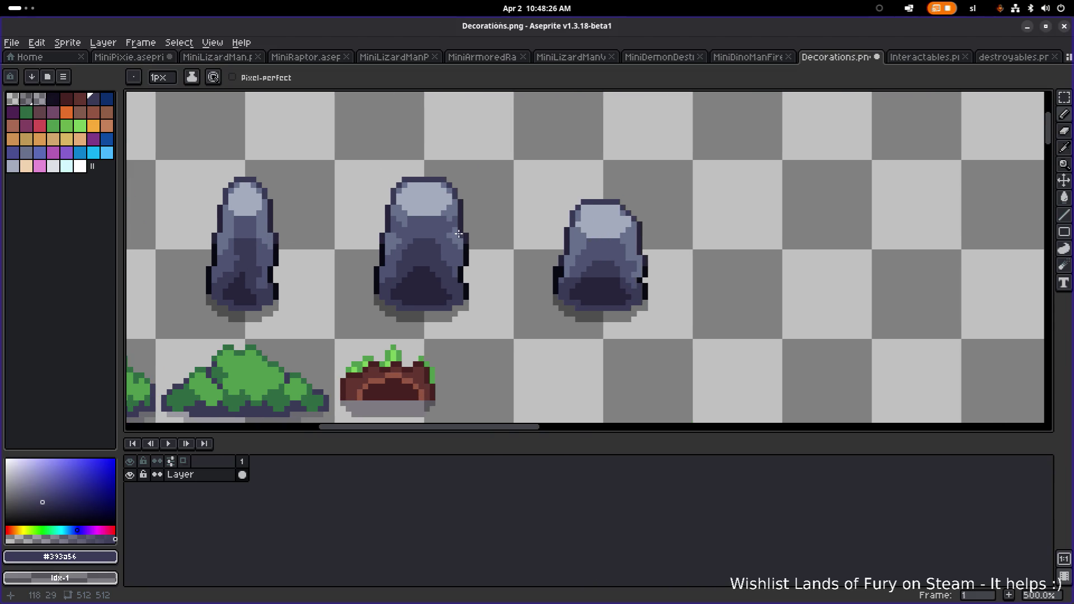
scroll(634, 260, "down", 3)
scroll(593, 265, "up", 2)
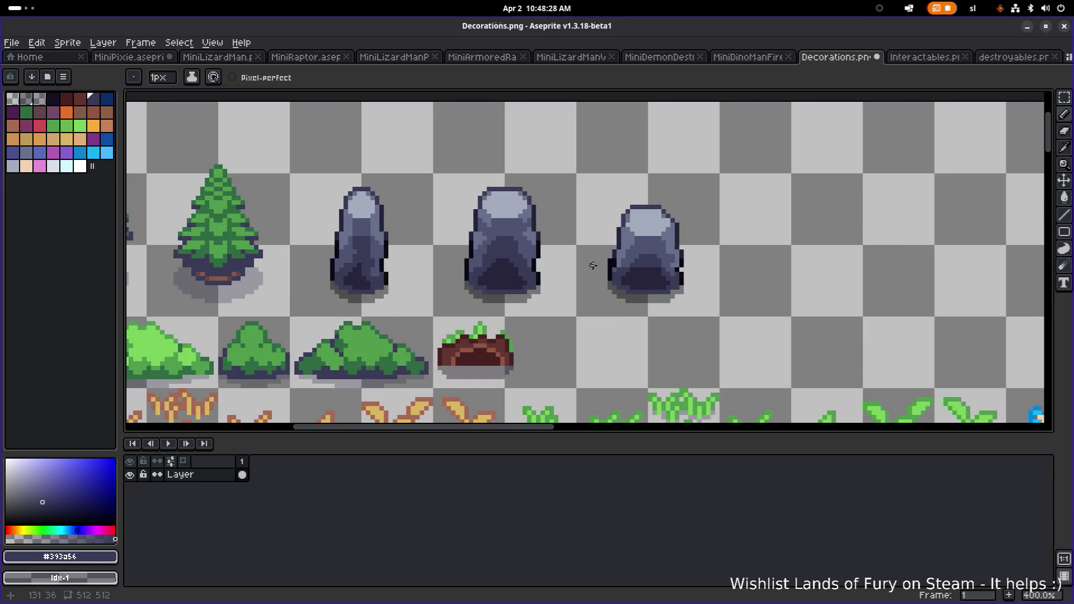
Marquee the middle rock and shift it about 24 px left
key("m")
left_click_drag(566, 315, 441, 172)
left_click_drag(502, 233, 488, 233)
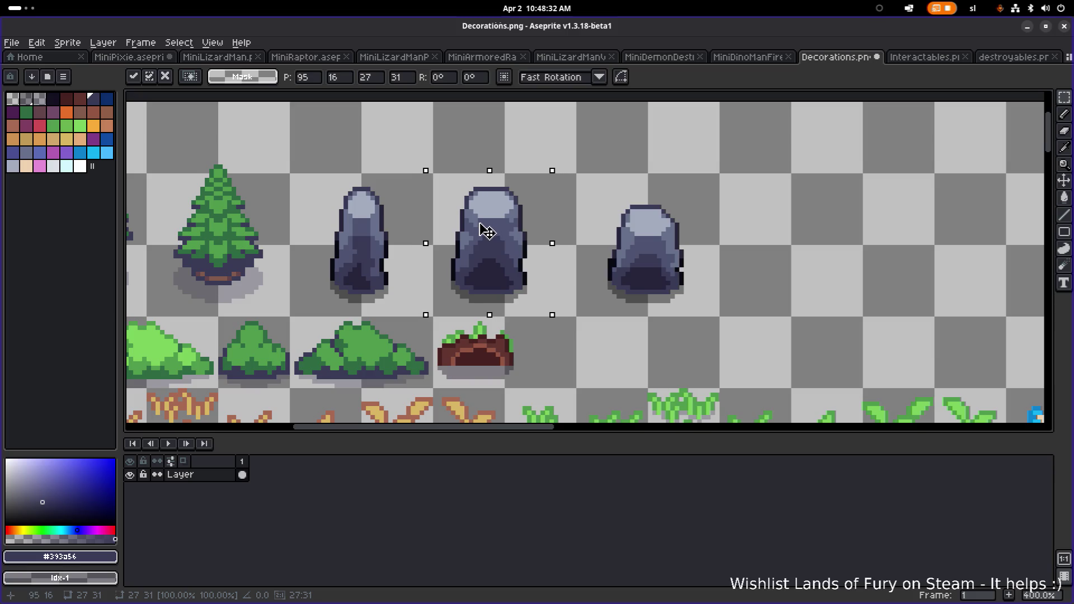
key("ctrl+d")
scroll(557, 278, "up", 2)
left_click_drag(509, 271, 630, 321)
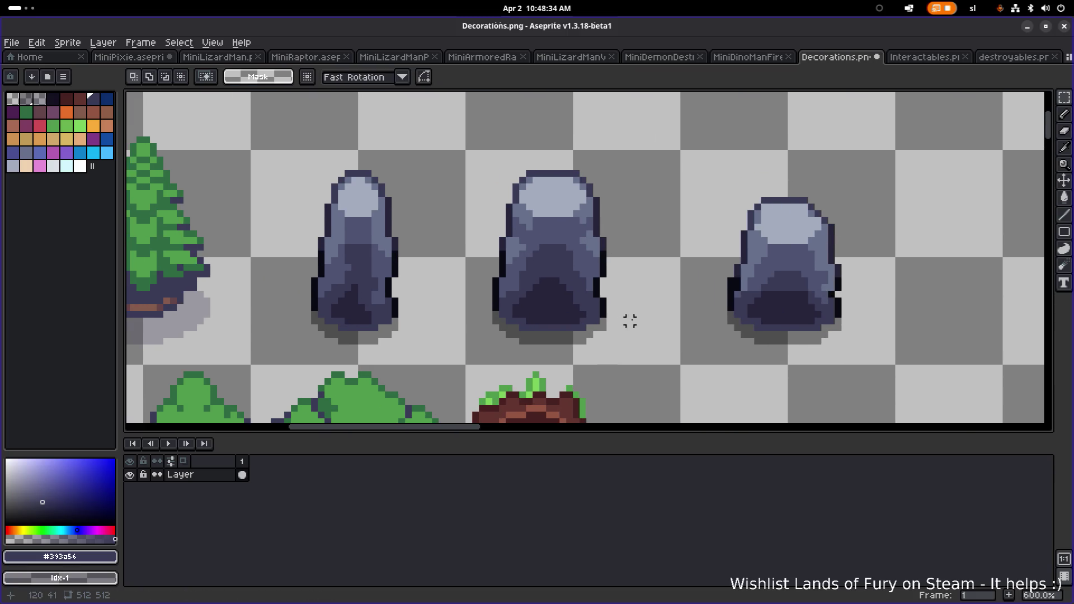
Widen the middle rock by moving its right half outward, then deselect
mouse_move(637, 361)
left_mouse_down()
mouse_move(554, 211)
mouse_move(554, 150)
left_mouse_up()
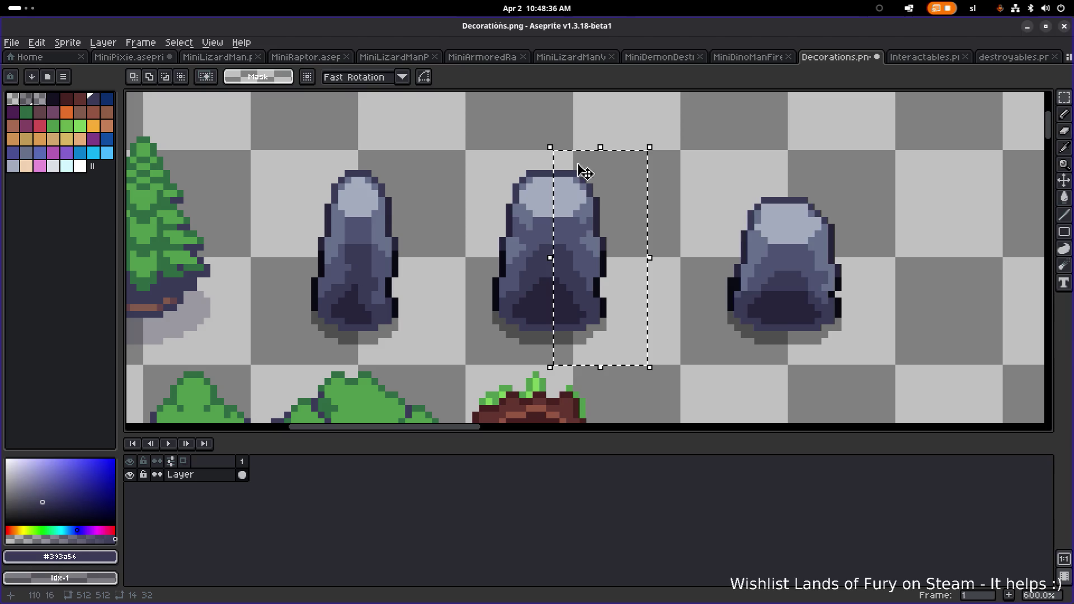
left_click_drag(579, 210, 614, 222)
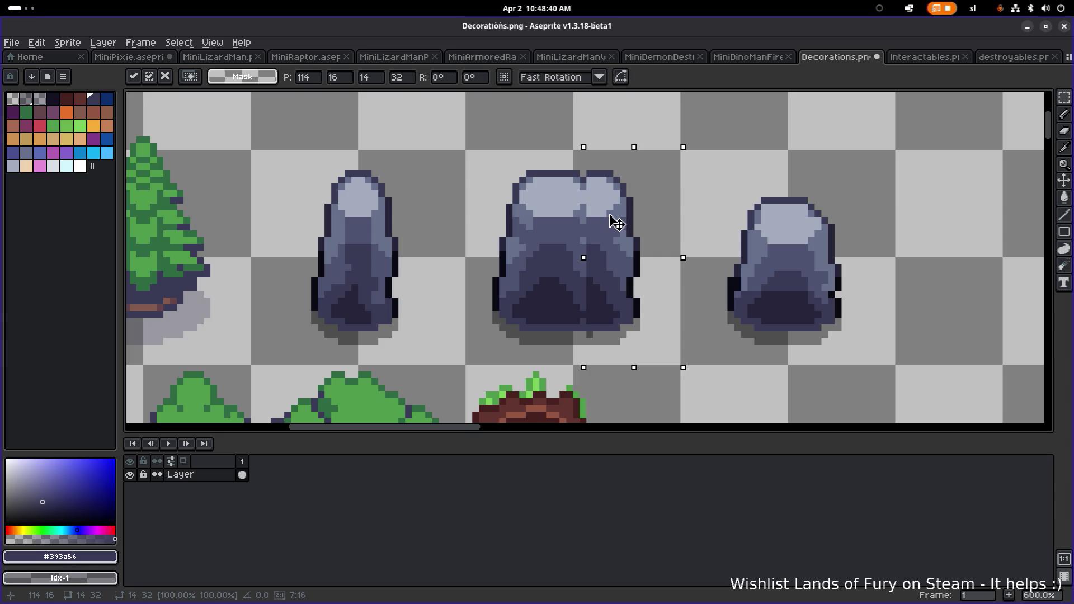
key("Left")
key("Right")
key("ctrl+z")
key("ctrl+z")
key("ctrl+z")
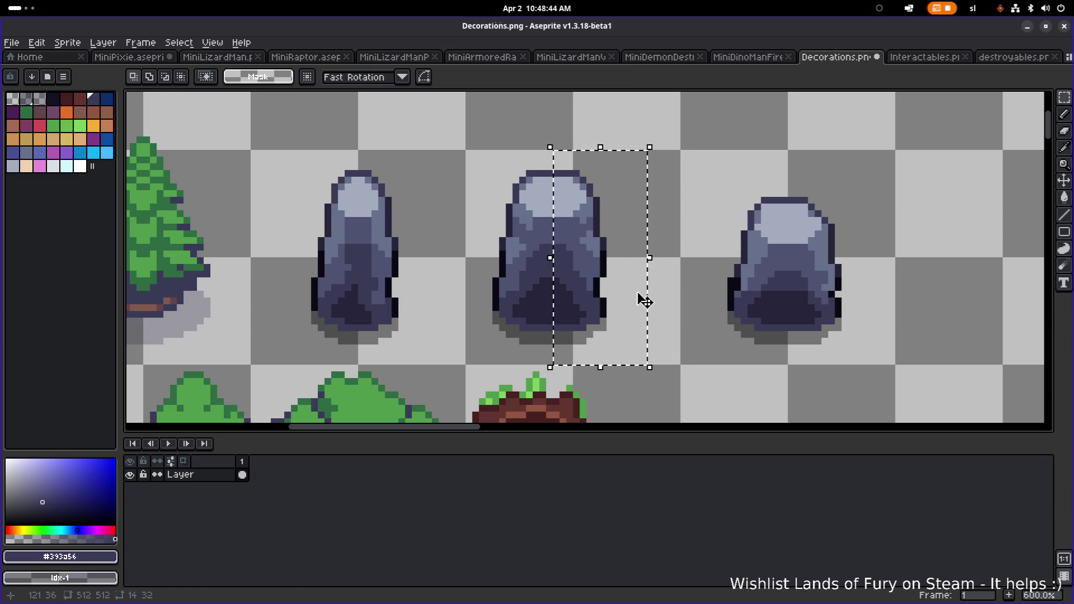
left_click_drag(637, 348, 553, 157)
left_click_drag(583, 229, 603, 230)
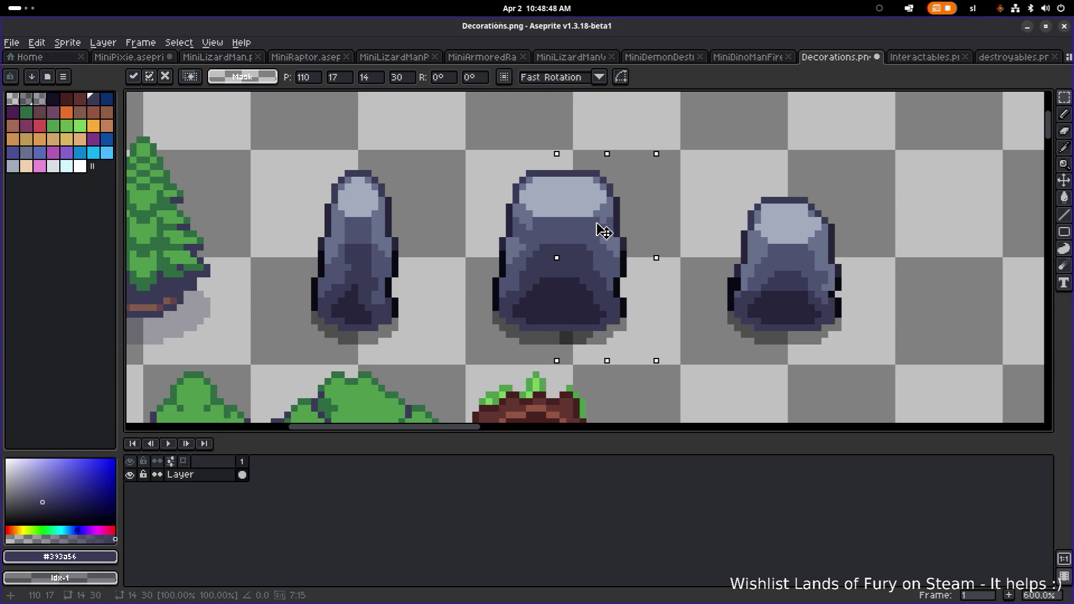
key("ctrl+z")
scroll(603, 230, "down", 4)
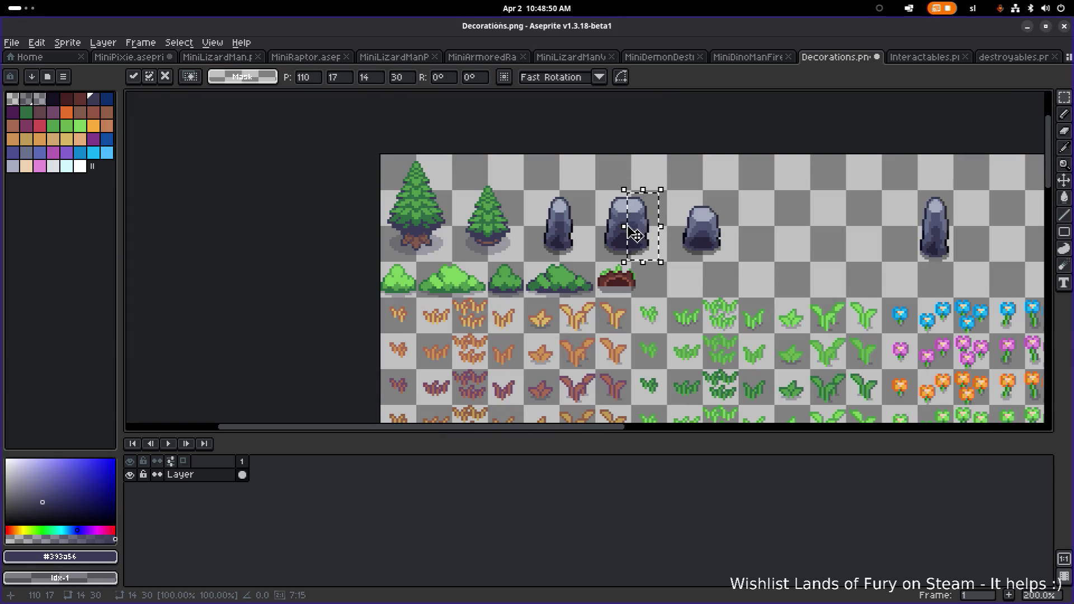
scroll(602, 223, "up", 2)
key("ctrl+d")
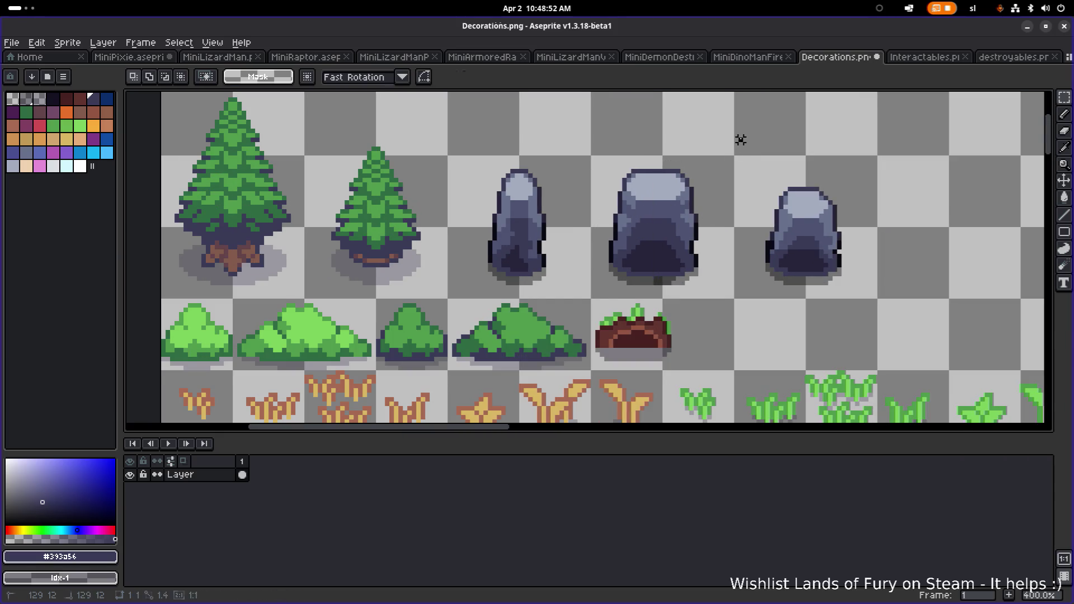
Raise the middle rock's top about 2 px and sample its mid-grey #67708b
mouse_move(715, 123)
left_mouse_down()
mouse_move(616, 216)
mouse_move(607, 208)
left_mouse_up()
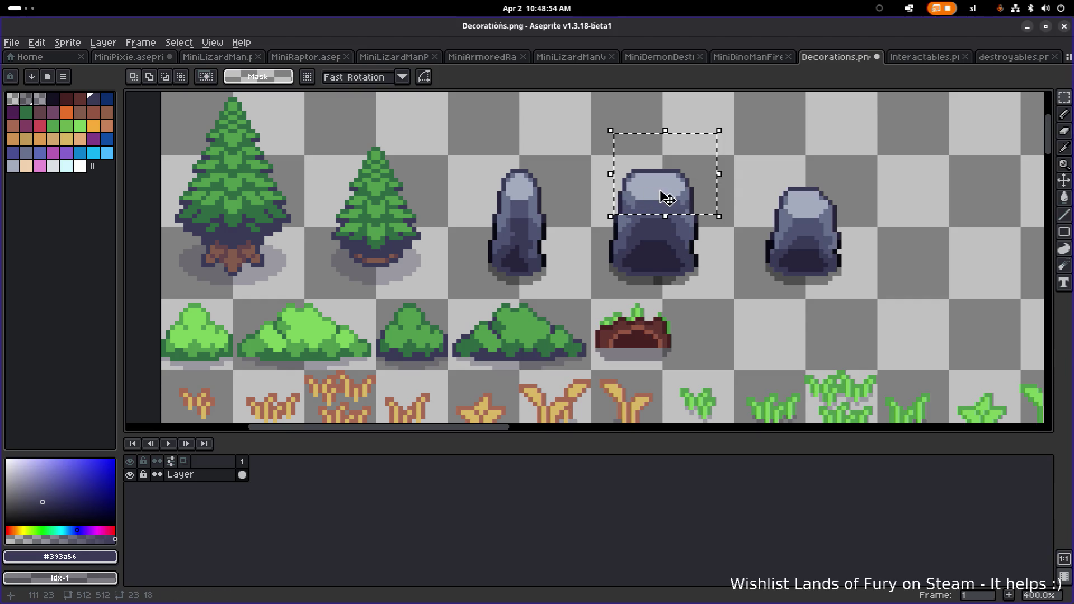
left_click_drag(665, 186, 660, 168)
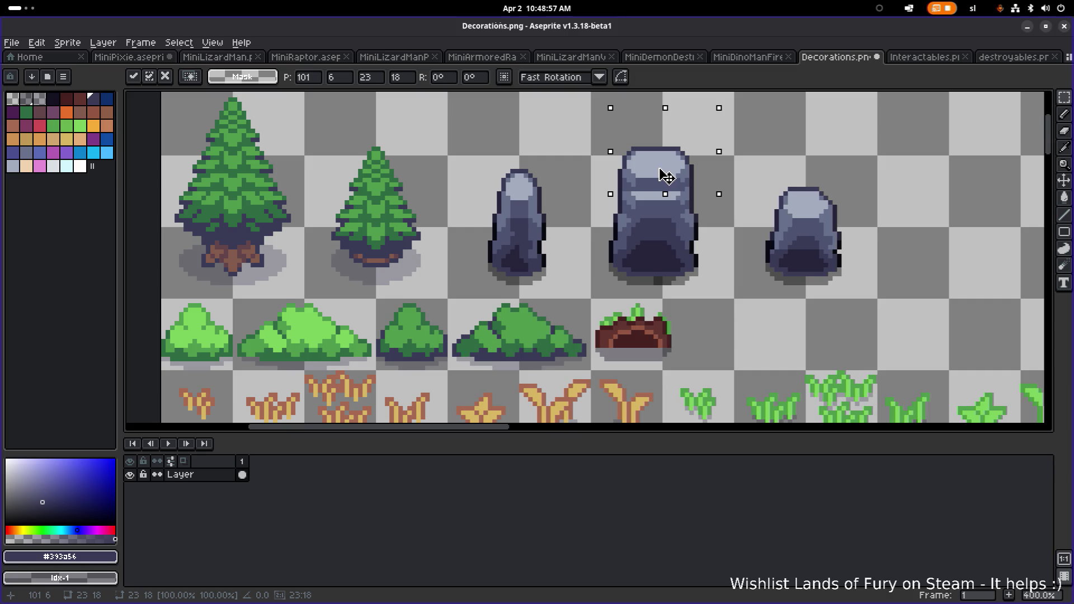
scroll(710, 159, "down", 3)
scroll(731, 167, "up", 2)
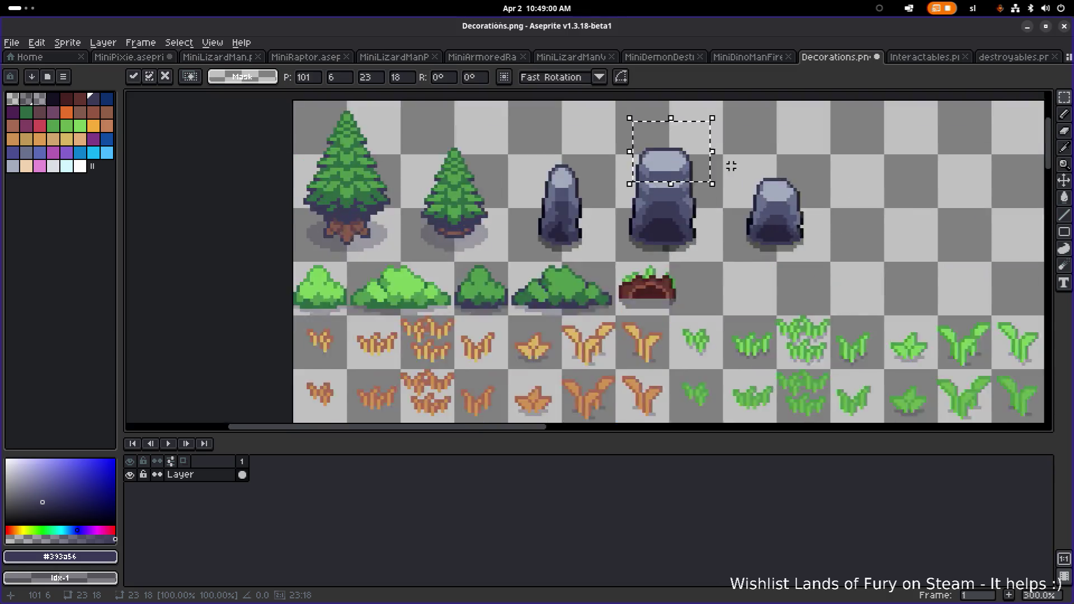
scroll(731, 166, "up", 1)
scroll(719, 169, "up", 1)
scroll(718, 169, "down", 1)
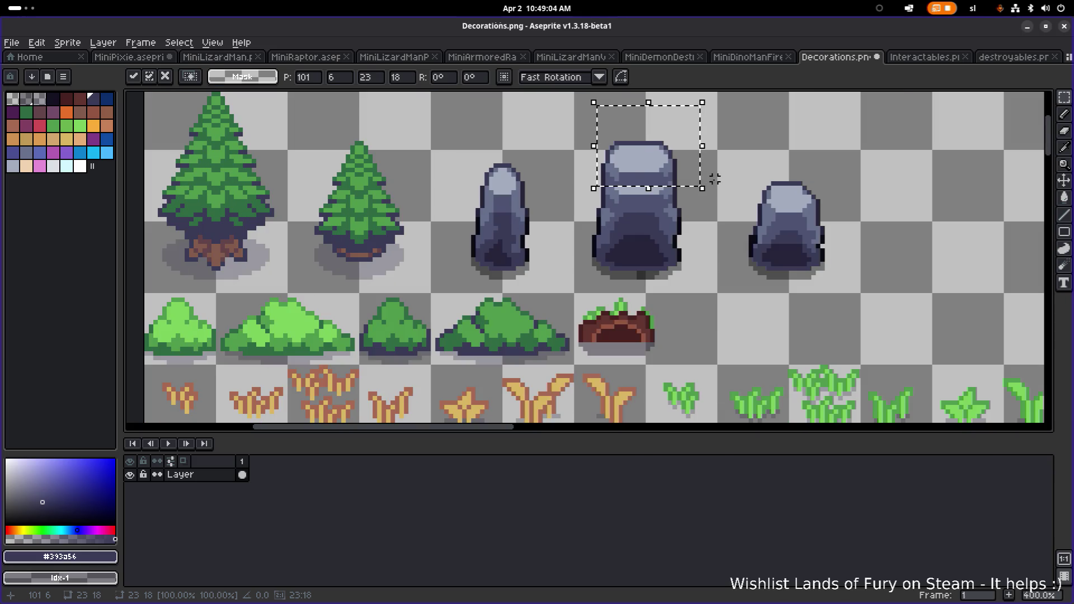
scroll(696, 185, "up", 5)
left_click(529, 195, "alt")
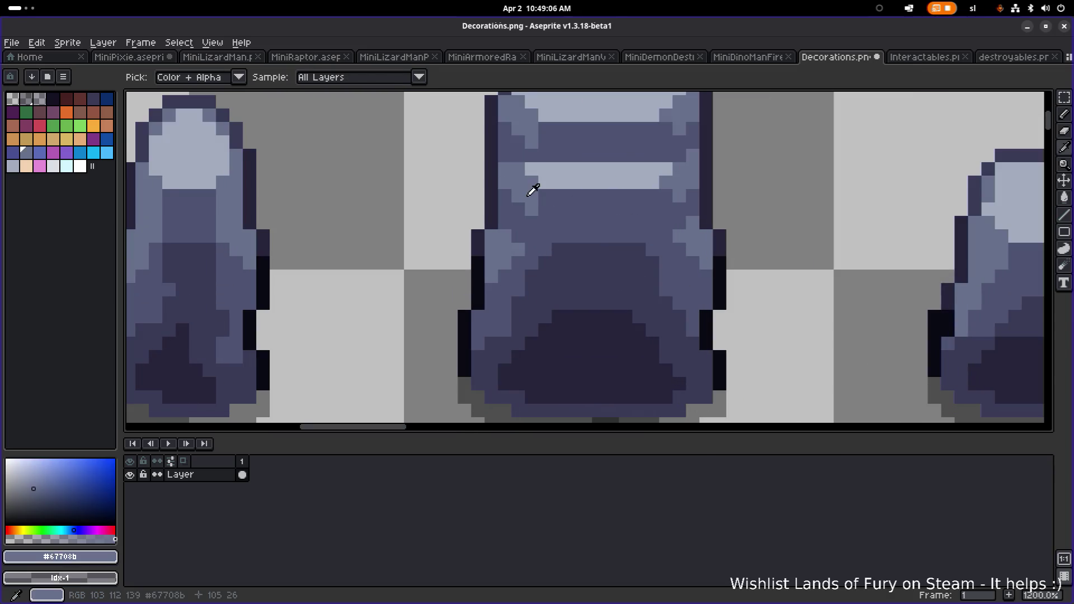
Clean up stray shadow pixels beside the middle rock's base
scroll(552, 205, "down", 2)
scroll(581, 319, "up", 4)
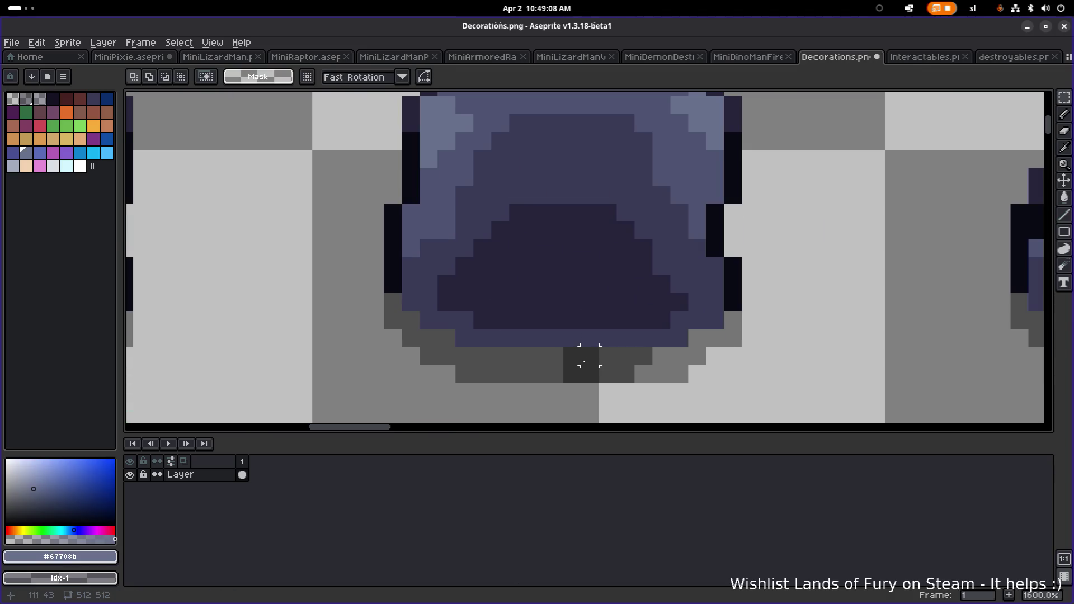
key("b")
mouse_move(573, 344)
left_mouse_down()
mouse_move(609, 324)
mouse_move(662, 343)
mouse_move(626, 343)
mouse_move(679, 322)
mouse_move(659, 344)
mouse_move(570, 343)
left_mouse_up()
left_click(553, 323, "alt")
key("e")
Marquee the middle rock and shift it slightly right
scroll(662, 344, "down", 3)
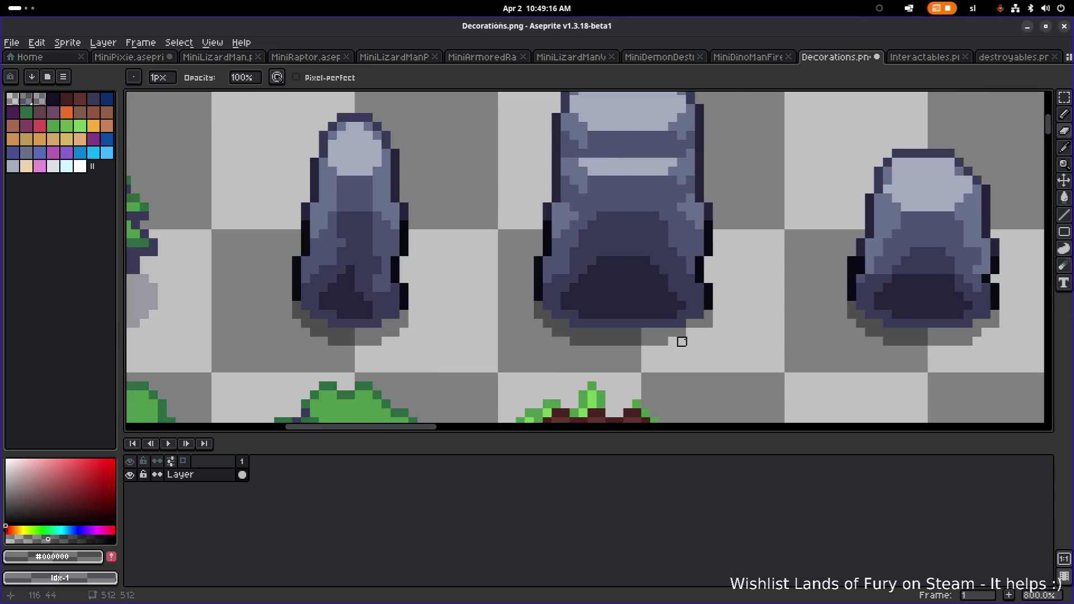
scroll(542, 341, "down", 1)
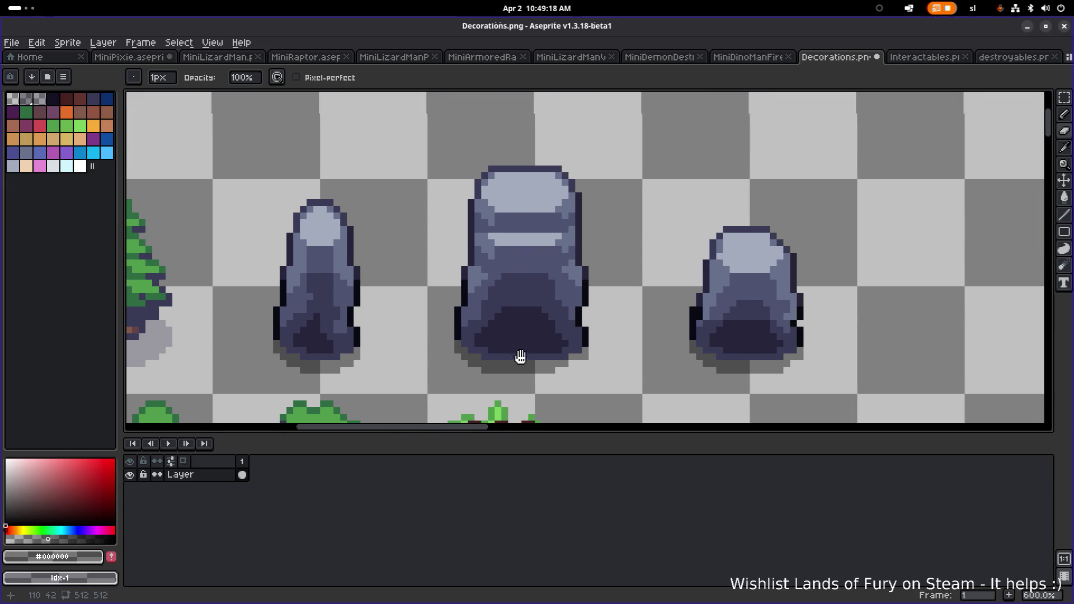
key("m")
mouse_move(437, 390)
left_mouse_down()
mouse_move(590, 204)
mouse_move(624, 144)
left_mouse_up()
left_click_drag(569, 230, 577, 240)
key("Return")
key("ctrl+d")
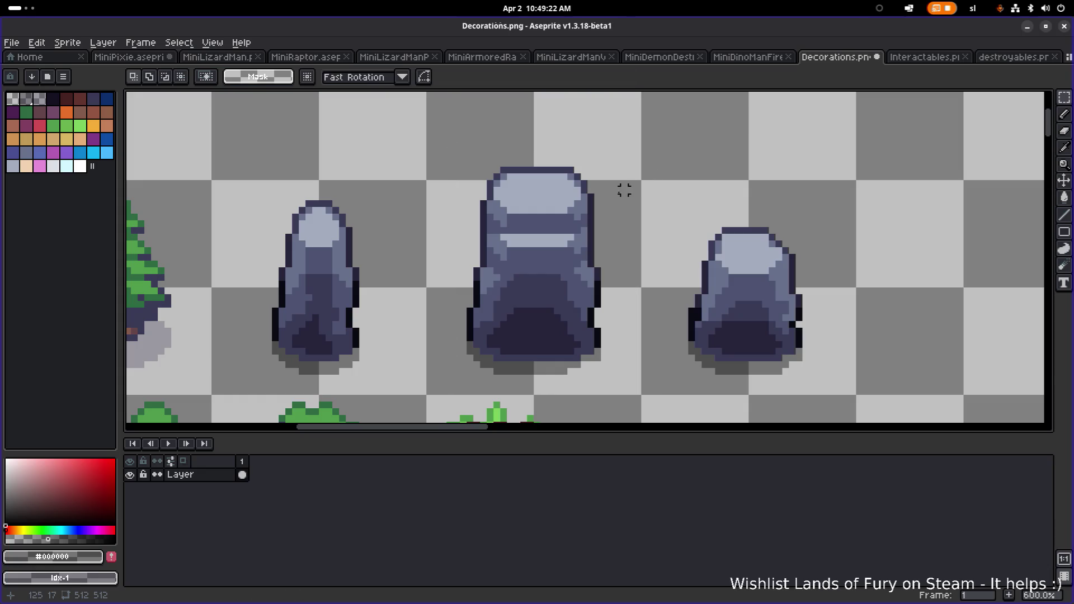
Pick mid-grey #67708b with the Pencil and lighten a pixel on the rock's dark band
scroll(541, 244, "up", 1)
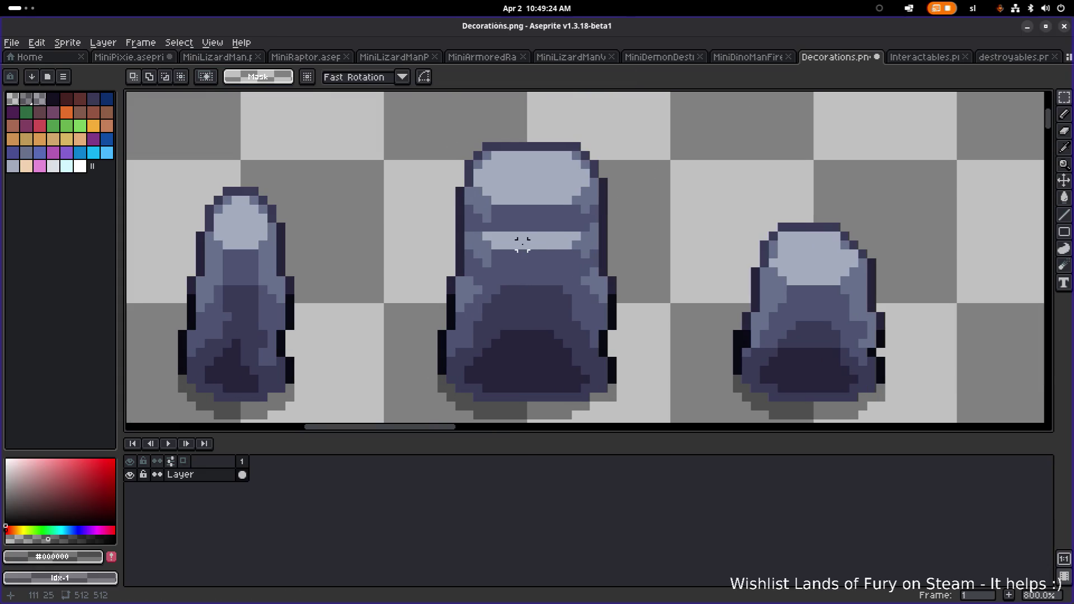
scroll(572, 238, "down", 3)
scroll(560, 245, "up", 2)
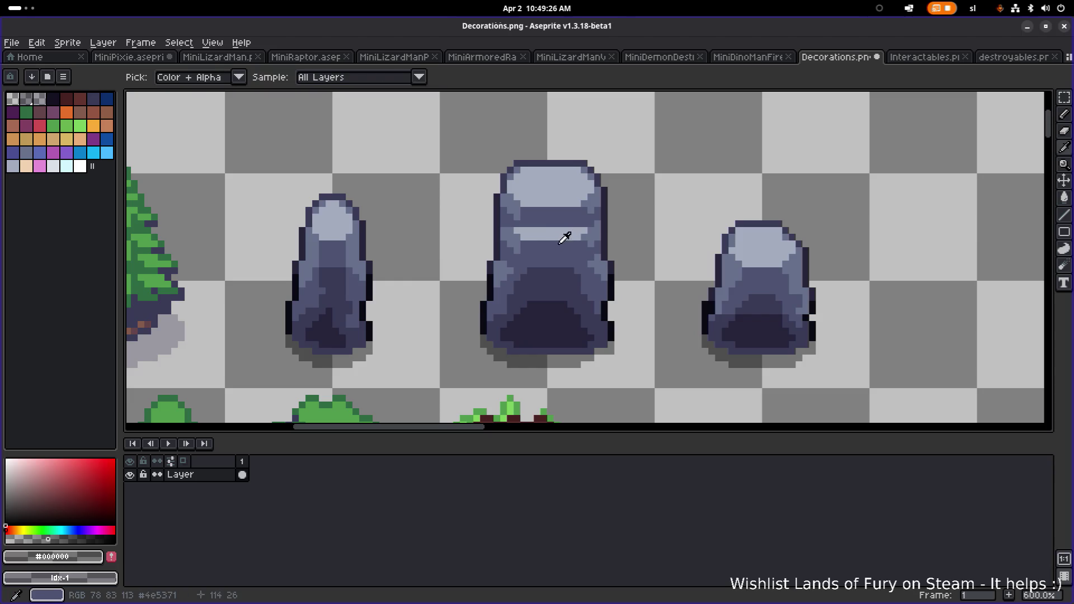
left_click(562, 238, "alt")
scroll(542, 240, "up", 3)
key("b")
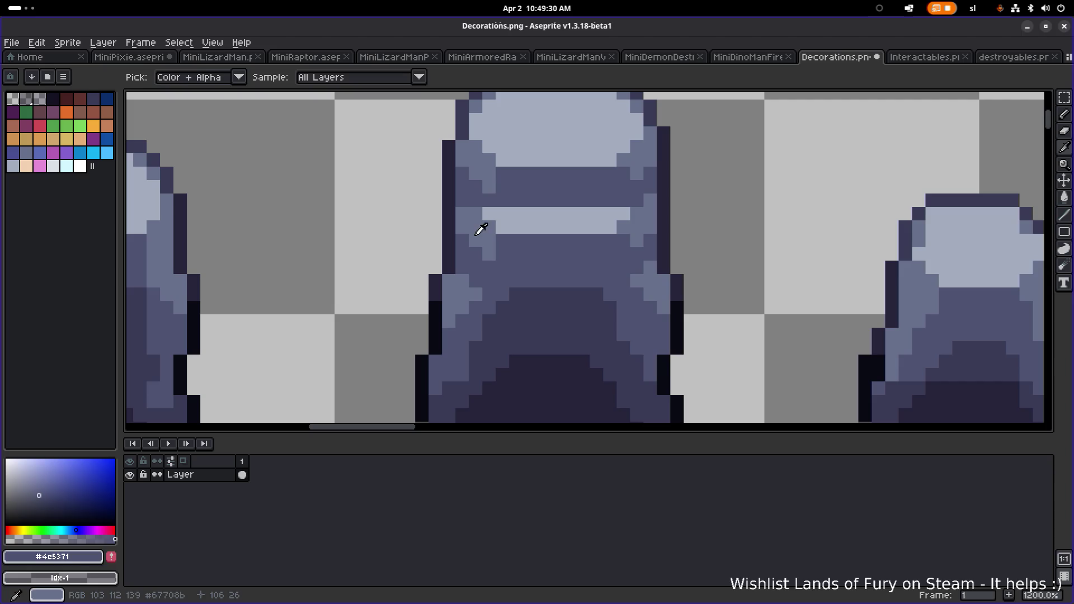
left_click(487, 221, "alt")
left_click(529, 200)
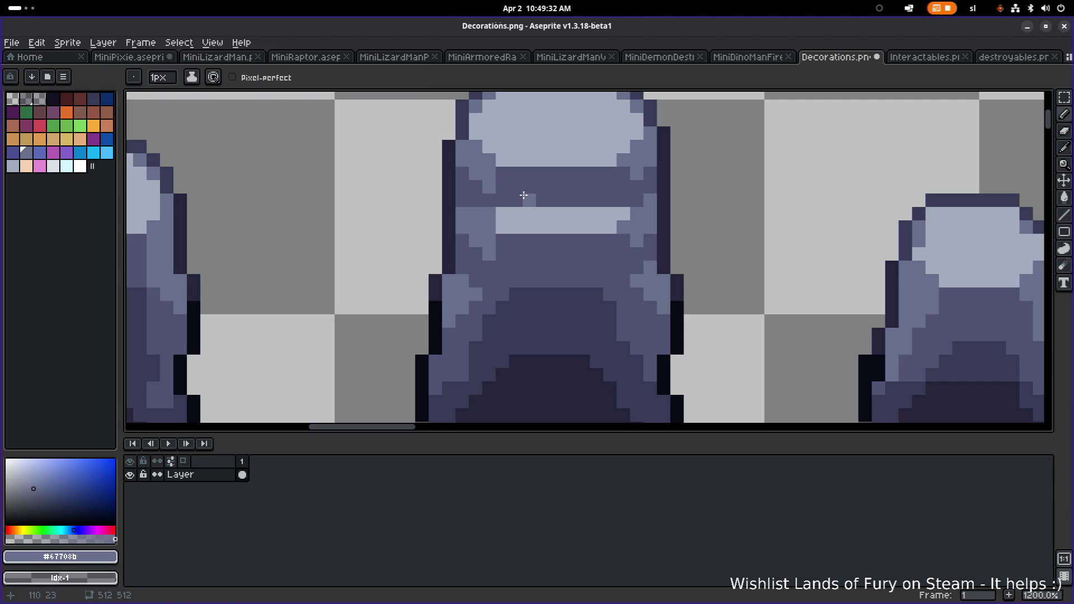
scroll(528, 199, "down", 2)
scroll(528, 230, "up", 2)
Paint mid-grey over the rock's dark and light middle bands and a stray dark pixel
mouse_move(510, 224)
left_mouse_down()
mouse_move(512, 210)
mouse_move(613, 203)
left_mouse_up()
mouse_move(544, 203)
left_mouse_down()
mouse_move(504, 185)
mouse_move(613, 185)
left_mouse_up()
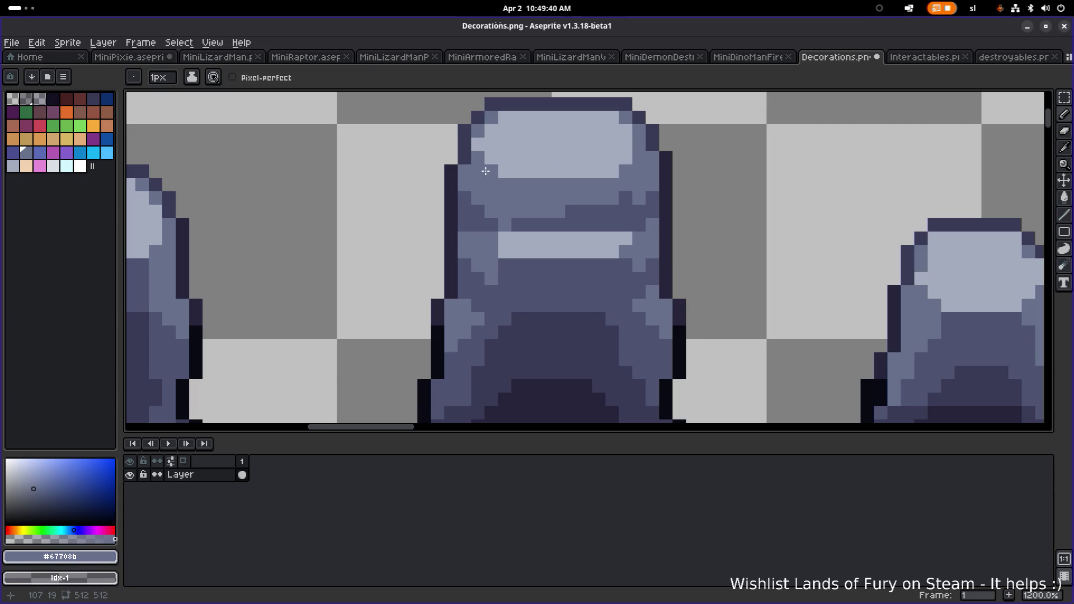
scroll(620, 204, "down", 6)
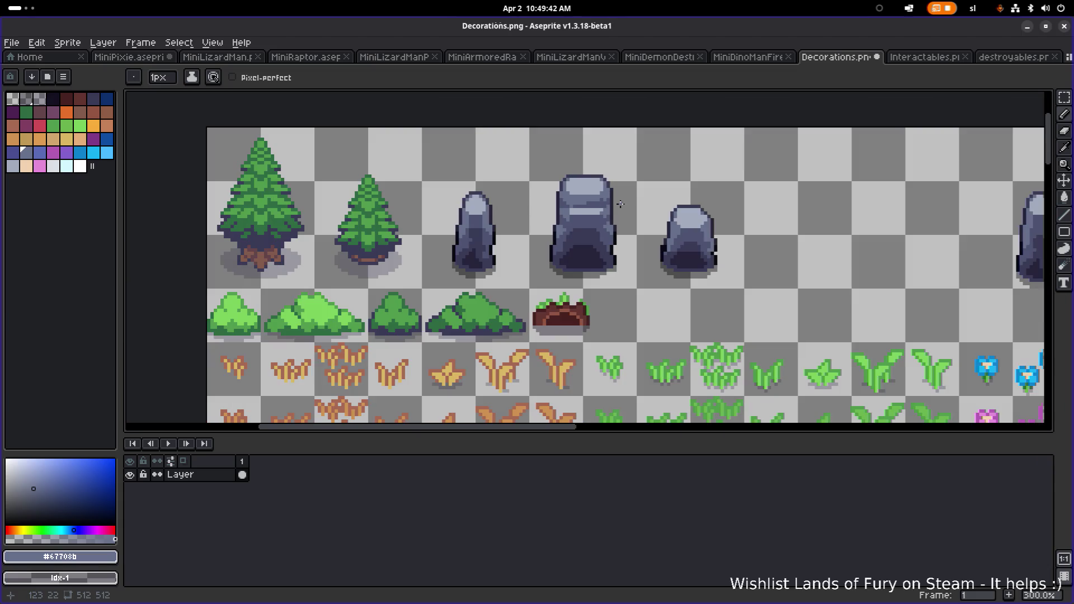
scroll(598, 200, "up", 7)
scroll(583, 191, "down", 1)
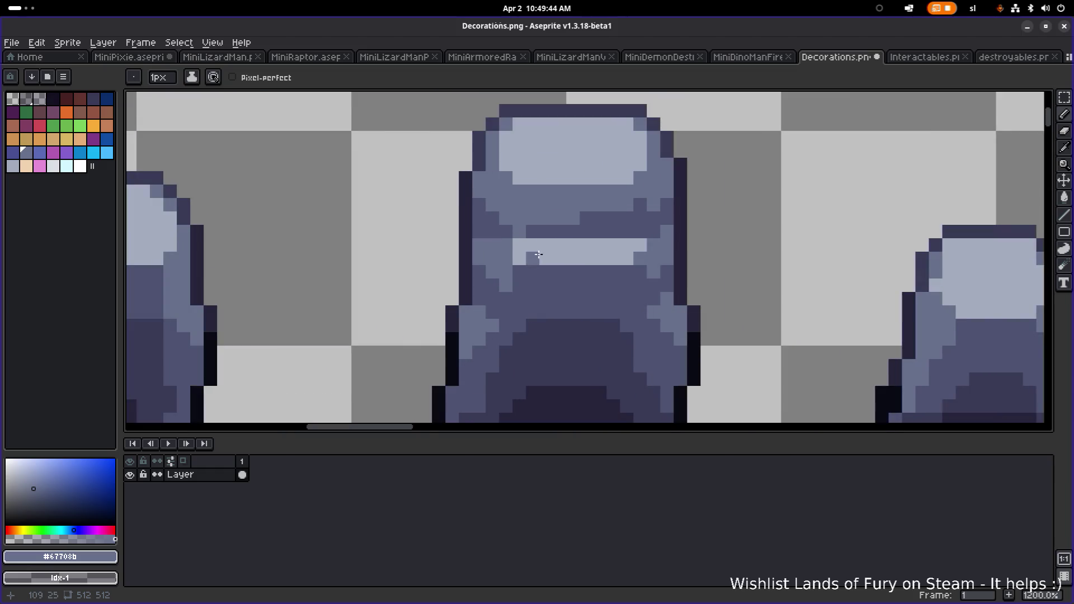
mouse_move(523, 249)
left_mouse_down()
mouse_move(644, 246)
mouse_move(518, 258)
mouse_move(610, 234)
mouse_move(579, 225)
mouse_move(658, 216)
mouse_move(571, 228)
mouse_move(490, 213)
left_mouse_up()
left_click(480, 231)
scroll(488, 230, "down", 4)
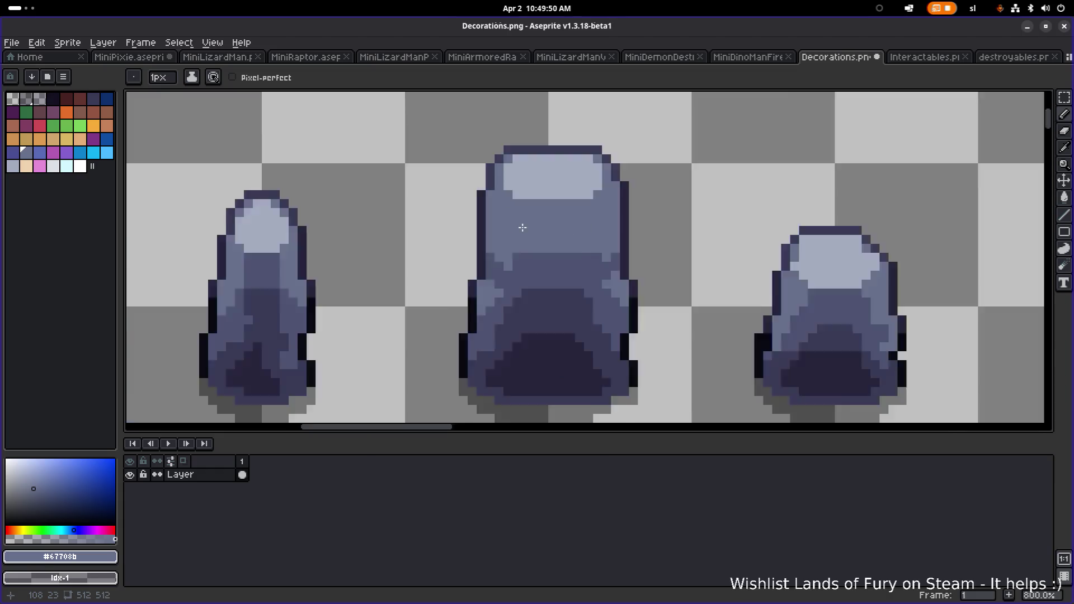
Pick darker grey #4c5371 and paint dark patches and a mottled streak across the rock
scroll(536, 231, "up", 3)
scroll(536, 231, "up", 1)
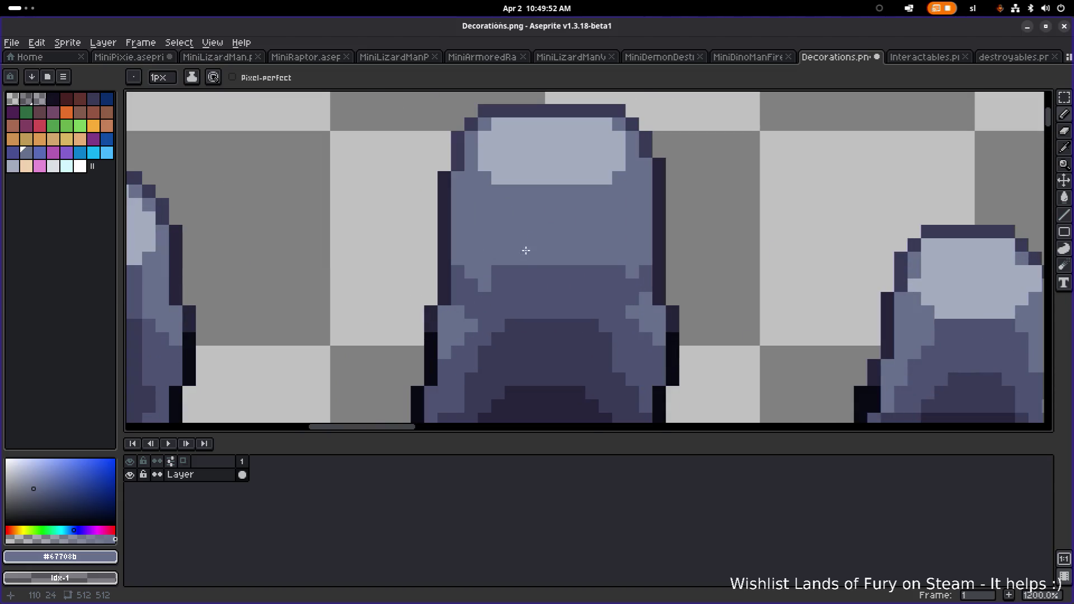
left_click(527, 271, "alt")
left_click(464, 218)
left_click_drag(463, 218, 480, 221)
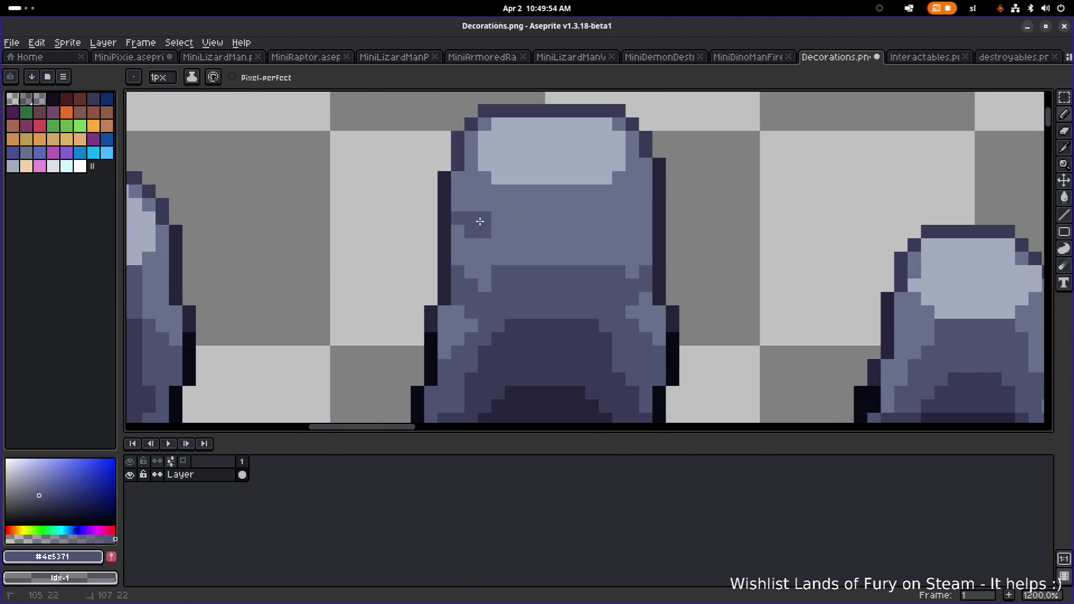
scroll(481, 188, "down", 4)
scroll(492, 185, "up", 4)
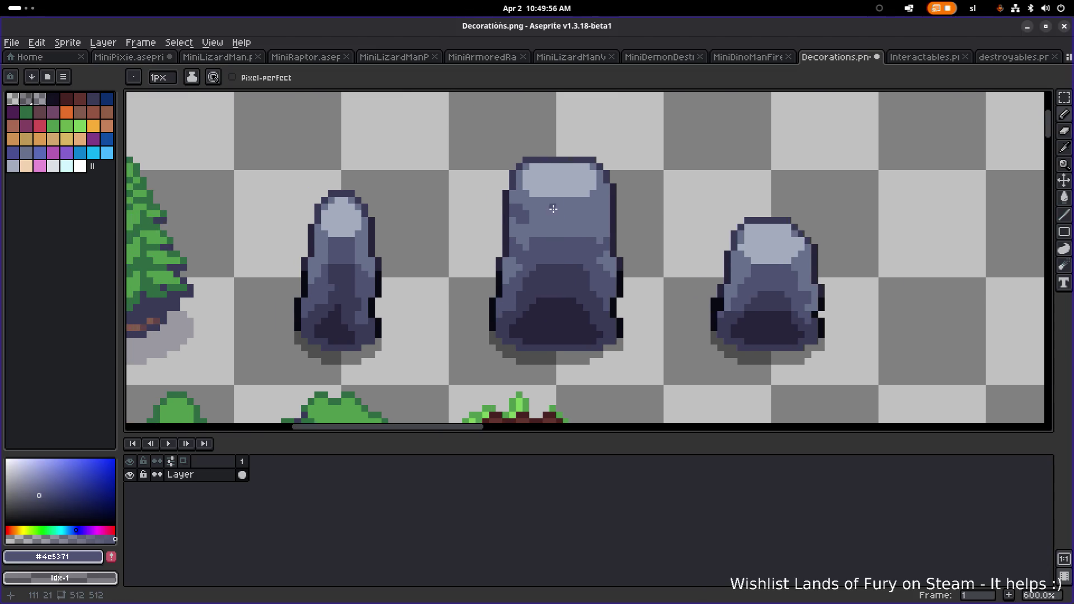
left_click(500, 183)
mouse_move(500, 183)
left_mouse_down()
mouse_move(508, 206)
mouse_move(628, 193)
mouse_move(634, 178)
mouse_move(582, 219)
mouse_move(604, 255)
mouse_move(556, 227)
mouse_move(634, 221)
left_mouse_up()
Darken four scattered pixels on the rock's right side
scroll(605, 232, "down", 4)
scroll(618, 239, "up", 5)
left_click(644, 212)
left_click(609, 195)
left_click(615, 229)
left_click(651, 253)
scroll(670, 243, "down", 4)
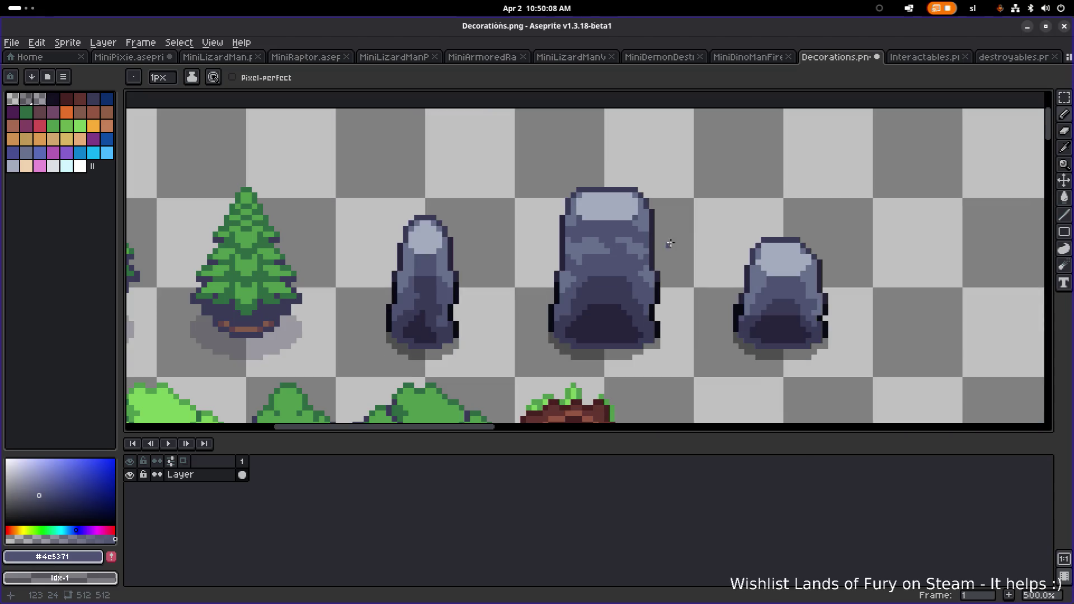
scroll(655, 240, "down", 1)
scroll(656, 244, "up", 2)
scroll(658, 247, "up", 2)
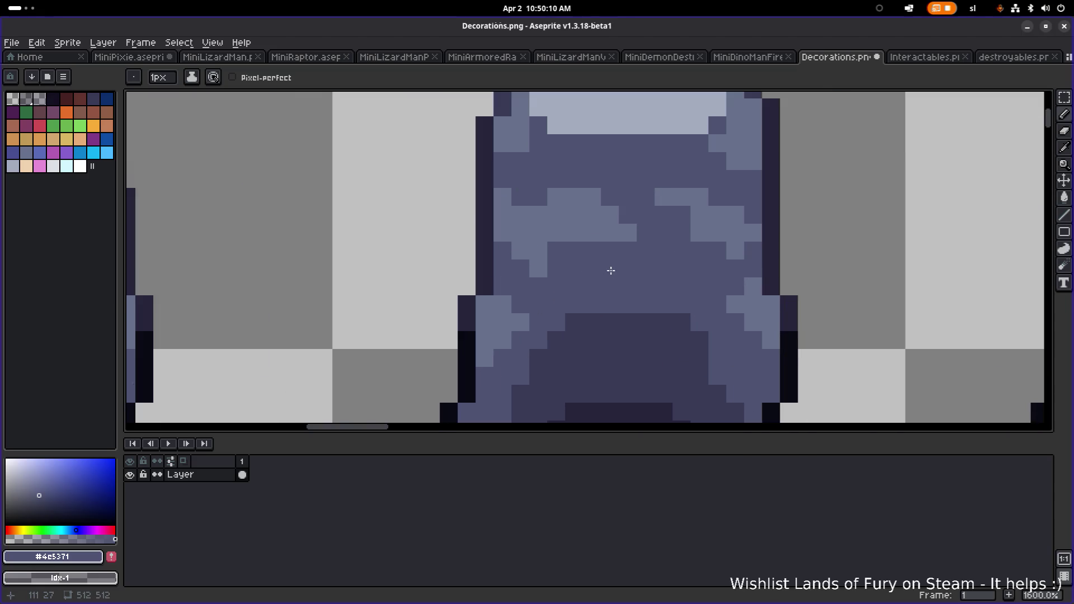
scroll(661, 257, "down", 3)
scroll(661, 257, "down", 3)
scroll(681, 247, "up", 2)
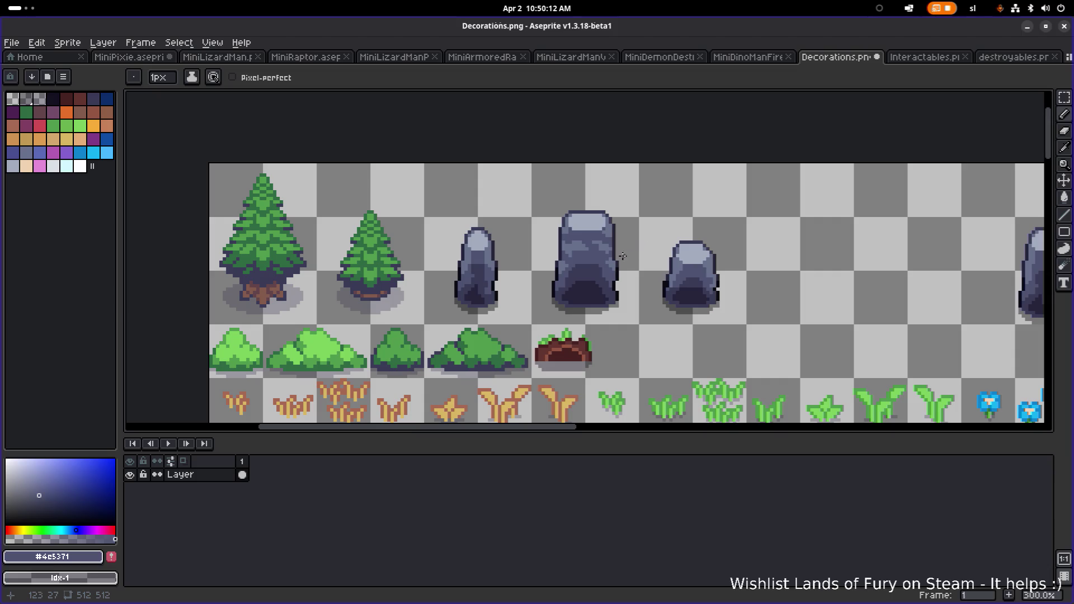
scroll(587, 255, "up", 4)
scroll(549, 227, "down", 1)
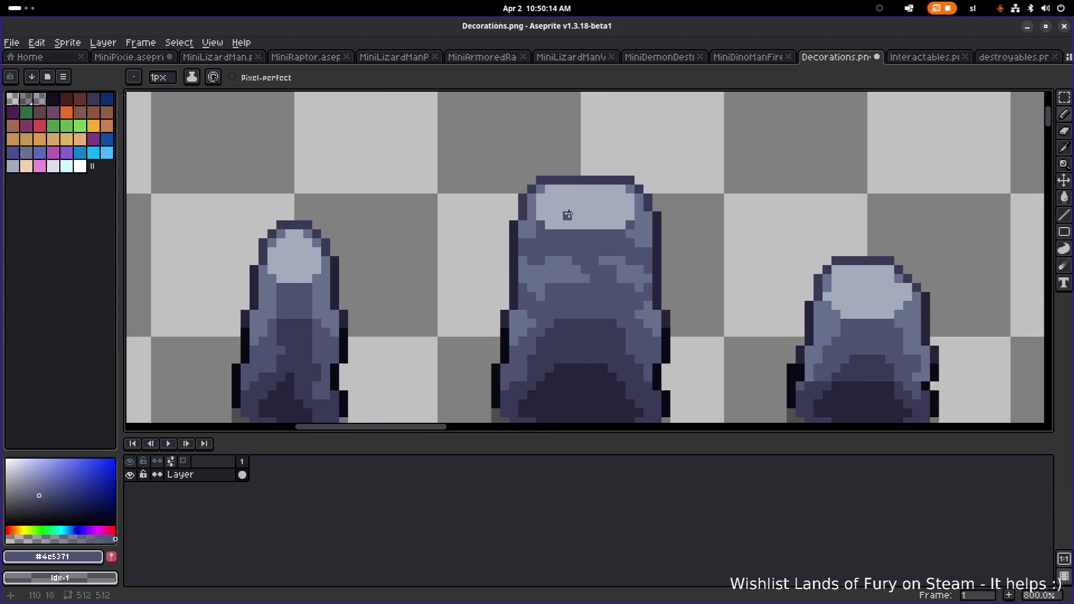
Notch dark #4c5371 pixels into the rock's light top
left_click(570, 215, "alt")
scroll(552, 225, "up", 3)
left_click(568, 239, "alt")
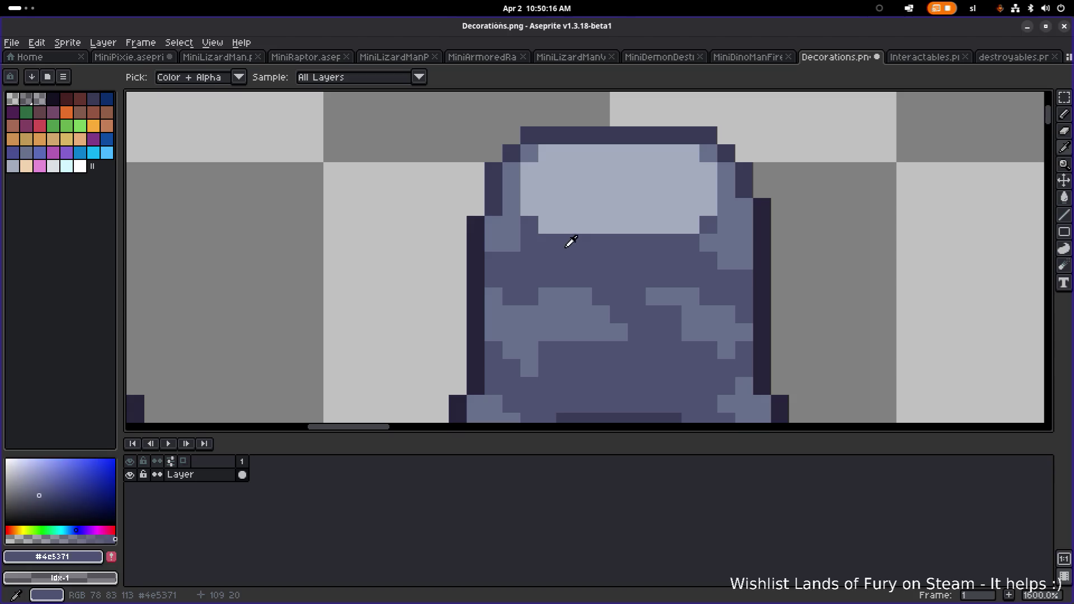
left_click(529, 207)
left_click(566, 224)
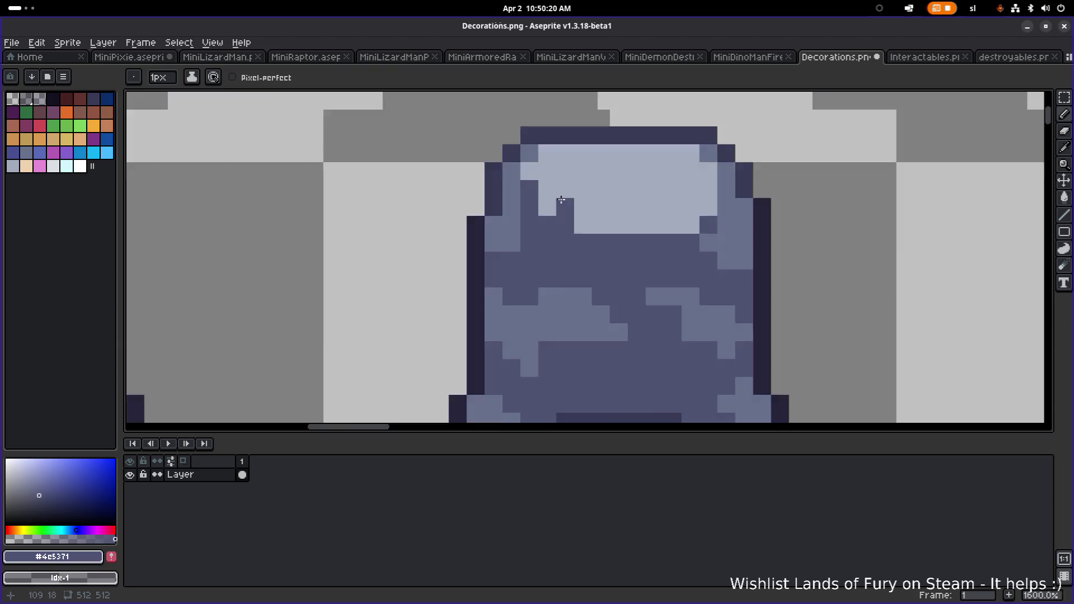
scroll(537, 190, "down", 1)
scroll(537, 190, "up", 1)
left_click(546, 175)
scroll(654, 208, "down", 5)
scroll(655, 208, "down", 2)
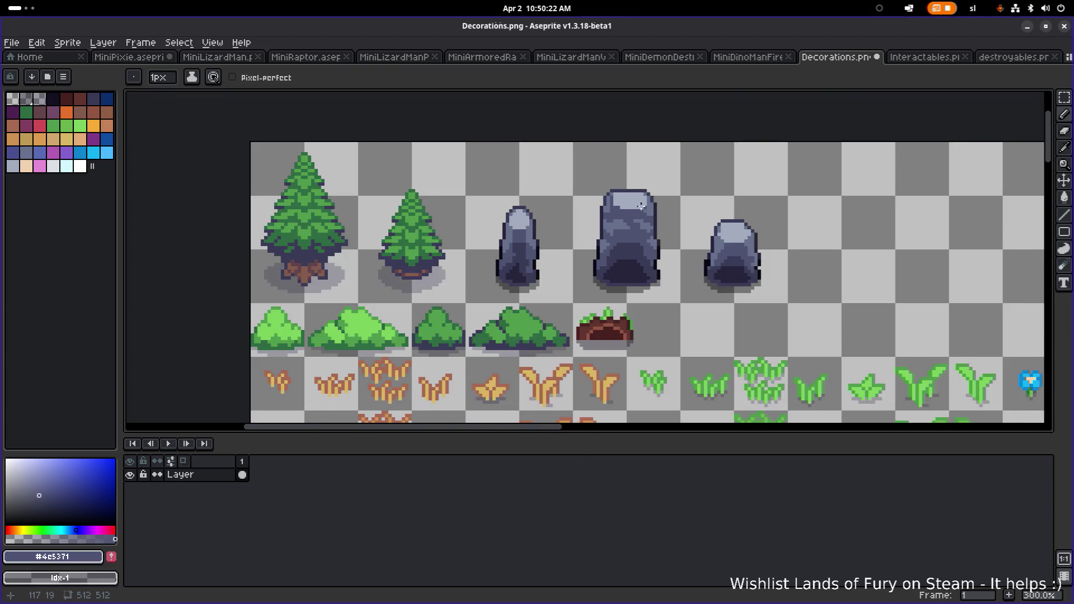
Extend the dark notches into the big rock's light top
scroll(609, 203, "up", 4)
scroll(691, 219, "down", 4)
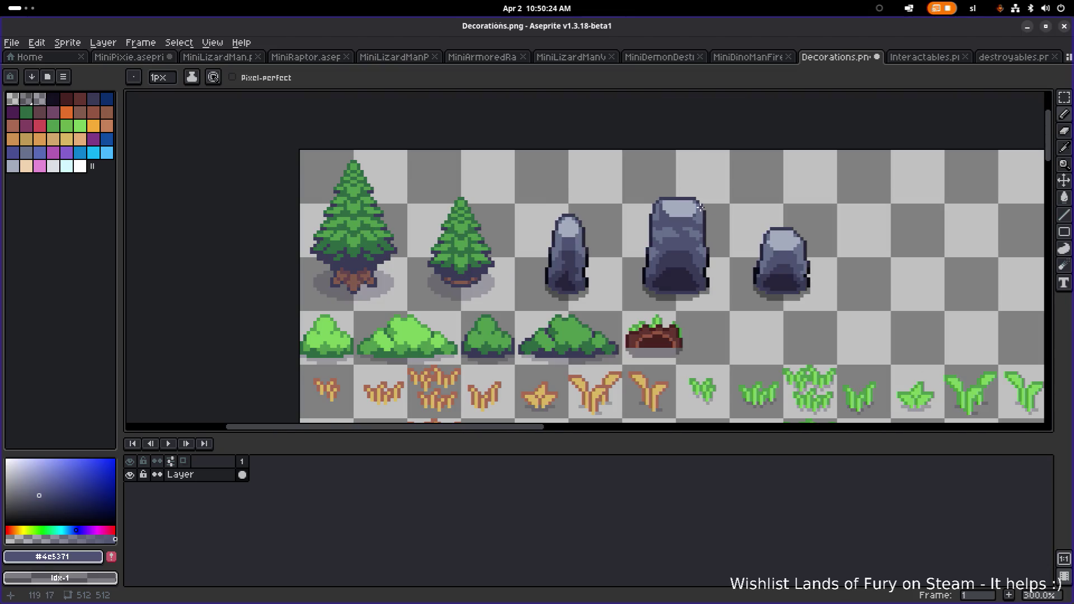
scroll(701, 208, "down", 2)
scroll(735, 212, "up", 1)
scroll(713, 212, "right", 3)
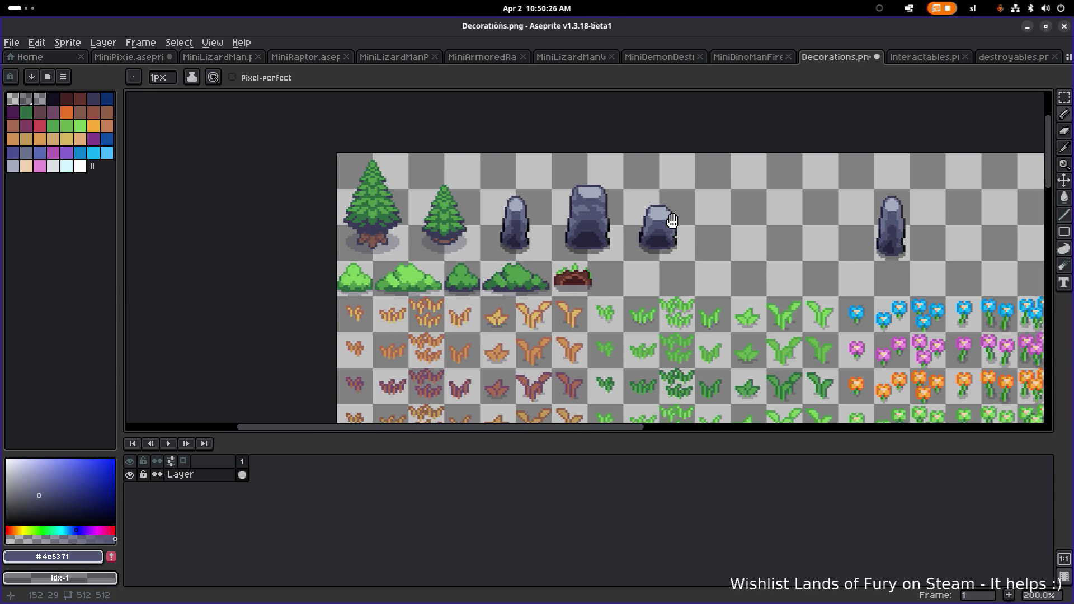
scroll(548, 215, "up", 5)
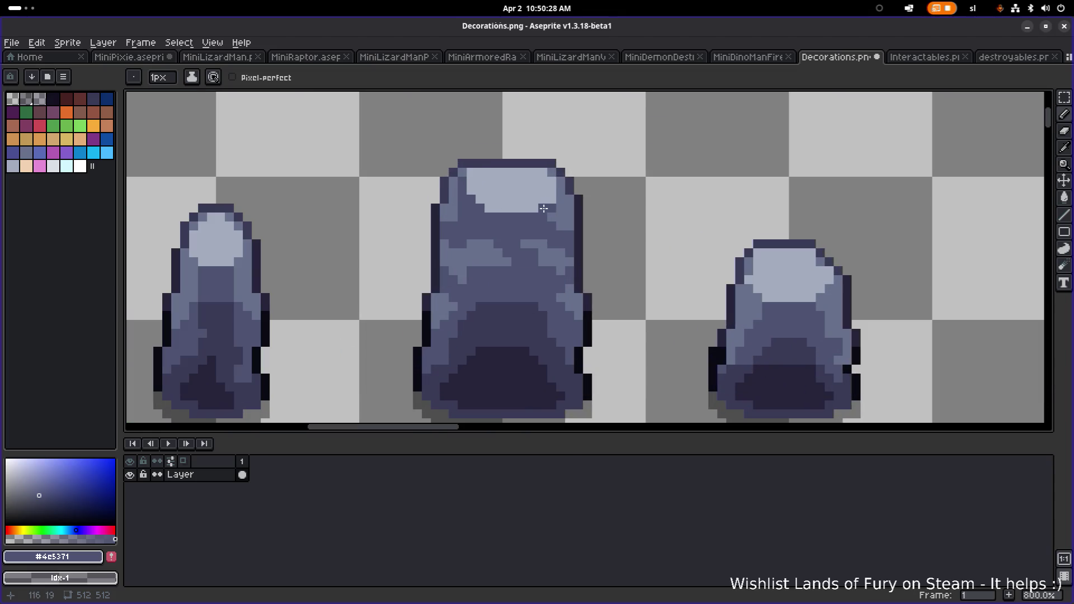
mouse_move(516, 209)
left_mouse_down()
mouse_move(524, 200)
mouse_move(539, 210)
left_mouse_up()
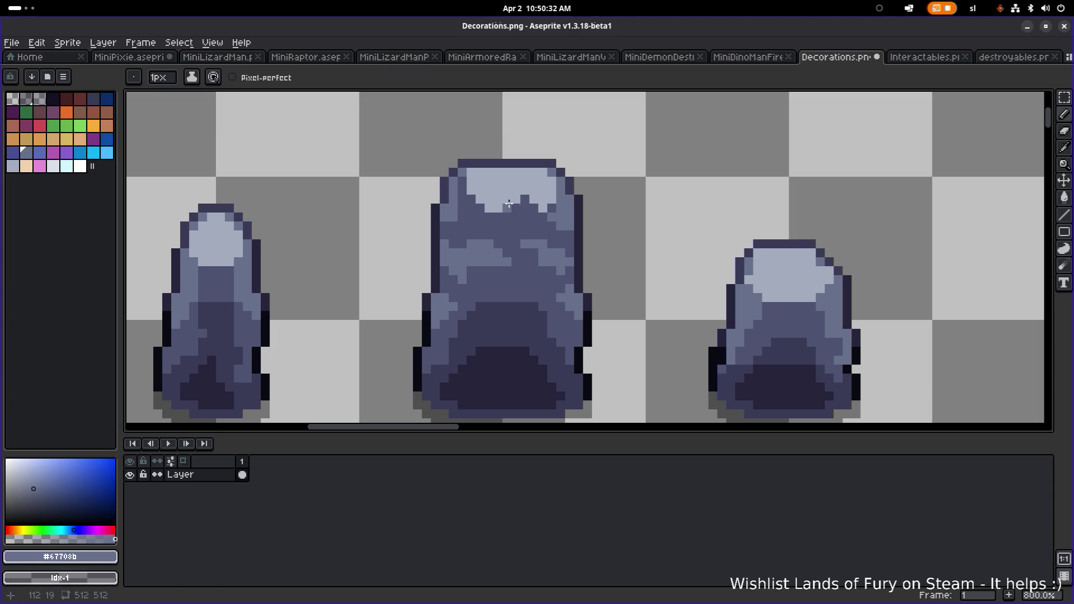
left_click_drag(532, 199, 545, 202)
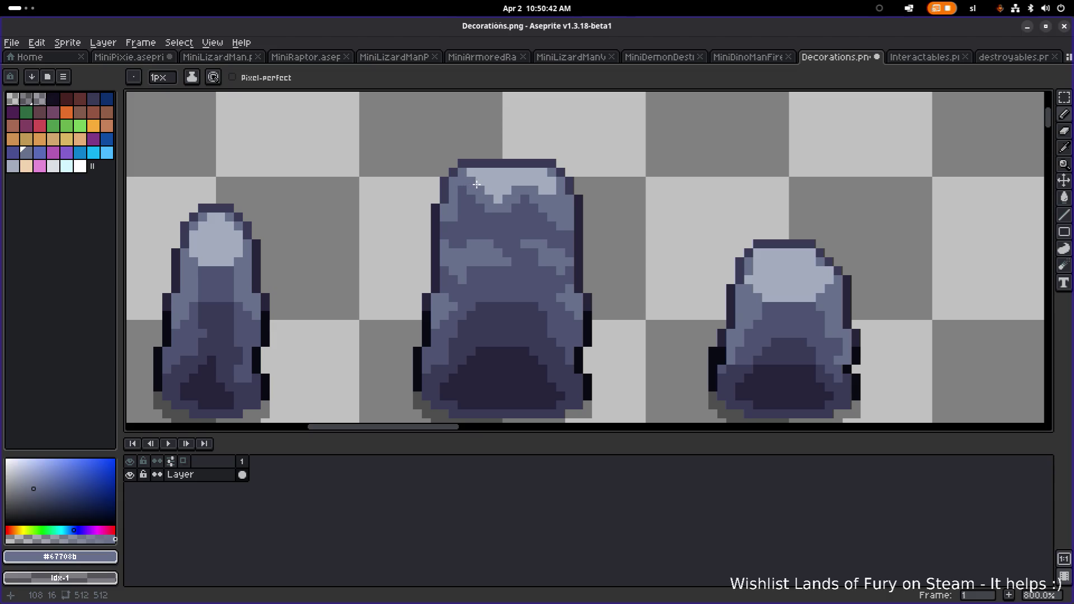
Pick the darkest grey and paint dark marks, a short row and a horizontal crack
scroll(476, 184, "down", 4)
scroll(580, 212, "up", 3)
scroll(576, 213, "down", 3)
scroll(565, 216, "up", 4)
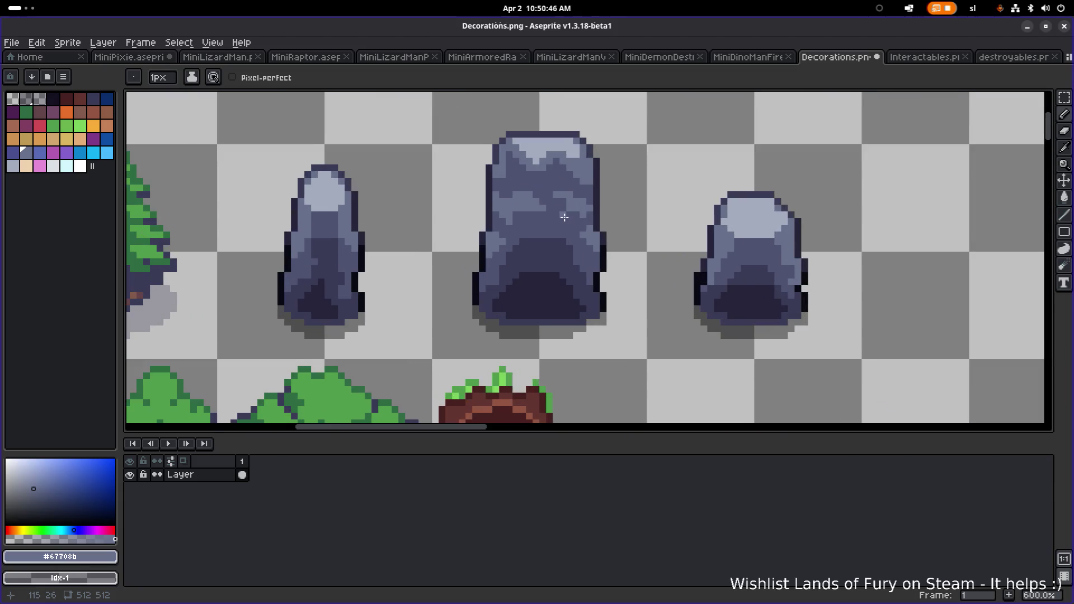
scroll(564, 217, "up", 4)
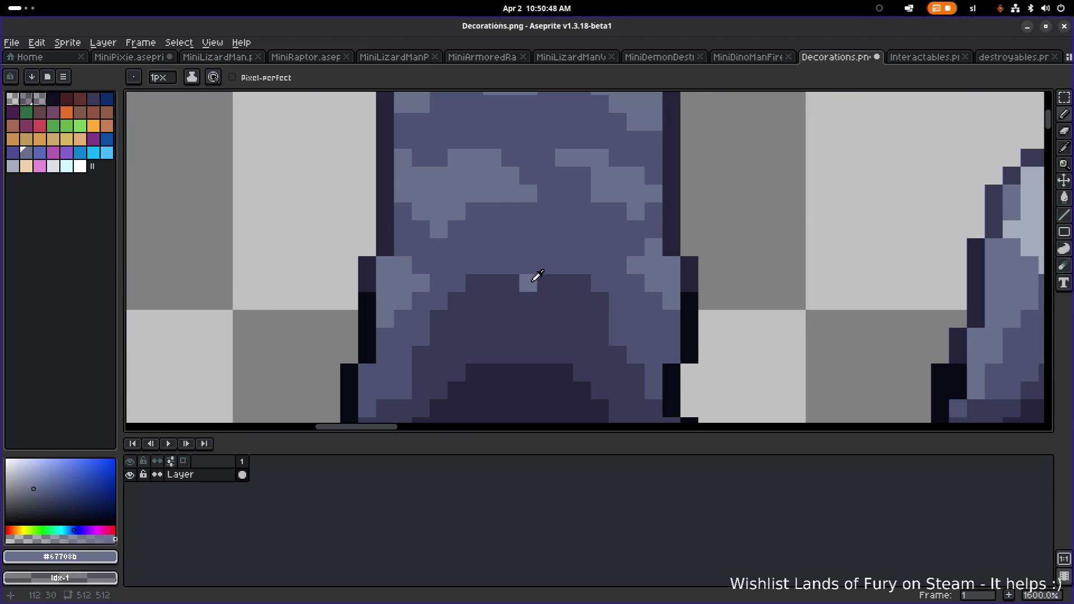
left_click(542, 278, "alt")
left_click(491, 228)
left_click(528, 230)
left_click_drag(474, 247, 546, 247)
scroll(576, 231, "down", 1)
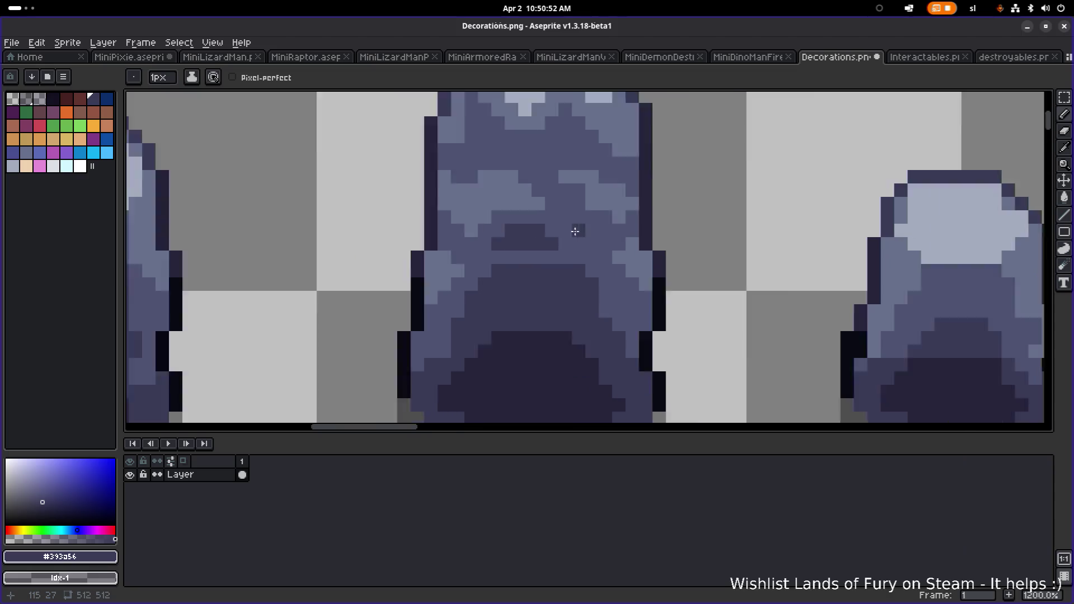
scroll(576, 232, "down", 3)
scroll(548, 255, "up", 3)
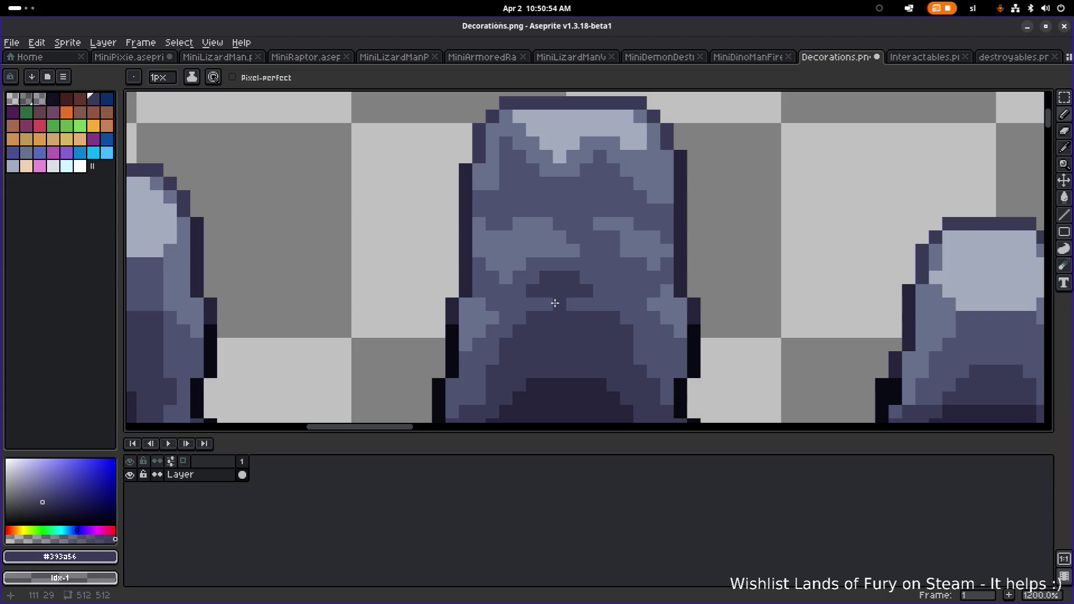
scroll(579, 305, "down", 3)
scroll(561, 229, "up", 3)
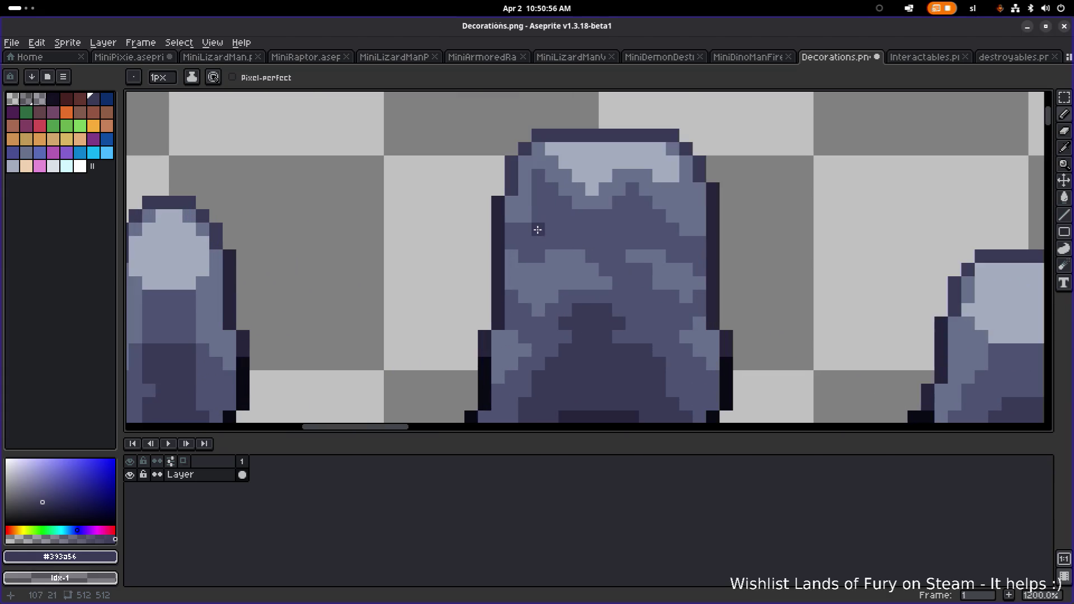
mouse_move(553, 230)
left_mouse_down()
mouse_move(631, 229)
mouse_move(595, 230)
mouse_move(615, 239)
left_mouse_up()
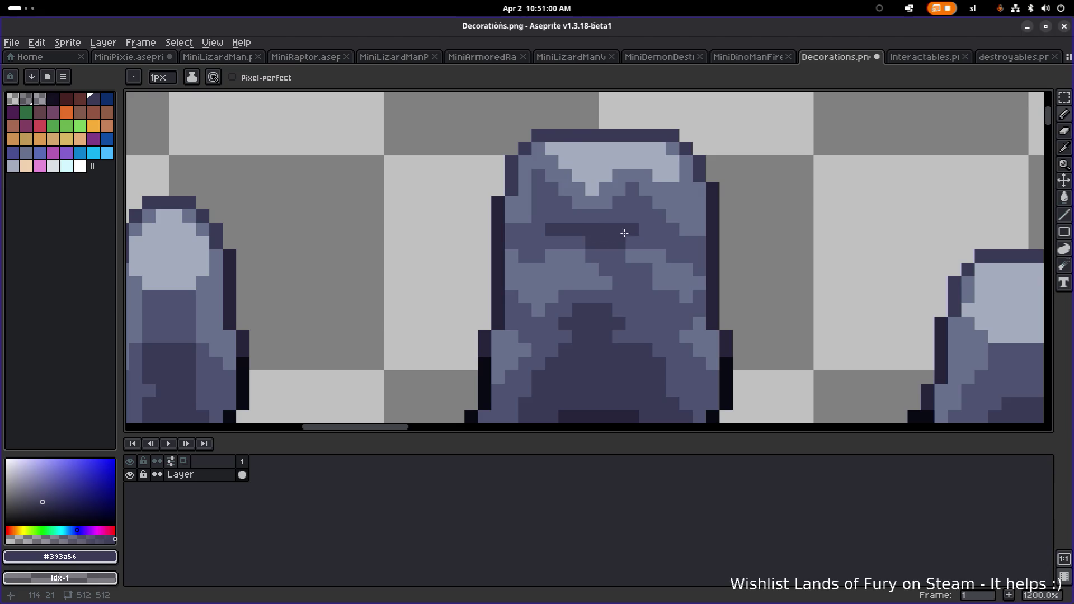
Paint lighter mid-grey patches across the centre rock's middle, covering the darkest pixels
left_click(582, 257, "alt")
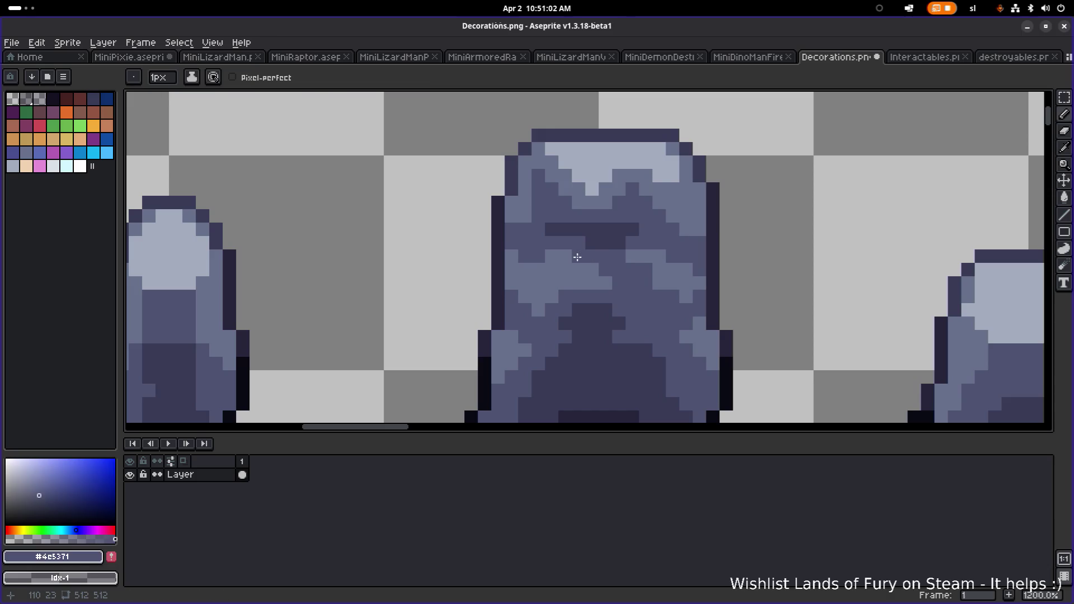
left_click(660, 255, "alt")
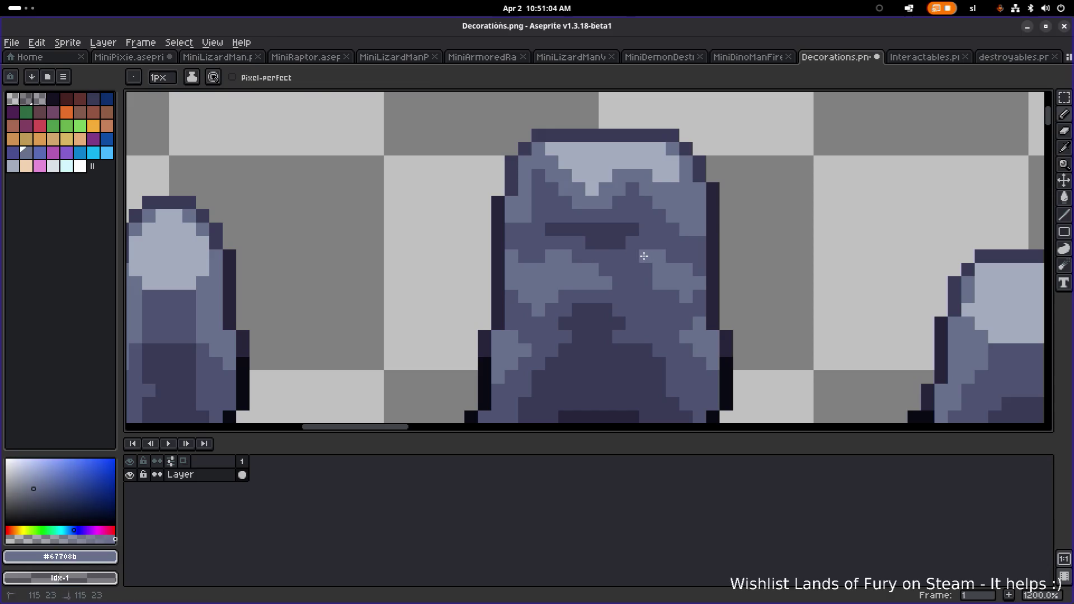
left_click(561, 232, "alt")
scroll(607, 230, "down", 2)
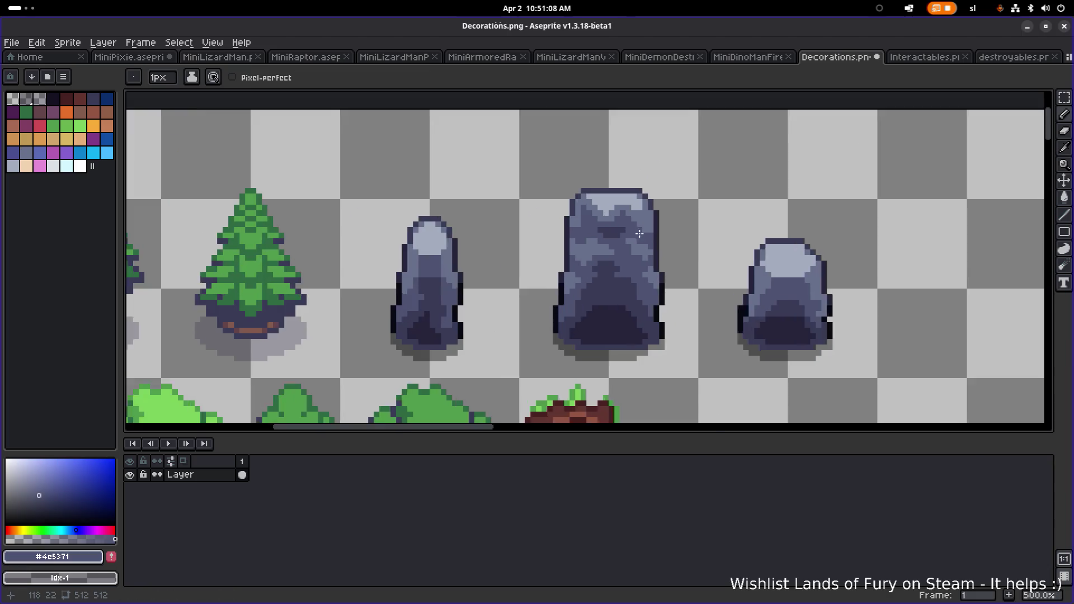
scroll(561, 220, "up", 3)
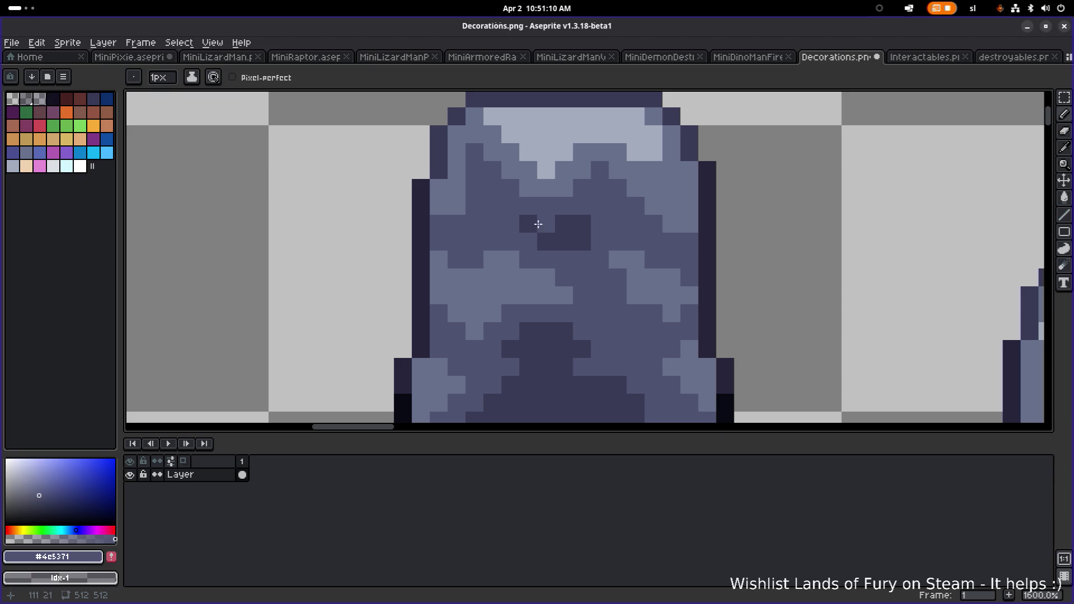
left_click_drag(546, 224, 529, 224)
scroll(579, 225, "down", 4)
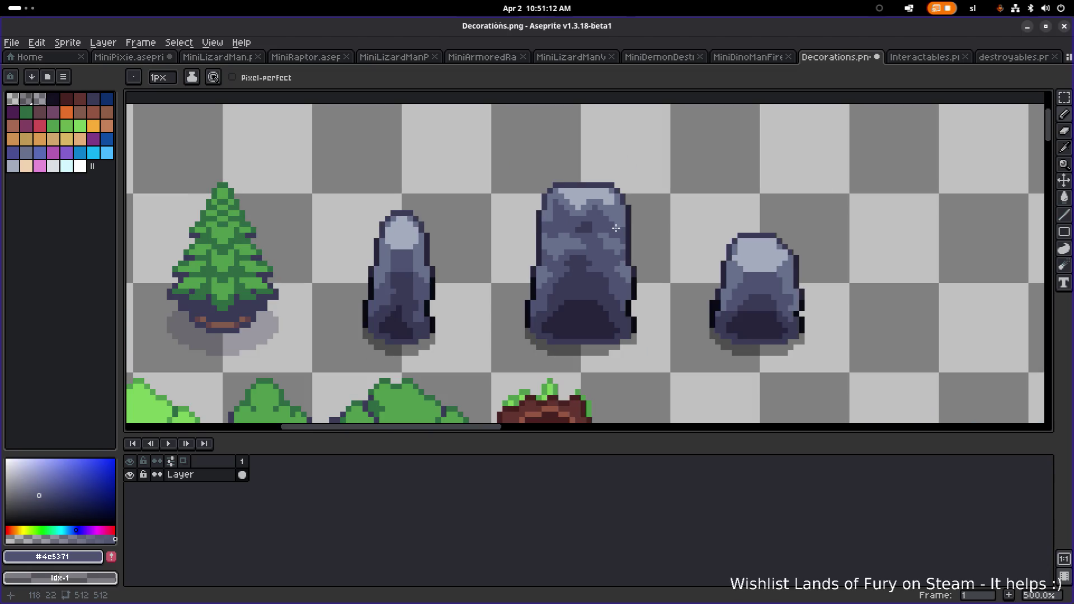
scroll(602, 239, "up", 3)
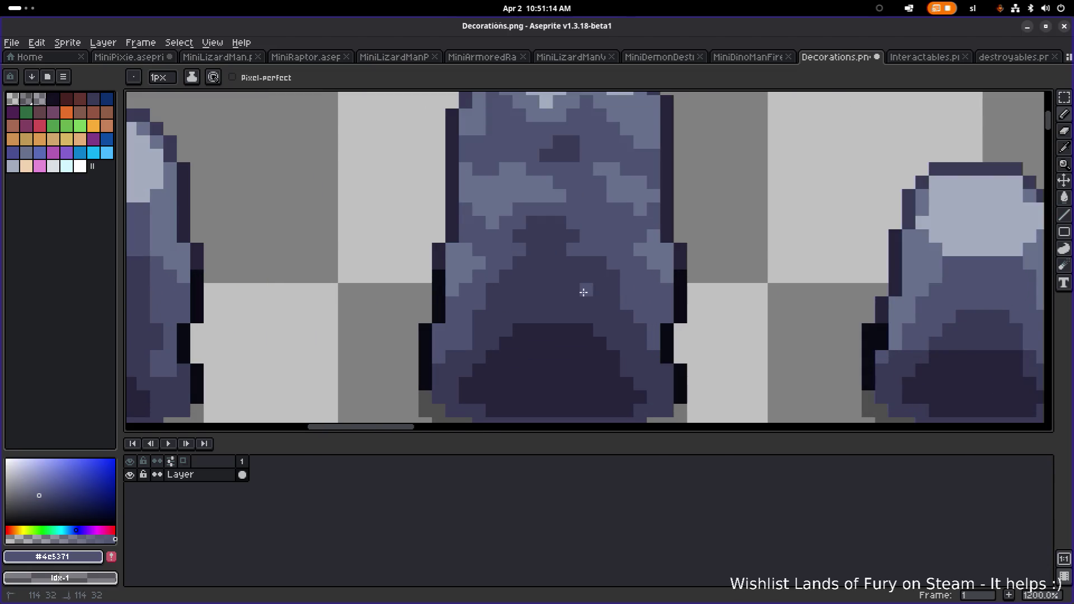
left_click_drag(588, 291, 605, 291)
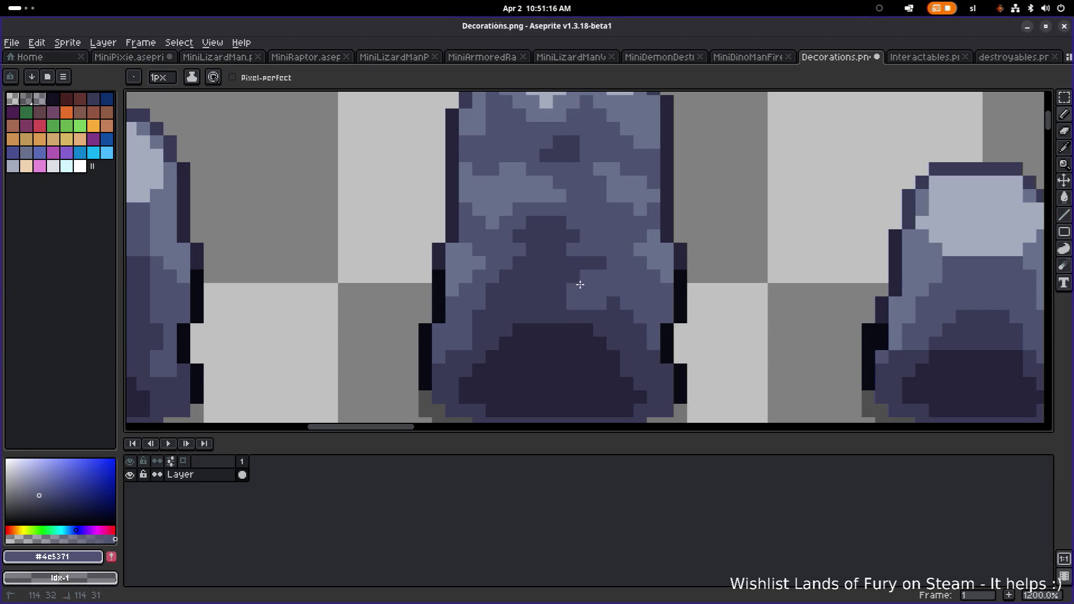
left_click_drag(511, 307, 480, 316)
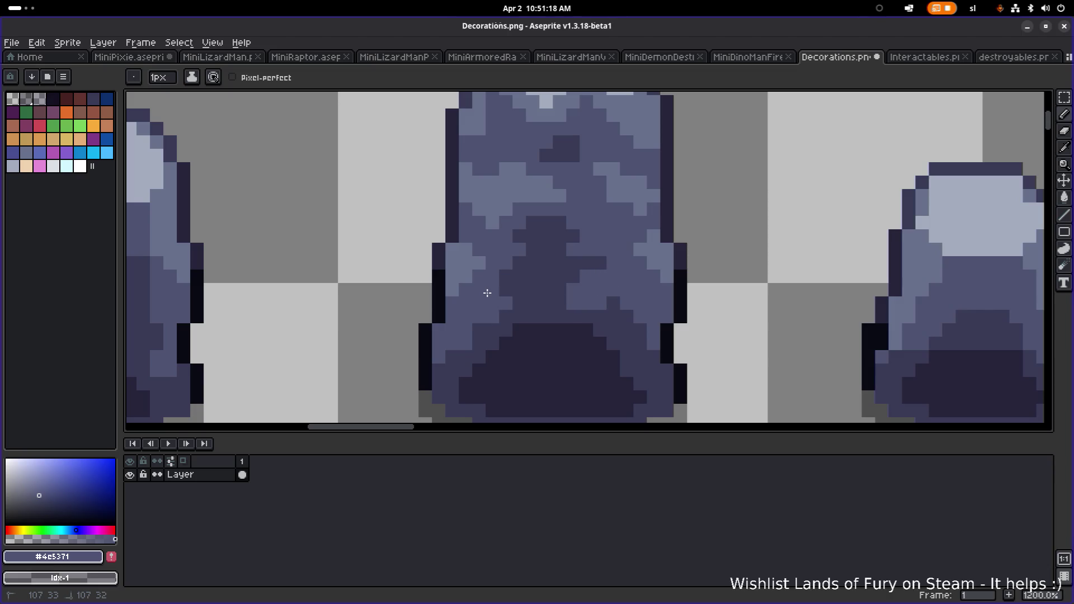
scroll(570, 291, "down", 4)
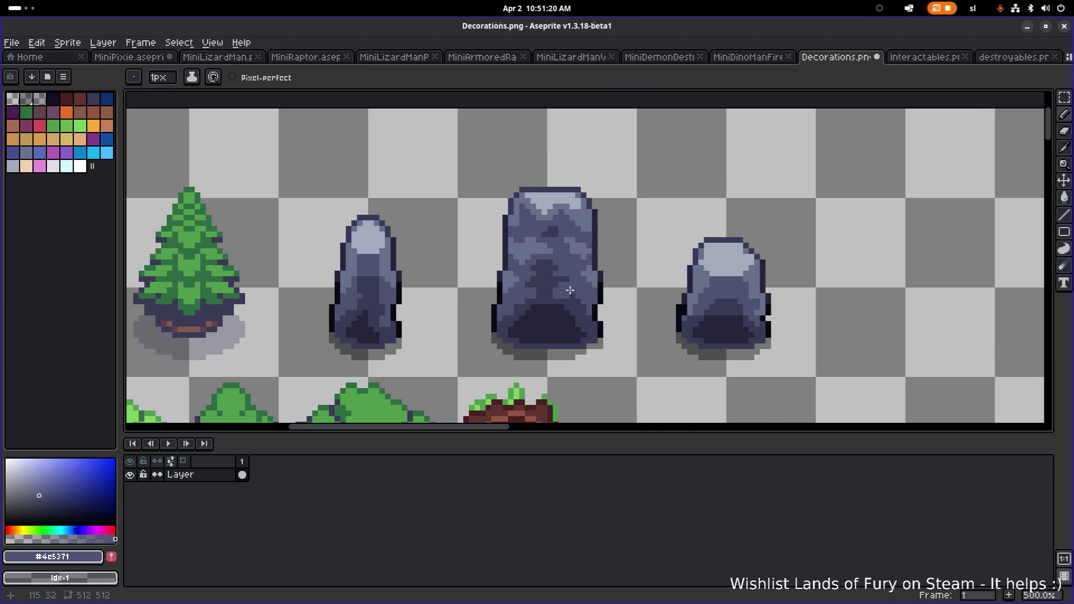
scroll(631, 291, "down", 2)
scroll(629, 291, "up", 1)
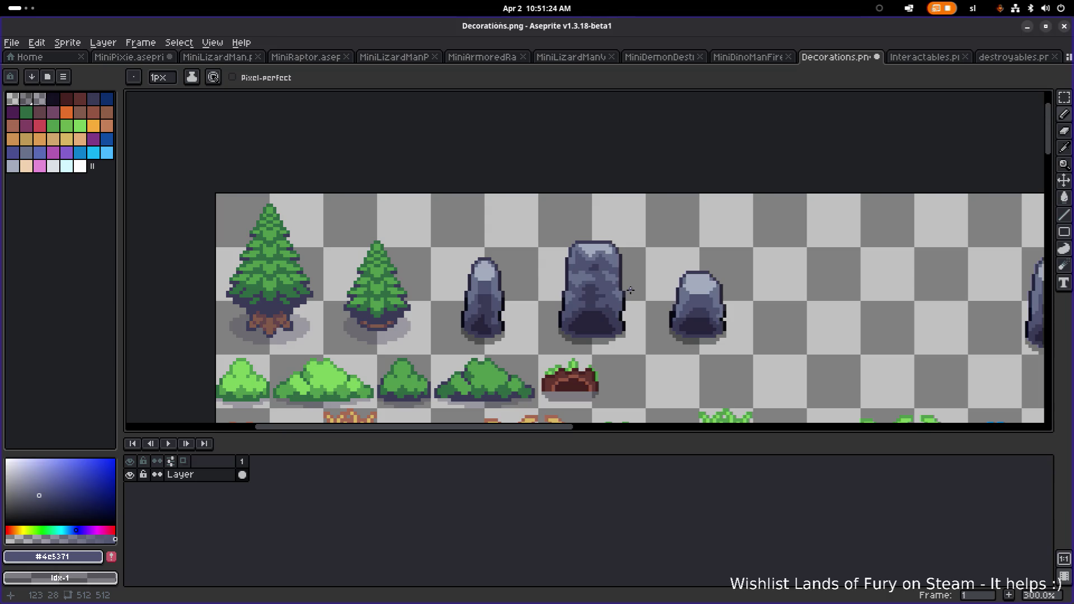
Undo the last stroke and extend the centre rock's light #a3acbe top cap onto more pixels
key("v")
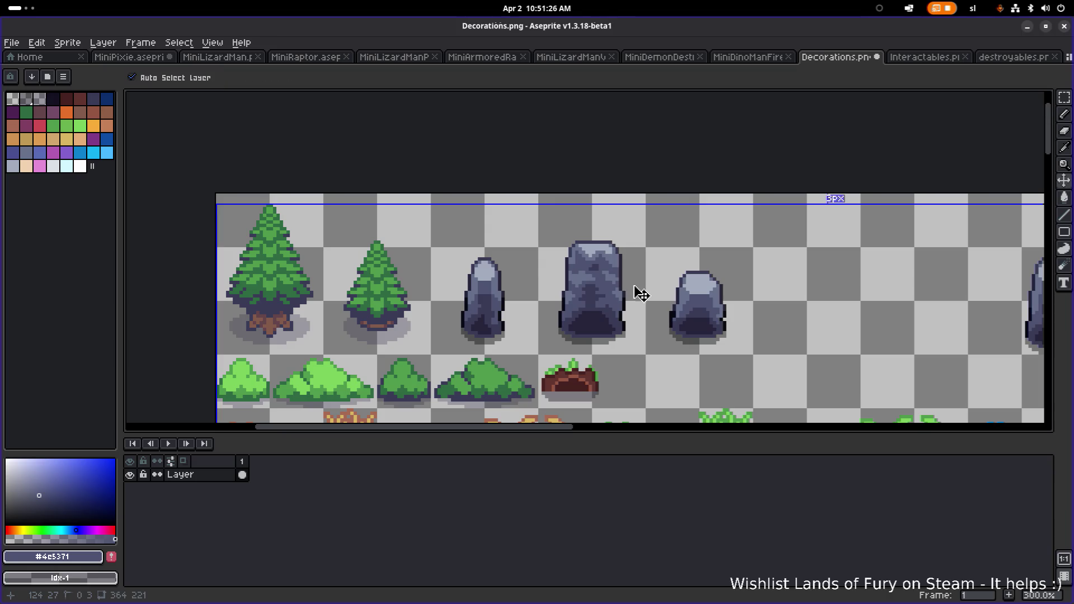
key("ctrl+z")
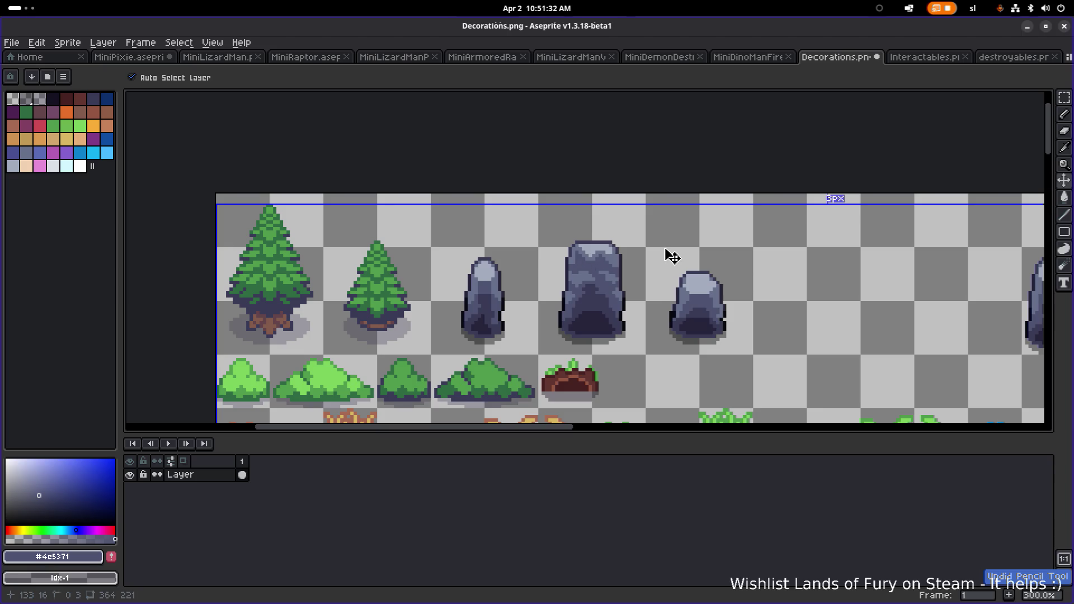
key("b")
scroll(644, 269, "up", 2)
scroll(644, 270, "down", 4)
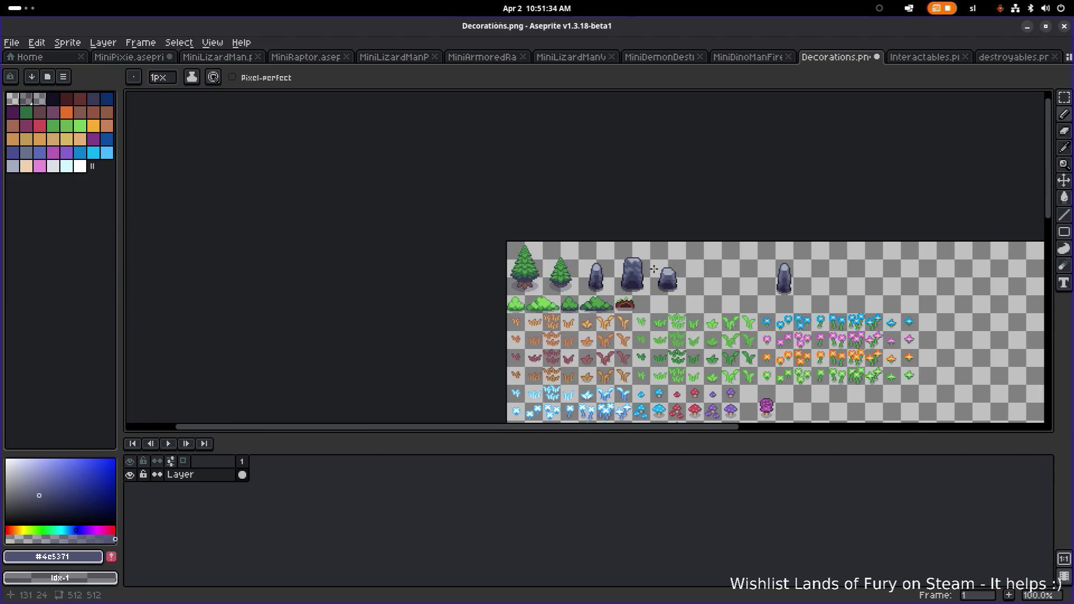
scroll(644, 271, "up", 2)
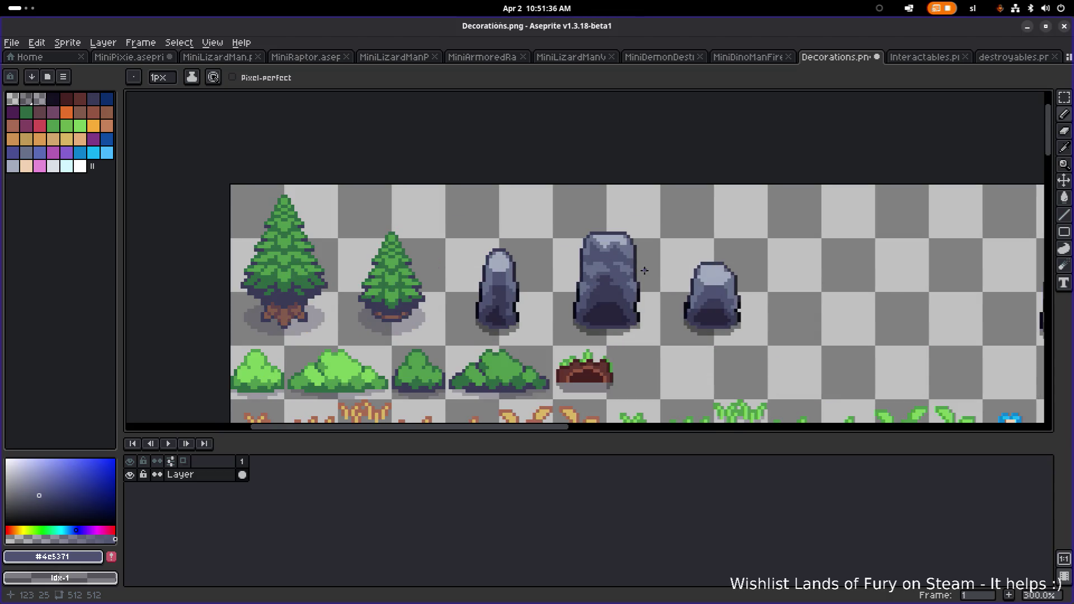
scroll(644, 271, "up", 2)
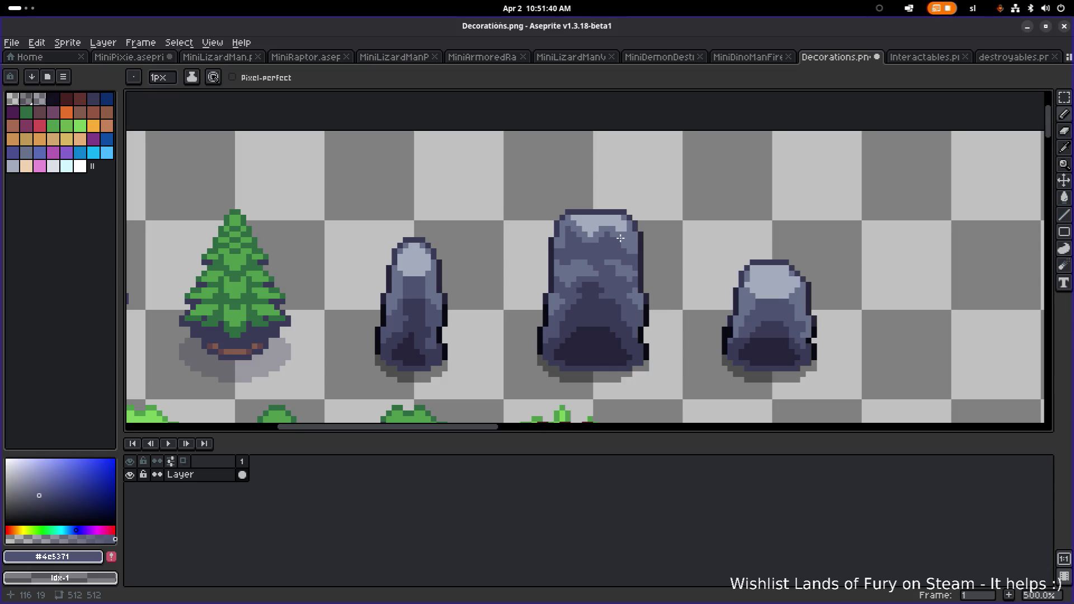
scroll(570, 226, "up", 2)
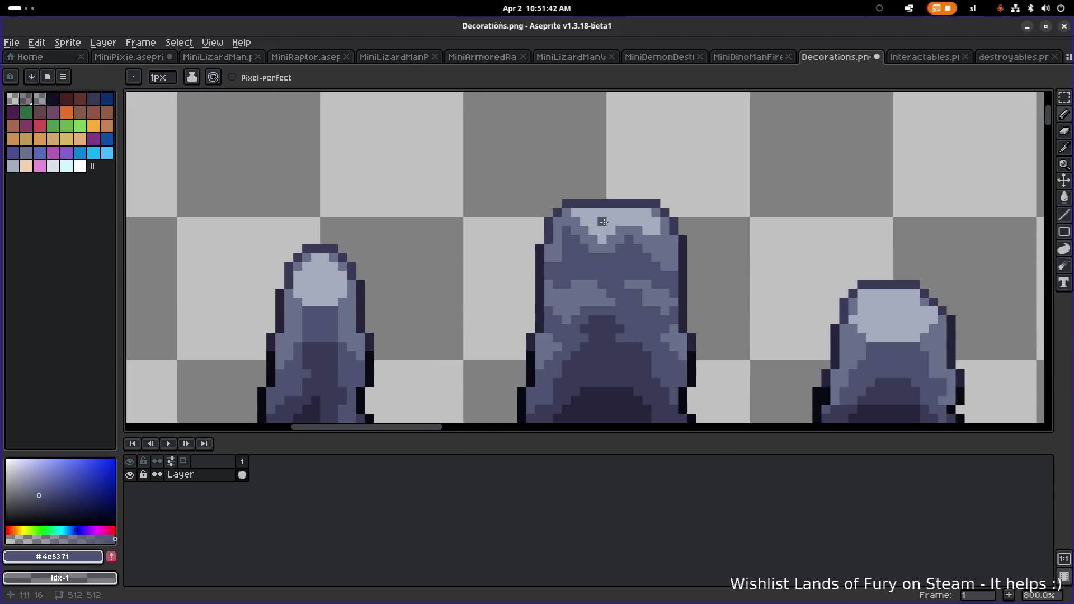
left_click(603, 221, "alt")
left_click_drag(620, 239, 611, 239)
left_click(574, 225)
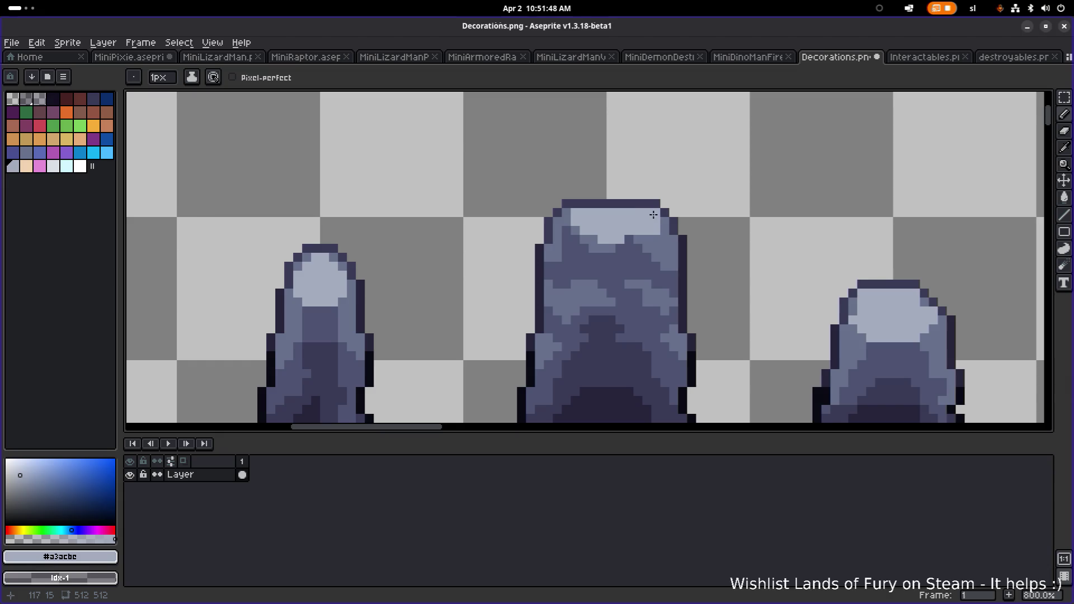
Sample mid-grey #67708b, then shift the centre rock's upper-right section two pixels left
key("alt")
left_click(644, 239, "alt")
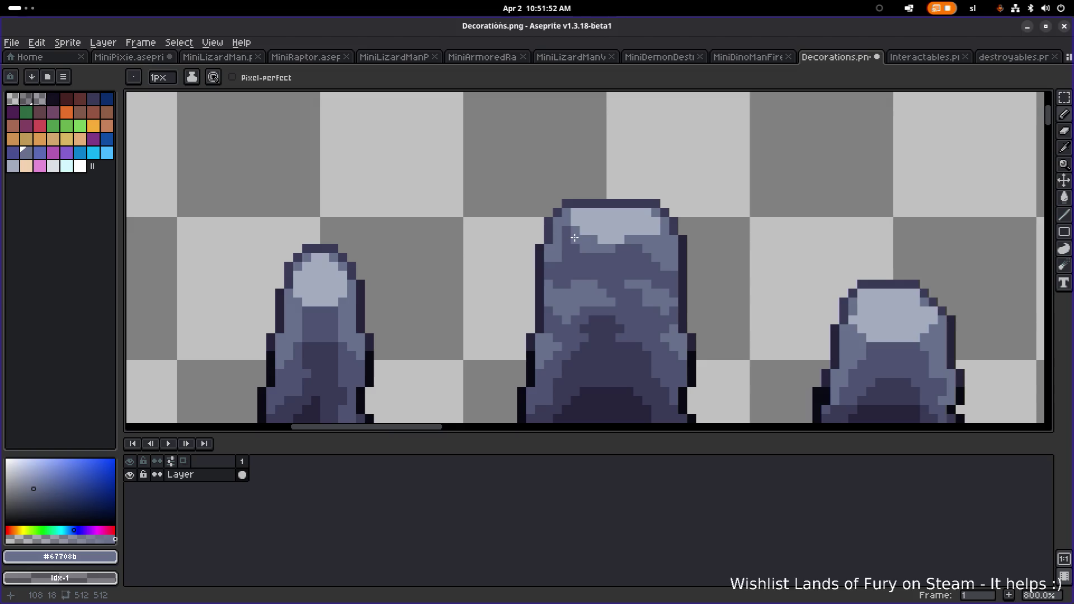
scroll(639, 250, "down", 5)
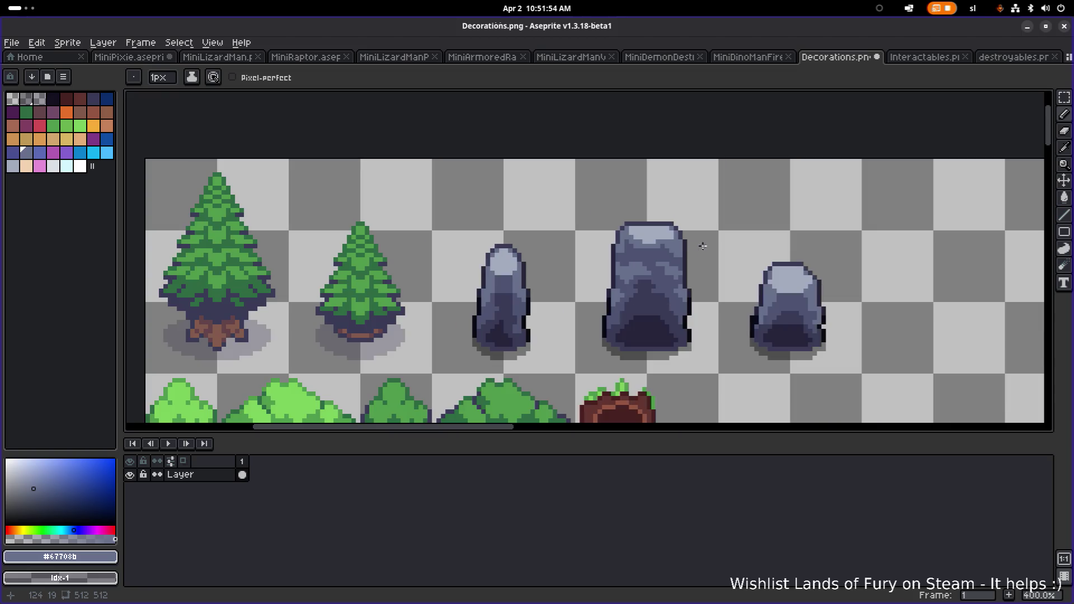
scroll(691, 245, "up", 4)
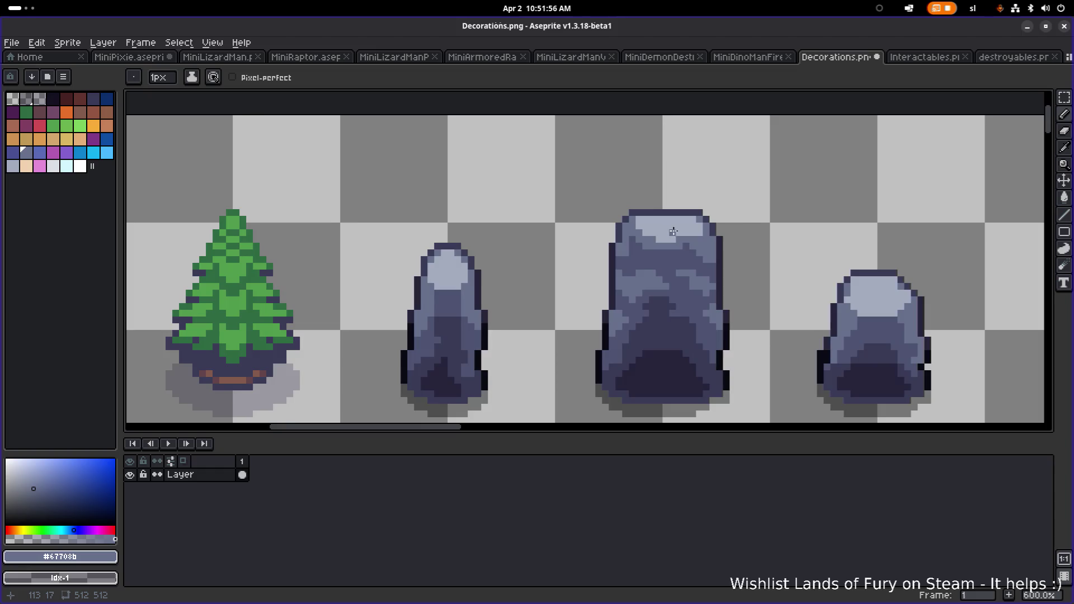
scroll(673, 231, "up", 1)
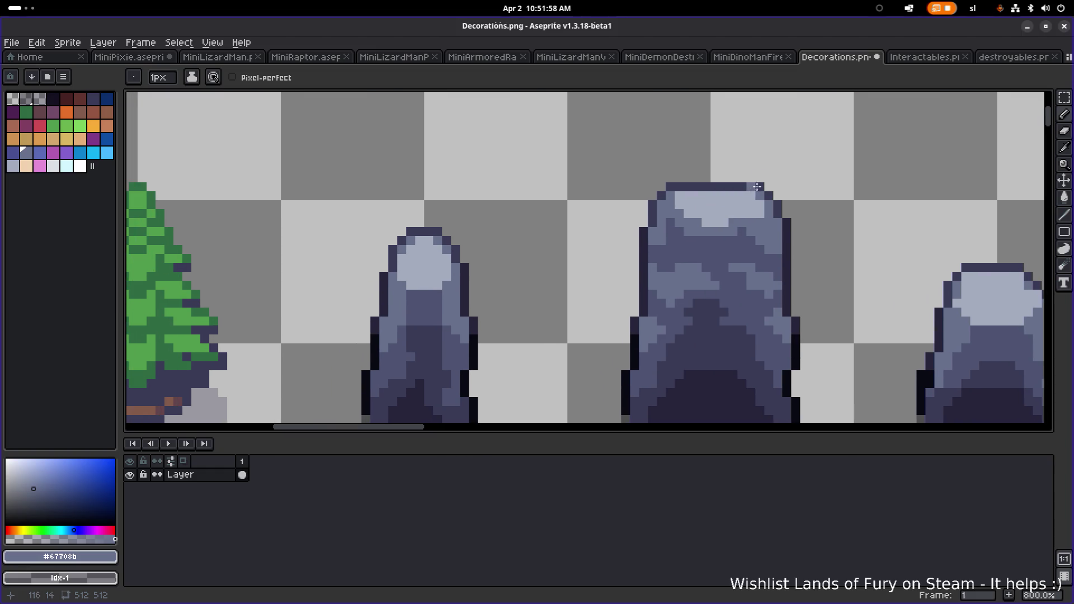
key("m")
mouse_move(828, 127)
left_mouse_down()
mouse_move(756, 235)
mouse_move(726, 257)
left_mouse_up()
key("Left")
key("Left")
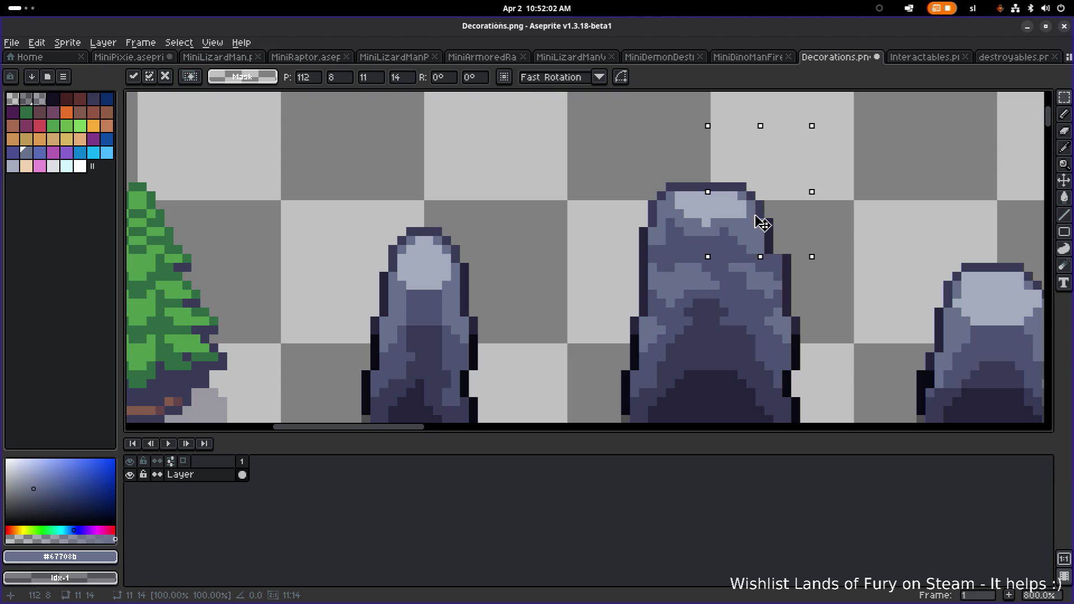
key("Return")
scroll(829, 246, "down", 4)
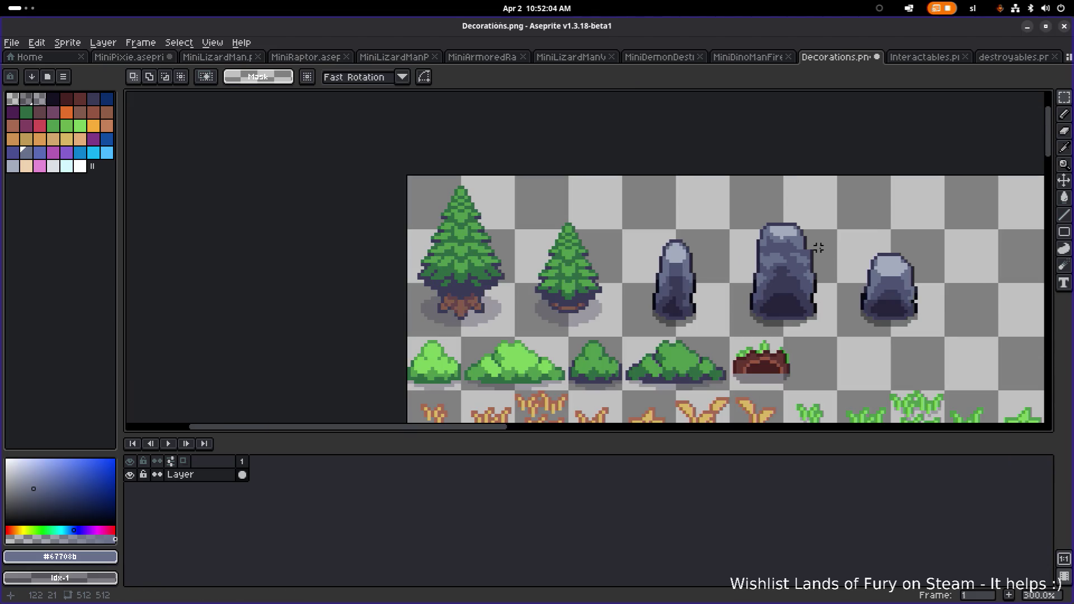
scroll(819, 247, "up", 6)
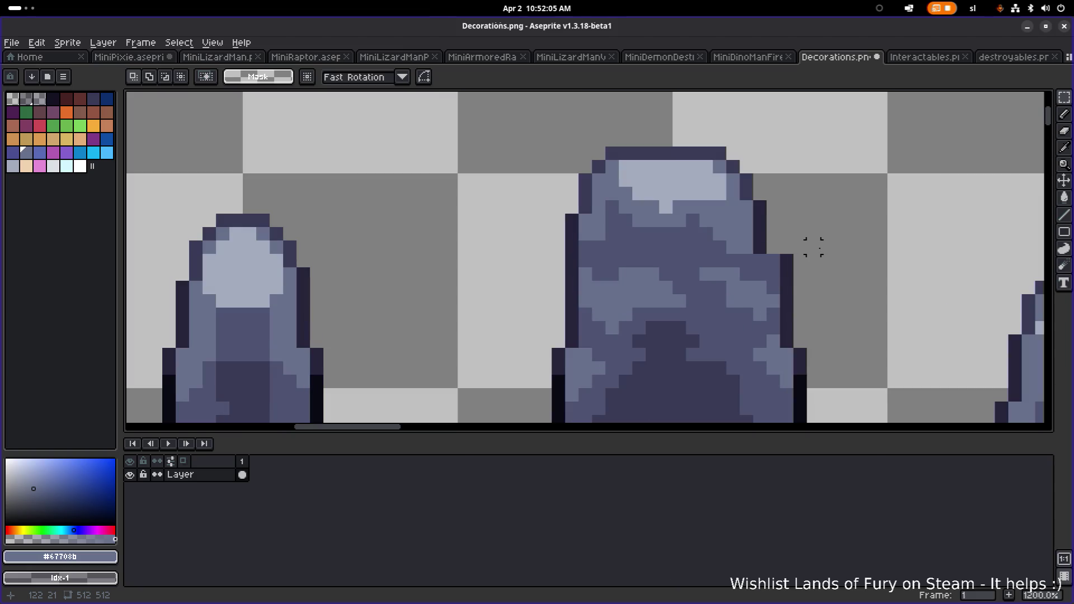
Touch up the shifted rock's outline with a mid-grey #67708b pixel
key("b")
left_click(765, 240, "alt")
left_click(748, 244, "alt")
left_click(760, 247)
scroll(812, 254, "down", 5)
scroll(812, 255, "down", 1)
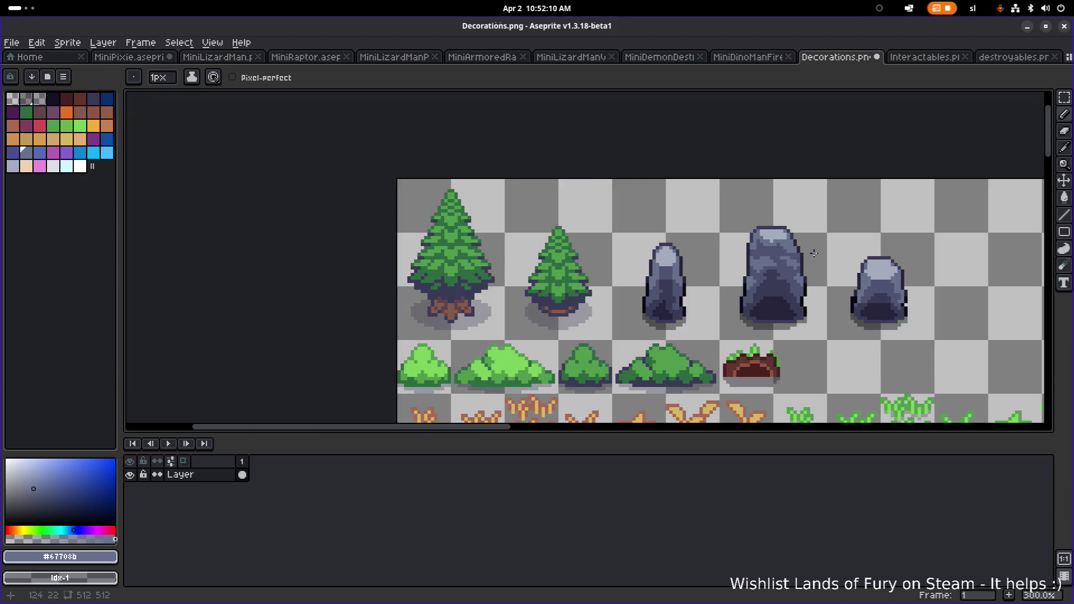
Lighten the row of dark band pixels across the upper part of the large rock
scroll(797, 267, "down", 1)
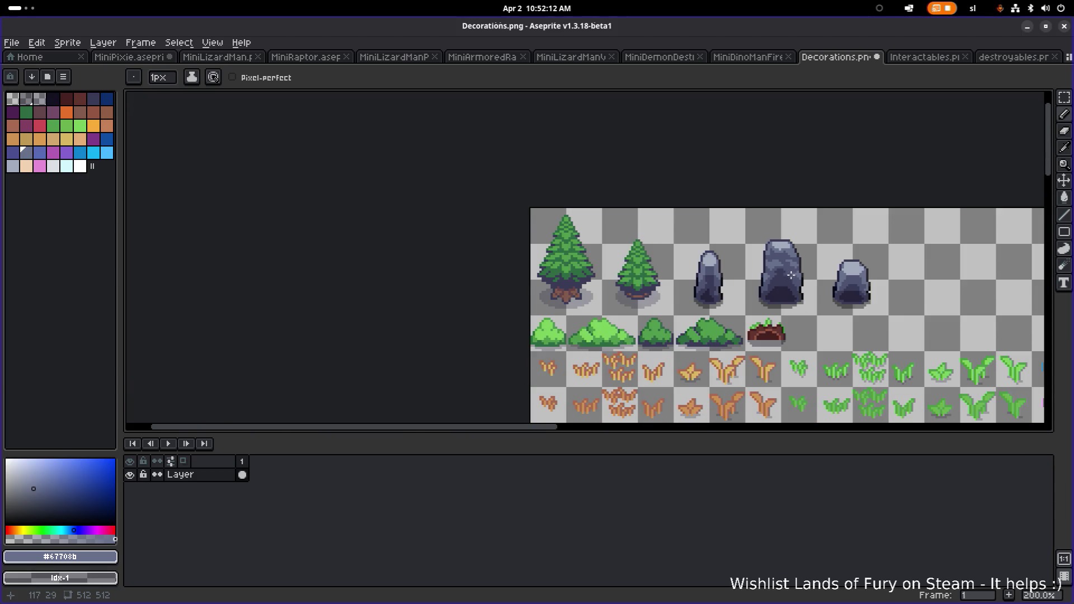
scroll(782, 280, "up", 1)
scroll(763, 286, "up", 4)
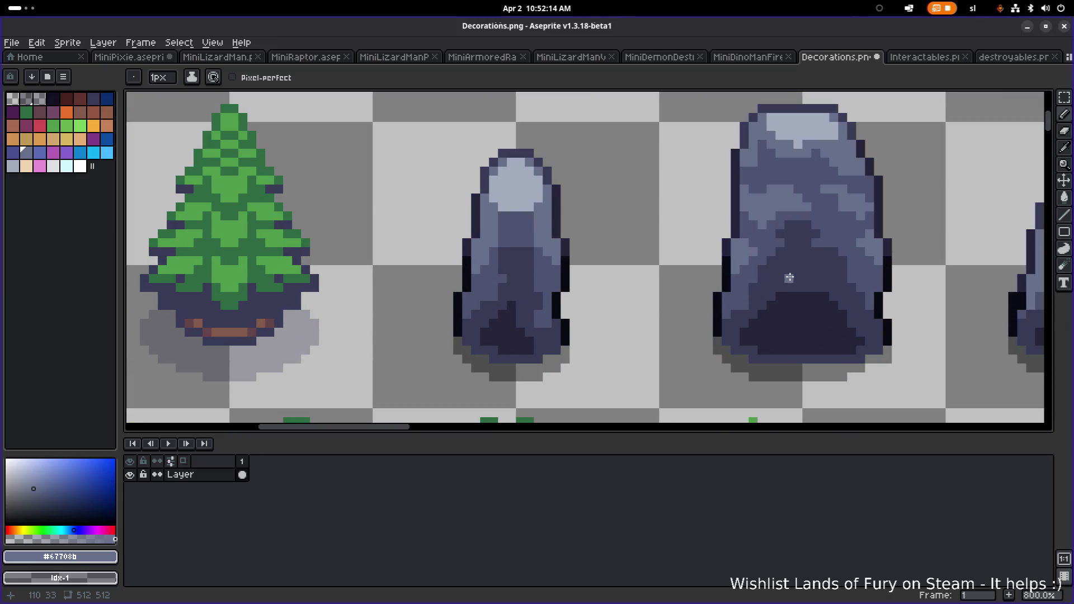
left_click(721, 336, "alt")
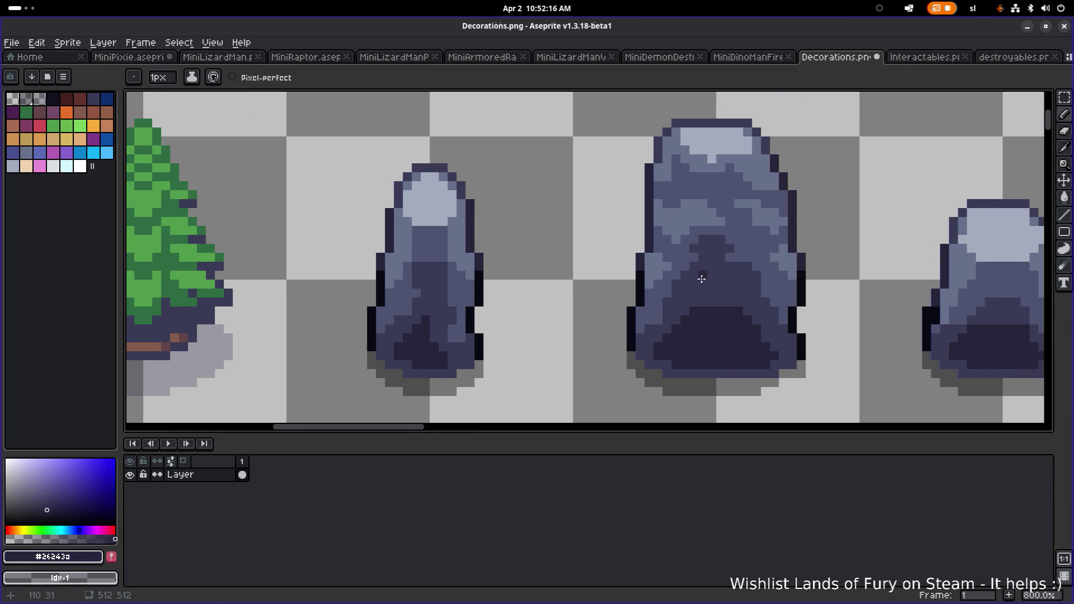
scroll(674, 274, "up", 1)
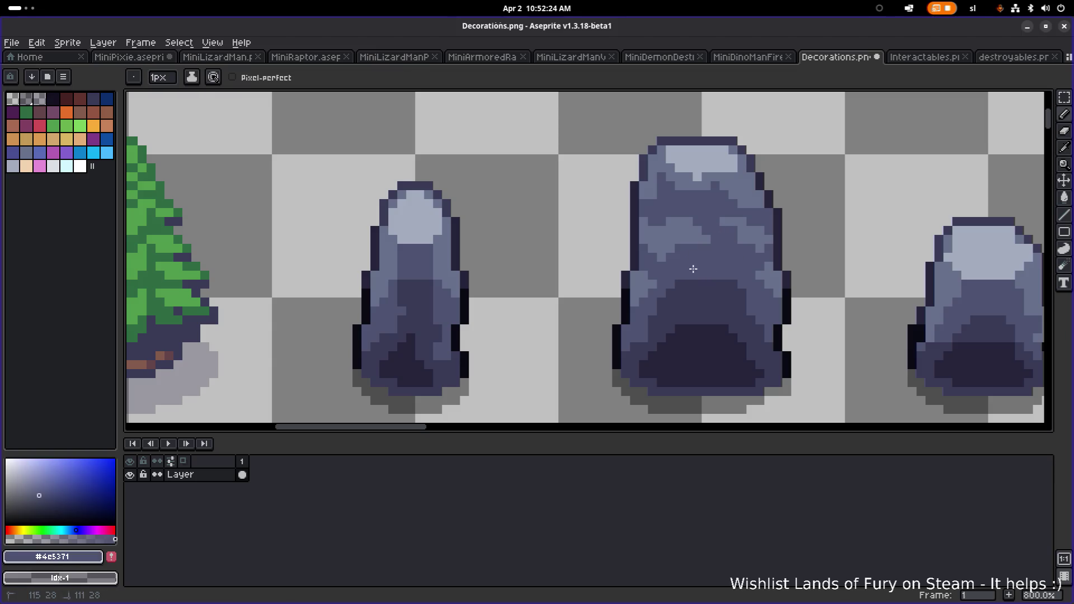
scroll(723, 268, "down", 3)
scroll(765, 268, "down", 3)
scroll(718, 270, "up", 1)
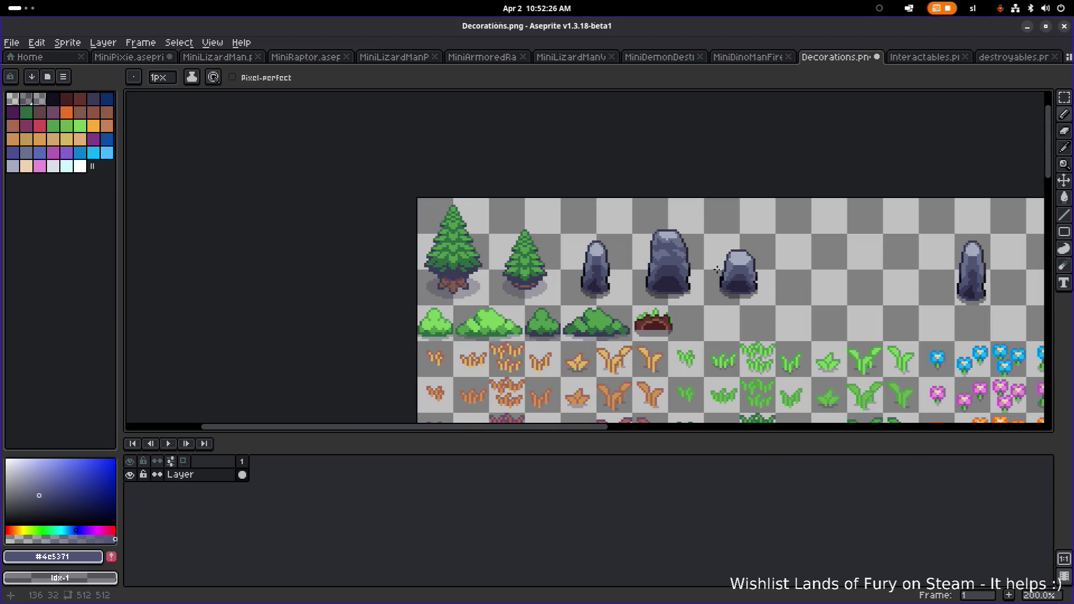
scroll(671, 281, "up", 6)
scroll(666, 280, "down", 4)
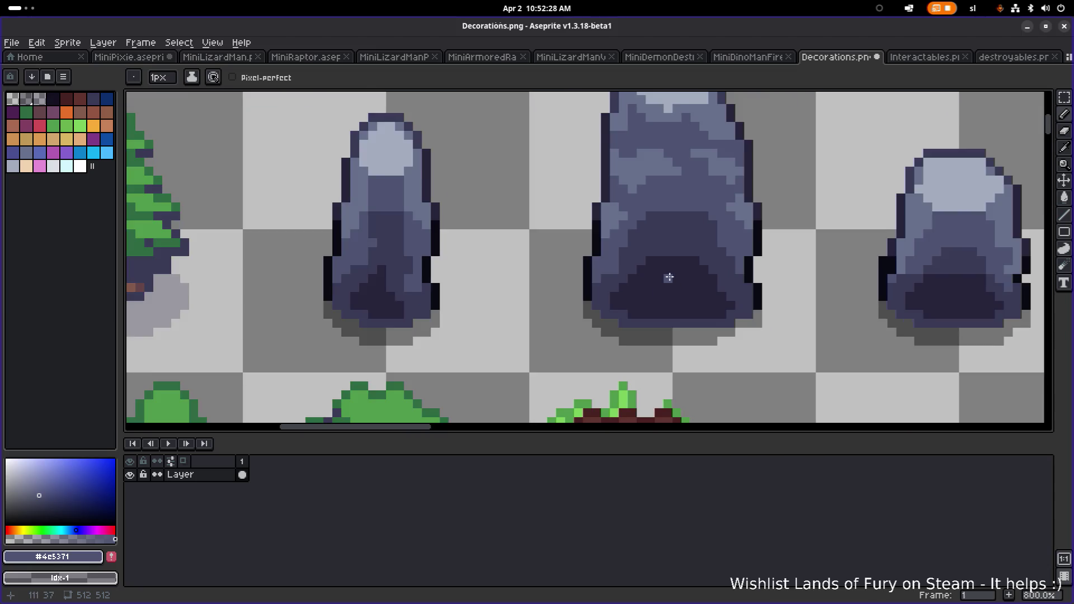
scroll(703, 261, "up", 3)
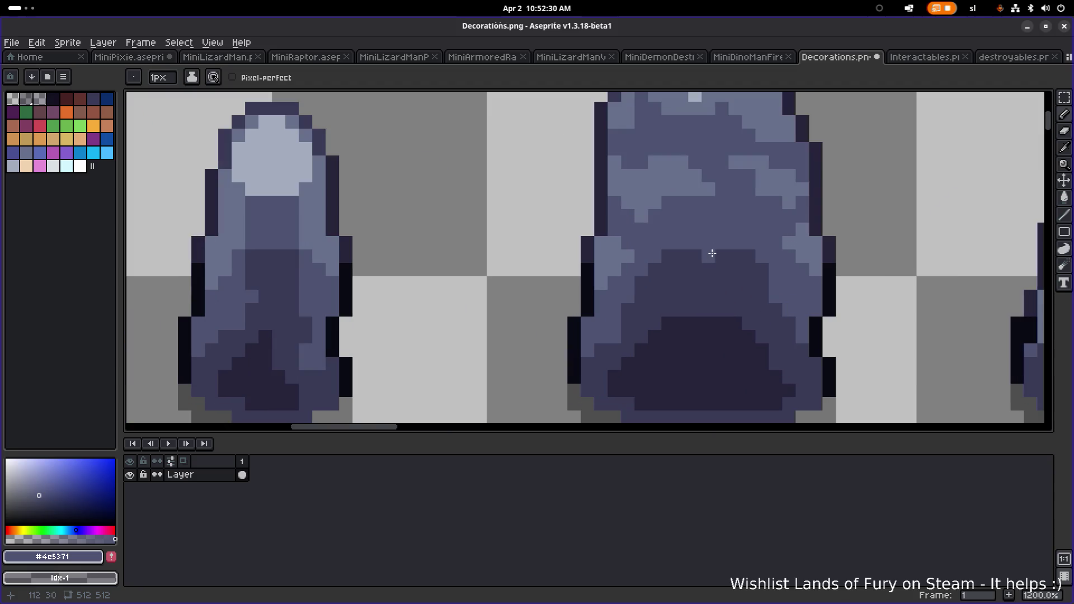
left_click_drag(699, 284, 709, 284)
left_click(722, 256)
left_click(708, 257)
left_click(682, 257)
left_click(670, 257)
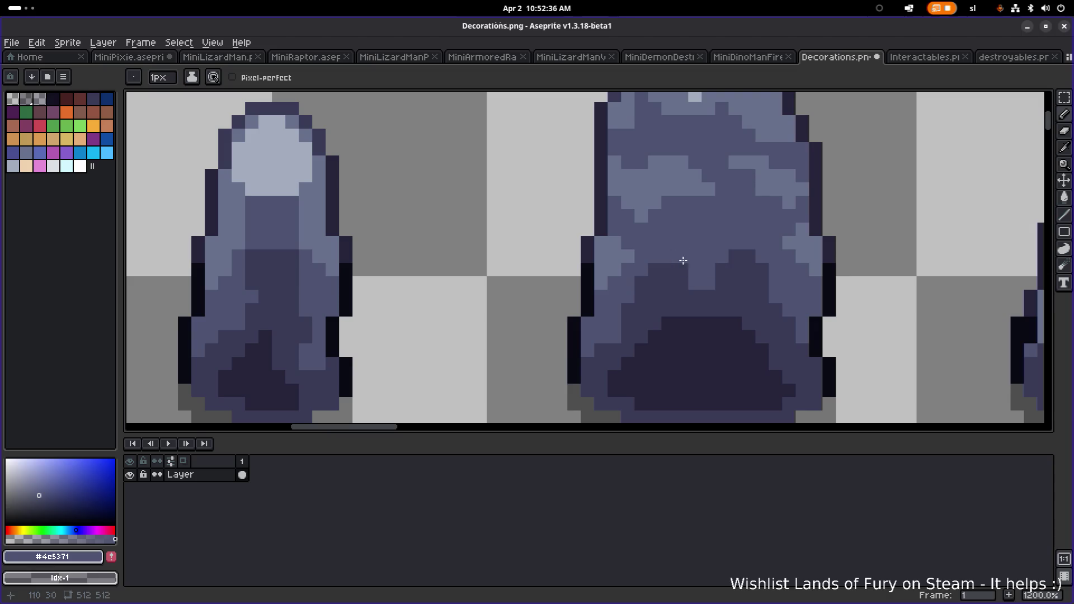
left_click_drag(733, 257, 748, 257)
left_click(749, 269)
Lighten two rows of dark pixels lower on the rock with the #393a56 shade
scroll(755, 265, "down", 3)
scroll(778, 291, "up", 3)
left_click(715, 317, "alt")
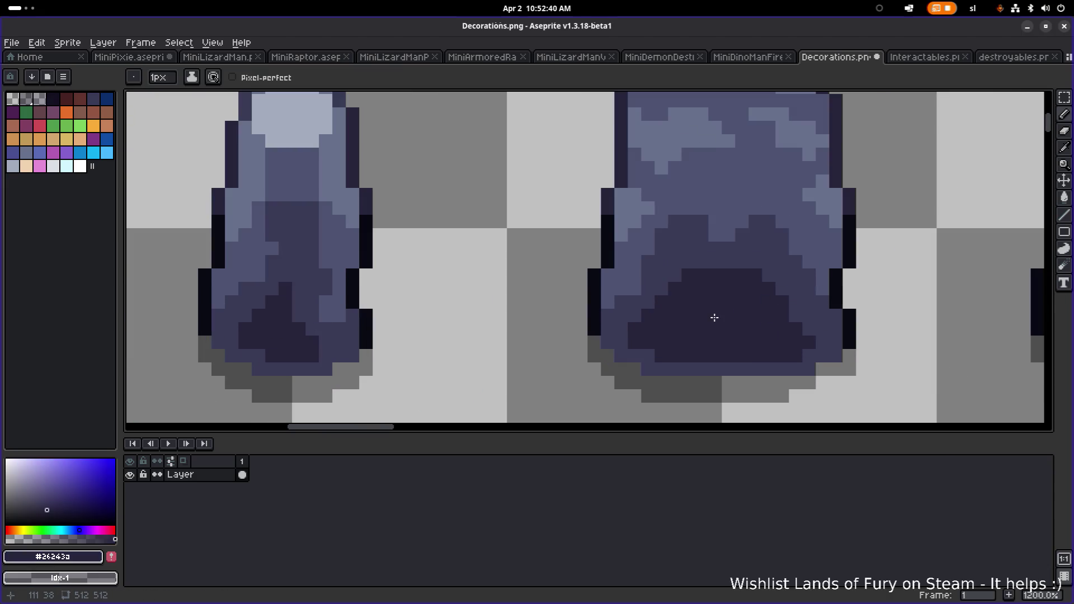
left_click(779, 288, "alt")
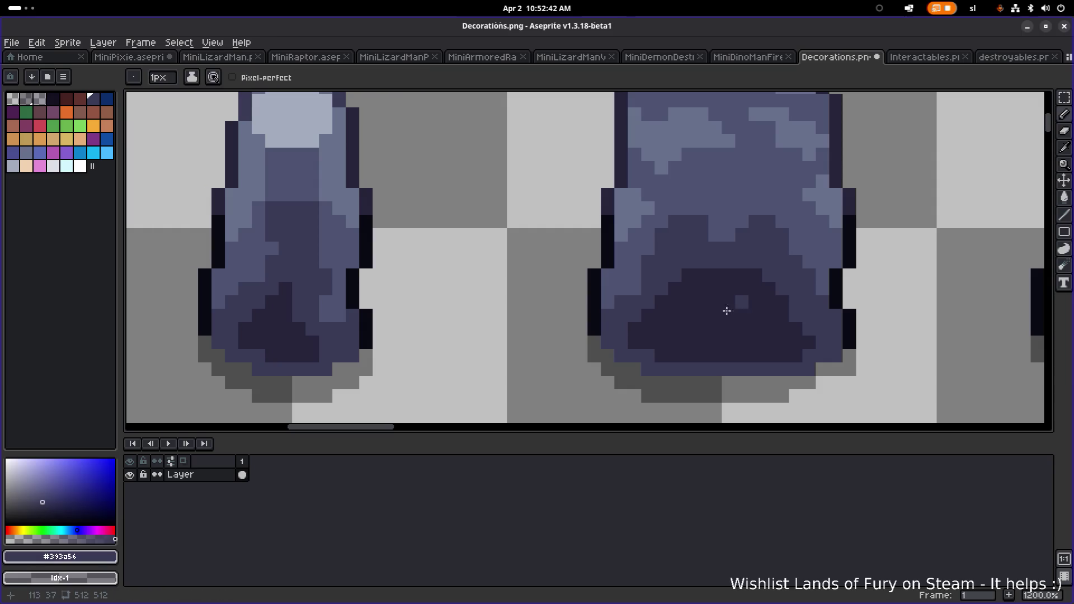
mouse_move(695, 312)
left_mouse_down()
mouse_move(723, 312)
mouse_move(688, 324)
mouse_move(707, 330)
mouse_move(700, 340)
mouse_move(732, 341)
mouse_move(758, 314)
mouse_move(746, 305)
mouse_move(683, 324)
mouse_move(703, 302)
left_mouse_up()
scroll(709, 304, "down", 6)
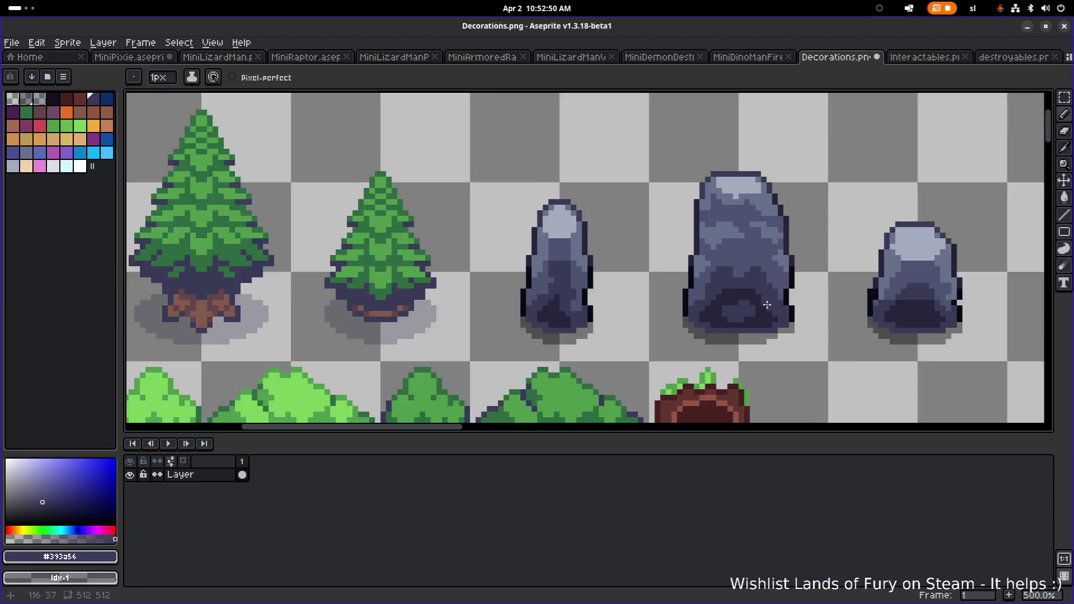
scroll(748, 305, "up", 4)
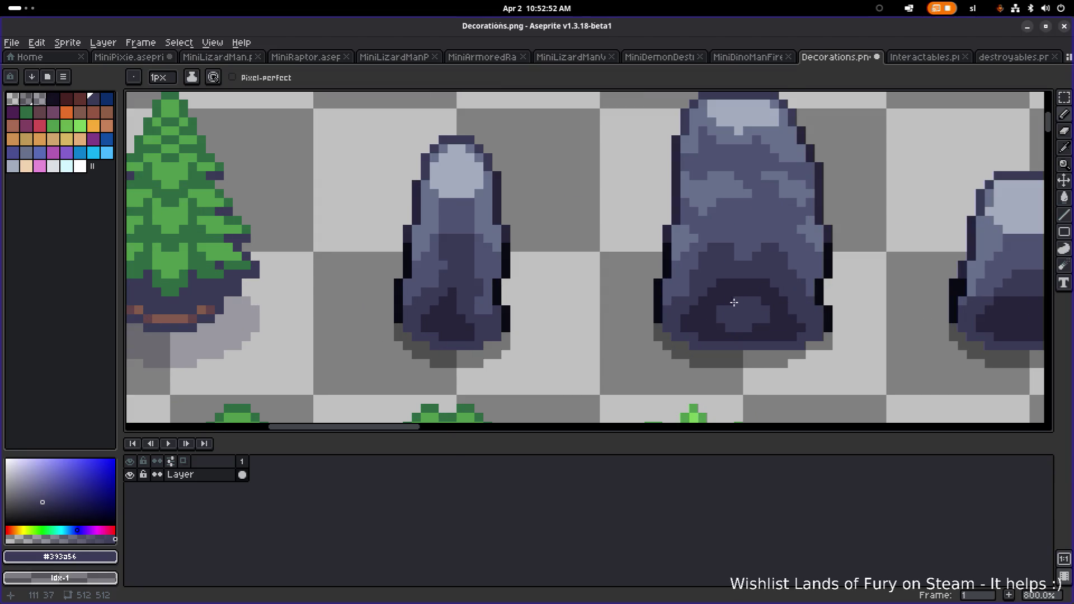
scroll(734, 302, "down", 5)
scroll(775, 308, "up", 3)
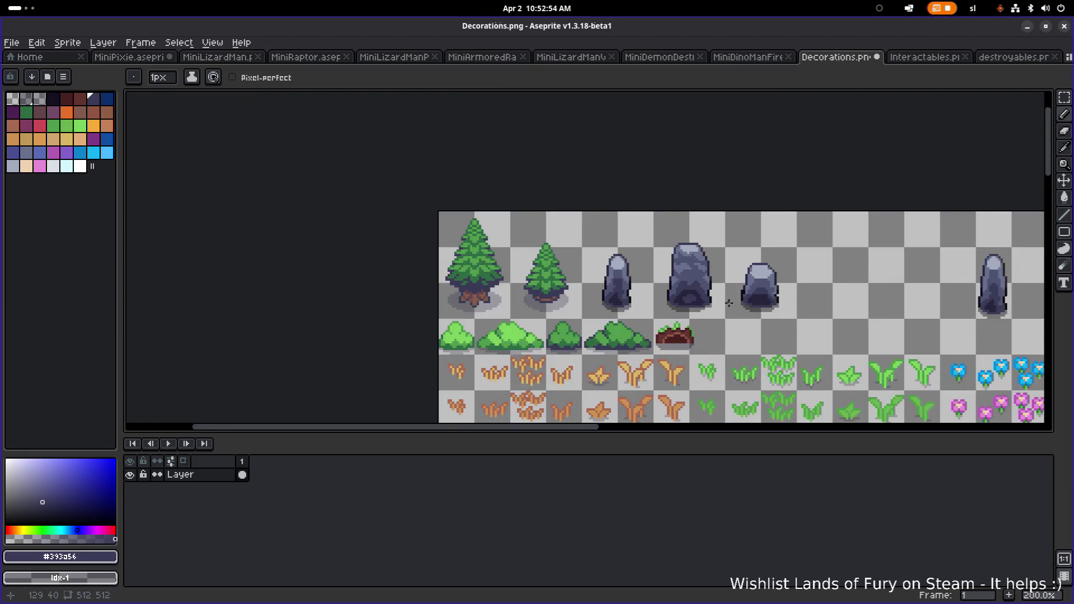
scroll(720, 300, "down", 2)
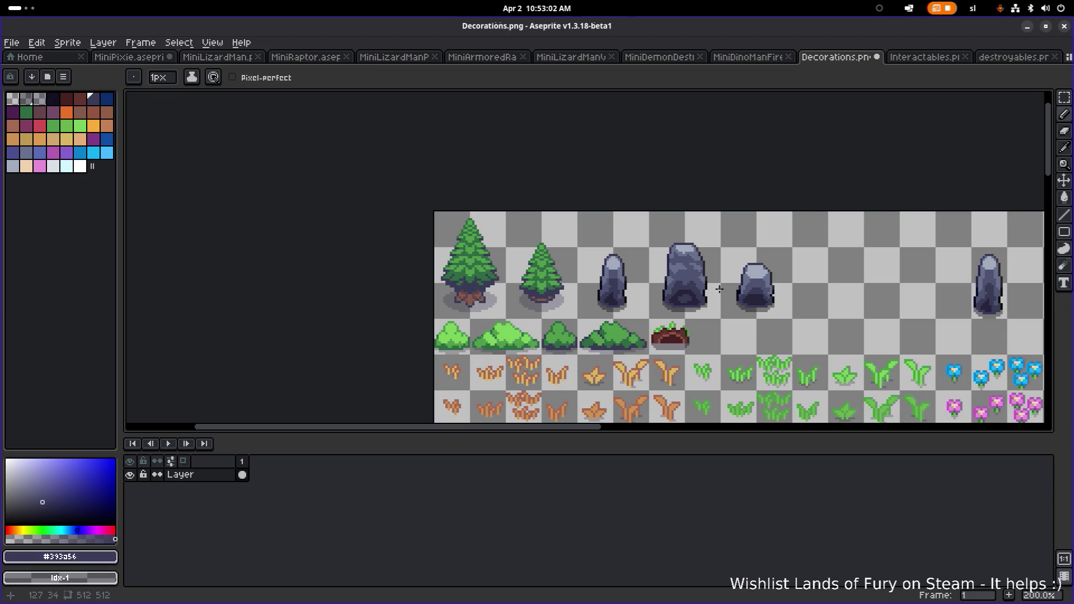
scroll(699, 293, "up", 4)
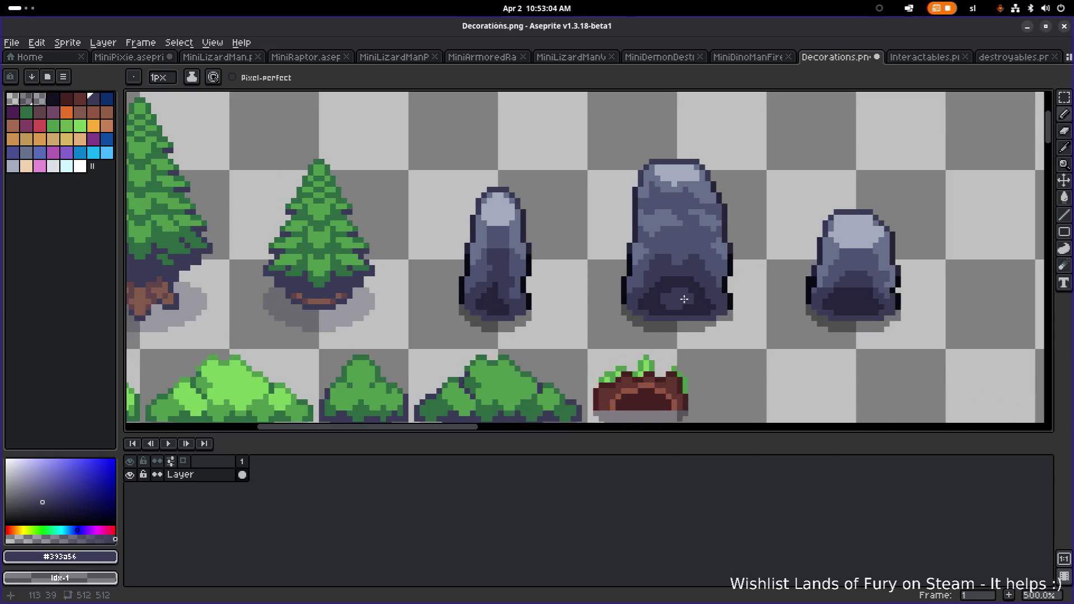
Flood-fill a section of the rock with dark #26243a, then sample mid-grey #67708b
left_click(677, 297, "alt")
key("g")
scroll(677, 297, "down", 4)
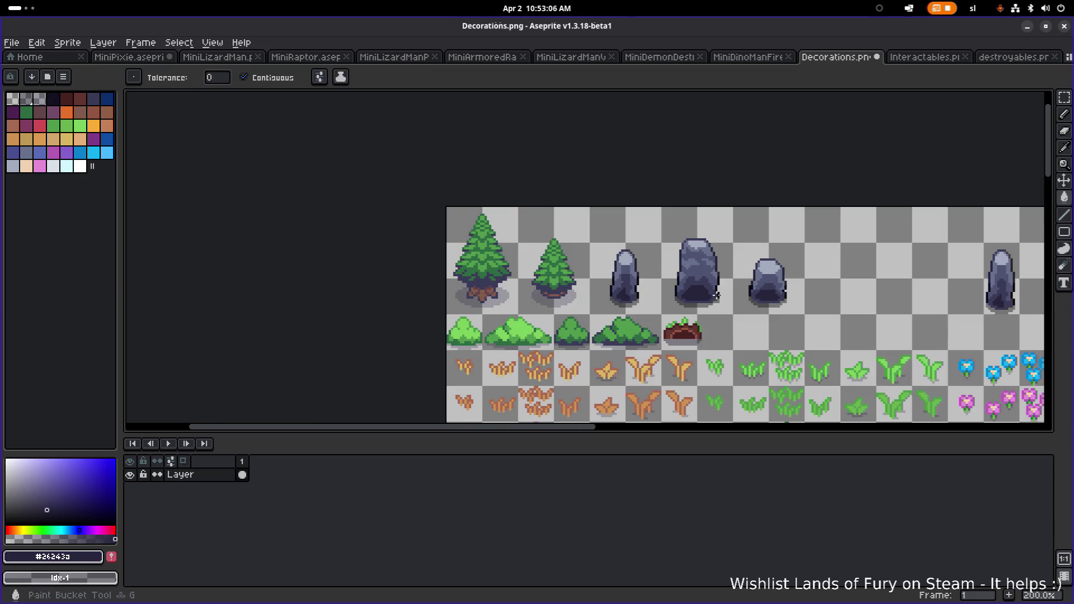
left_click_drag(755, 298, 639, 309)
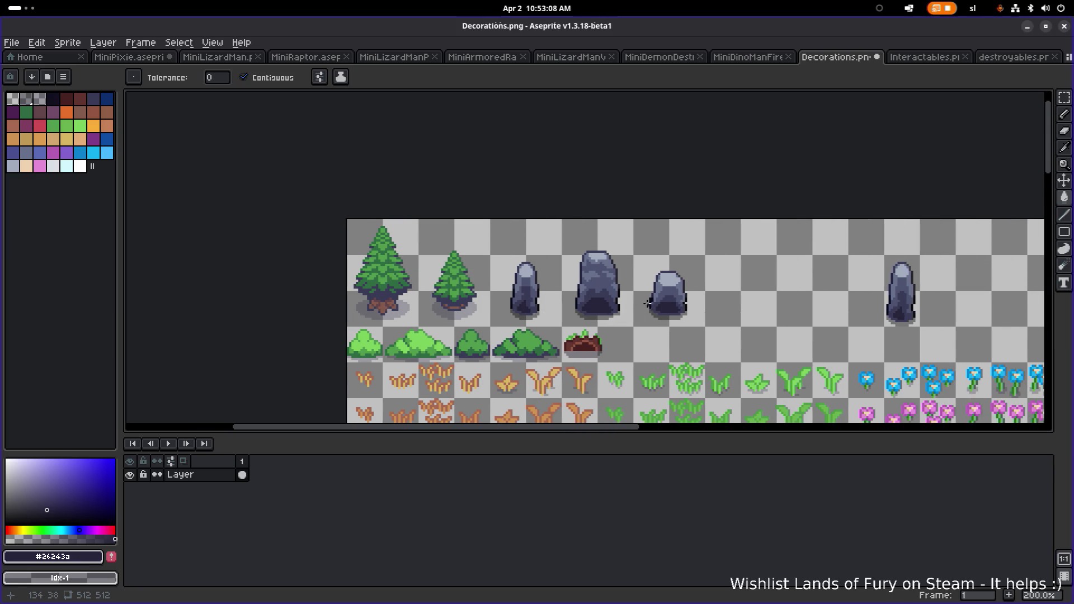
scroll(647, 302, "up", 3)
left_click(606, 240, "alt")
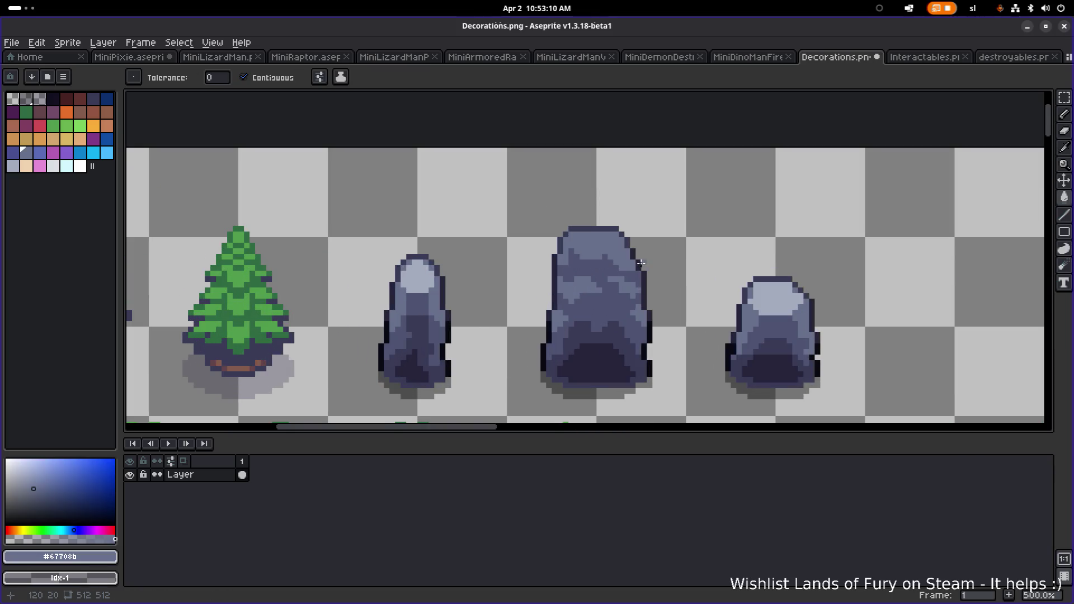
key("b")
scroll(682, 275, "down", 5)
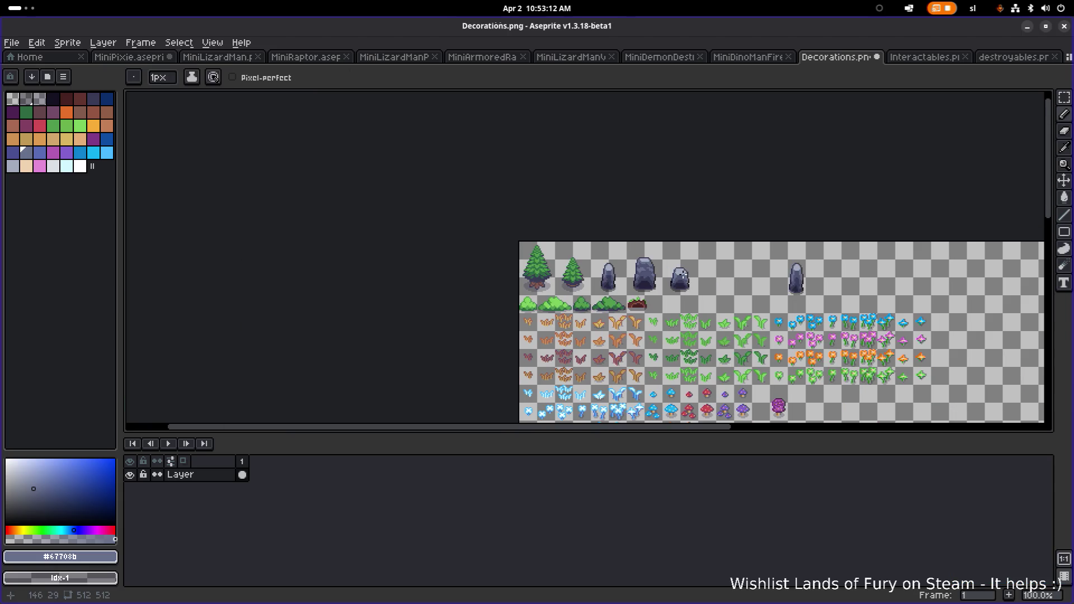
scroll(640, 263, "up", 1)
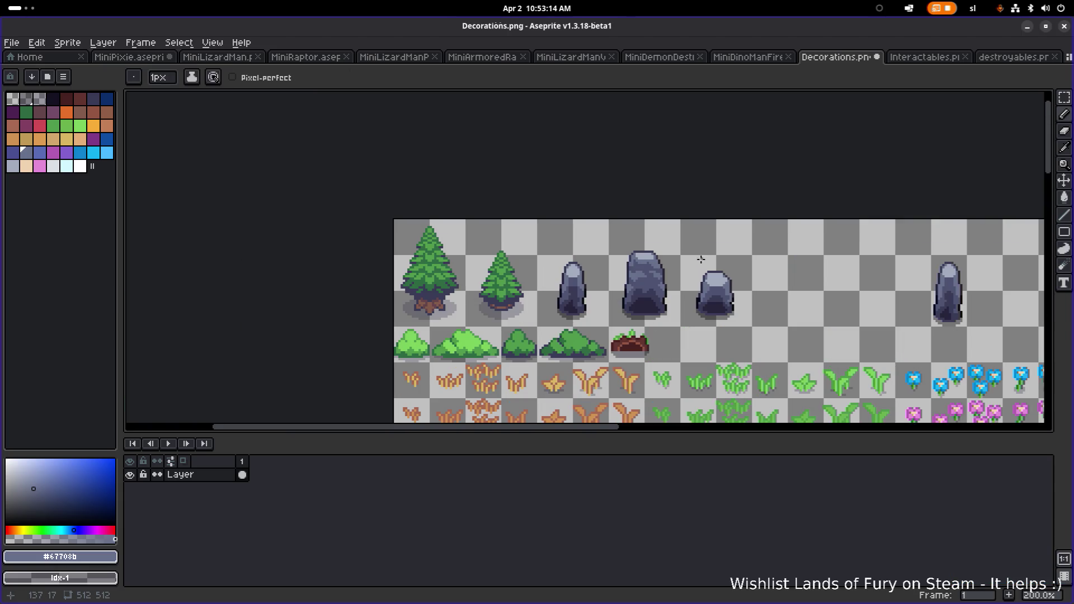
scroll(650, 314, "up", 4)
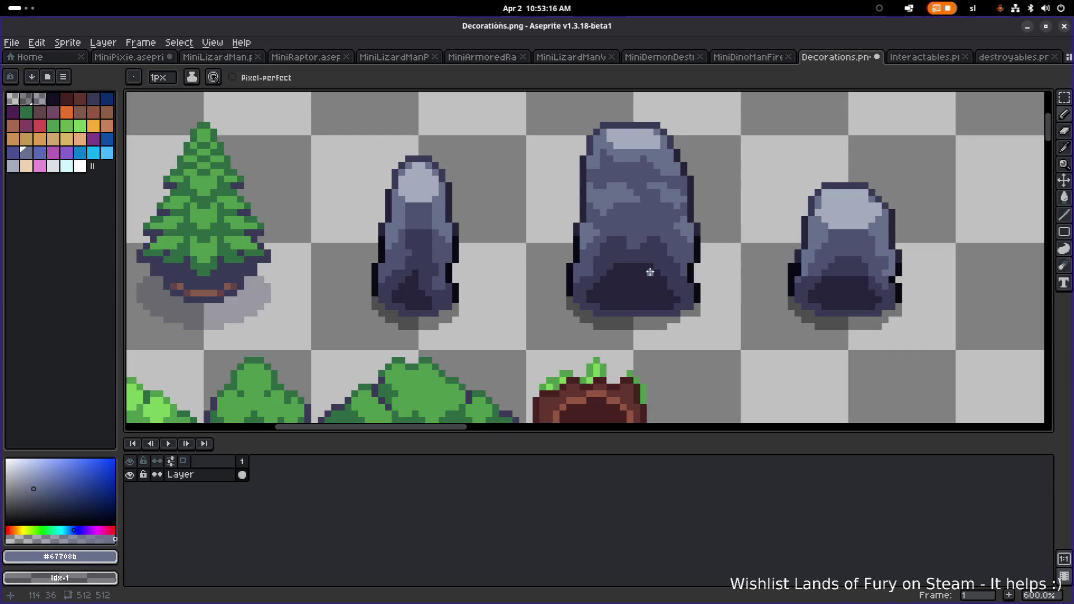
scroll(718, 274, "down", 3)
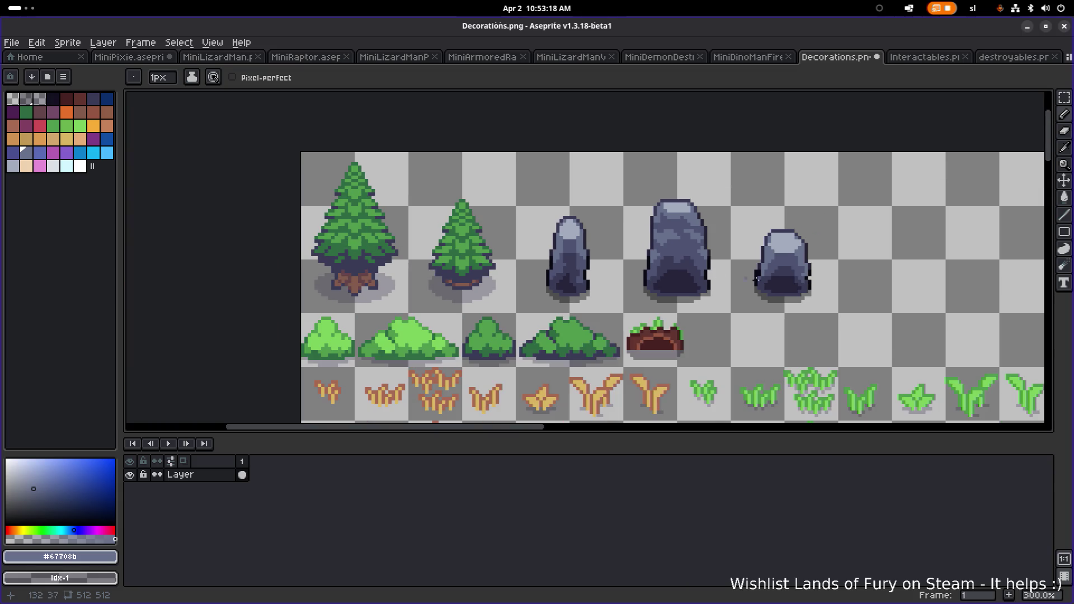
scroll(775, 281, "down", 1)
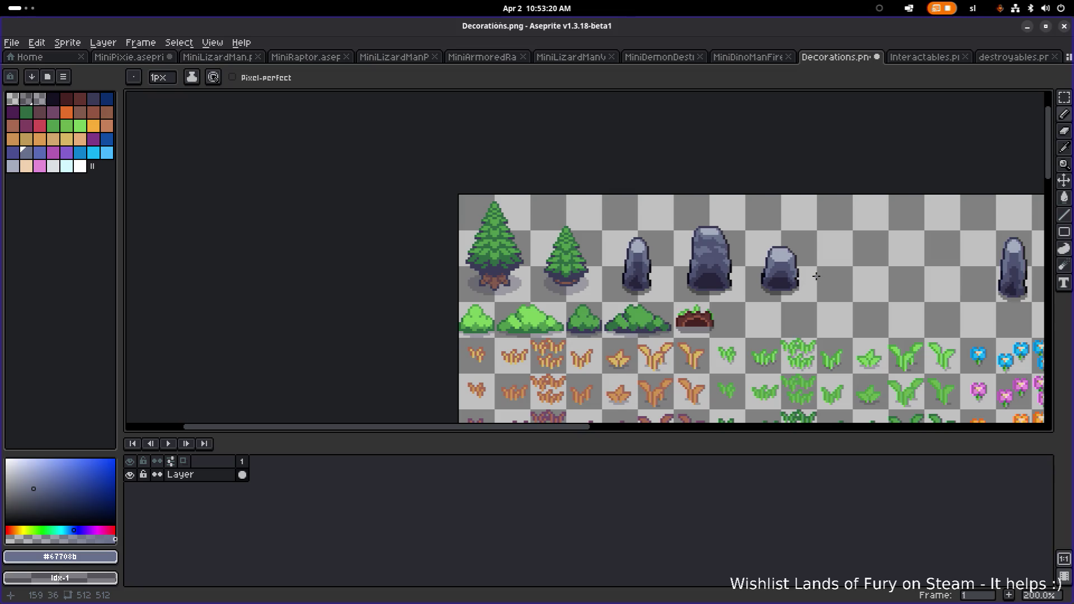
scroll(797, 276, "up", 6)
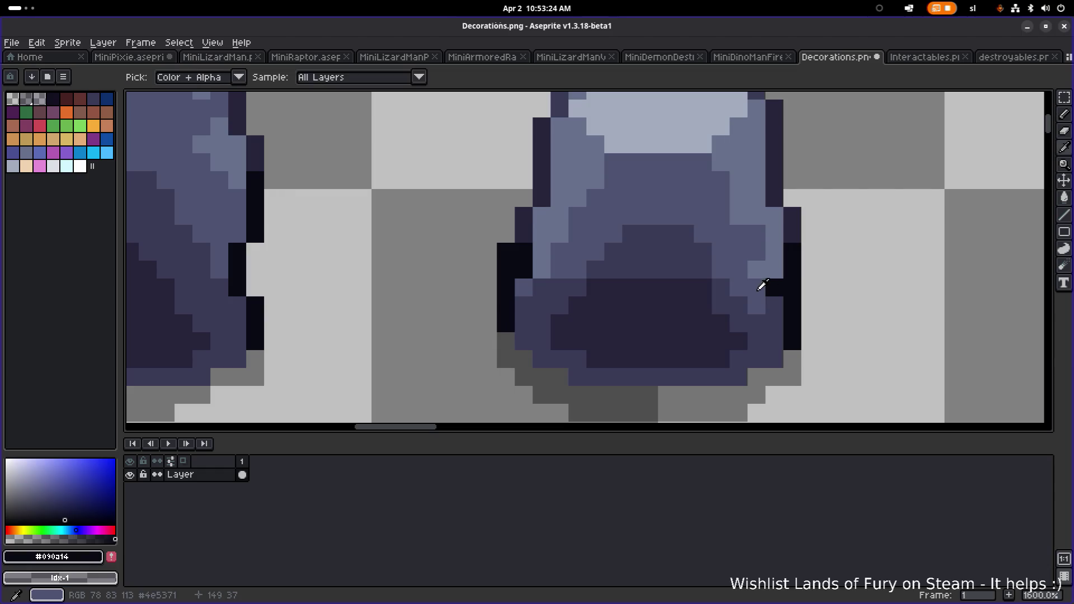
Shade the squat rock with a #67708b highlight pixel and two #4c5371 darker pixels
left_click(764, 285, "alt")
scroll(806, 273, "down", 4)
scroll(806, 273, "down", 2)
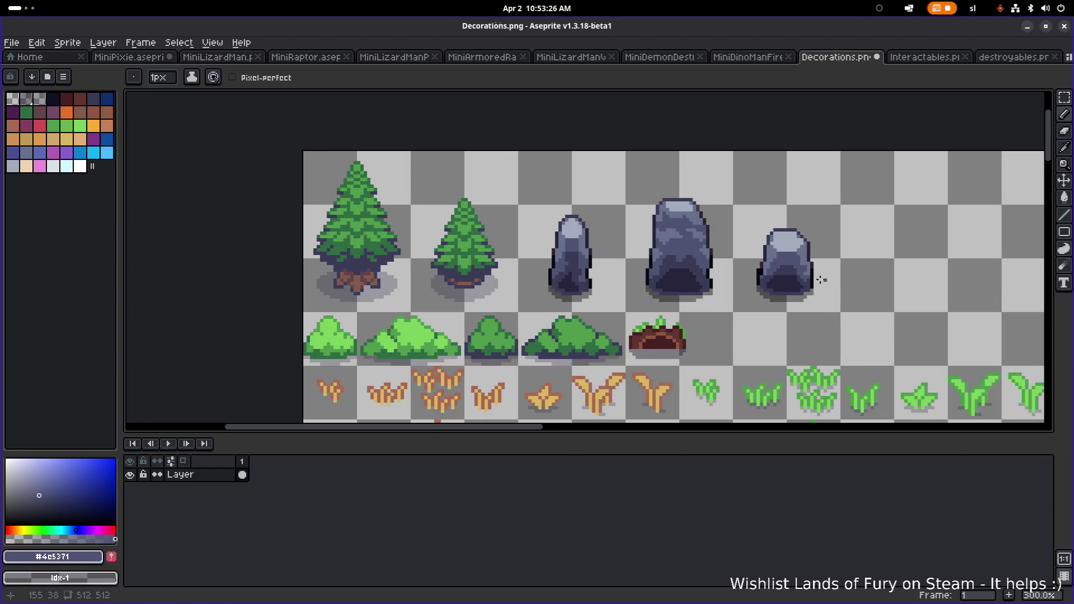
scroll(821, 280, "up", 4)
scroll(762, 267, "up", 3)
left_click(730, 262, "alt")
left_click(725, 245)
left_click(745, 265, "alt")
left_click(728, 267)
left_click(743, 246)
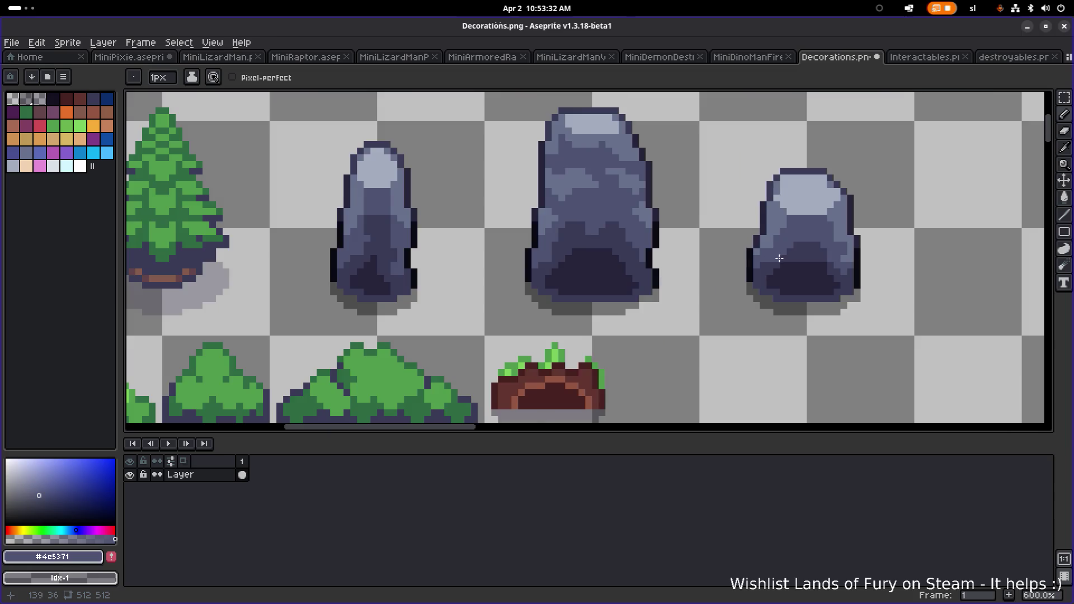
scroll(772, 252, "down", 4)
scroll(777, 251, "up", 1)
scroll(784, 252, "down", 1)
scroll(825, 255, "up", 3)
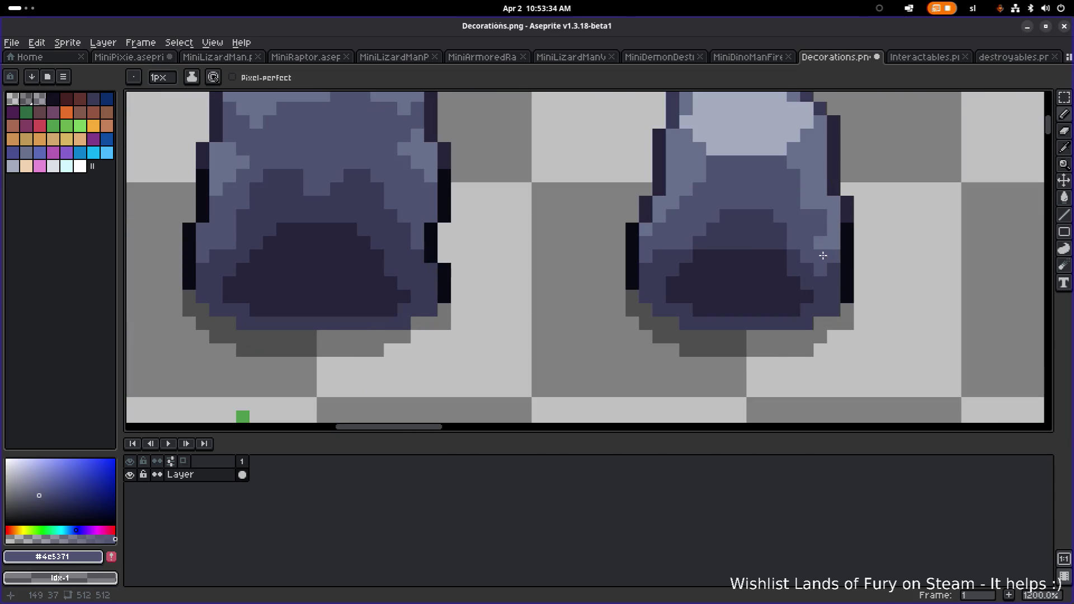
scroll(828, 223, "down", 12)
scroll(840, 230, "up", 10)
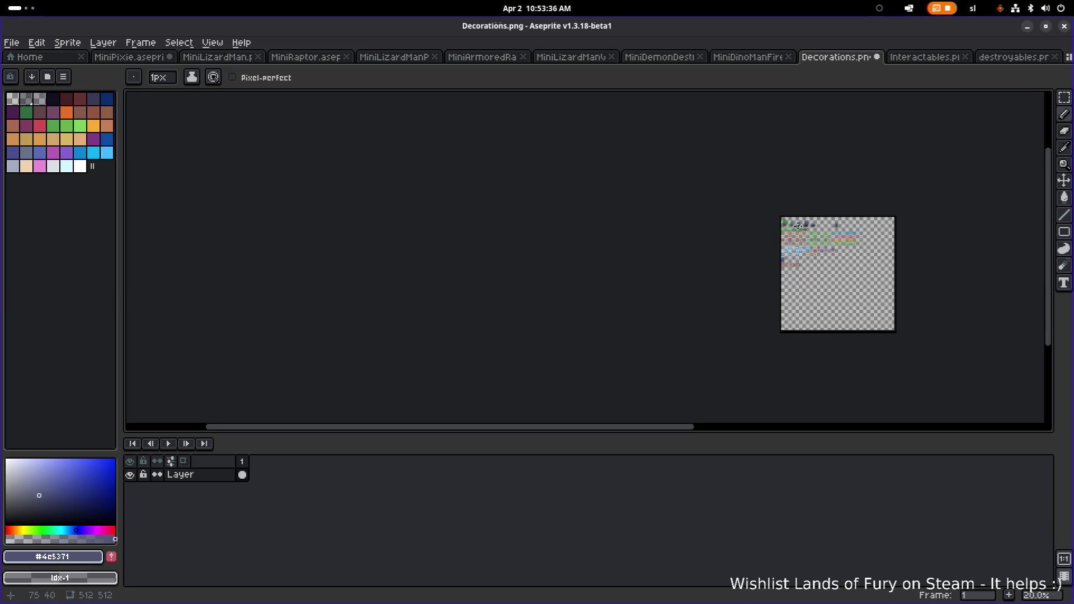
scroll(624, 233, "up", 3)
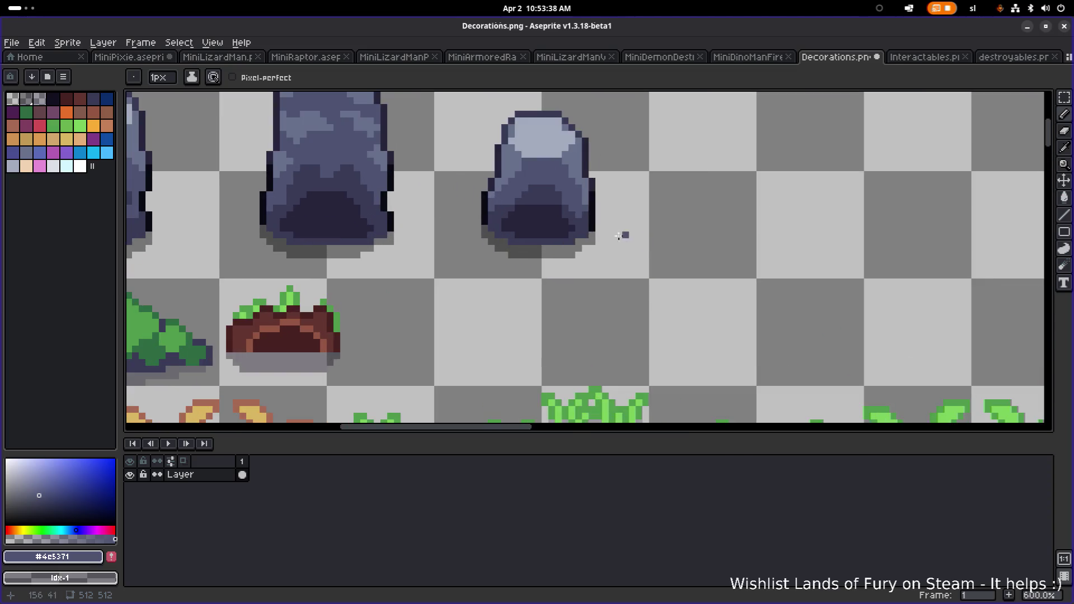
scroll(627, 235, "down", 1)
scroll(638, 257, "up", 4)
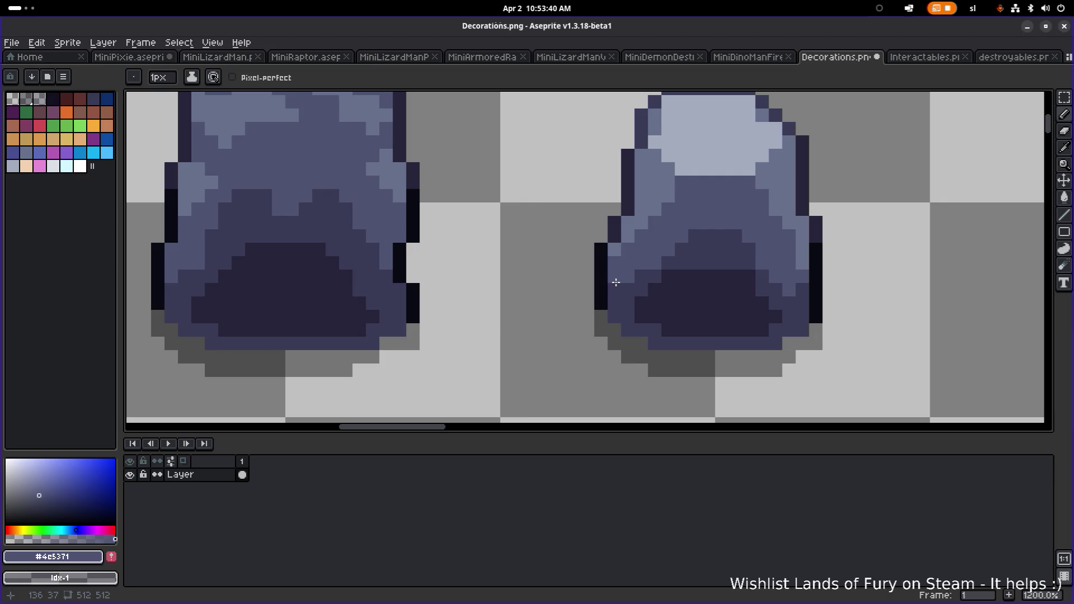
scroll(615, 287, "down", 2)
scroll(727, 257, "up", 2)
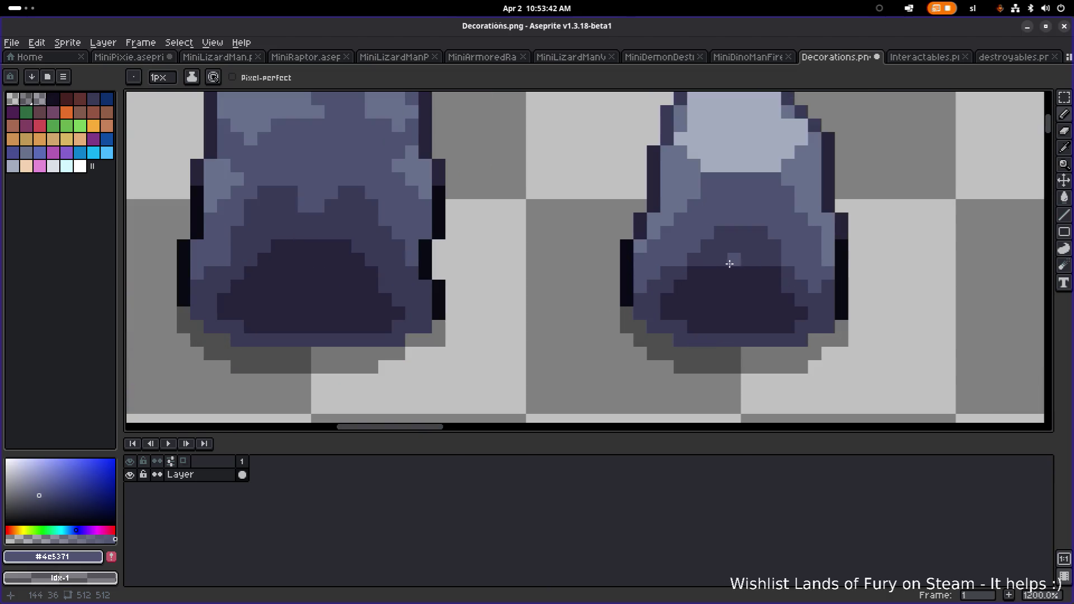
Sample the #393a56 and #67708b rock shades and recentre the view on the rocks
left_click(683, 263, "alt")
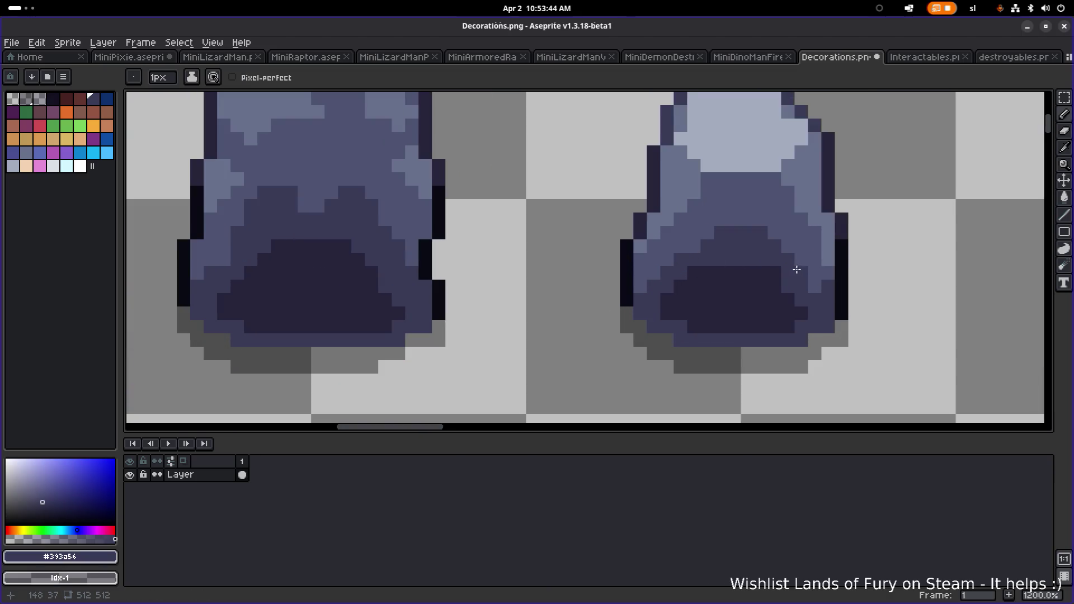
scroll(799, 262, "down", 4)
scroll(791, 292, "down", 3)
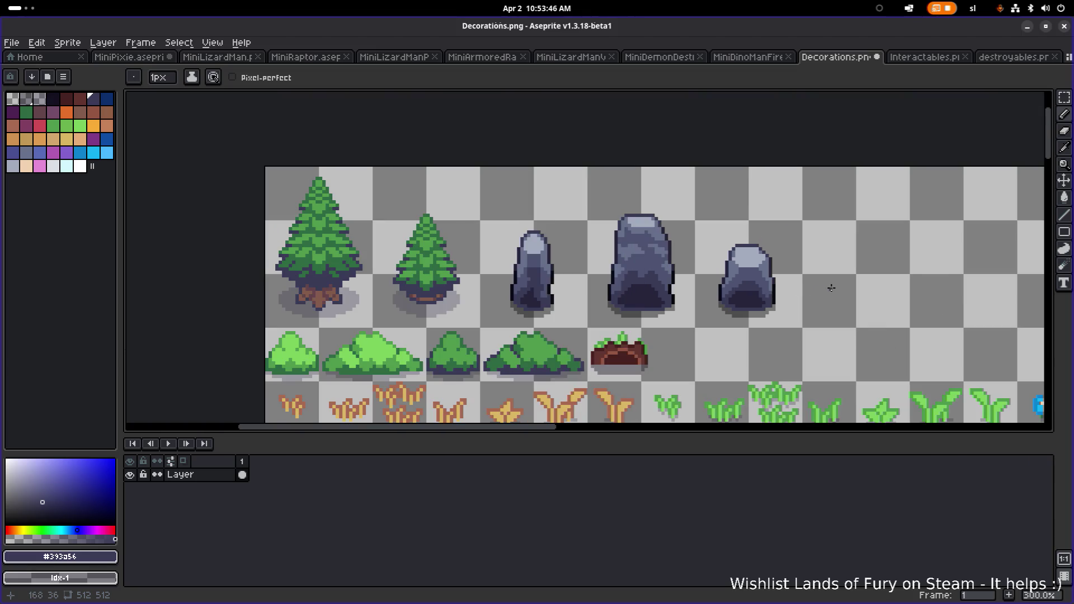
scroll(823, 291, "up", 1)
scroll(594, 268, "up", 3)
scroll(585, 249, "up", 1)
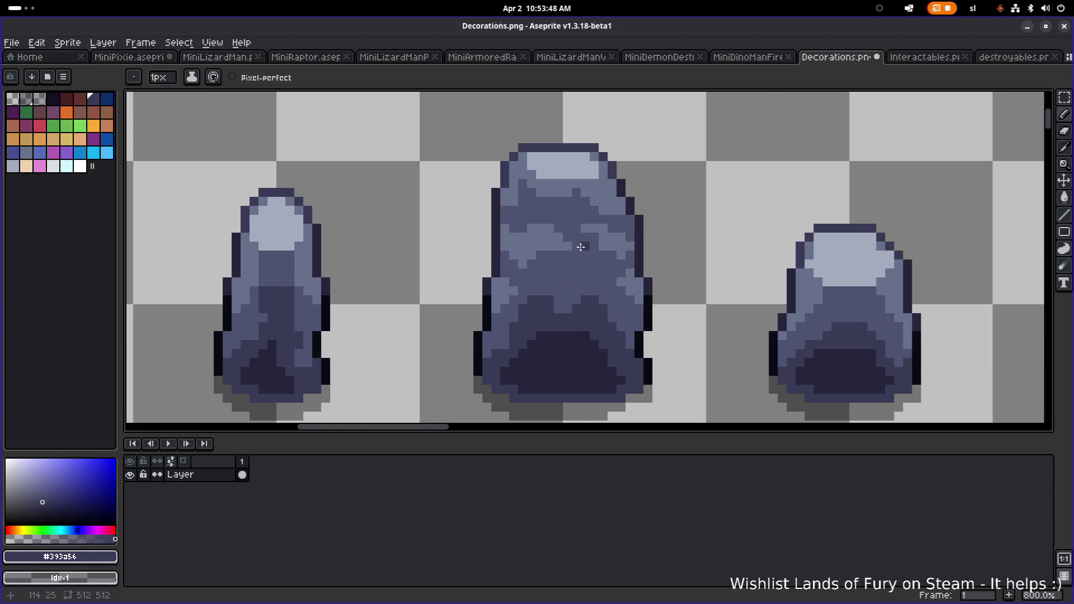
left_click(585, 235, "alt")
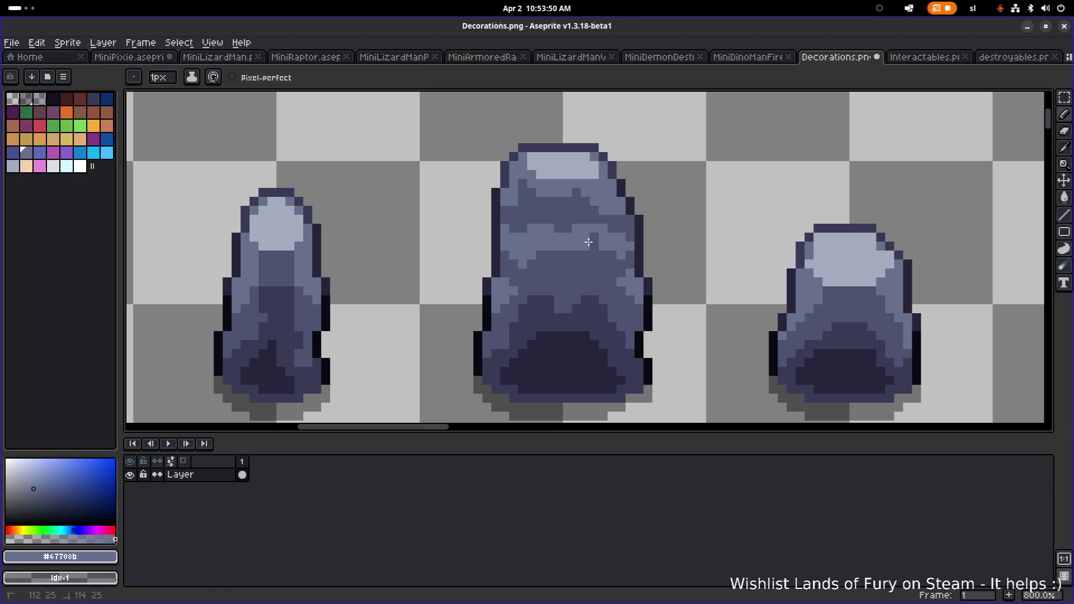
scroll(675, 245, "down", 5)
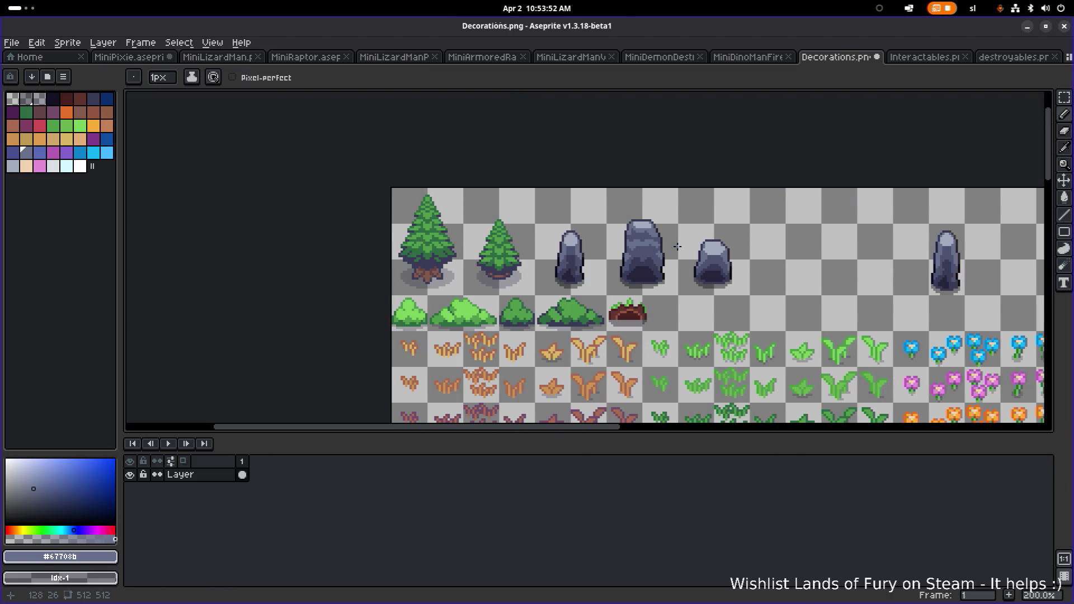
scroll(668, 246, "up", 3)
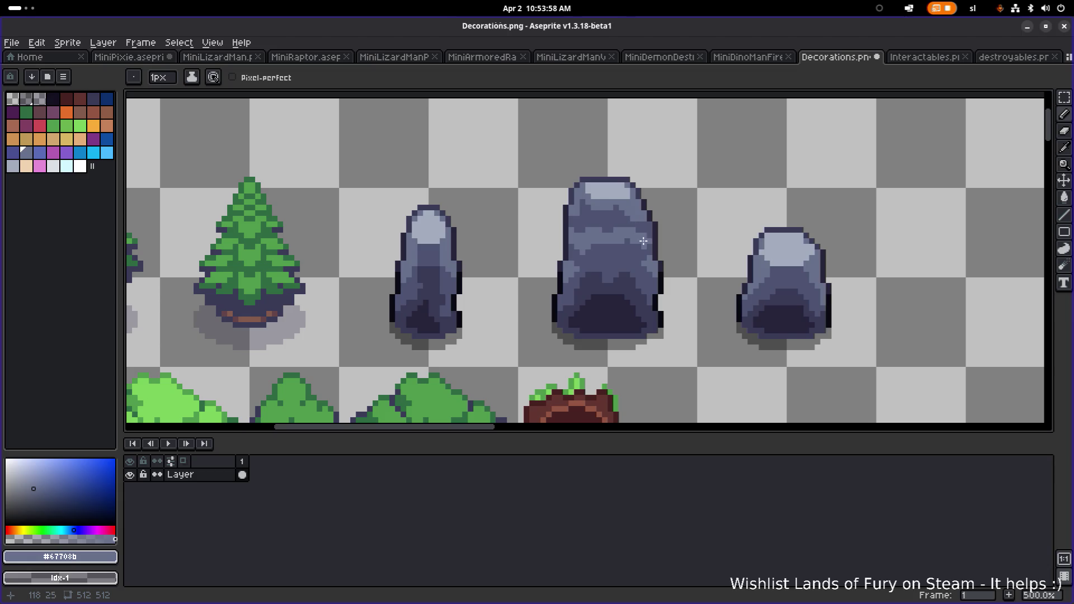
scroll(662, 255, "down", 3)
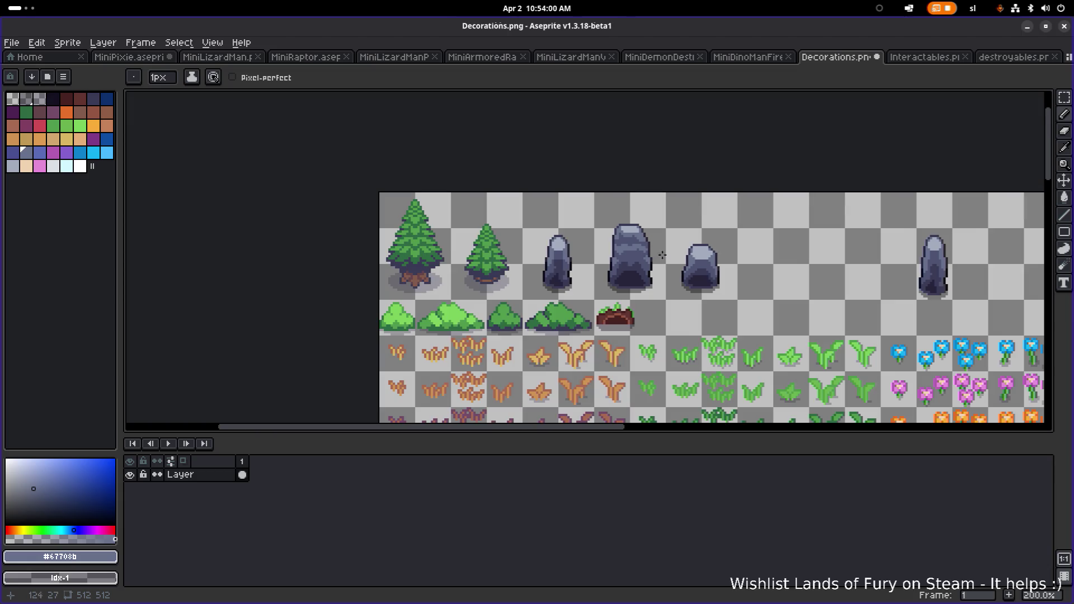
scroll(745, 248, "right", 5)
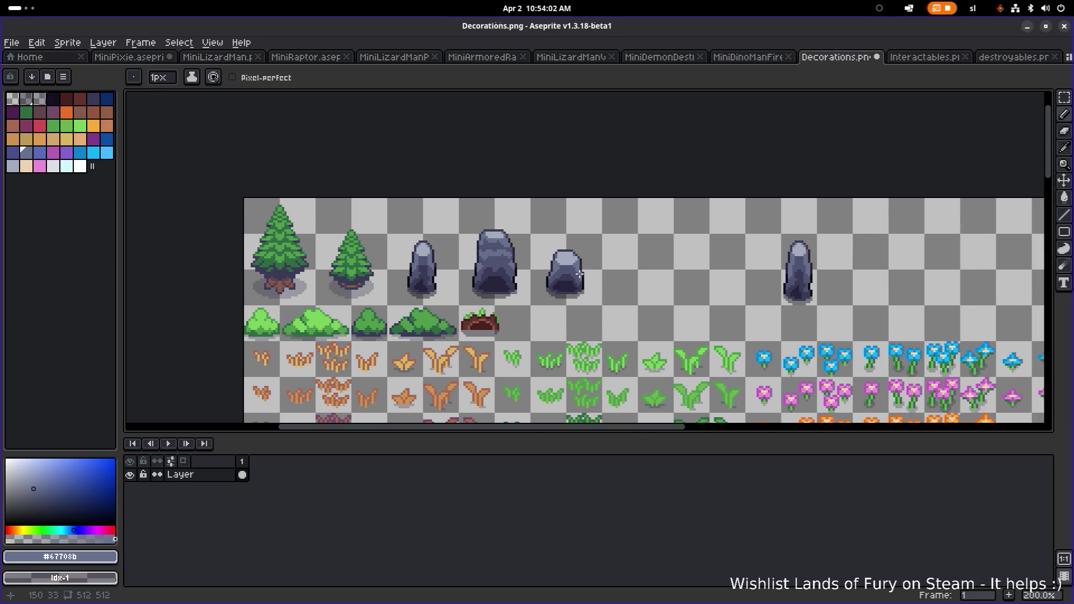
scroll(572, 277, "up", 3)
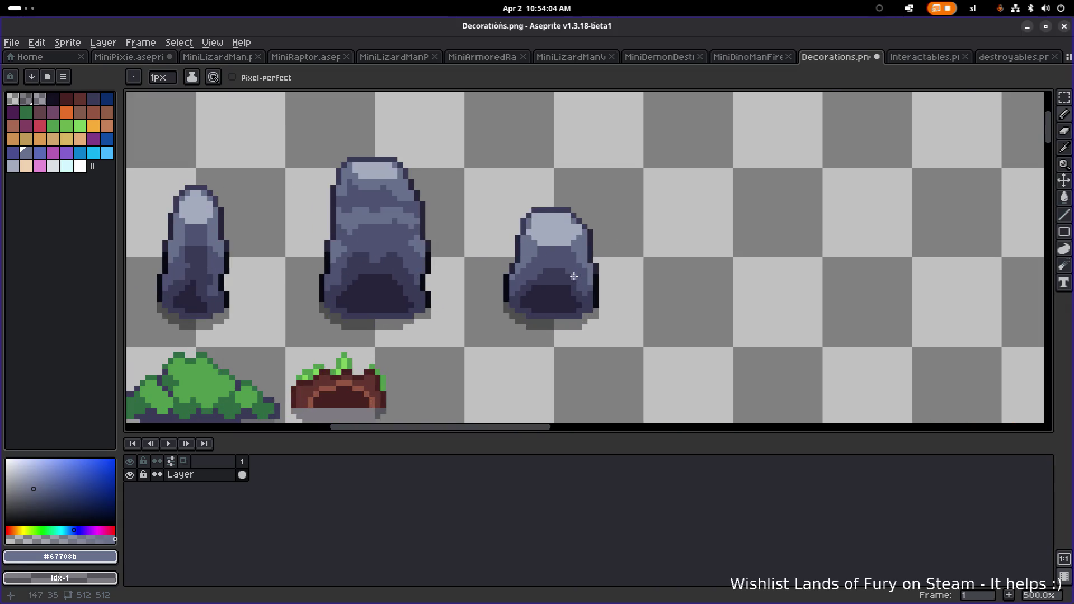
scroll(574, 275, "down", 2)
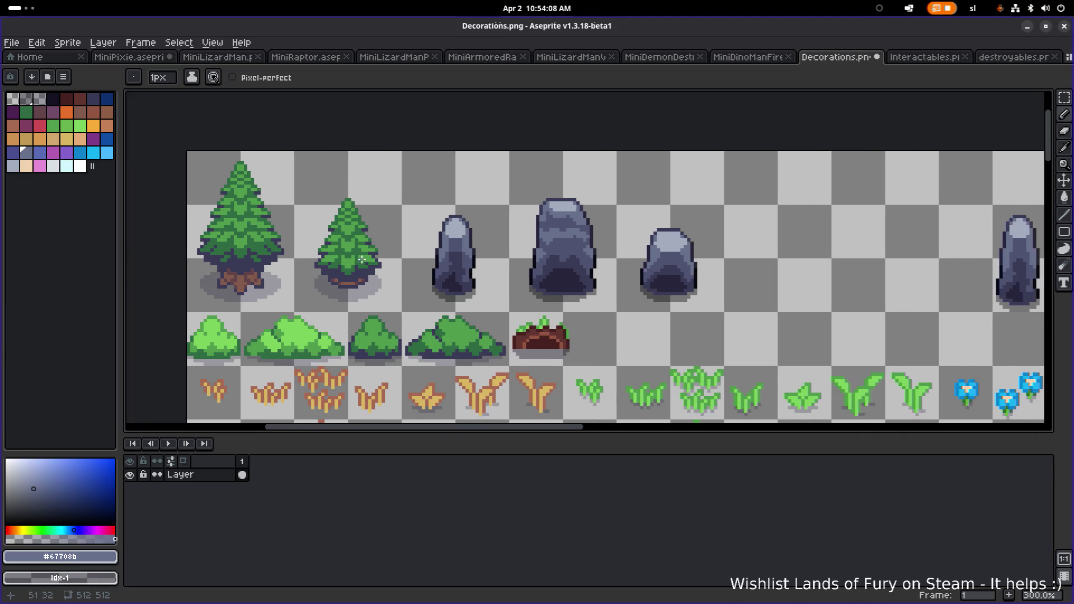
left_click_drag(661, 262, 534, 263)
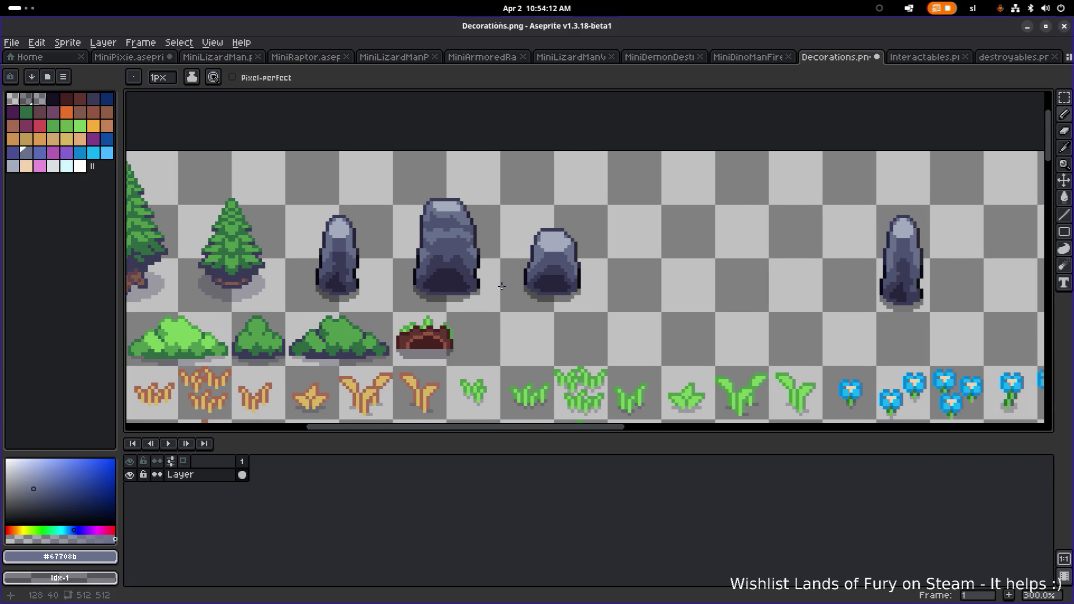
Duplicate the squat rock and place the copy to its right
key("m")
left_click_drag(610, 304, 513, 211)
scroll(608, 263, "up", 2)
mouse_move(557, 271)
left_mouse_down("ctrl")
mouse_move(701, 272)
mouse_move(544, 272)
left_mouse_up("ctrl")
key("ctrl+d")
Stretch the copied rock by moving its right half outward, then nudge the widened rock left
mouse_move(651, 348)
left_mouse_down()
mouse_move(498, 195)
mouse_move(510, 196)
left_mouse_up()
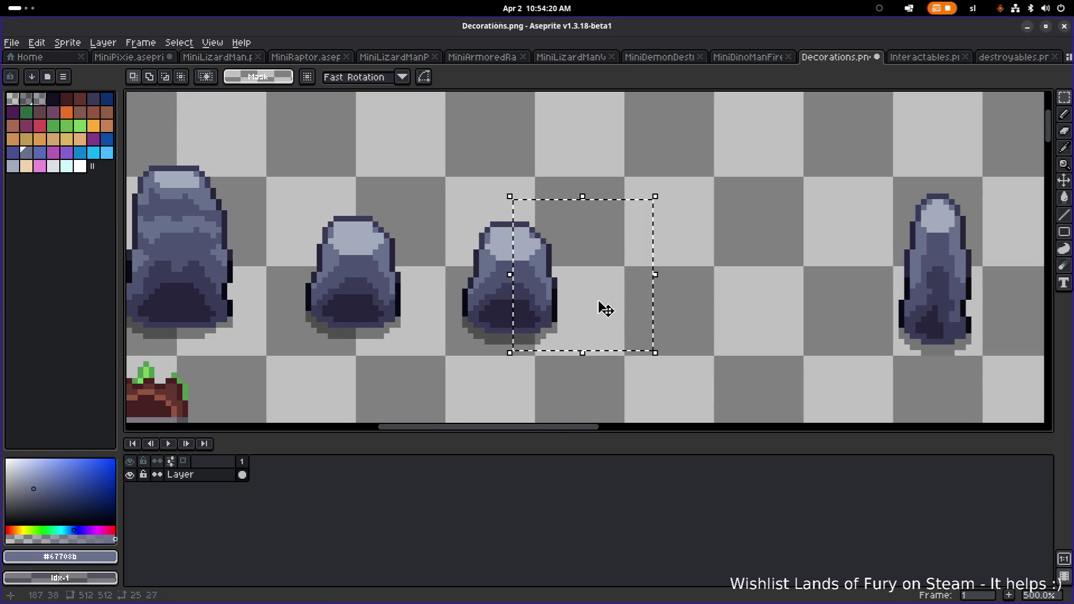
left_click_drag(558, 297, 612, 297)
scroll(610, 294, "down", 3)
scroll(600, 290, "up", 4)
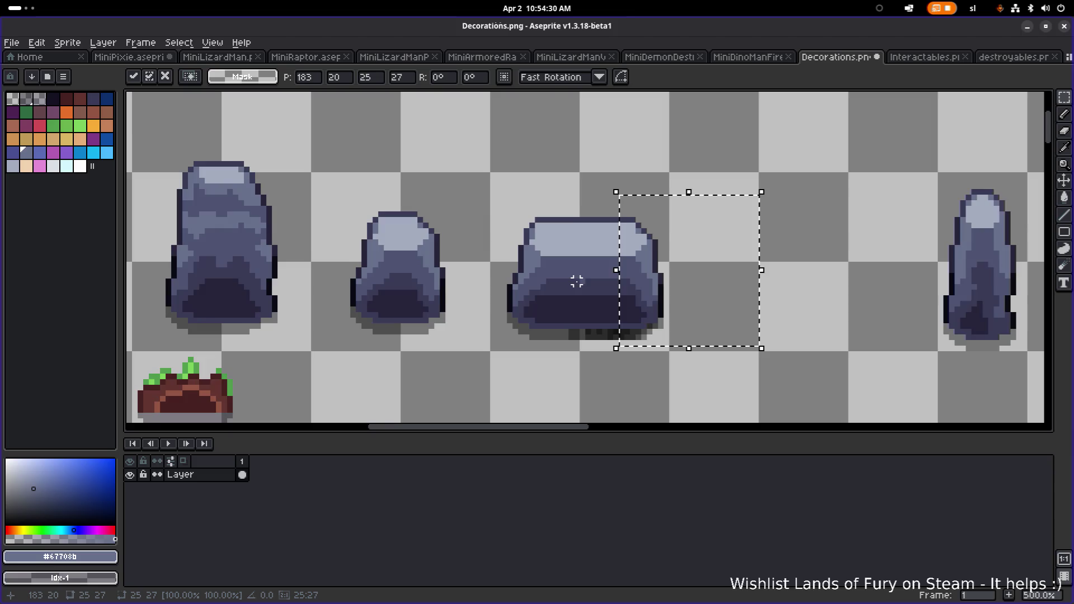
left_click(831, 200)
scroll(616, 301, "up", 1)
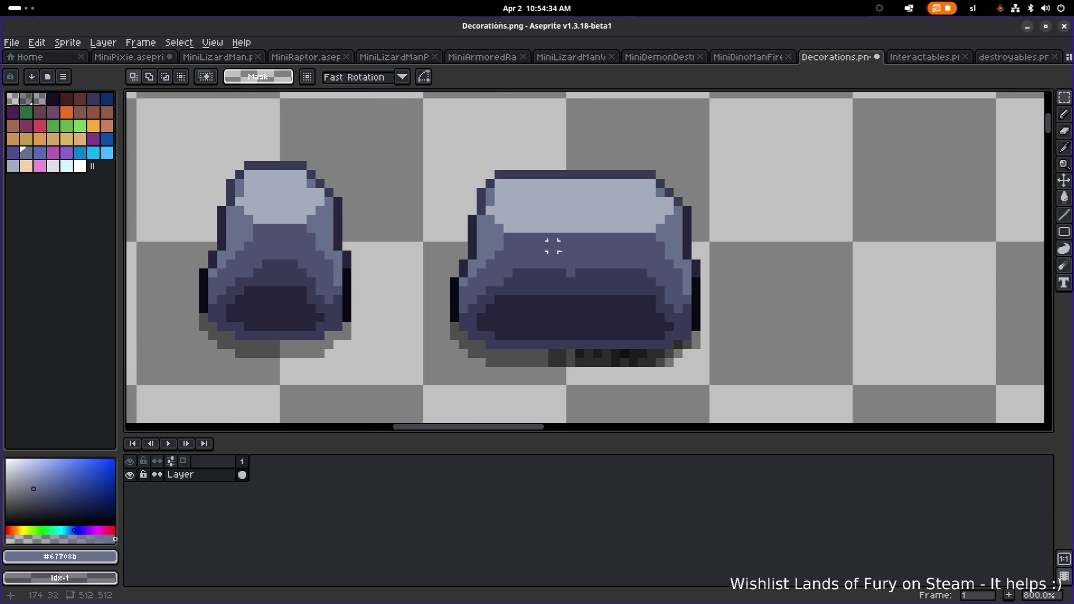
scroll(553, 247, "down", 2)
left_click_drag(692, 329, 475, 159)
key("Left")
key("Left")
key("Left")
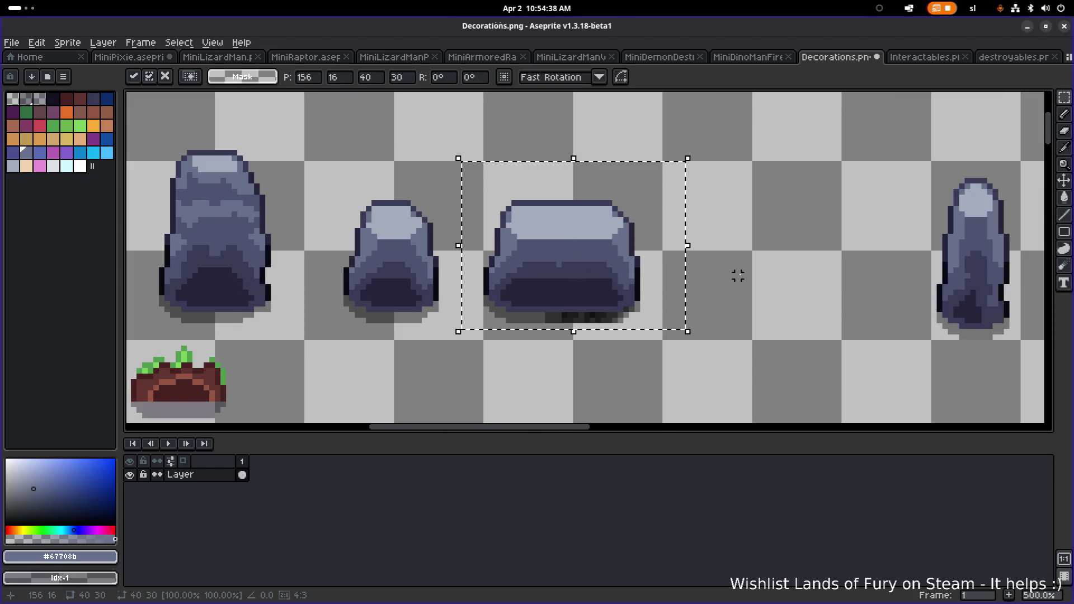
left_click(686, 335)
Shift the boulder's right half further outward to make it wider
left_click_drag(694, 343, 553, 159)
left_click_drag(606, 233, 629, 233)
left_click(732, 192)
scroll(732, 192, "down", 3)
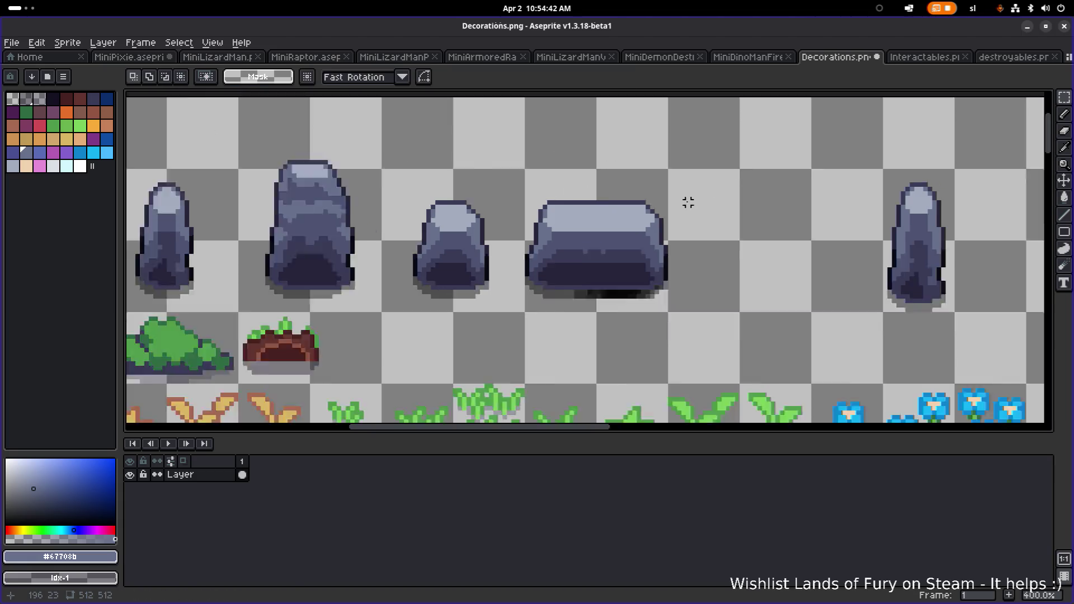
Erase the broken shadow band under the wide rock and the stray shadow pixels to its right
scroll(653, 210, "up", 7)
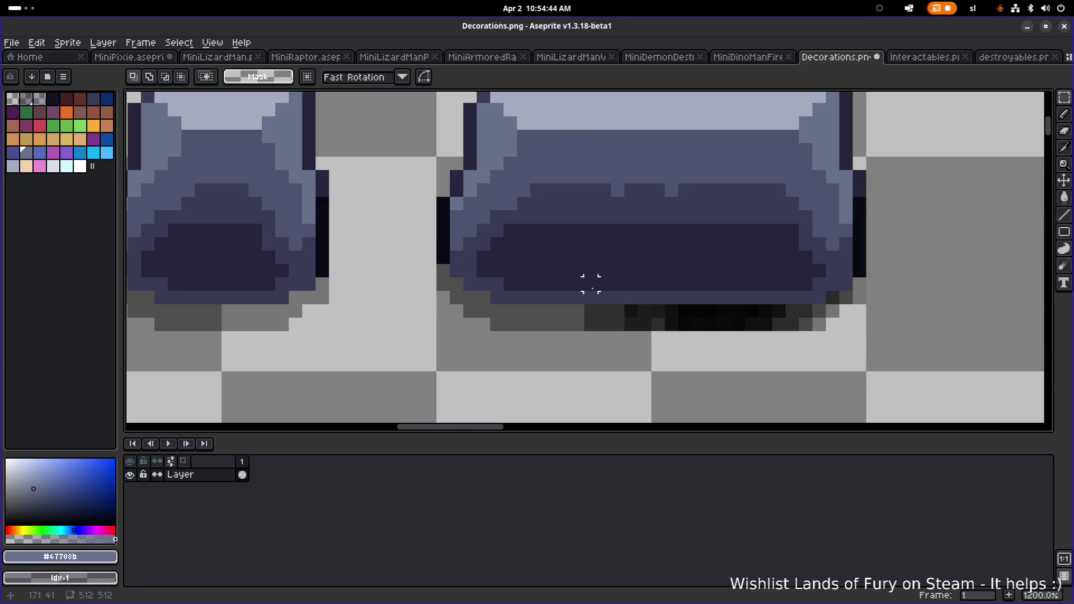
left_click_drag(591, 311, 847, 311)
left_click(833, 297)
left_click(859, 296)
Pick black and draw a straight shadow line beneath the rock, with extra pixels at its right end
key("alt")
left_click(572, 316, "alt")
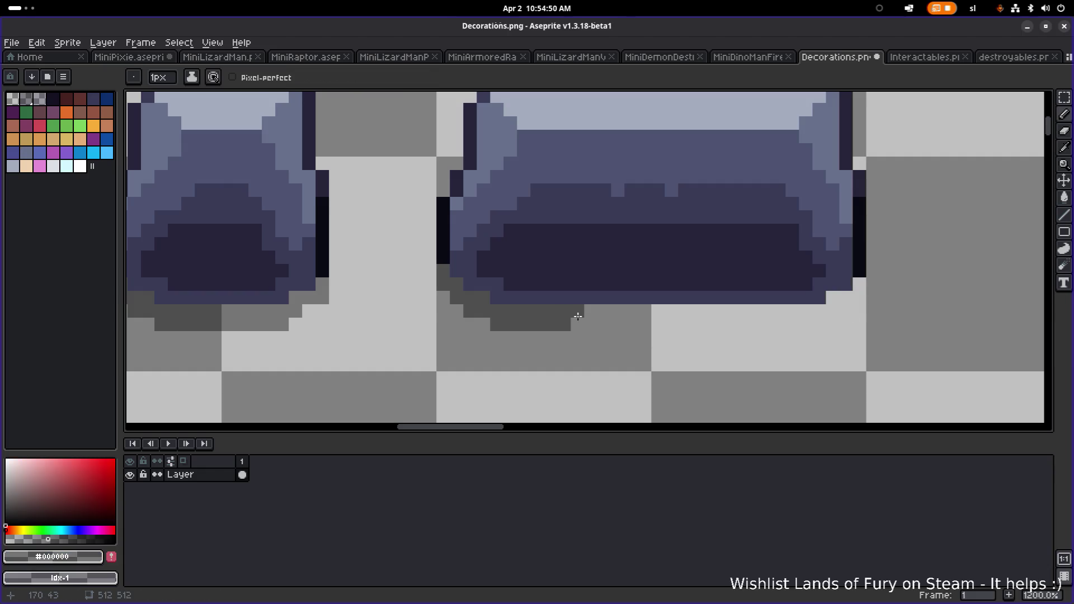
left_click_drag(578, 315, 821, 312)
left_click(833, 298)
left_click(846, 298)
left_click(859, 284)
Paint a second black shadow row under the rock that tapers off to the right
left_click_drag(578, 324, 820, 324)
left_click(834, 312)
left_click(845, 311)
left_click(853, 300)
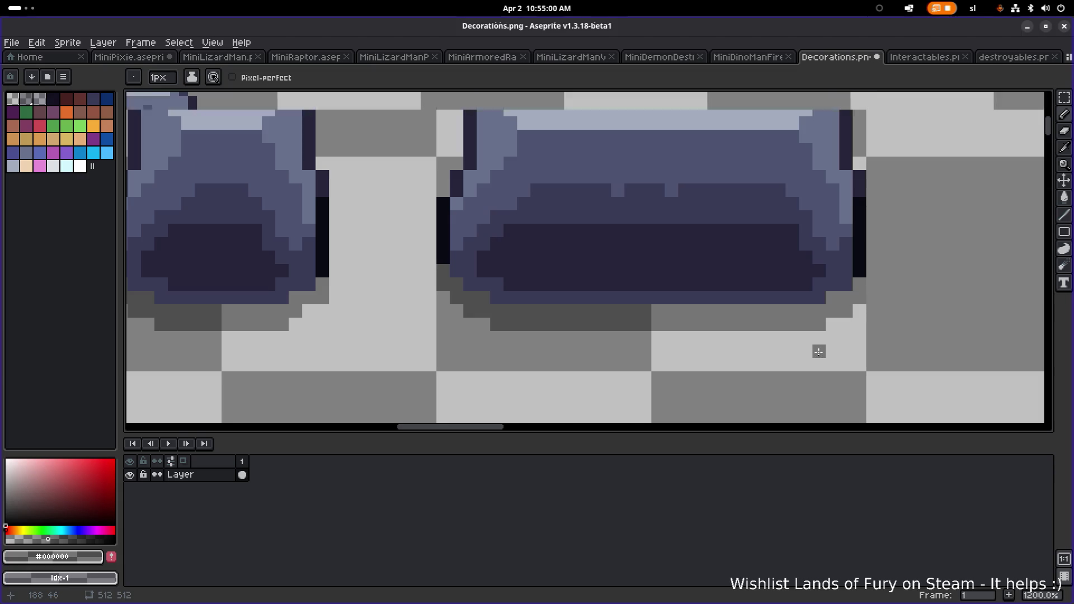
scroll(815, 350, "down", 4)
scroll(633, 305, "up", 6)
scroll(621, 312, "down", 4)
scroll(633, 304, "up", 3)
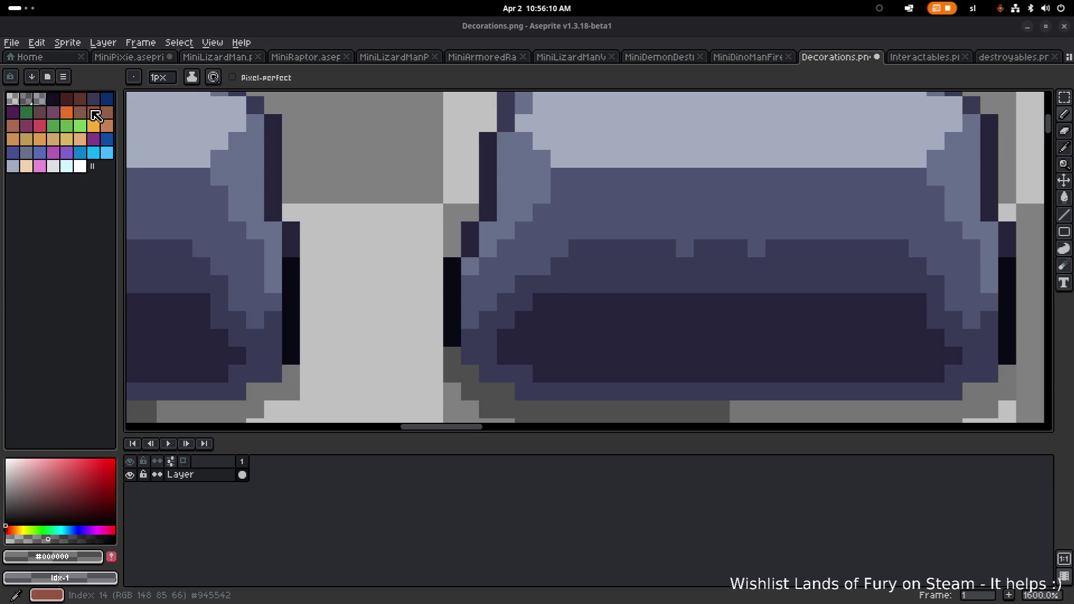
Pick the rock's light grey and draw a bumpy light edge along the boulder's top
scroll(453, 188, "down", 7)
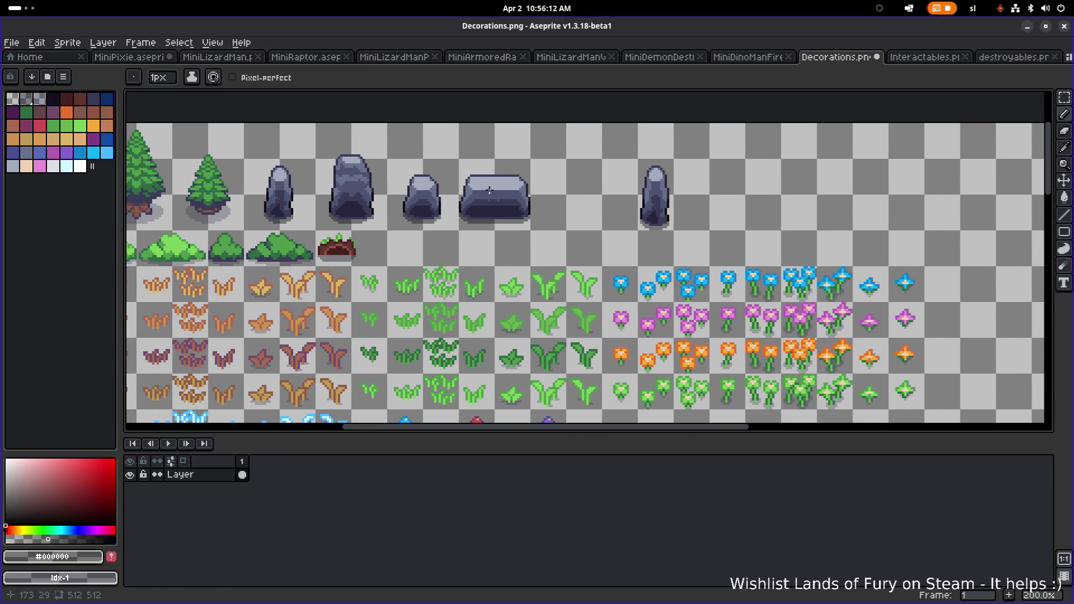
scroll(469, 185, "up", 2)
scroll(531, 196, "down", 1)
scroll(595, 207, "up", 3)
scroll(595, 207, "up", 1)
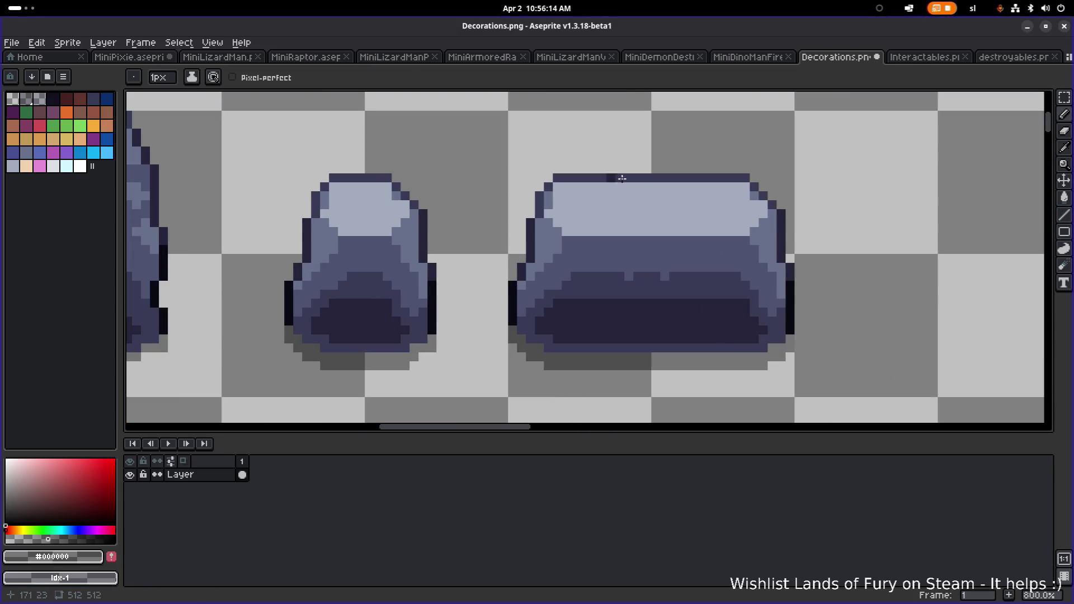
left_click(614, 179, "alt")
scroll(560, 188, "up", 2)
left_click(528, 193)
key("ctrl+z")
mouse_move(508, 201)
left_mouse_down()
mouse_move(506, 185)
mouse_move(596, 175)
mouse_move(727, 200)
mouse_move(519, 201)
mouse_move(500, 315)
mouse_move(473, 291)
mouse_move(484, 274)
mouse_move(544, 260)
mouse_move(655, 271)
mouse_move(680, 288)
mouse_move(748, 278)
left_mouse_up()
Add dark outline pixels along the bumps and a light highlight pixel on the top
scroll(516, 200, "down", 3)
scroll(513, 200, "up", 3)
scroll(501, 315, "up", 1)
left_click(446, 304, "alt")
left_click(467, 306)
scroll(748, 277, "down", 3)
left_click(760, 284)
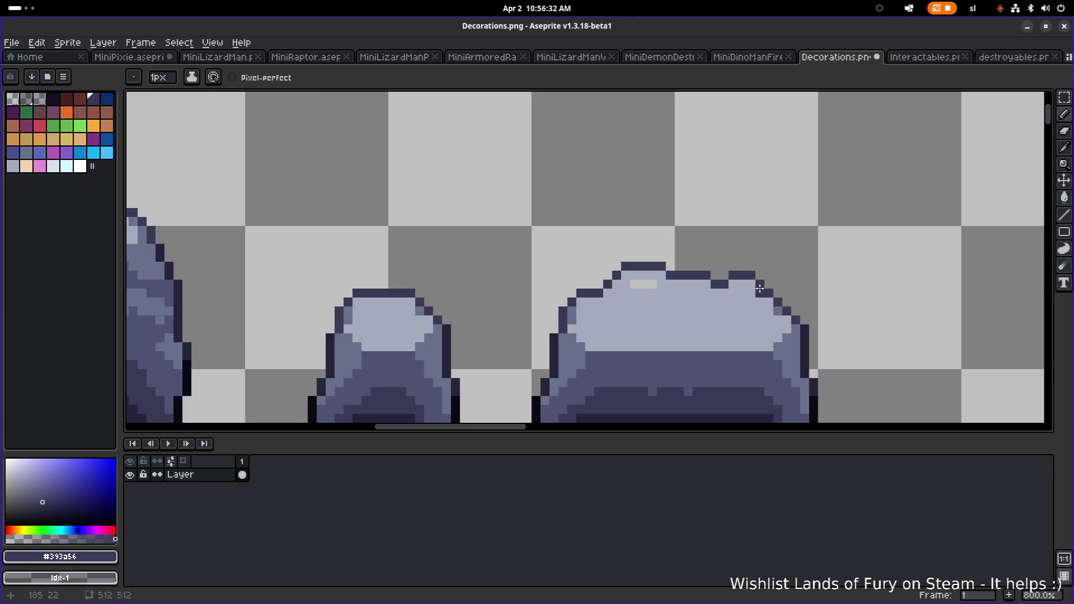
scroll(761, 291, "up", 2)
left_click(764, 298, "alt")
left_click(759, 292)
scroll(761, 292, "down", 4)
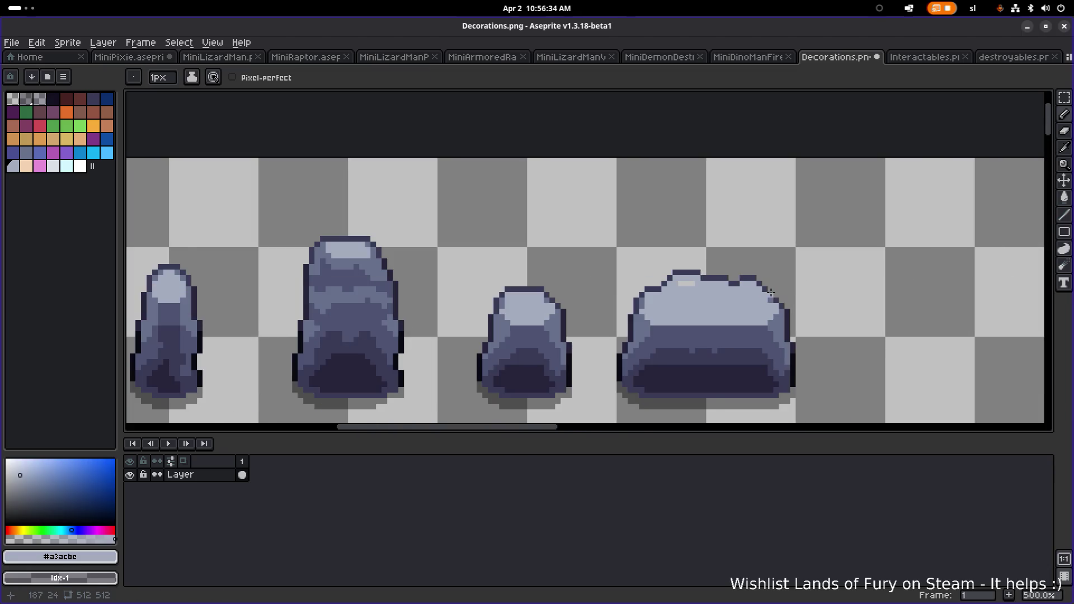
scroll(724, 309, "up", 3)
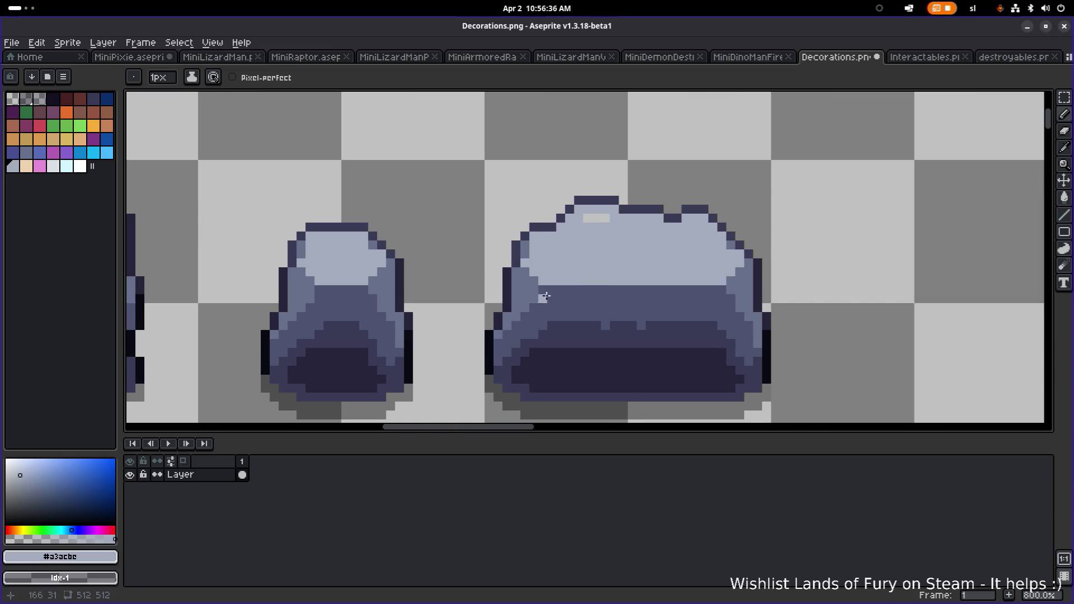
scroll(548, 295, "up", 3)
Extend the mid-dark #4e5371 band upward into the boulder's light top
key("alt")
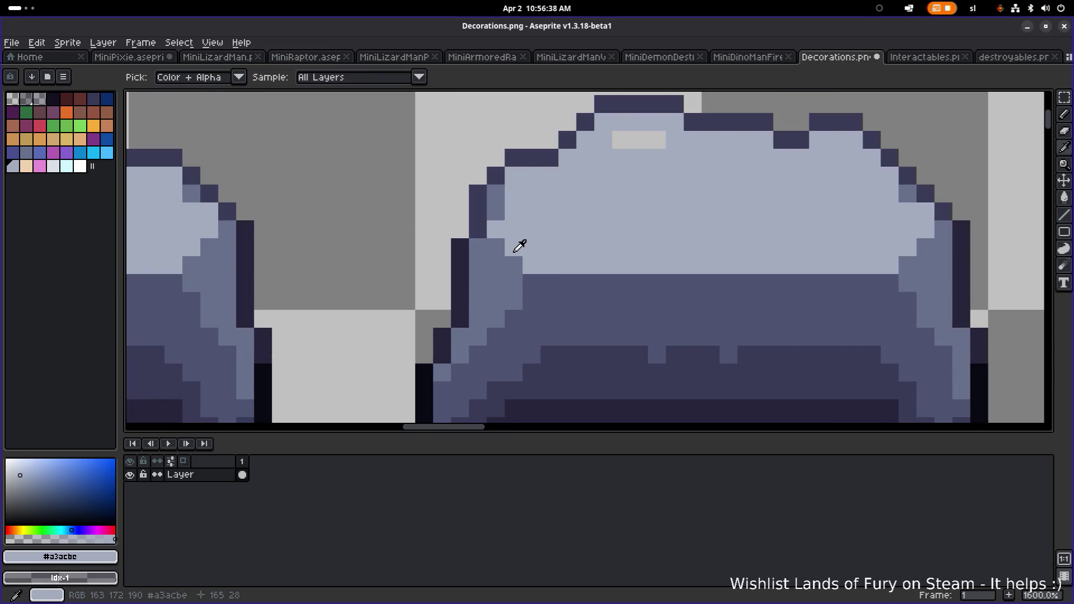
left_click(571, 277, "alt")
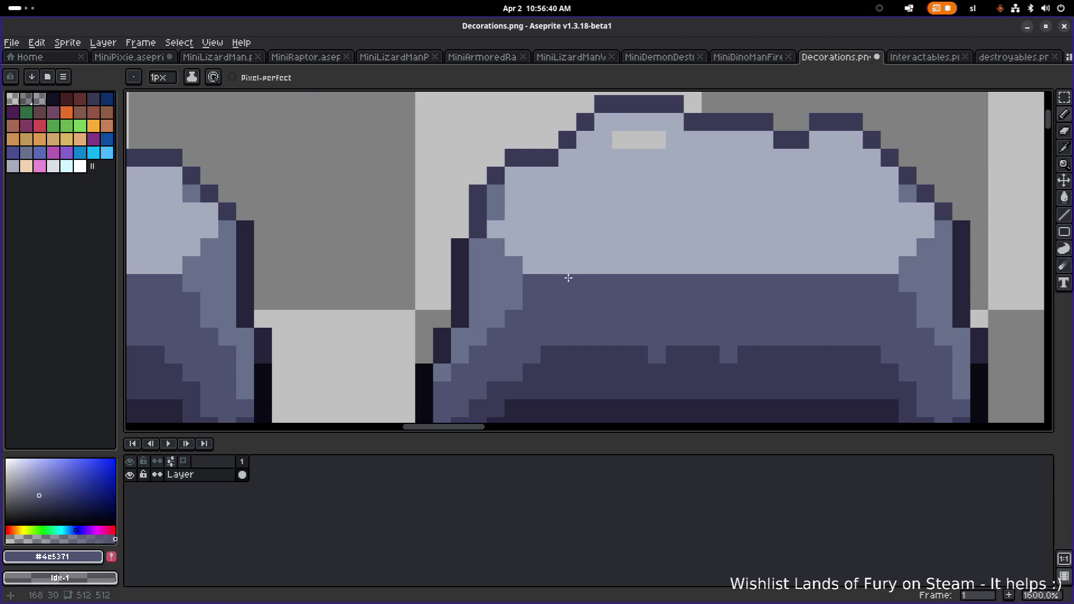
mouse_move(583, 271)
left_mouse_down()
mouse_move(688, 249)
mouse_move(810, 267)
mouse_move(635, 266)
left_mouse_up()
scroll(672, 271, "down", 5)
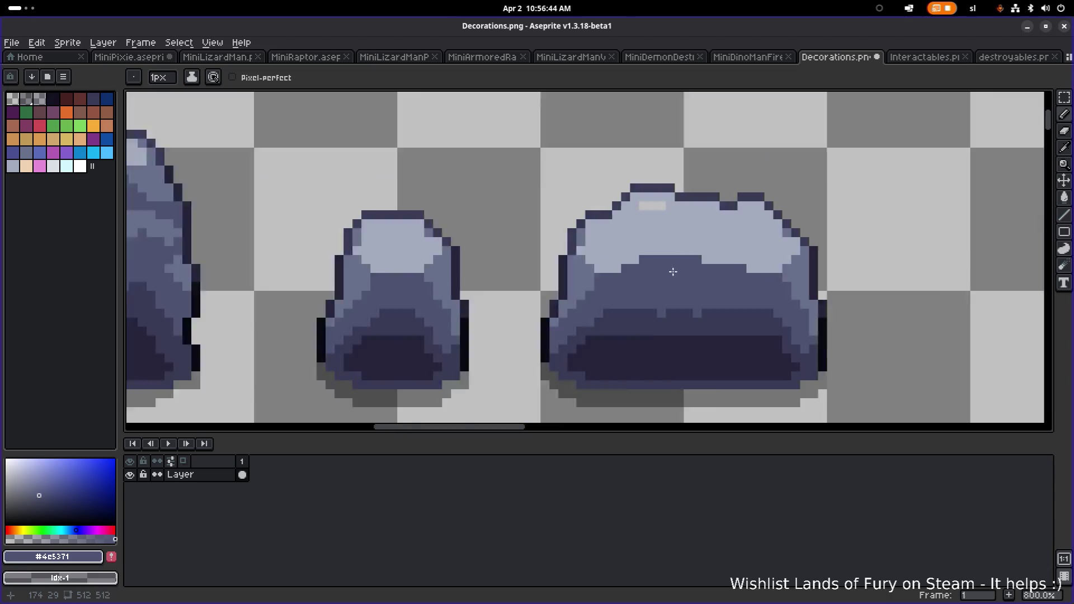
scroll(671, 271, "up", 2)
scroll(701, 270, "down", 2)
scroll(701, 270, "down", 2)
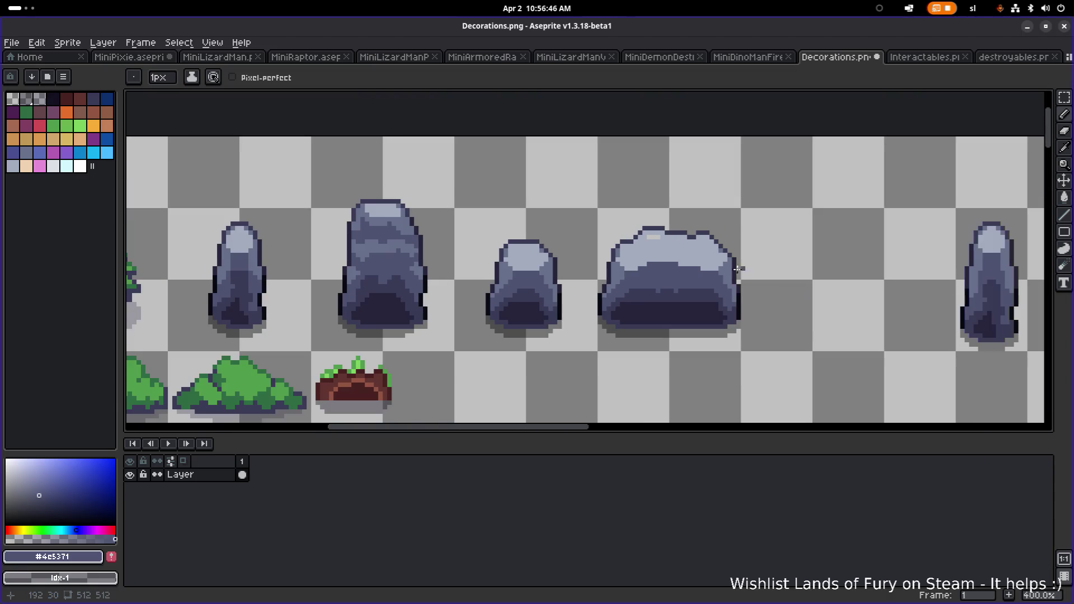
scroll(714, 268, "down", 1)
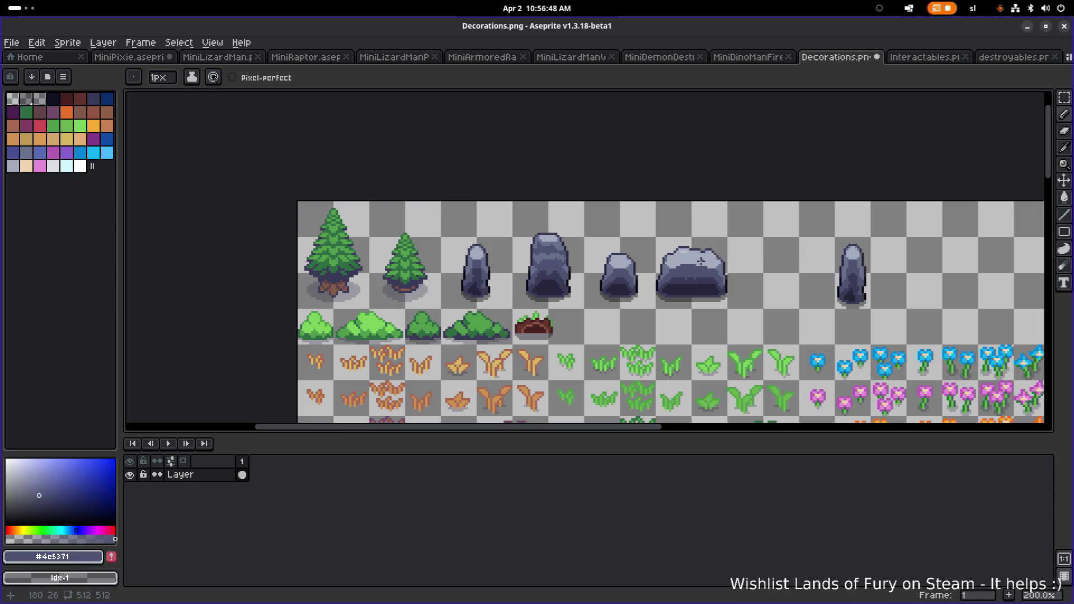
scroll(701, 261, "up", 5)
Paint a small #393a56 crack on the boulder's face
left_click(644, 230, "alt")
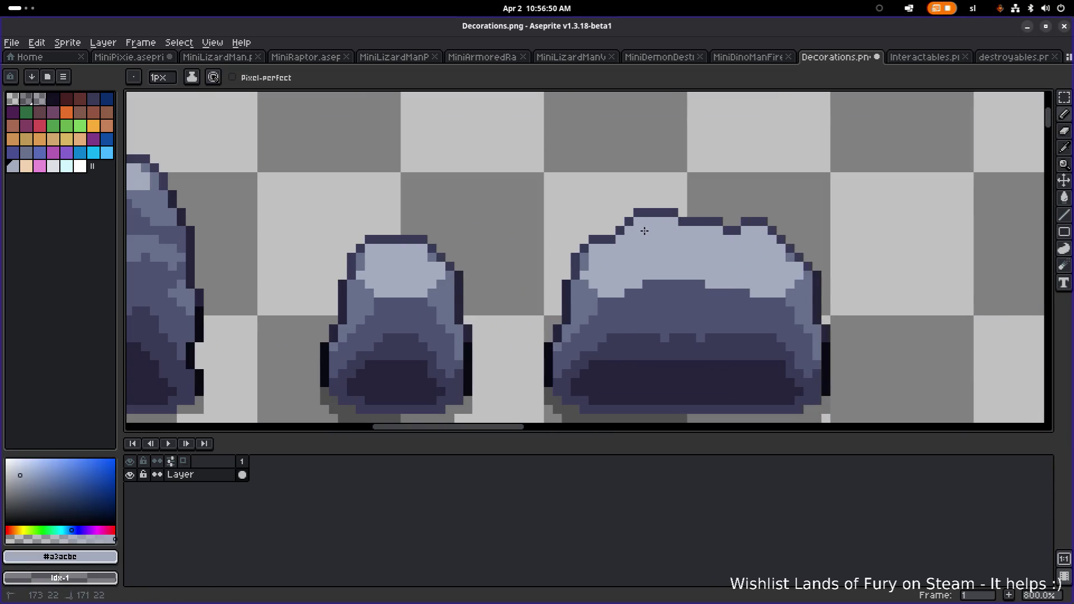
scroll(645, 231, "down", 2)
scroll(647, 246, "up", 4)
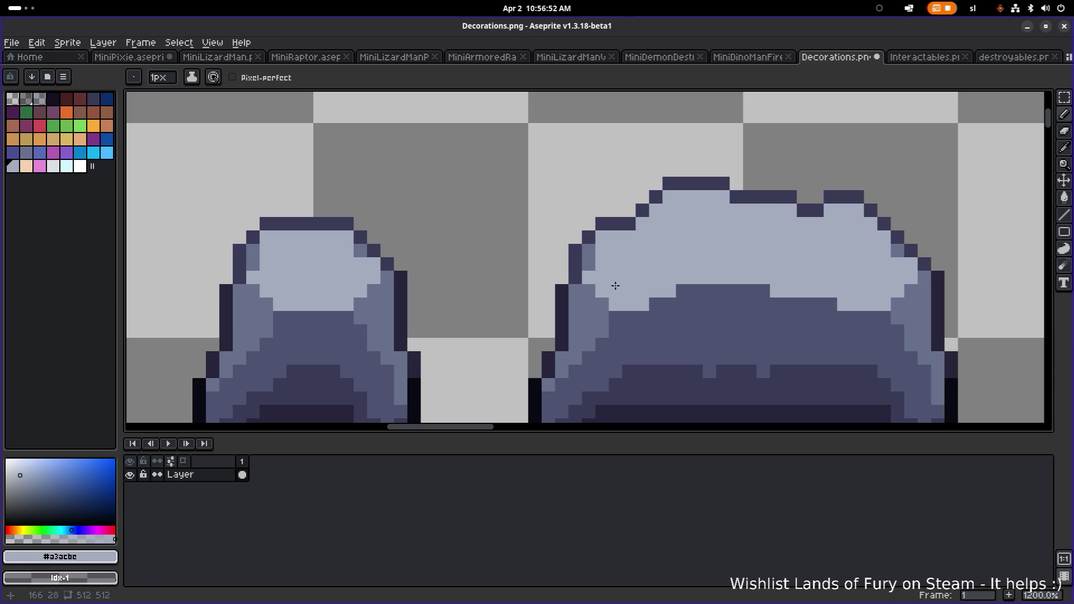
scroll(616, 286, "down", 6)
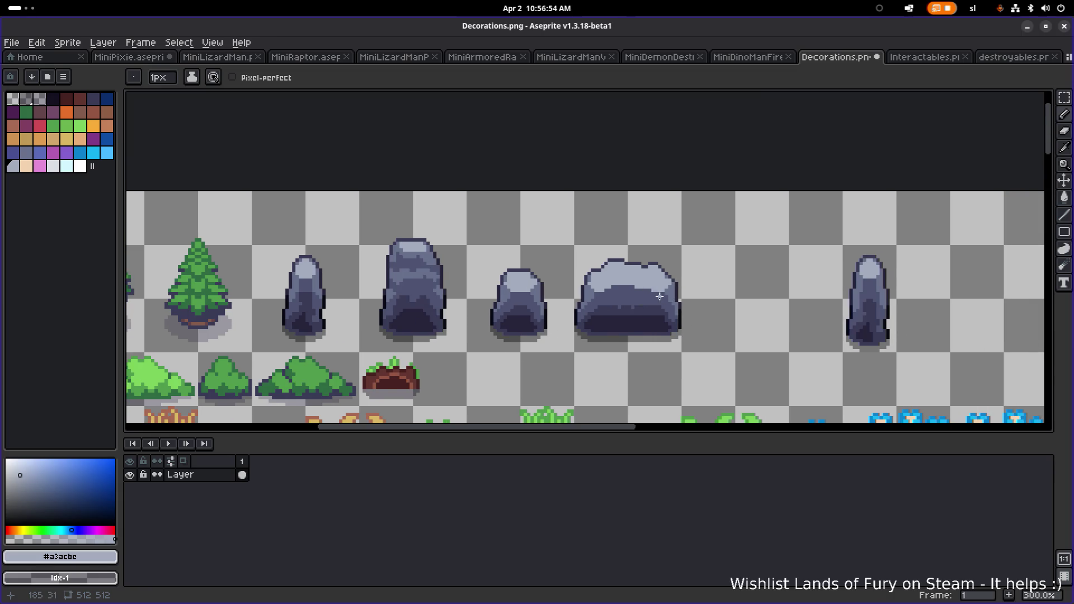
scroll(626, 311, "up", 4)
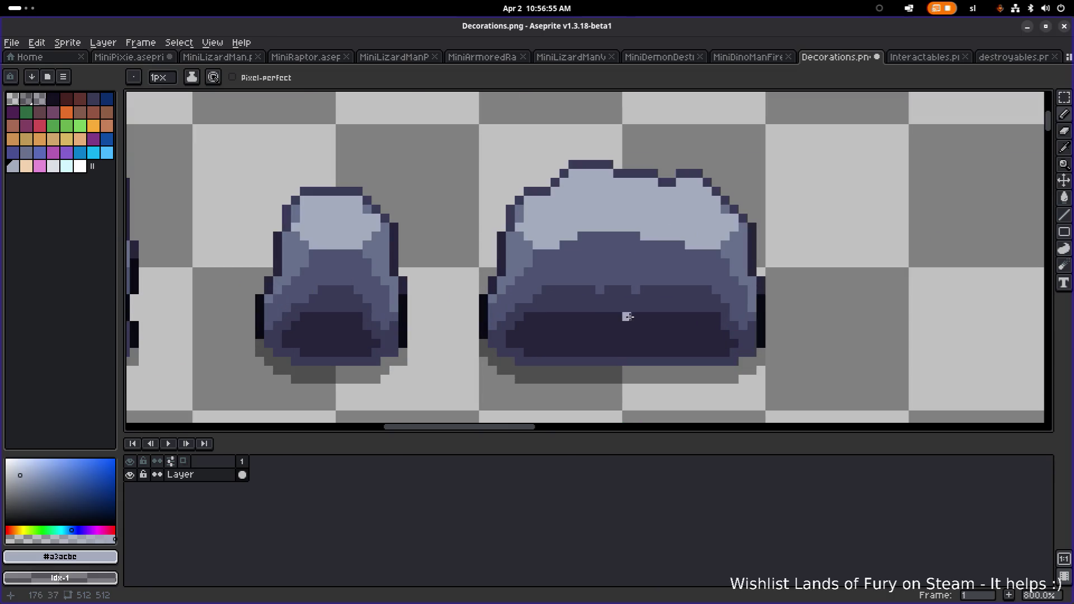
left_click(593, 290, "alt")
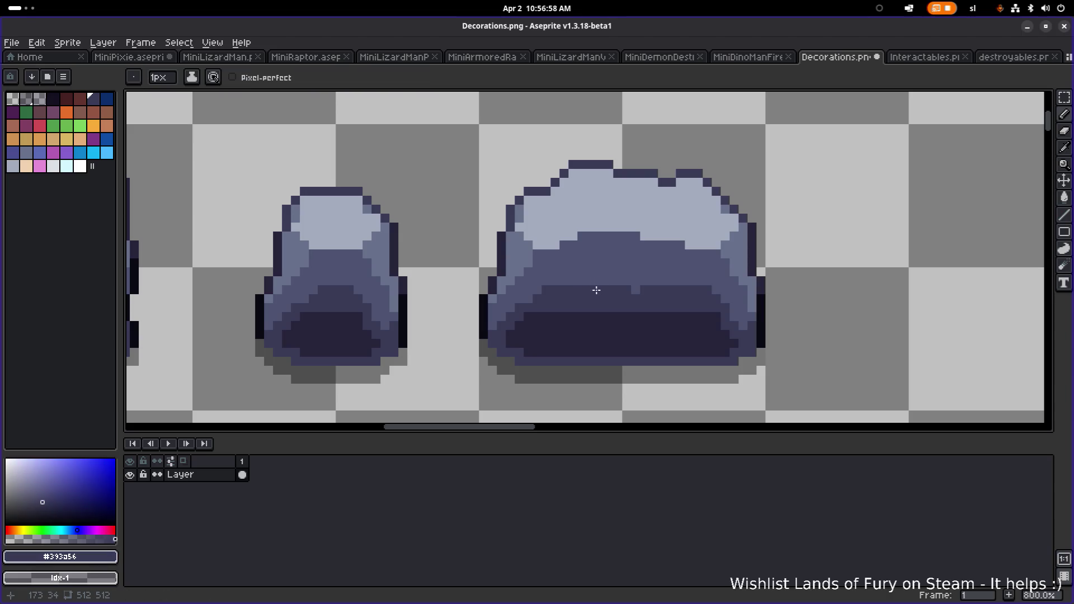
mouse_move(574, 262)
left_mouse_down()
mouse_move(613, 263)
mouse_move(612, 252)
left_mouse_up()
left_click(582, 263)
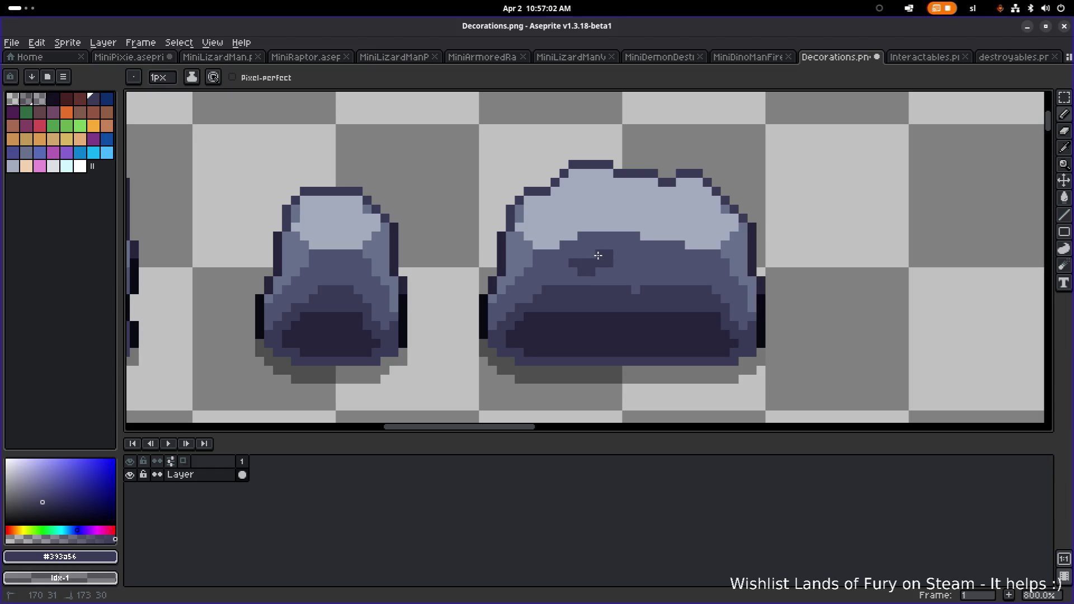
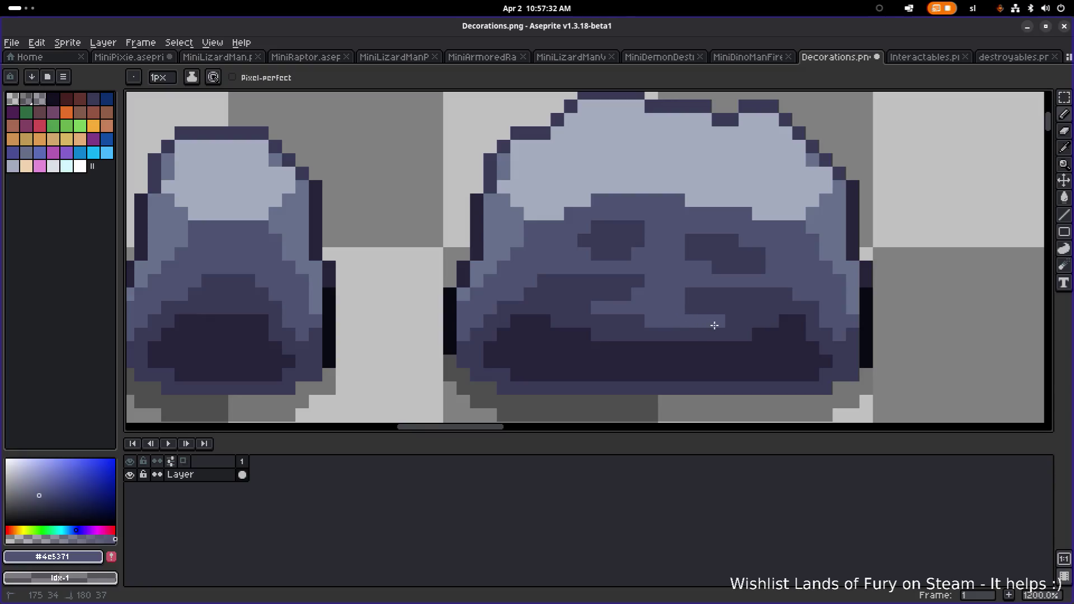
Lighten a couple of dark pixels on the big rock
left_click_drag(688, 310, 679, 310)
scroll(644, 303, "down", 1)
scroll(600, 305, "up", 1)
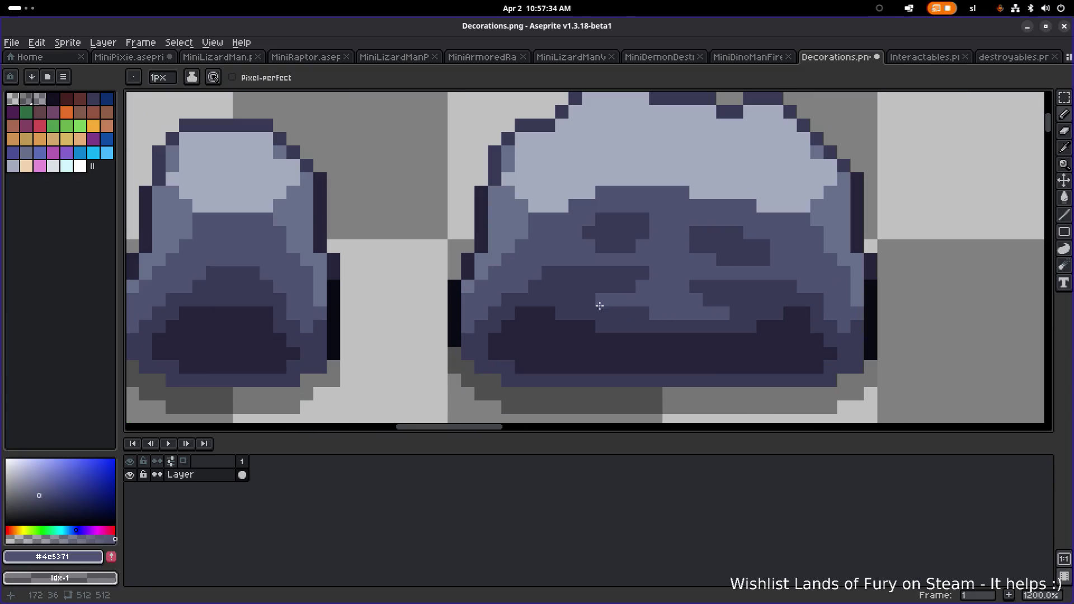
left_click(549, 274)
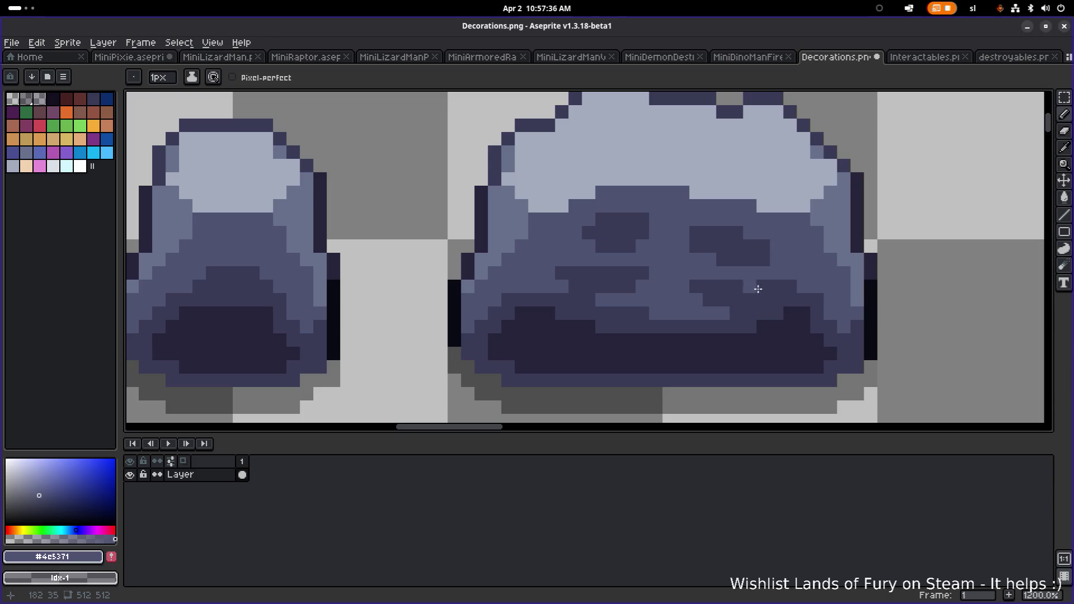
scroll(566, 293, "down", 5)
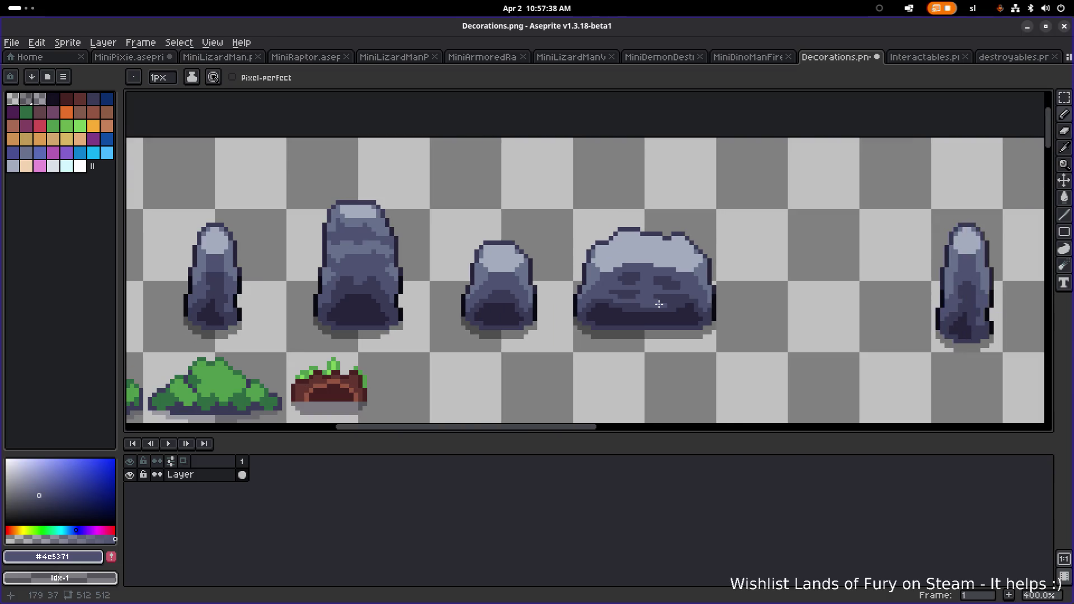
scroll(605, 292, "up", 5)
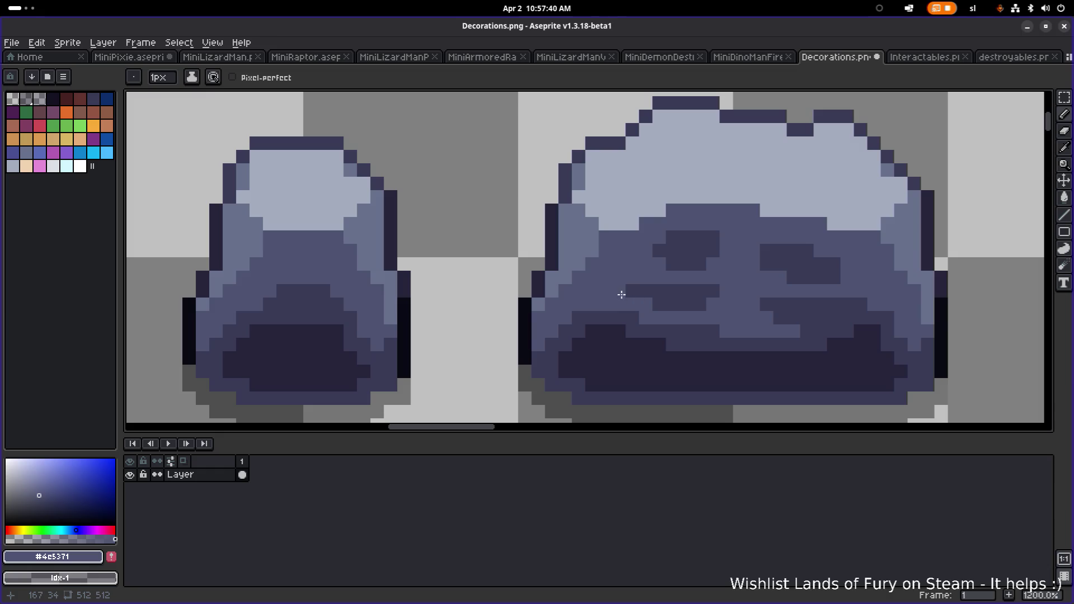
Paint the dark rock shade into the rock's middle and fill light gaps, undoing one stray pixel
left_click(634, 291, "alt")
mouse_move(633, 302)
left_mouse_down()
mouse_move(623, 291)
mouse_move(636, 280)
left_mouse_up()
left_click(645, 304)
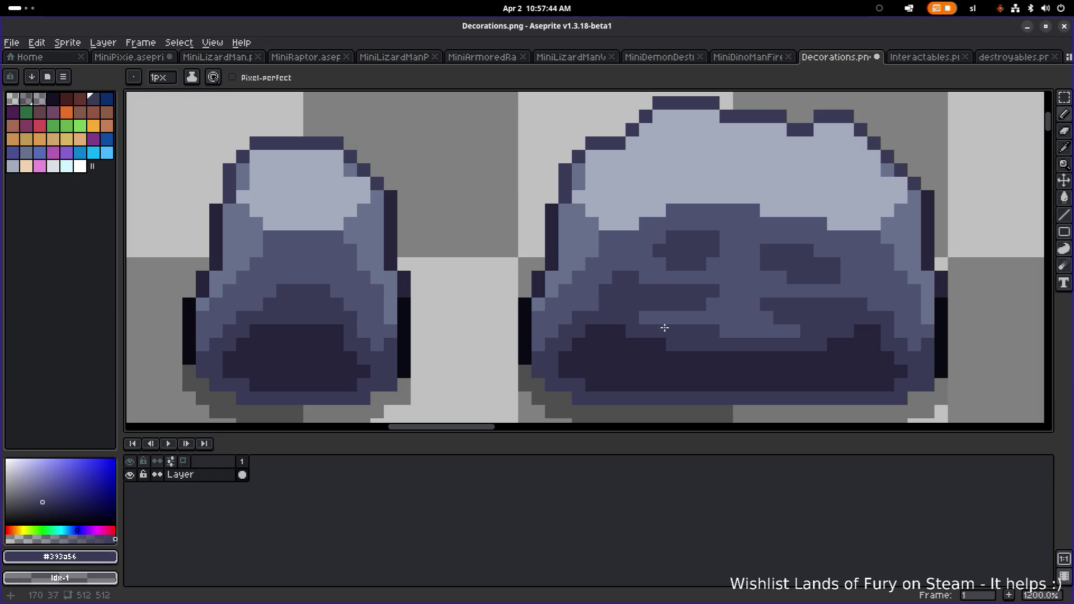
left_click(794, 330)
left_click(770, 318)
left_click(779, 330)
left_click(768, 291)
key("ctrl+z")
mouse_move(756, 291)
left_mouse_down()
mouse_move(754, 306)
mouse_move(643, 290)
mouse_move(649, 301)
left_mouse_up()
Add lighter blue-grey pixels across the rock's lower centre and bottom
left_click(750, 302, "alt")
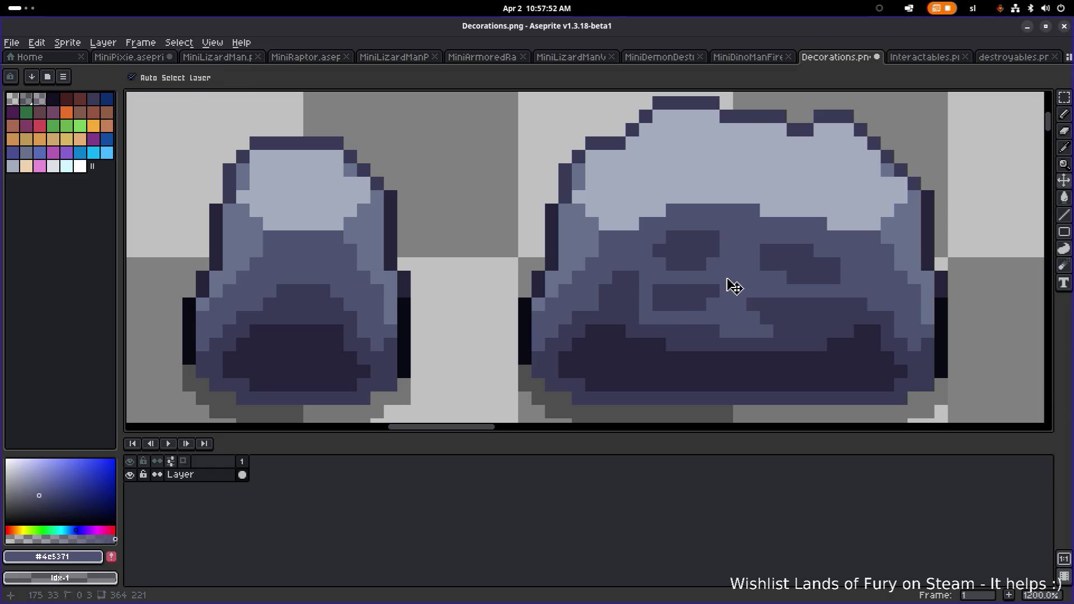
key("ctrl+z")
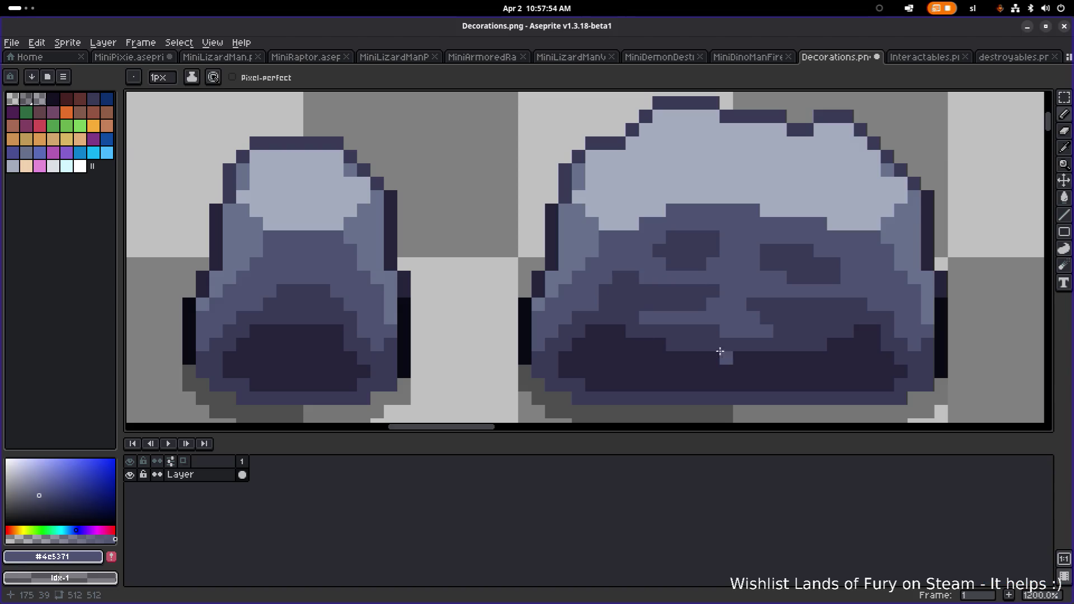
left_click(739, 342)
left_click_drag(767, 359, 740, 358)
left_click(726, 385)
left_click(740, 385)
left_click(727, 358)
left_click(713, 371)
left_click(714, 385)
left_click(686, 385)
left_click(699, 372)
Add dark pixels at the rock's lower centre, then bucket-fill a lighter patch with the dark shade
left_click(712, 334, "alt")
key("ctrl+z")
left_click(740, 372)
left_click(740, 357)
left_click(767, 358)
key("g")
left_click(725, 370)
scroll(784, 367, "down", 7)
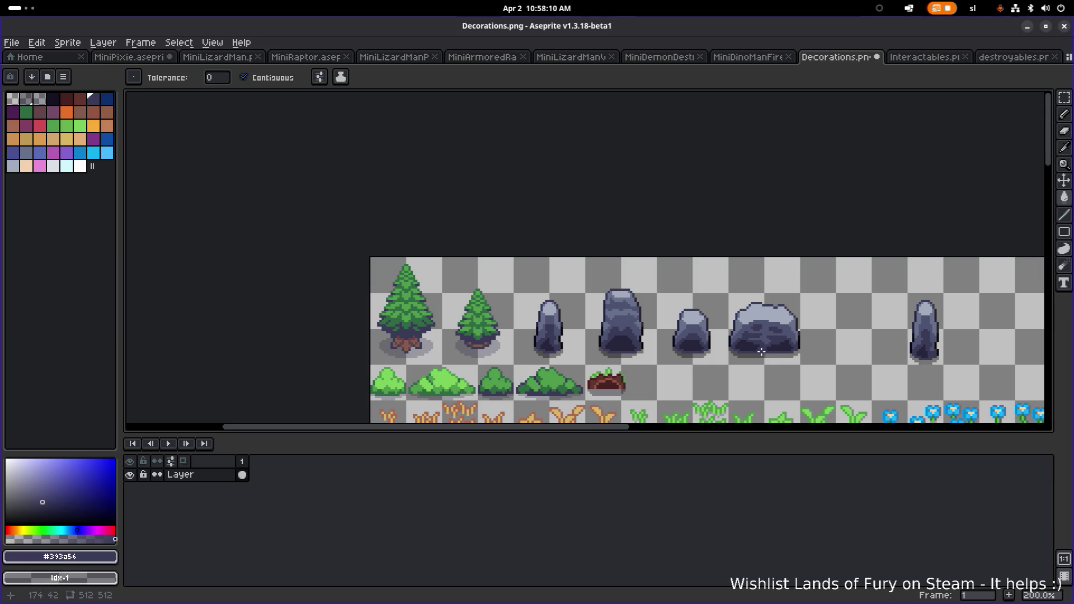
Fill patches in the rock's middle with the lighter shade
scroll(777, 347, "down", 3)
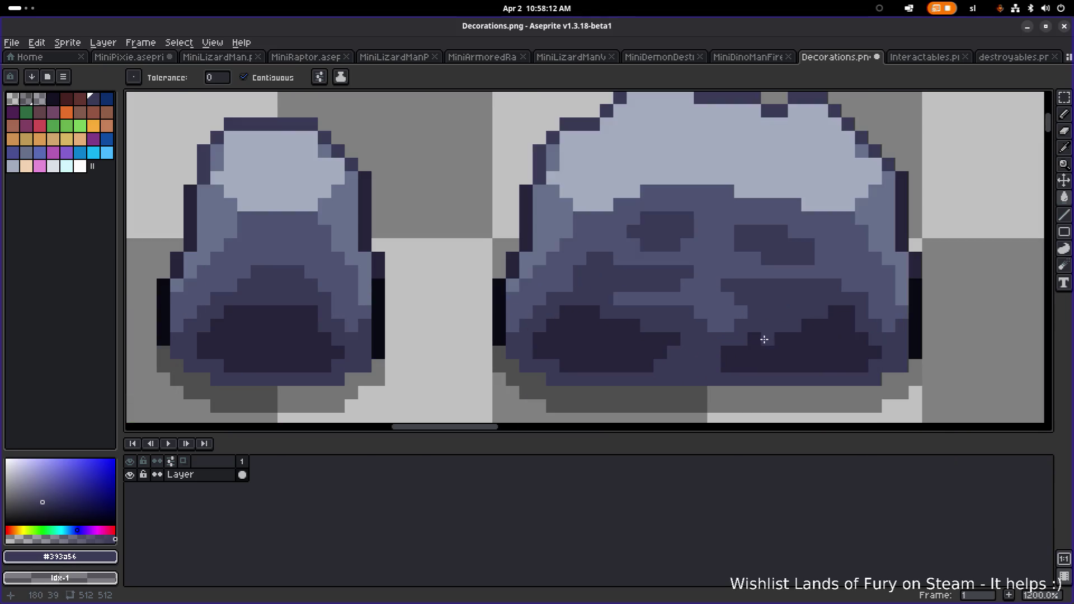
scroll(769, 330, "up", 4)
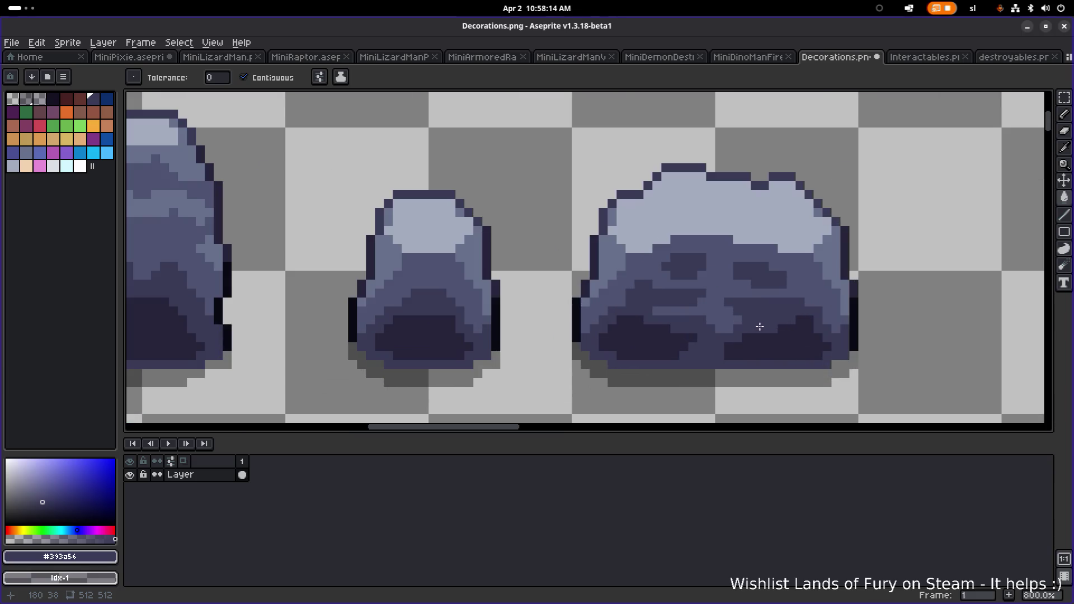
scroll(711, 309, "up", 2)
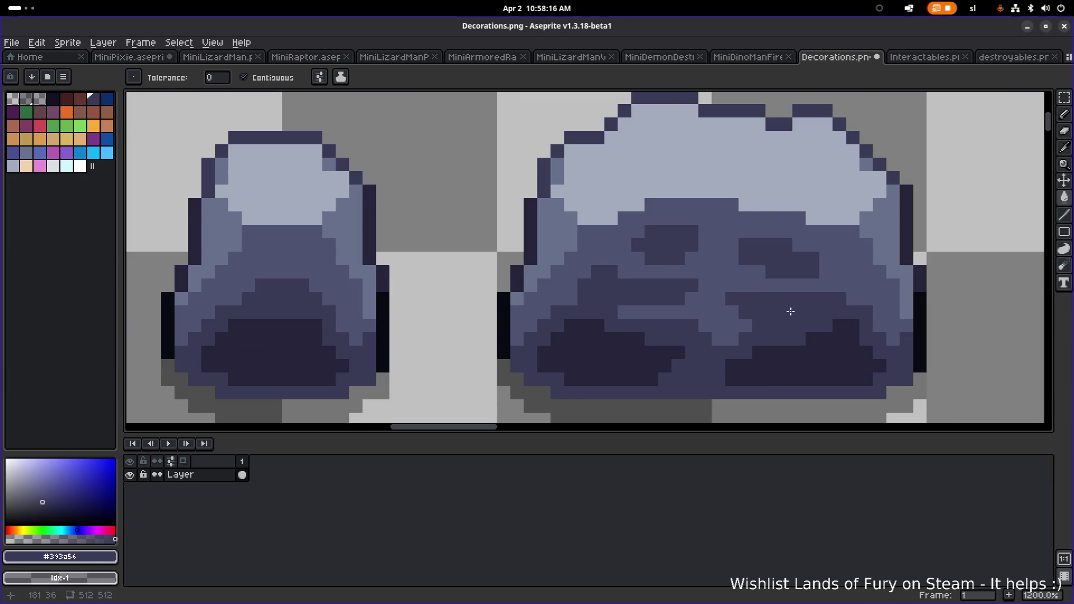
left_click(643, 302, "alt")
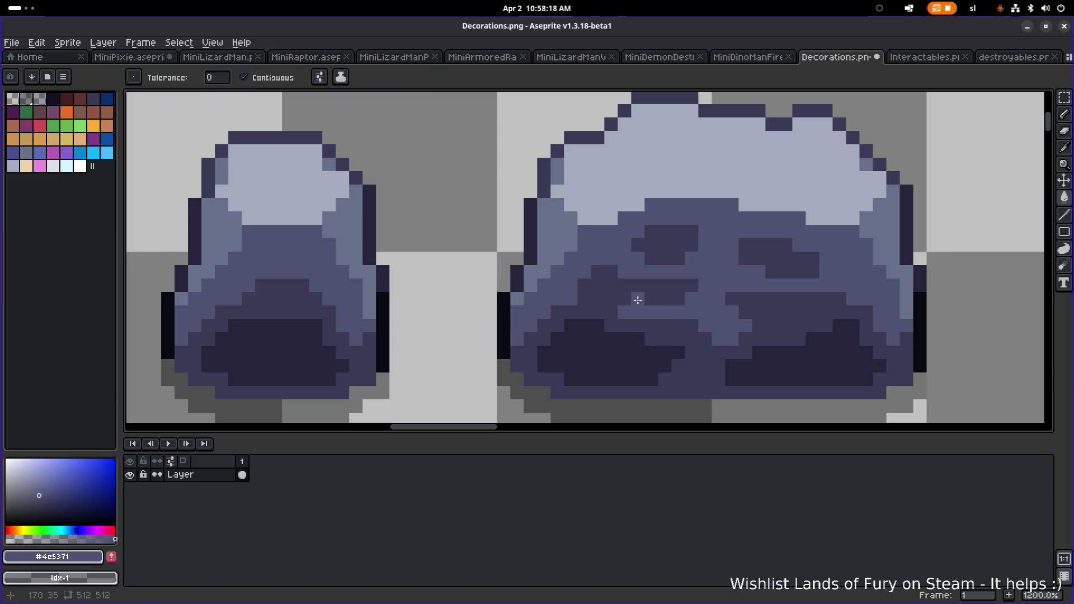
left_click(649, 302)
Bring the rock row into view and undo the bucket fill on the big rock
scroll(671, 311, "down", 6)
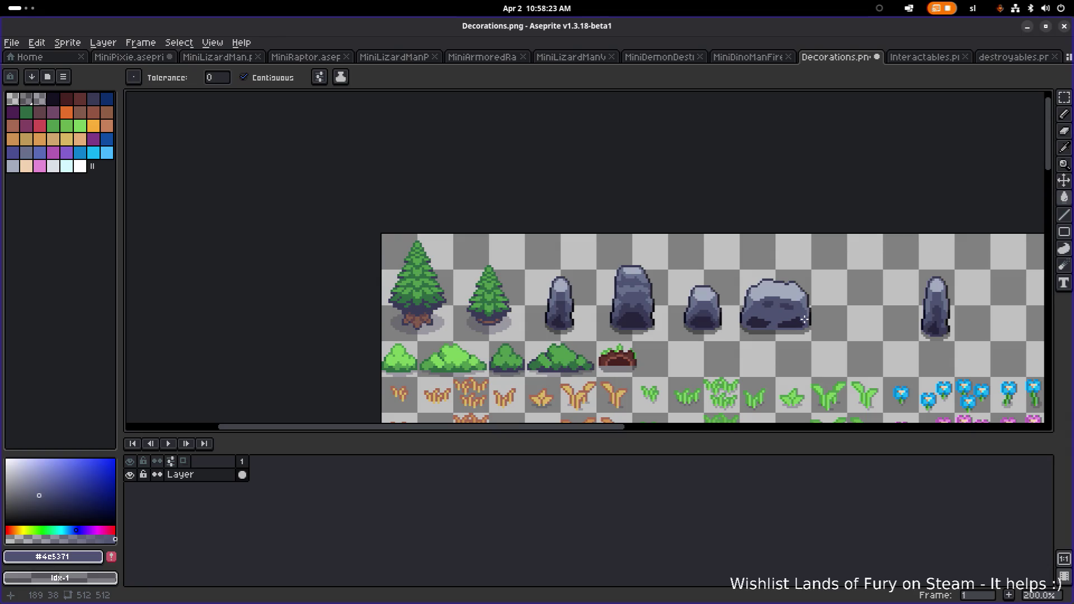
scroll(805, 319, "up", 1)
scroll(804, 320, "up", 1)
scroll(804, 320, "down", 4)
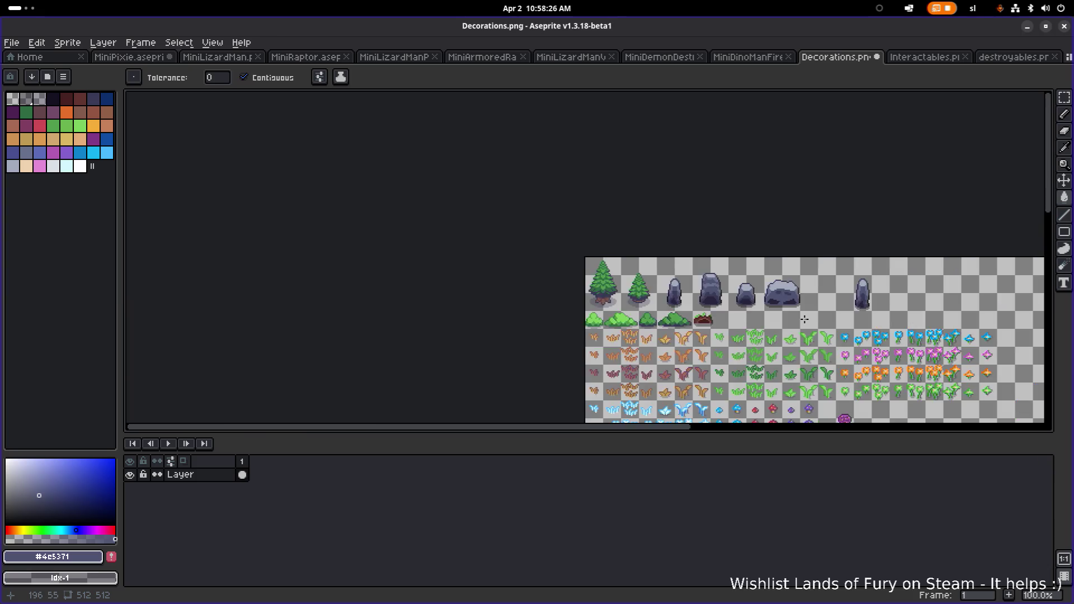
scroll(804, 320, "up", 4)
left_click_drag(768, 284, 775, 345)
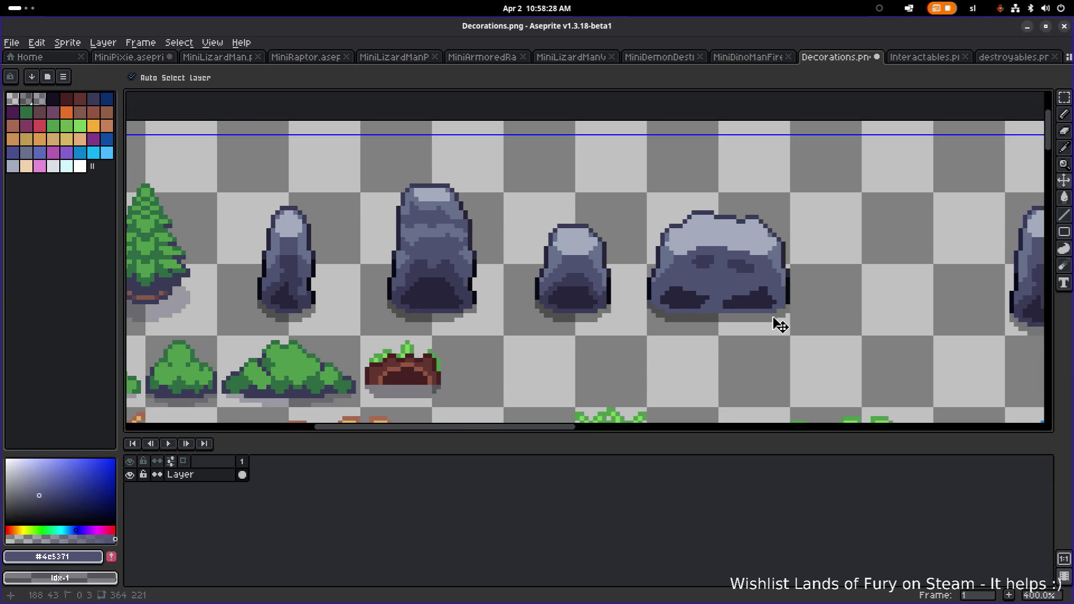
key("ctrl+z")
scroll(718, 270, "up", 3)
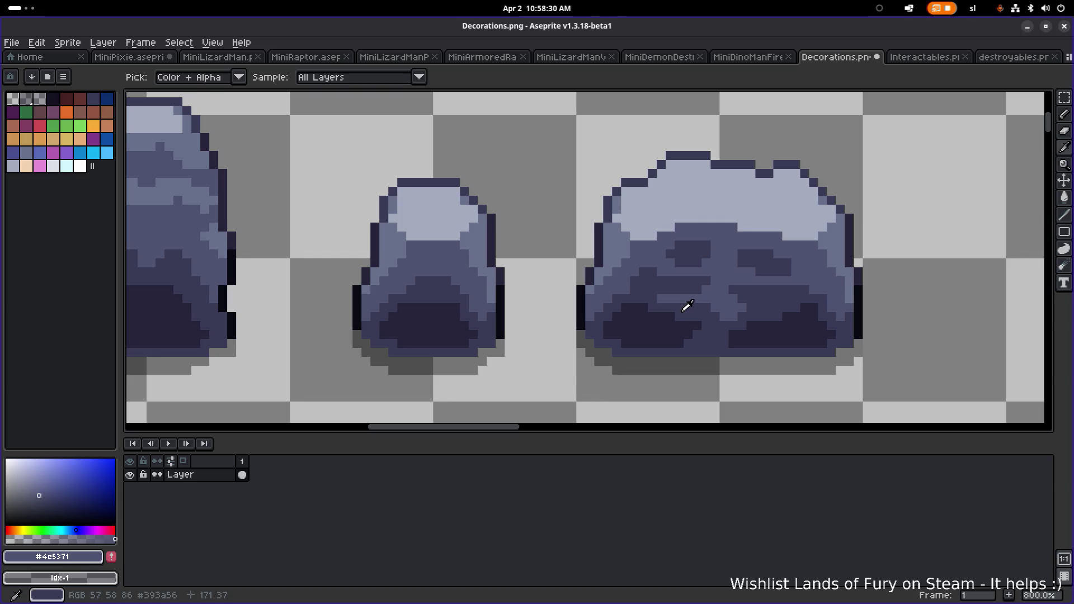
Return to the Pencil and sample the rock's dark and lighter shades
left_click(688, 302, "alt")
key("b")
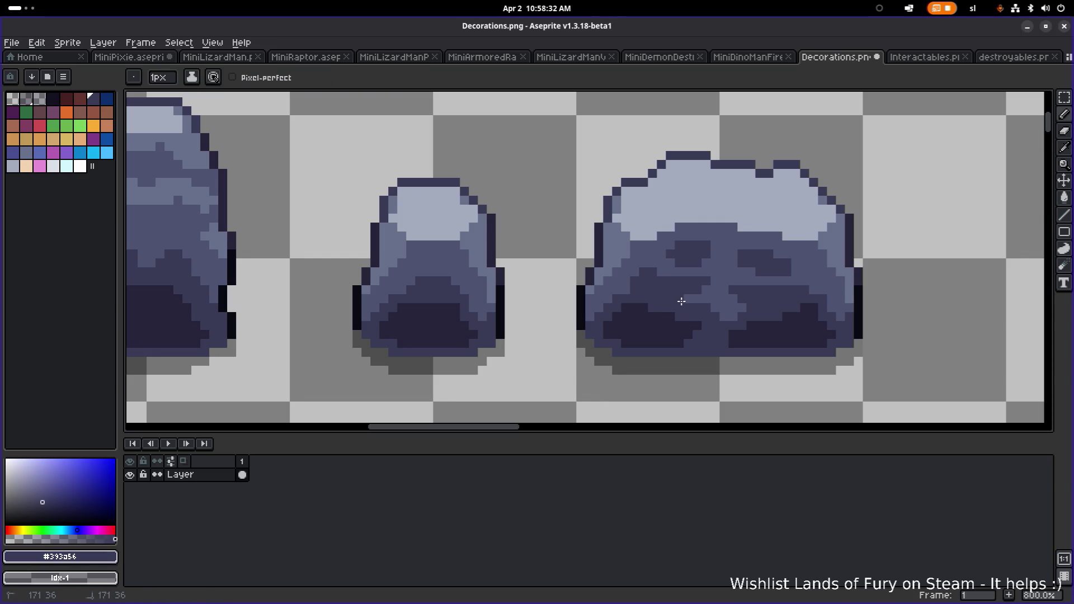
left_click(705, 279, "alt")
scroll(725, 293, "down", 3)
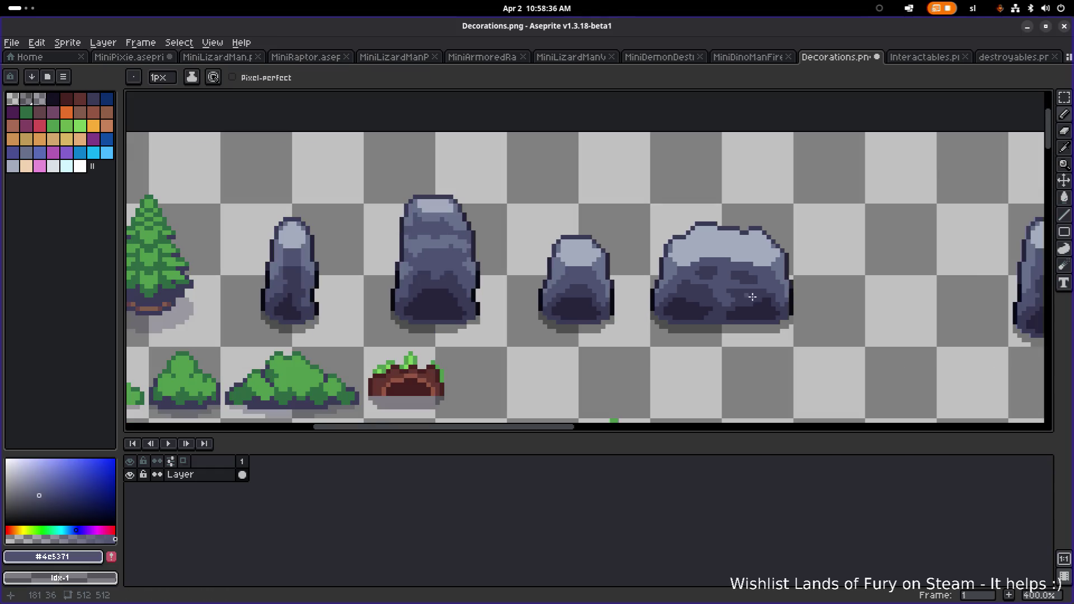
scroll(749, 299, "up", 4)
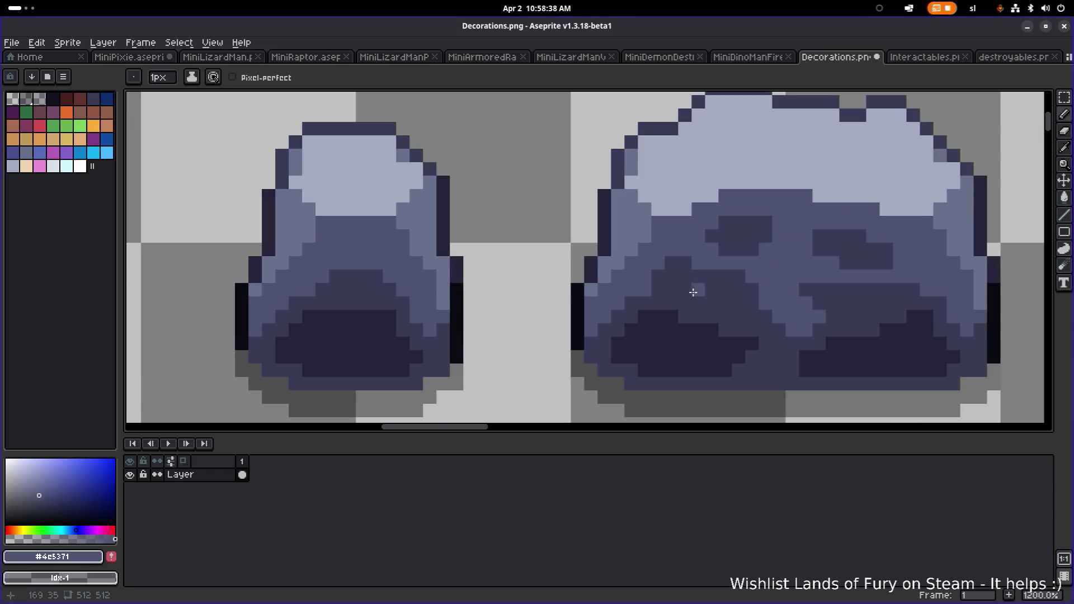
left_click(658, 307, "alt")
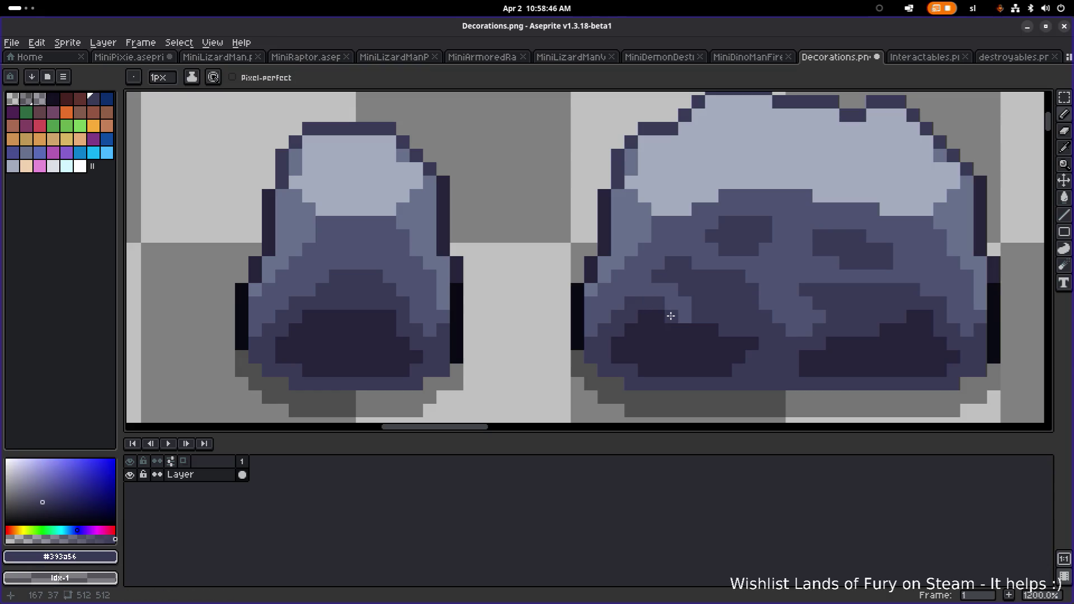
scroll(683, 311, "down", 2)
left_click(700, 307, "alt")
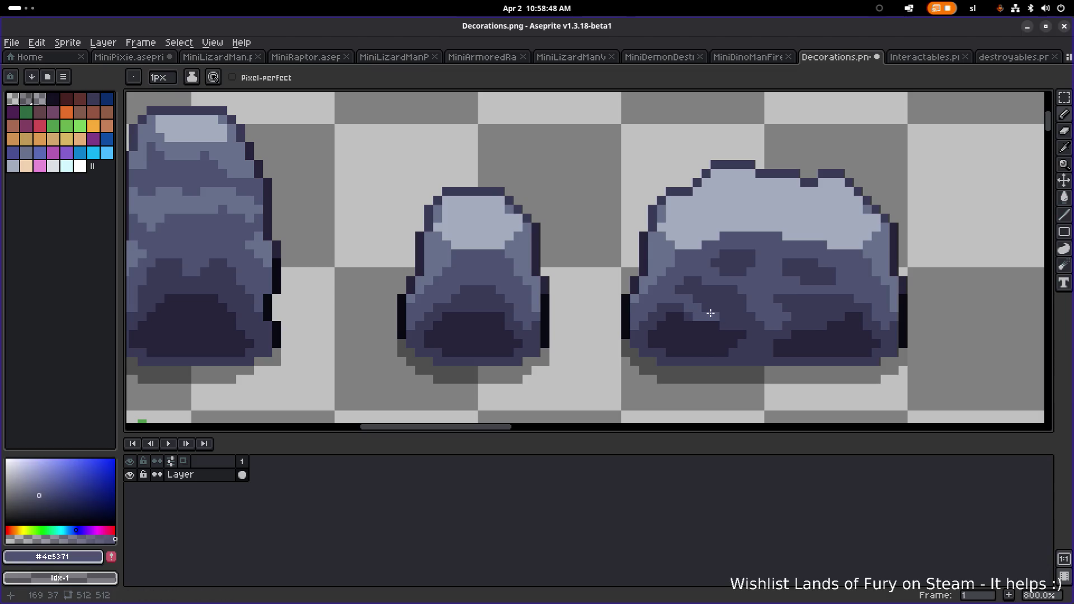
scroll(710, 314, "up", 4)
left_click(674, 328, "alt")
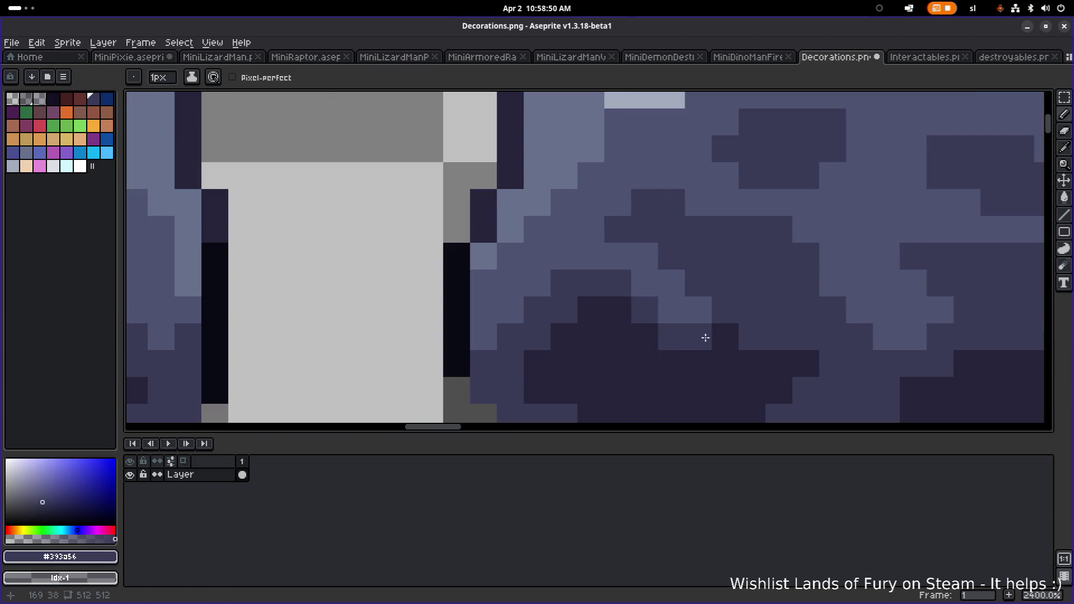
Paint three lighter pixels onto the rock's dark base
scroll(725, 336, "down", 3)
scroll(705, 336, "up", 2)
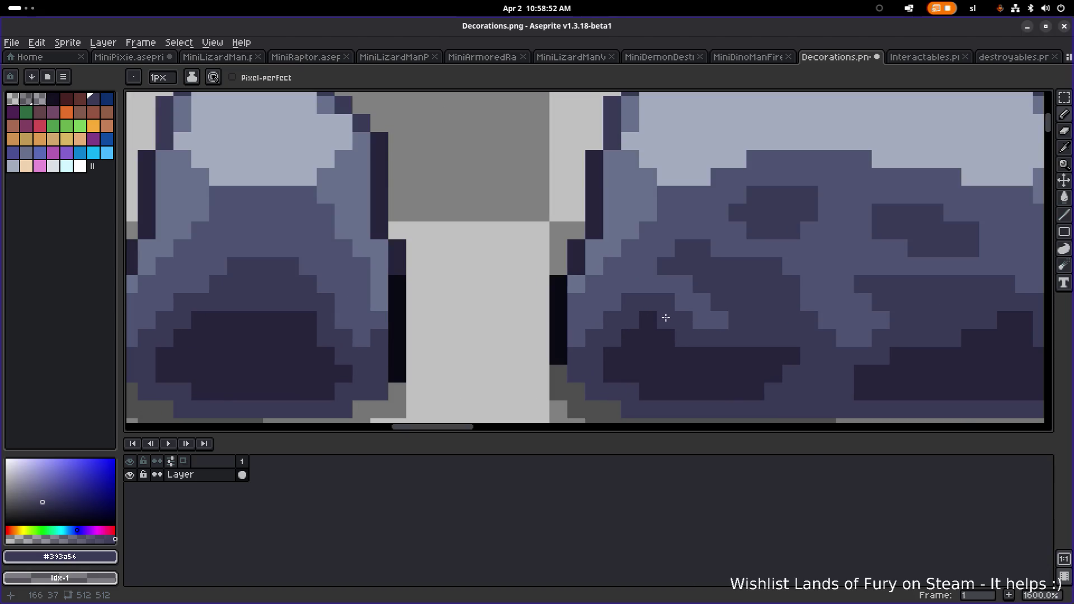
scroll(711, 316, "down", 5)
scroll(763, 319, "up", 4)
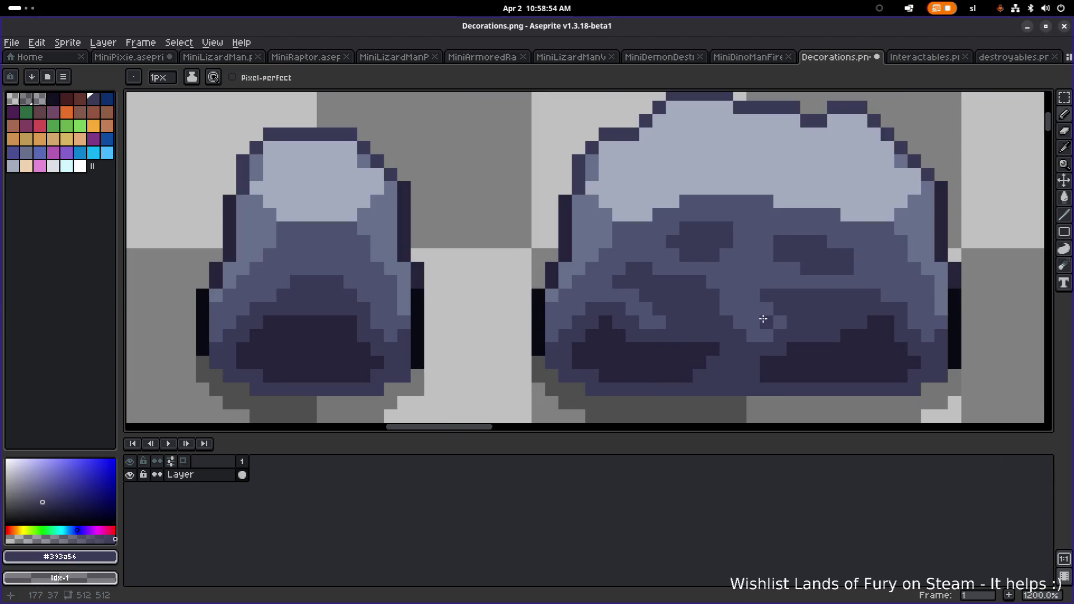
scroll(764, 319, "up", 2)
left_click(756, 269, "alt")
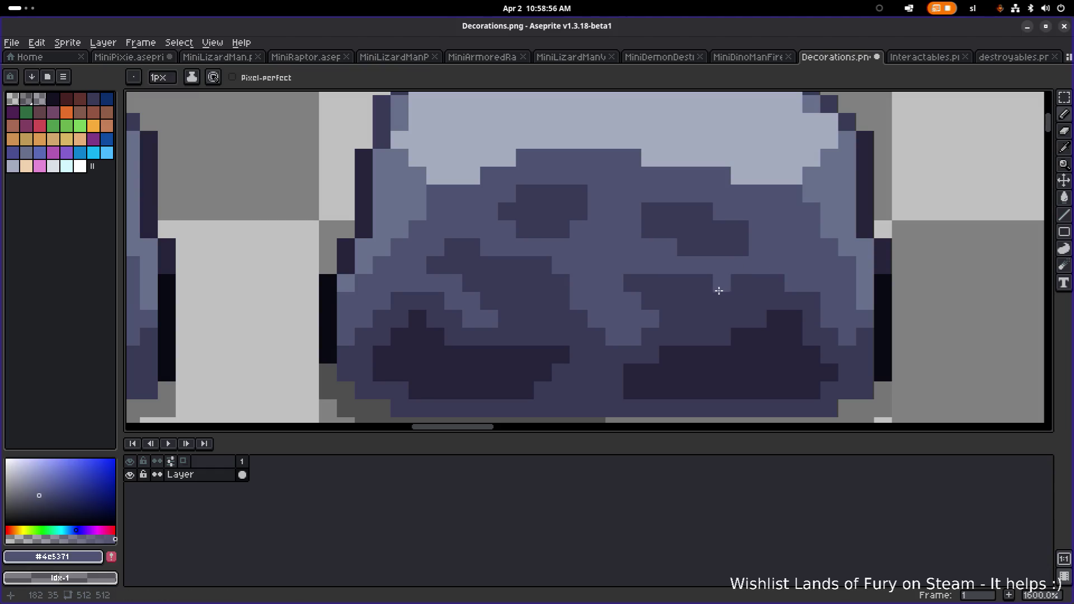
mouse_move(758, 301)
left_mouse_down()
mouse_move(772, 297)
mouse_move(756, 287)
mouse_move(736, 318)
left_mouse_up()
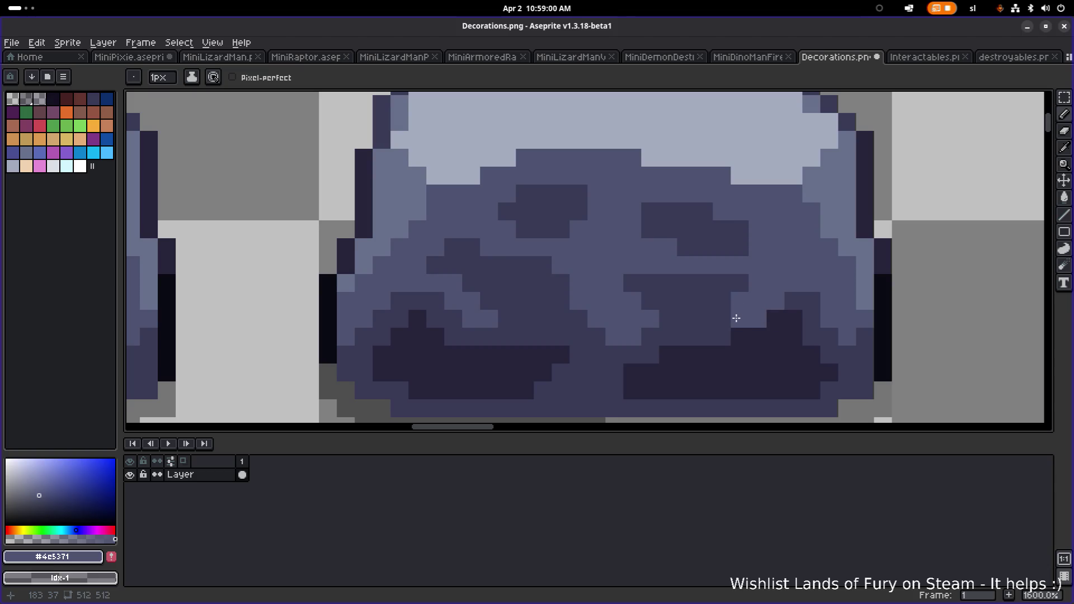
Scatter lighter pixels among the dark patches and darken one pixel near the bottom
left_click(795, 302, "alt")
left_click(769, 321)
left_click_drag(720, 317, 724, 328)
left_click(723, 331)
left_click(792, 316, "alt")
left_click(775, 327)
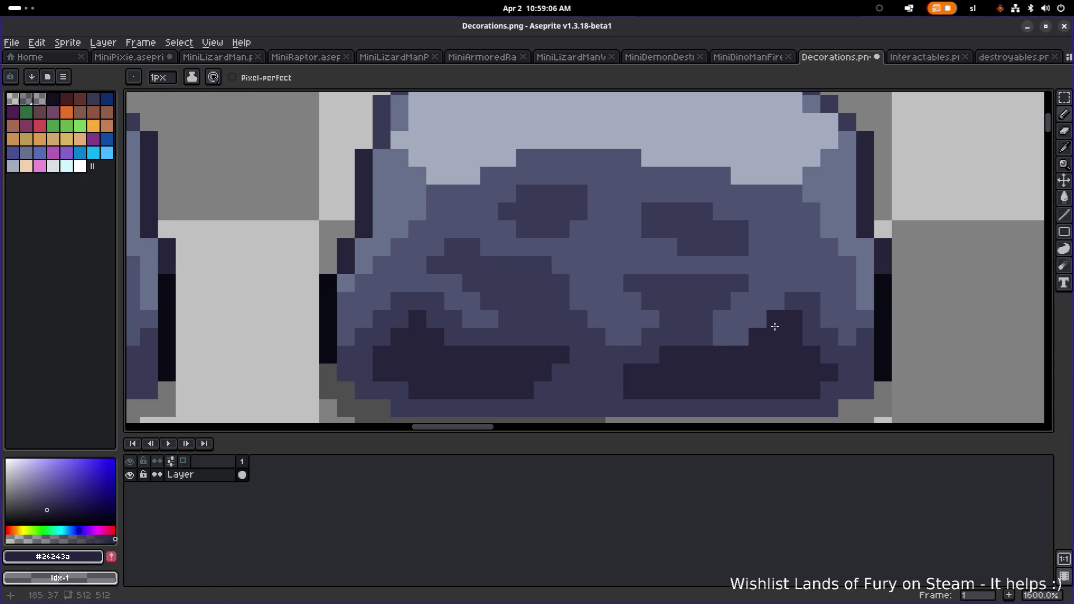
Repaint three dark pixels along the rock's bottom with the mid-tone blue
scroll(780, 324, "down", 6)
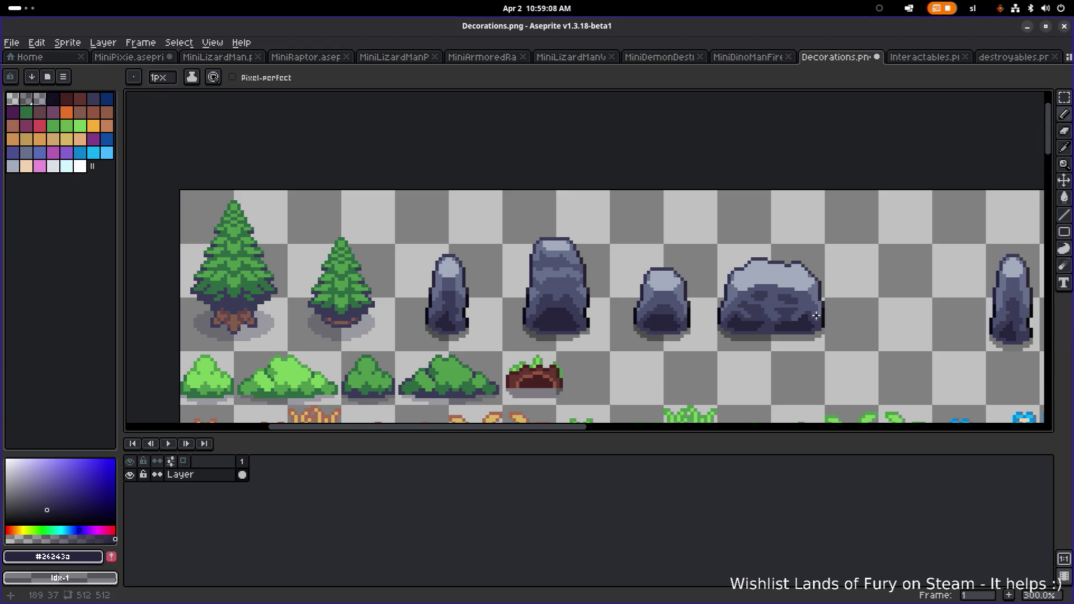
scroll(817, 316, "down", 1)
scroll(836, 316, "up", 7)
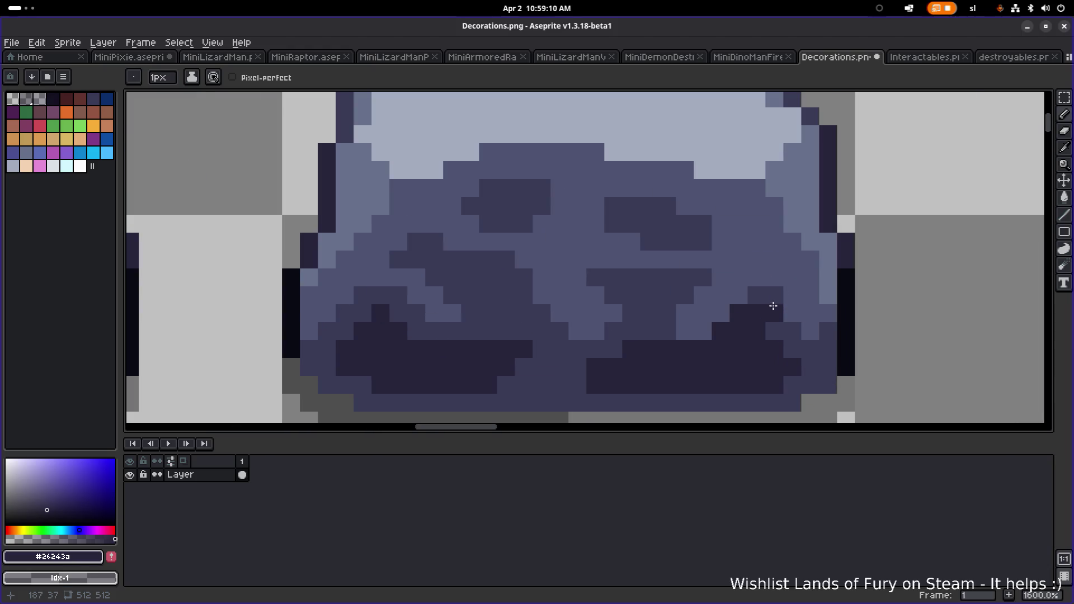
left_click(757, 305, "alt")
mouse_move(728, 312)
left_mouse_down()
mouse_move(738, 310)
mouse_move(702, 327)
mouse_move(776, 331)
left_mouse_up()
Add a dark pixel into the mid-tone area and a short mid-tone stroke into the shadow
left_click(741, 324, "alt")
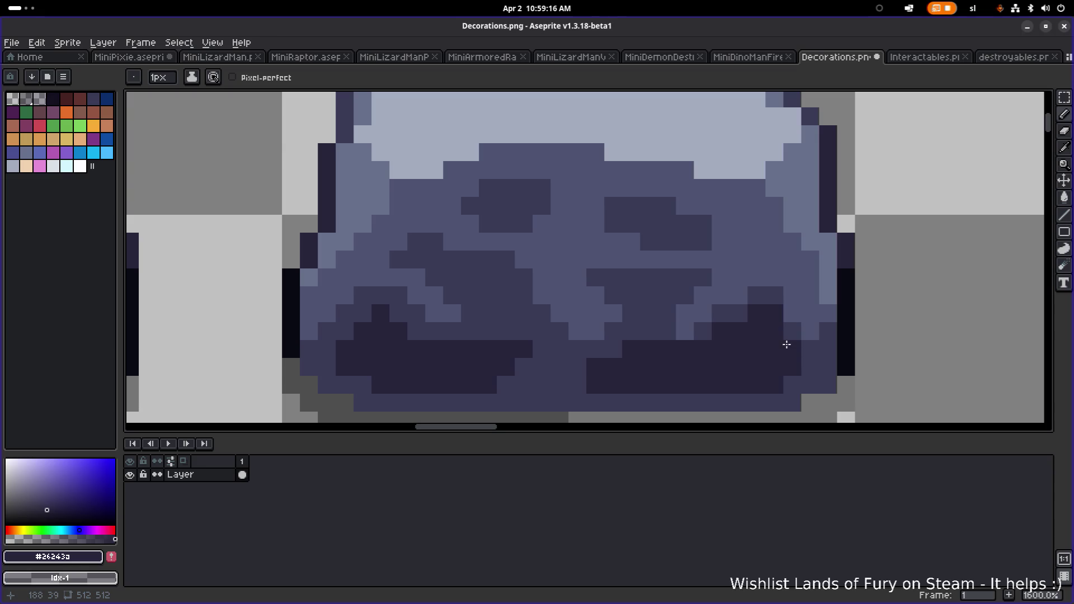
left_click(789, 321, "alt")
left_click(791, 364, "alt")
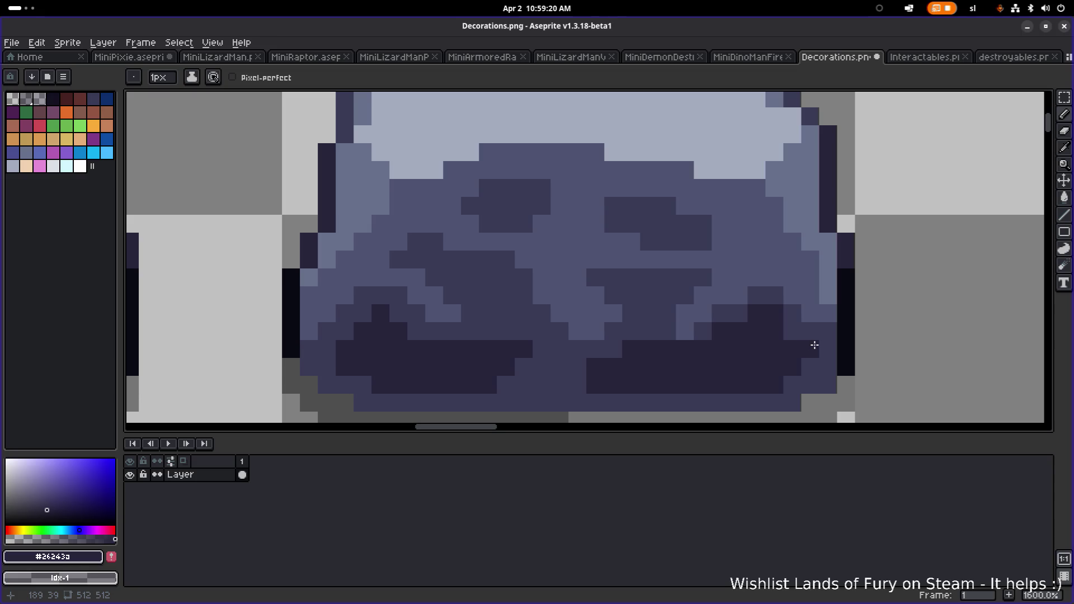
scroll(799, 340, "down", 6)
scroll(823, 338, "up", 5)
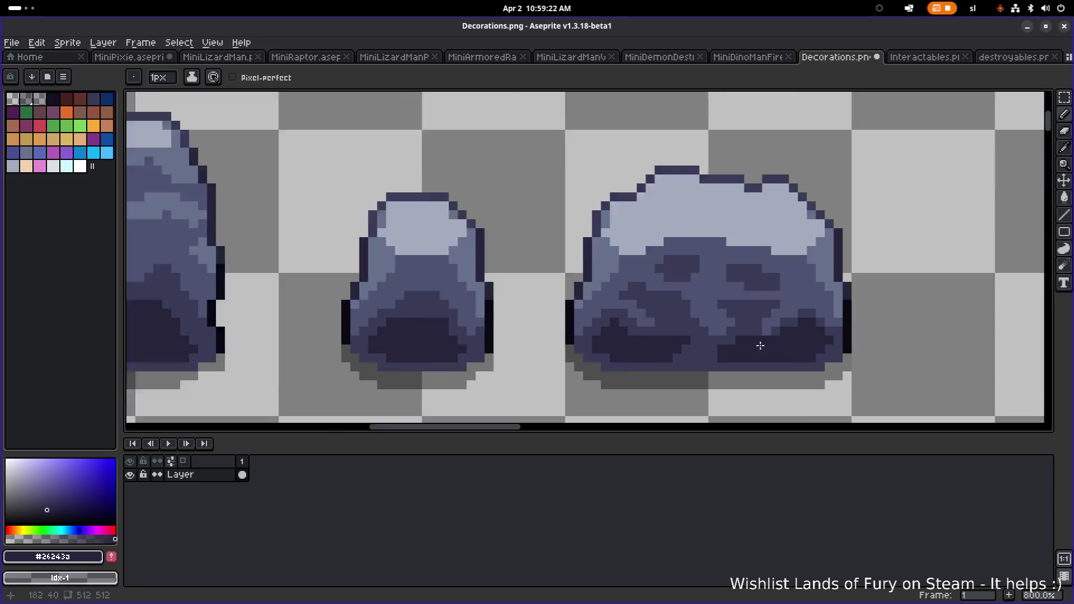
left_click(659, 365)
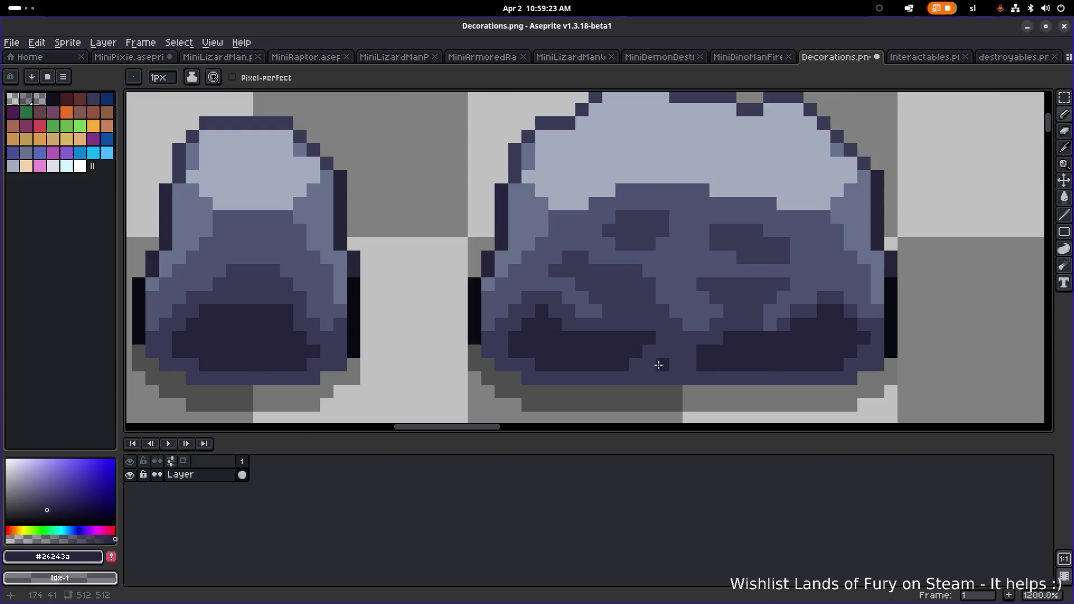
left_click(747, 335, "alt")
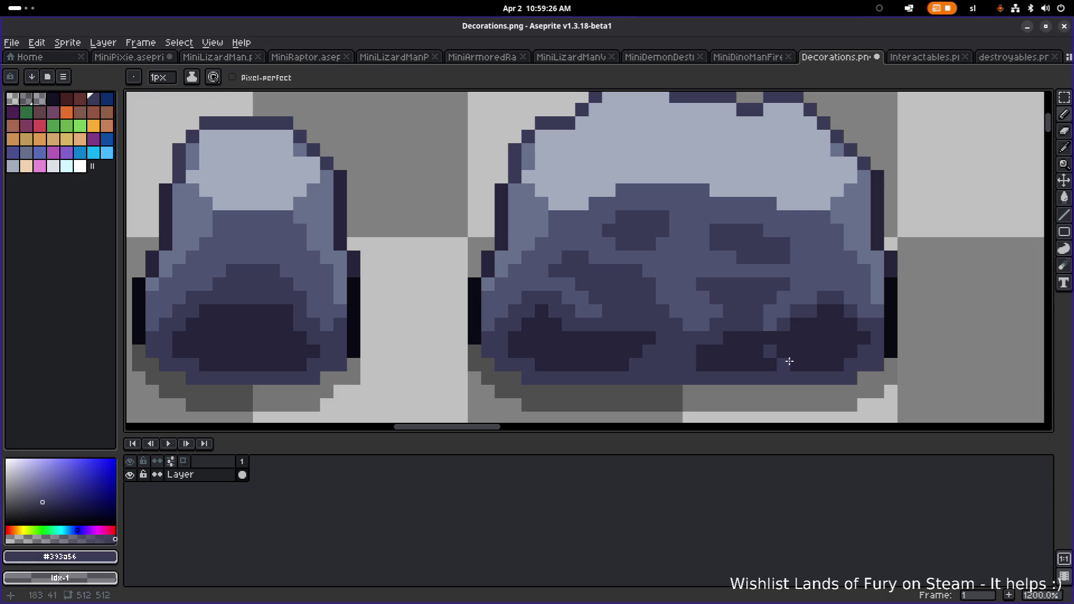
mouse_move(792, 357)
left_mouse_down()
mouse_move(775, 360)
mouse_move(791, 343)
left_mouse_up()
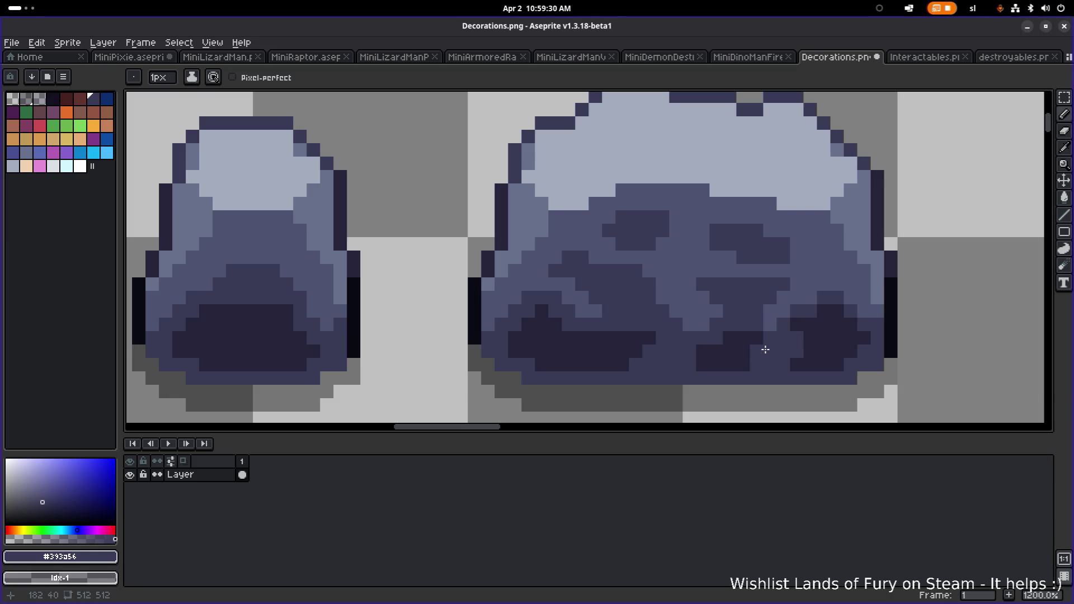
Bring the rocks further left into view and sample the dark and blue-grey rock colours
scroll(793, 354, "down", 6)
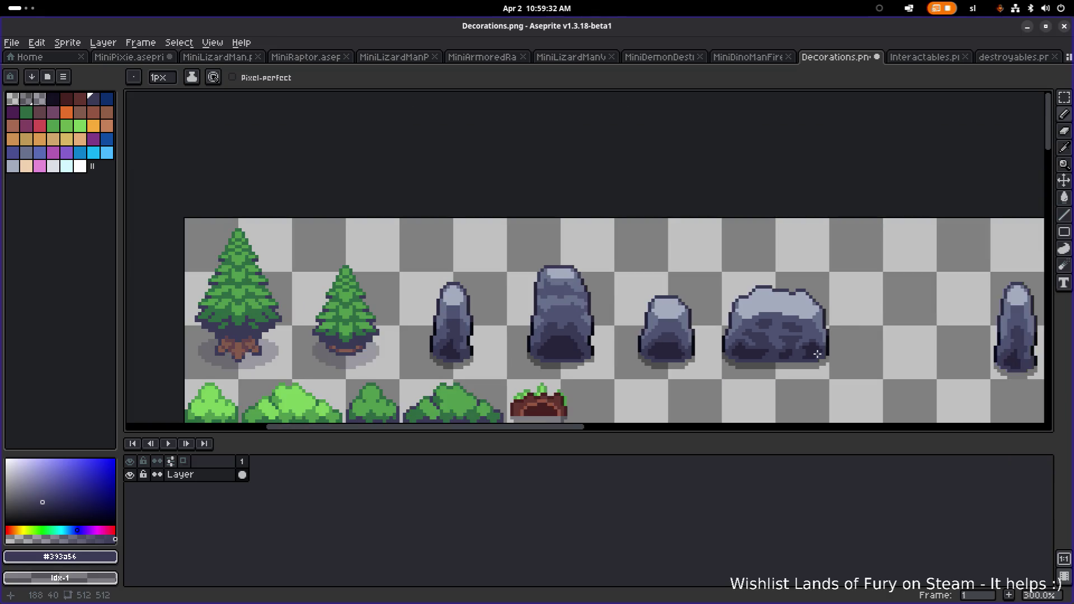
scroll(809, 306, "up", 2)
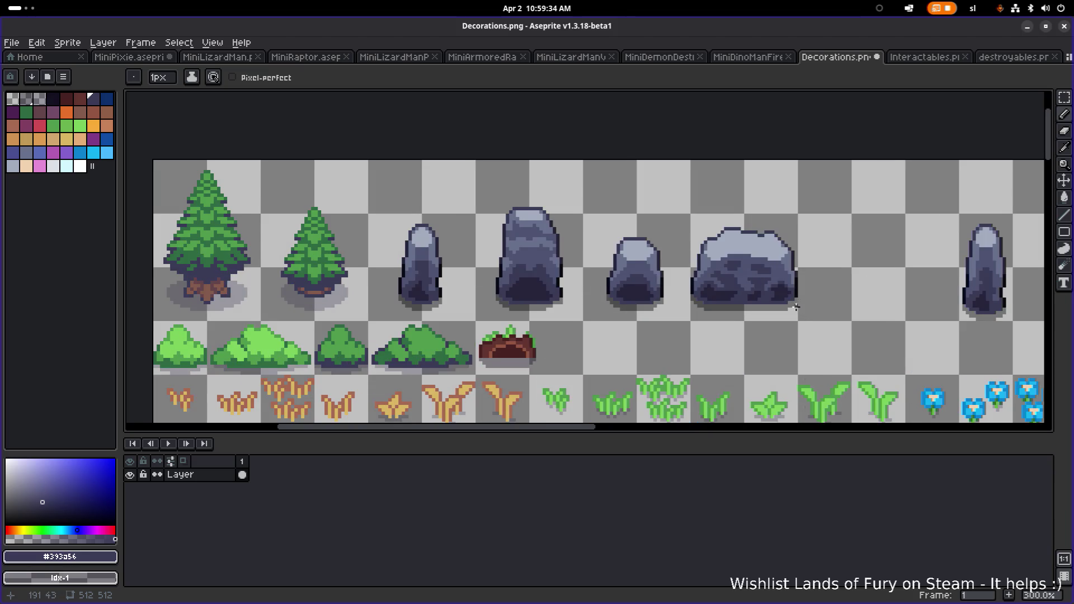
left_click_drag(796, 308, 707, 316)
scroll(642, 303, "up", 2)
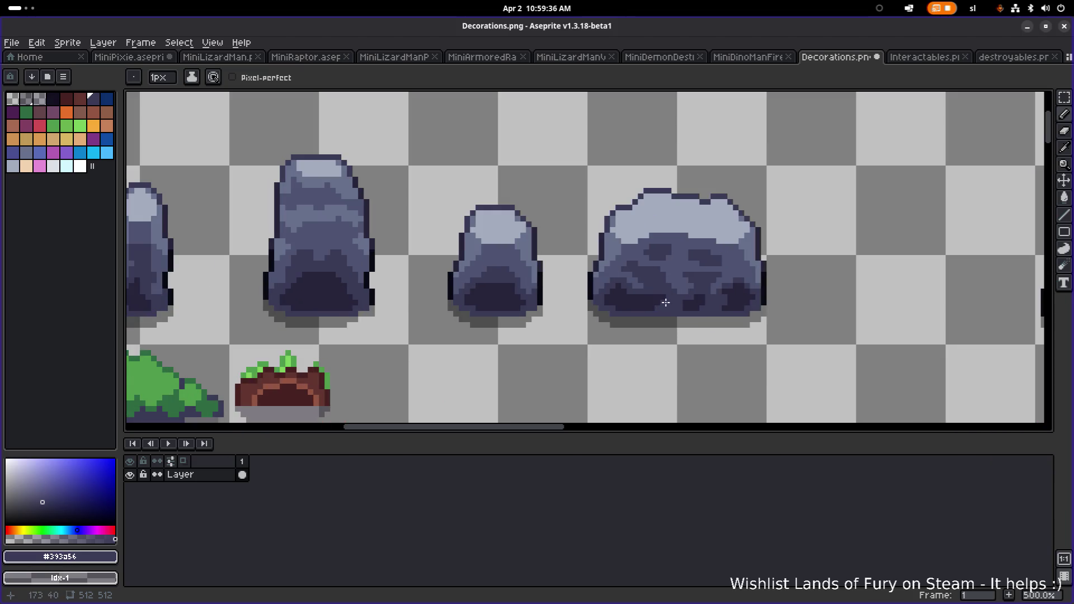
scroll(666, 303, "up", 4)
left_click(718, 317, "alt")
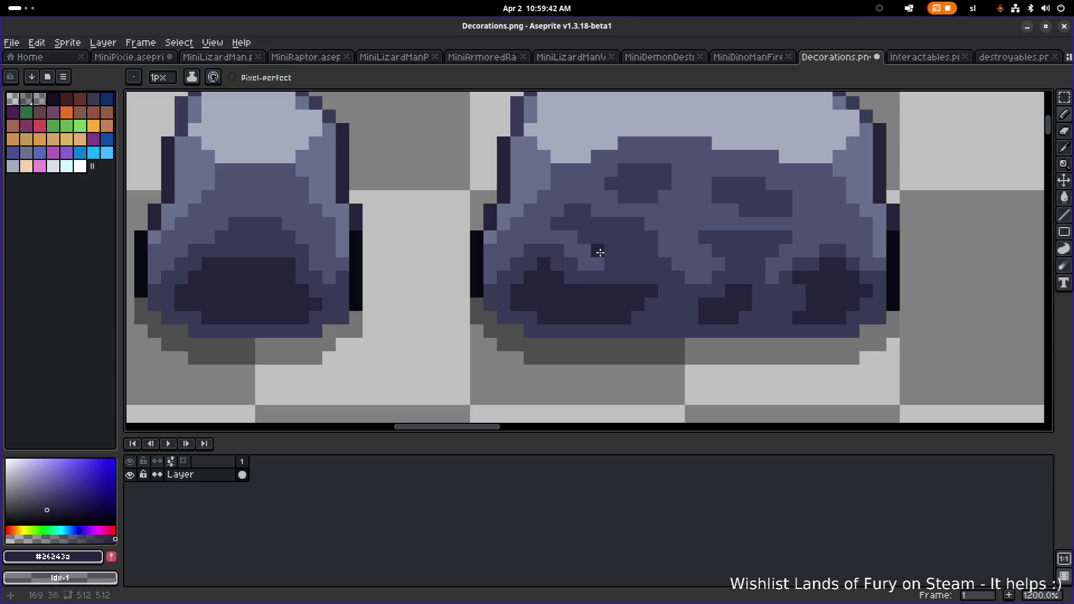
scroll(596, 257, "down", 3)
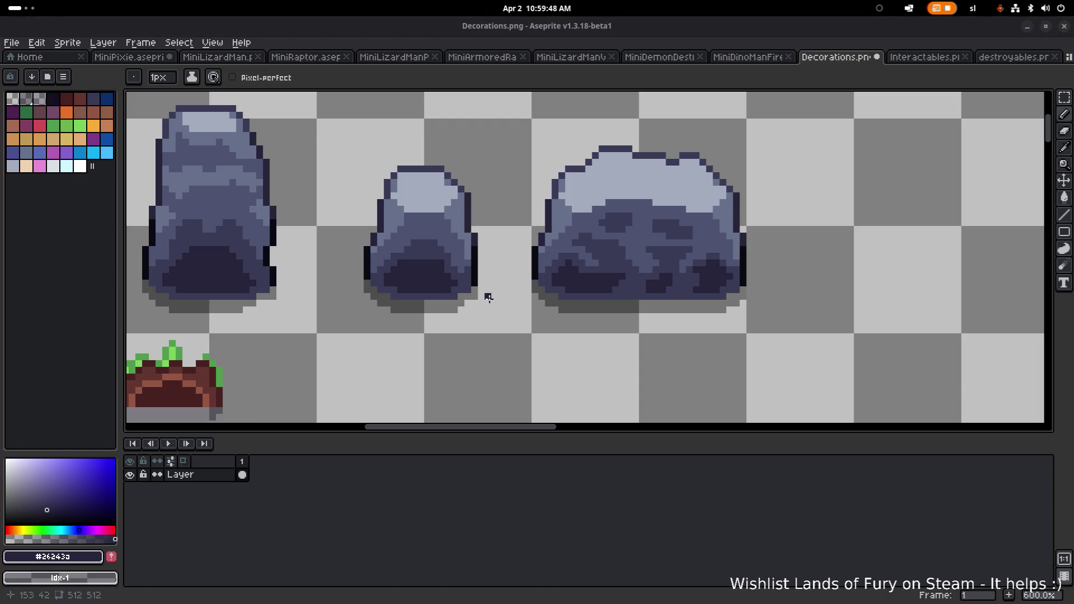
scroll(576, 204, "up", 6)
scroll(576, 203, "down", 4)
scroll(576, 203, "up", 4)
left_click(532, 211, "alt")
Paint #67708b blue-grey pixels along the lower edge of the rock's pale highlight
mouse_move(540, 200)
left_mouse_down()
mouse_move(537, 187)
mouse_move(604, 199)
mouse_move(546, 208)
left_mouse_up()
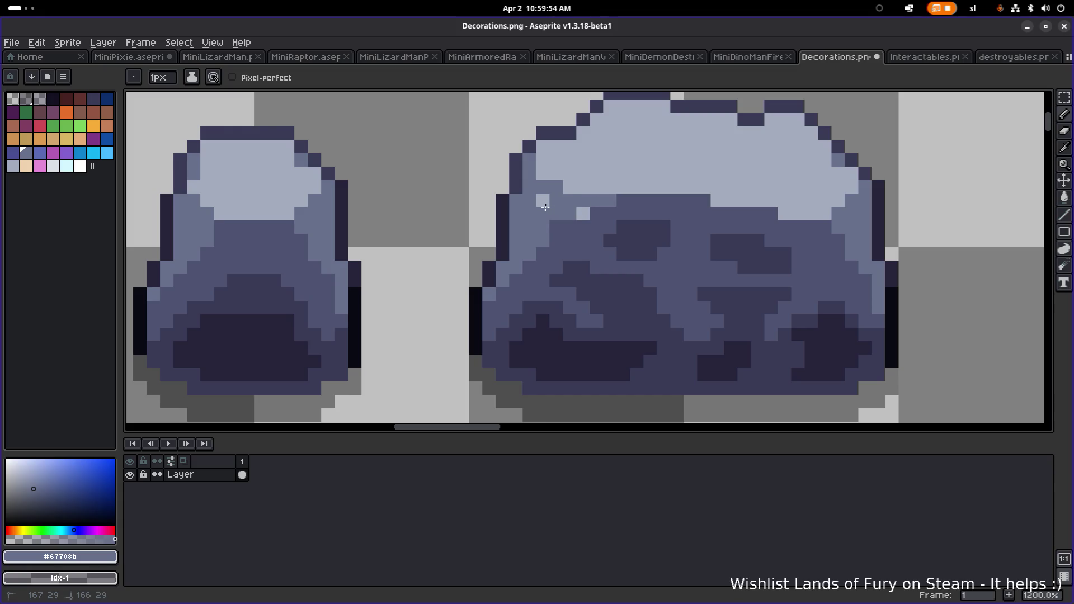
scroll(579, 213, "down", 3)
scroll(677, 226, "down", 4)
scroll(685, 211, "up", 3)
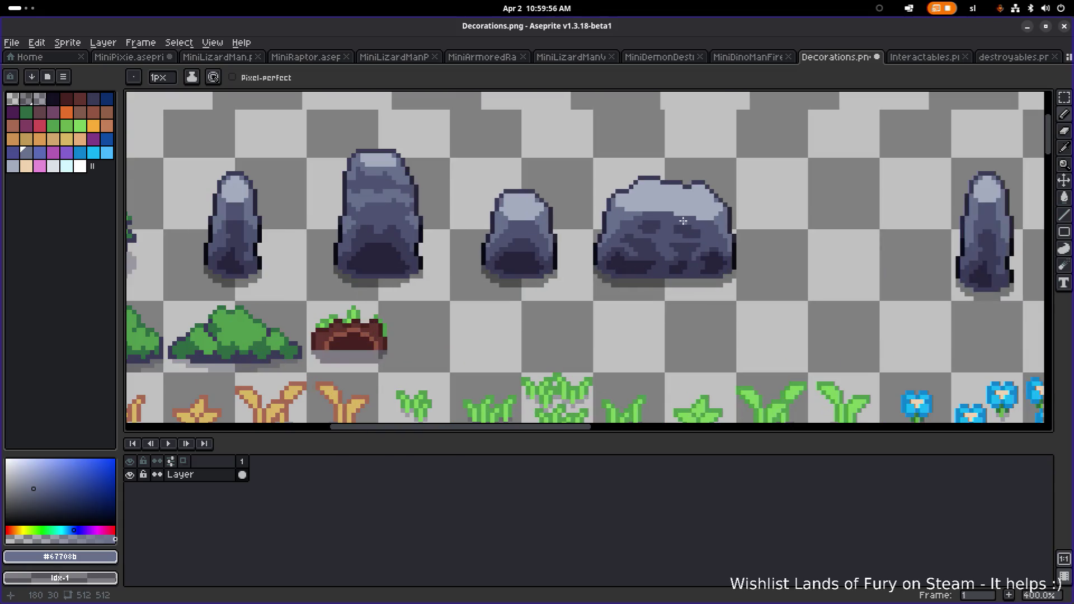
scroll(685, 211, "up", 2)
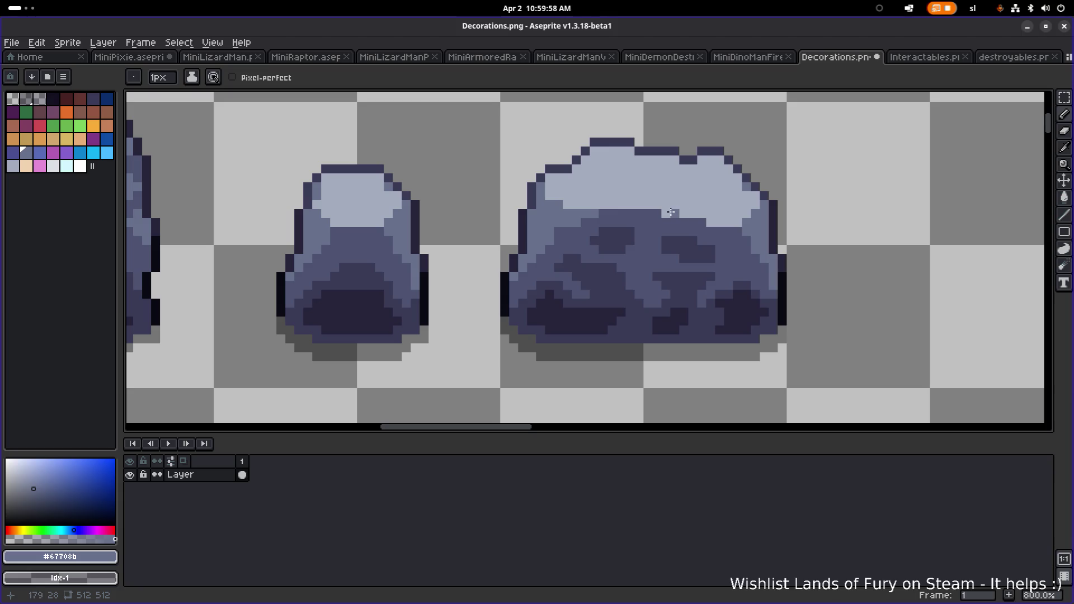
left_click_drag(667, 212, 755, 199)
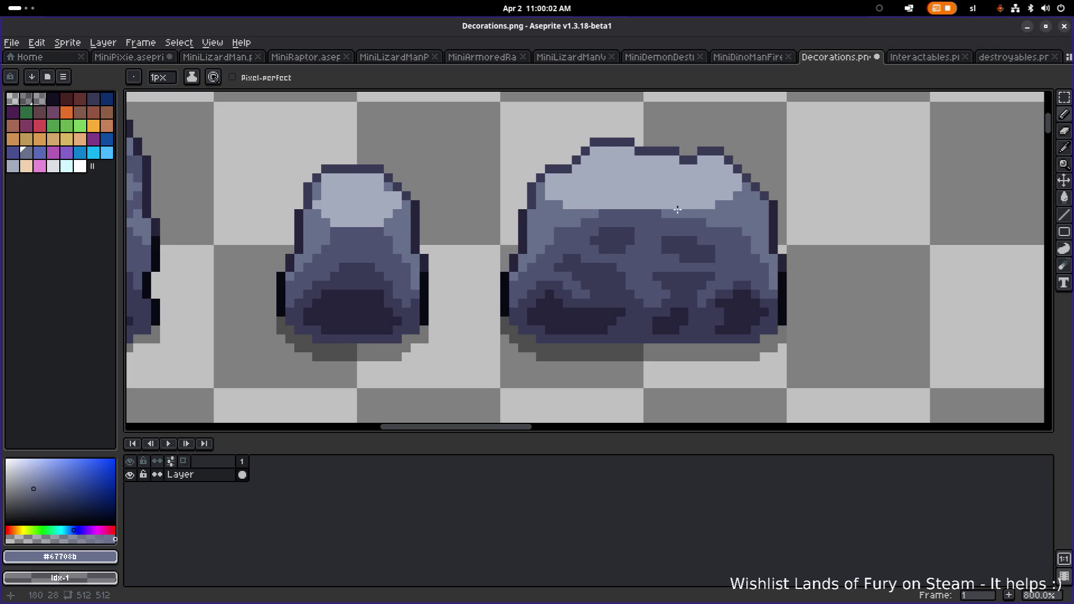
left_click_drag(654, 206, 612, 207)
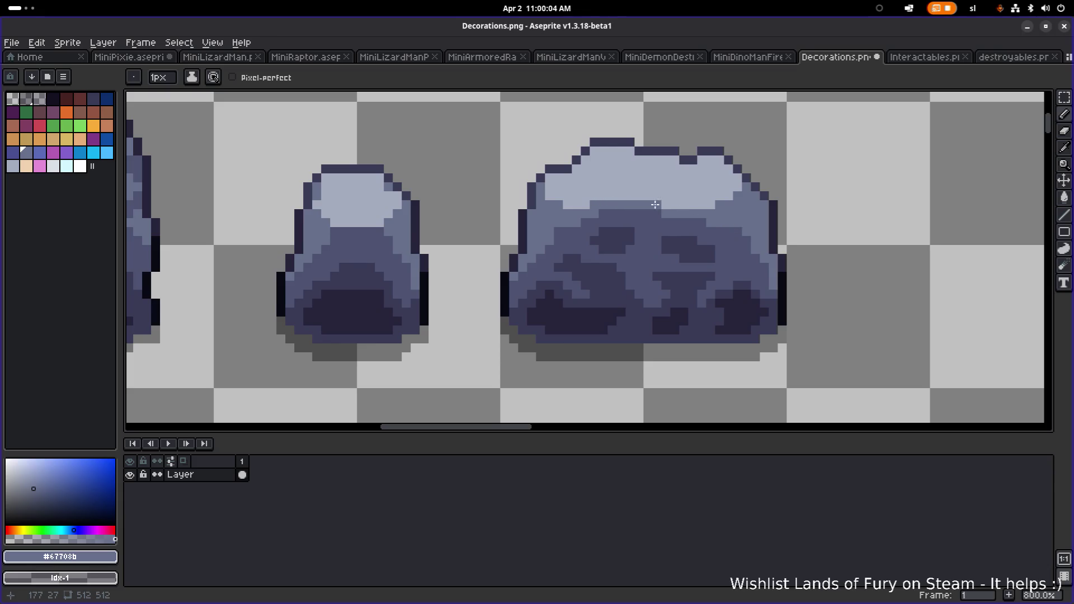
scroll(658, 199, "down", 6)
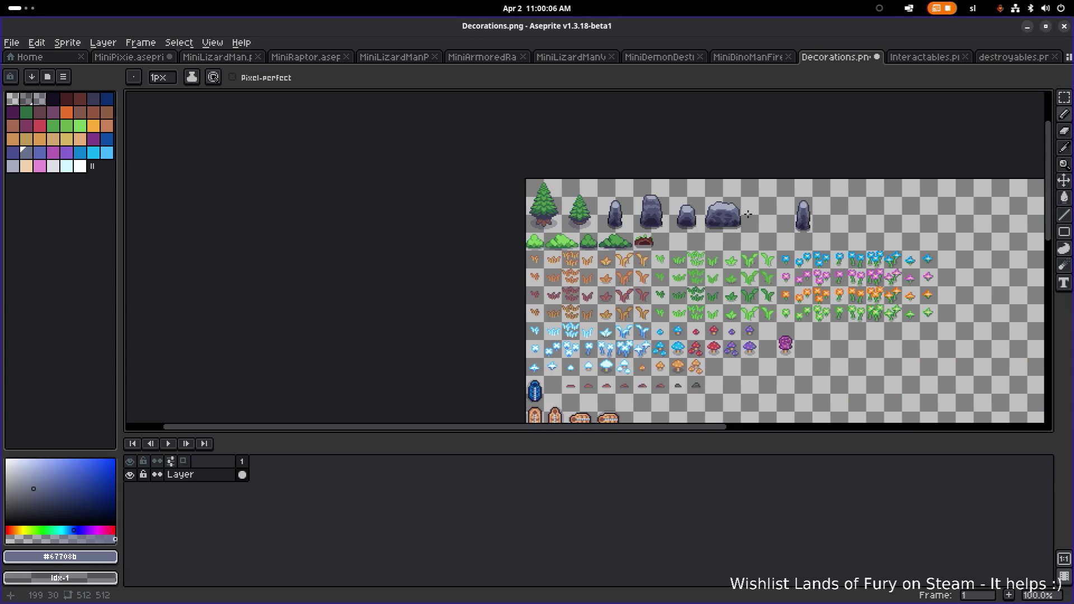
Frame the rock row and marquee-select the tall rock at its end
scroll(822, 224, "up", 3)
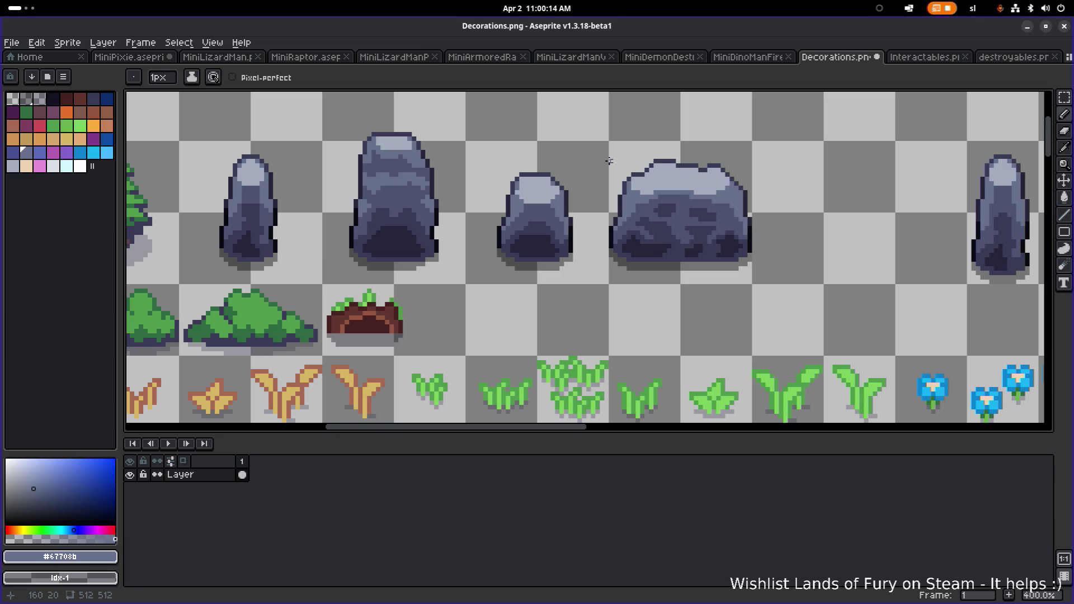
scroll(655, 220, "down", 1)
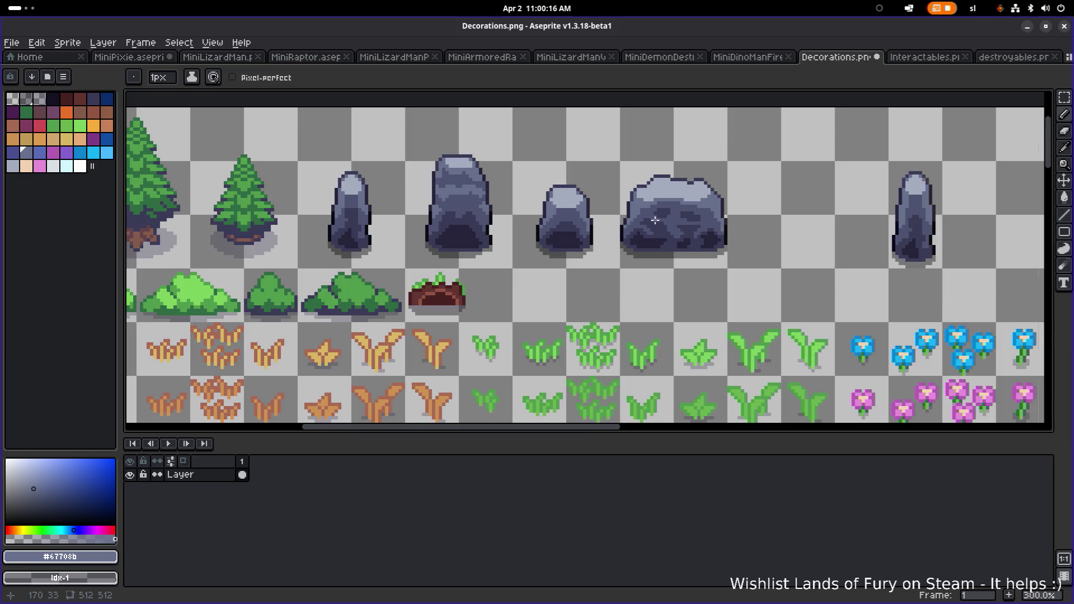
left_click_drag(763, 208, 562, 234)
scroll(646, 233, "down", 1)
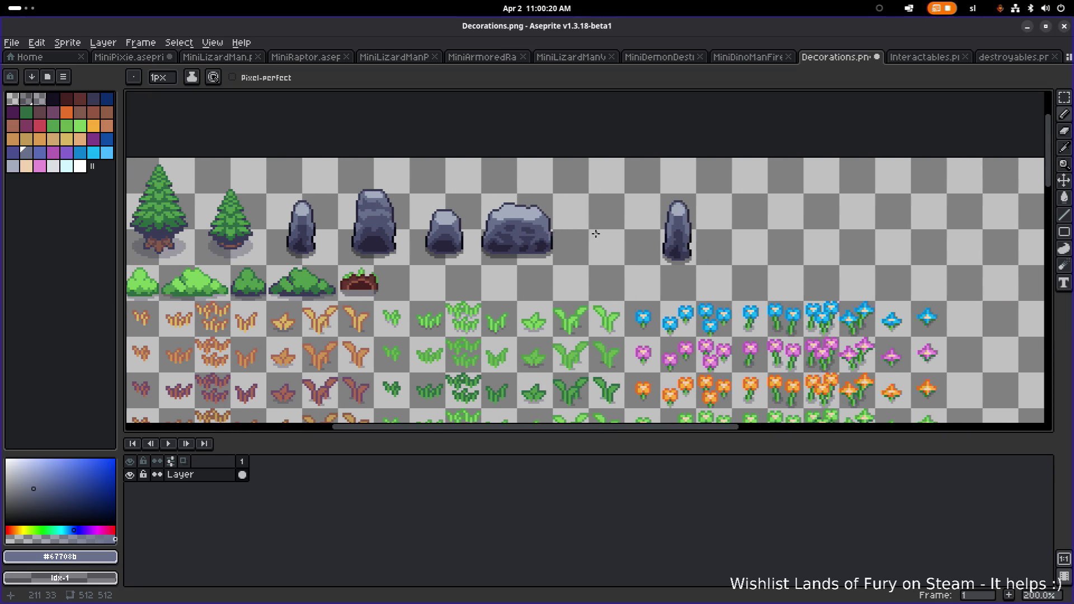
scroll(630, 235, "up", 1)
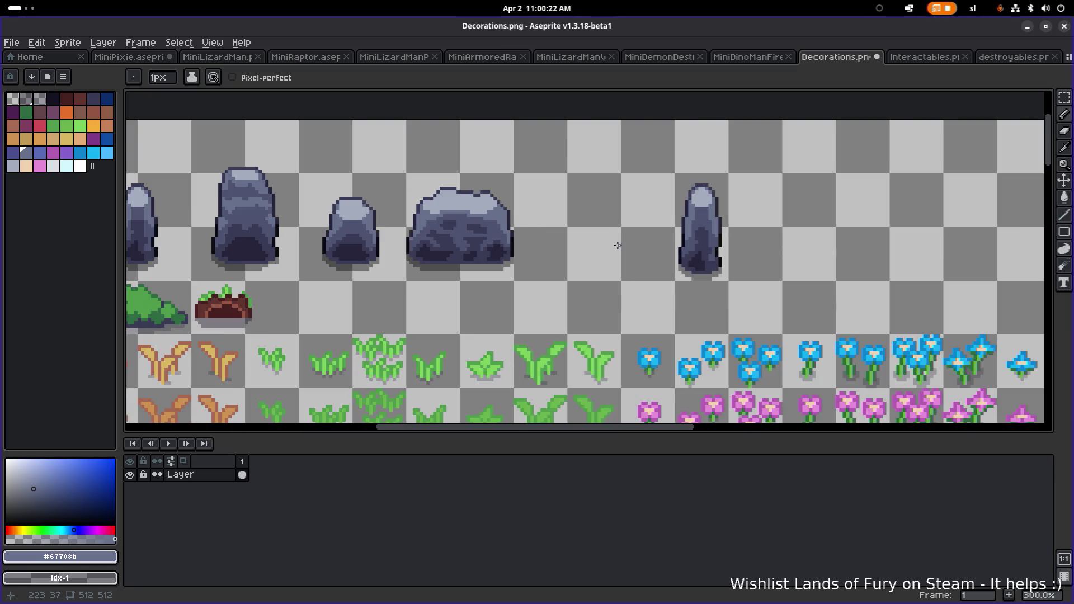
scroll(618, 245, "up", 1)
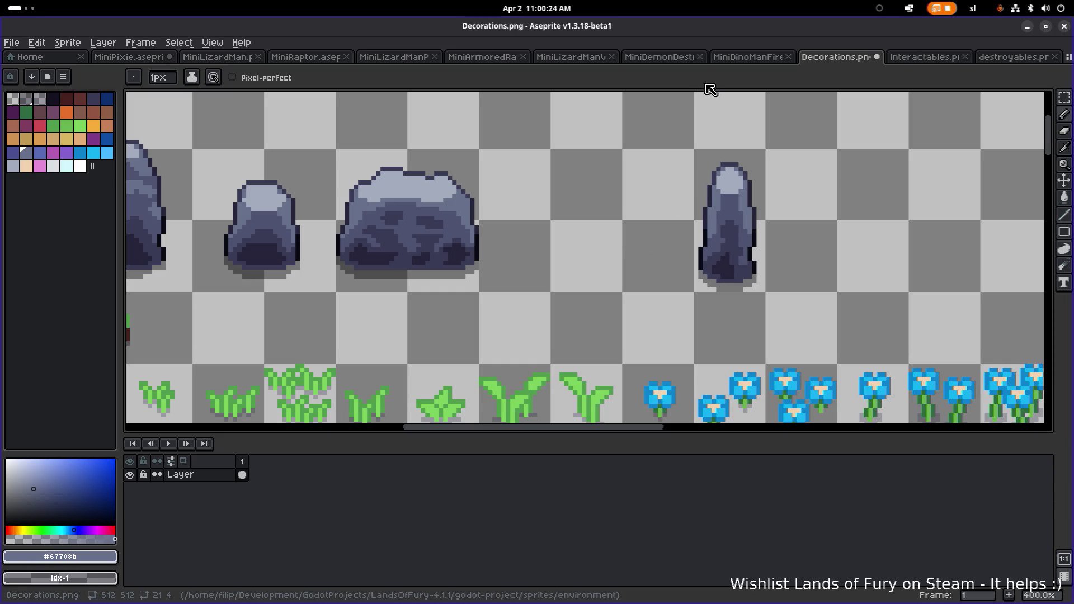
key("m")
left_click_drag(664, 316, 831, 115)
Move the tall rock left beside the large rock and drop it
scroll(652, 179, "down", 3)
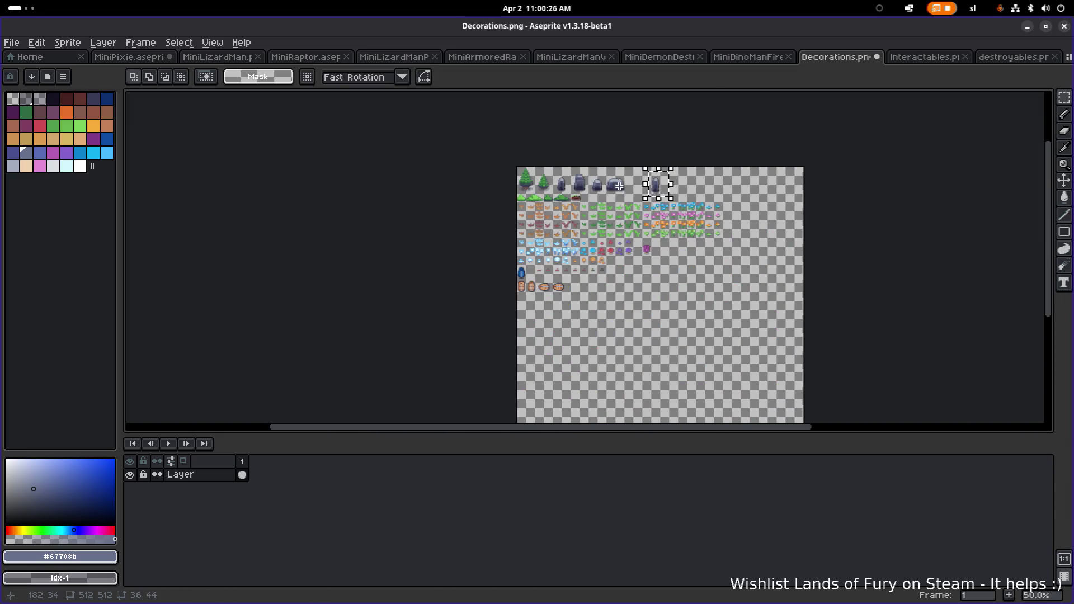
scroll(619, 183, "up", 1)
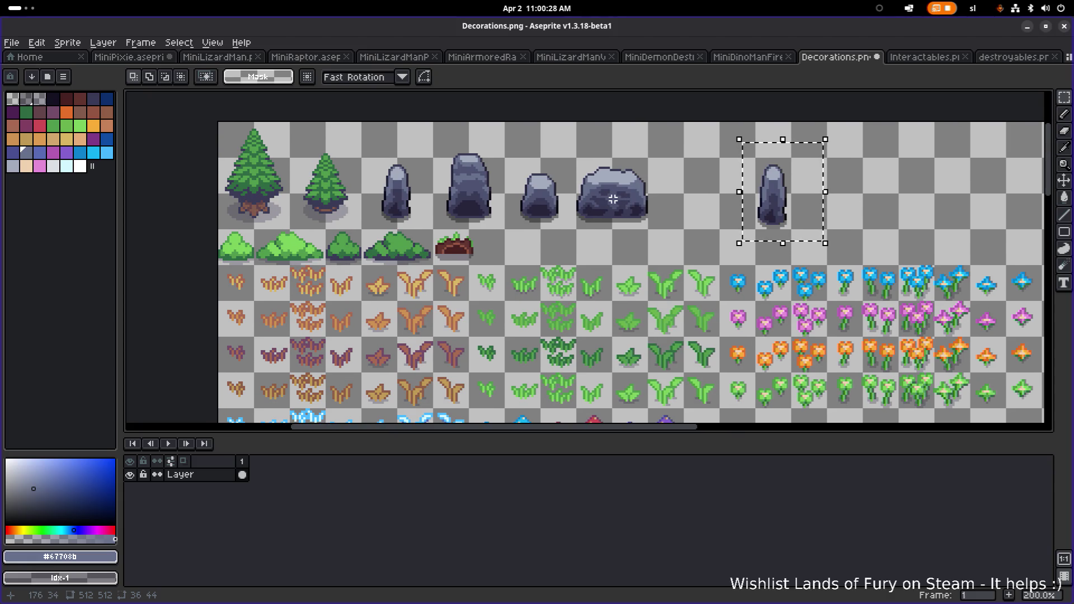
mouse_move(767, 206)
left_mouse_down()
mouse_move(395, 197)
mouse_move(691, 203)
mouse_move(683, 198)
left_mouse_up()
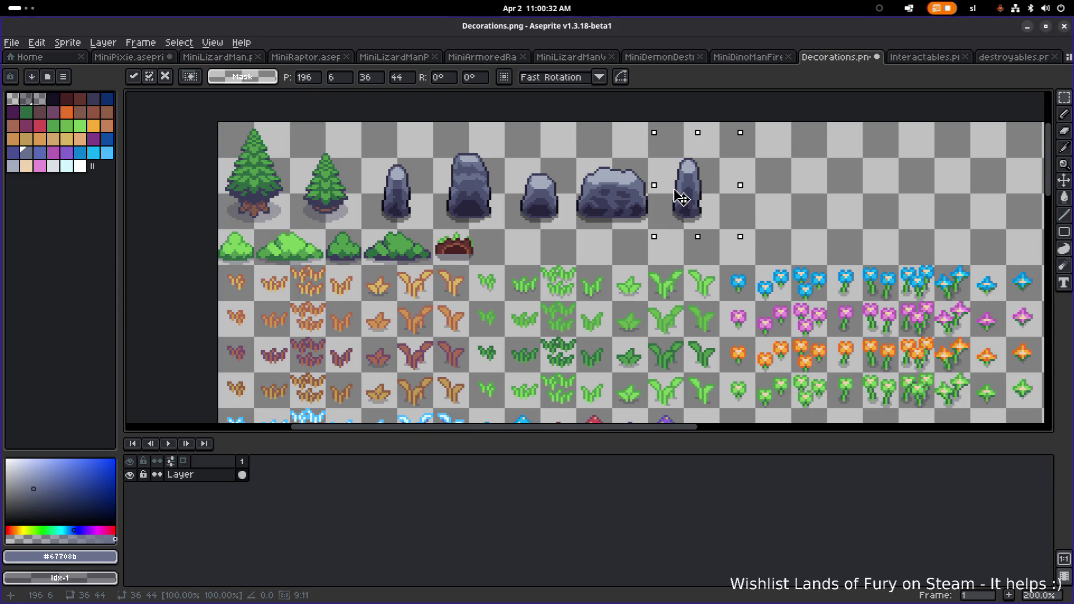
scroll(681, 198, "up", 4)
left_click_drag(698, 196, 674, 204)
scroll(770, 206, "down", 4)
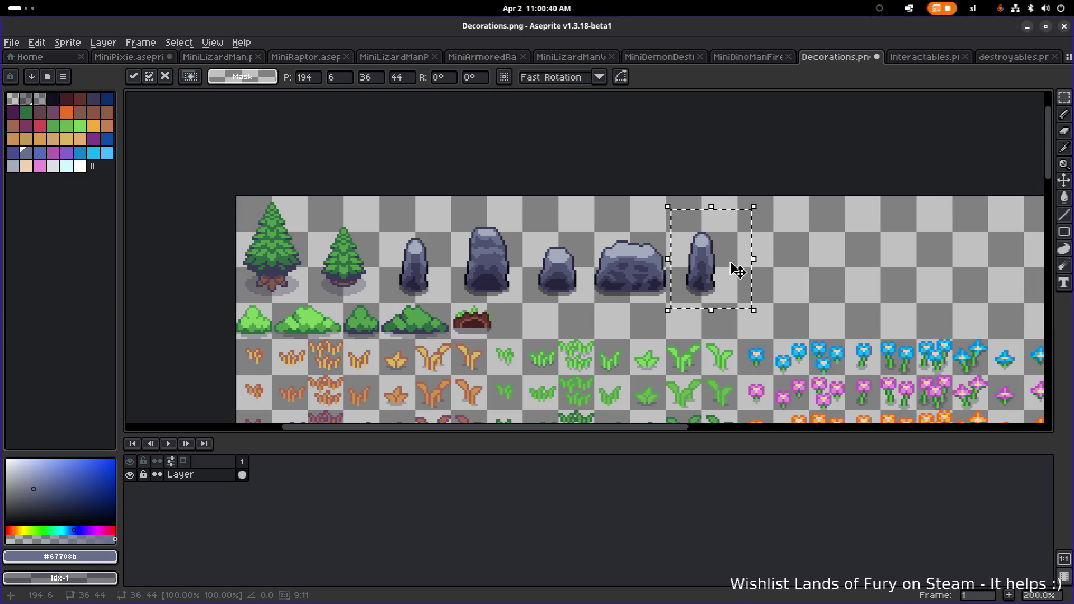
scroll(765, 259, "down", 1)
left_click(771, 263)
Select the whole rock row, duplicate it to the right, and commit the copy
scroll(777, 267, "down", 1)
scroll(777, 267, "up", 2)
scroll(777, 267, "down", 2)
left_click_drag(736, 296, 680, 229)
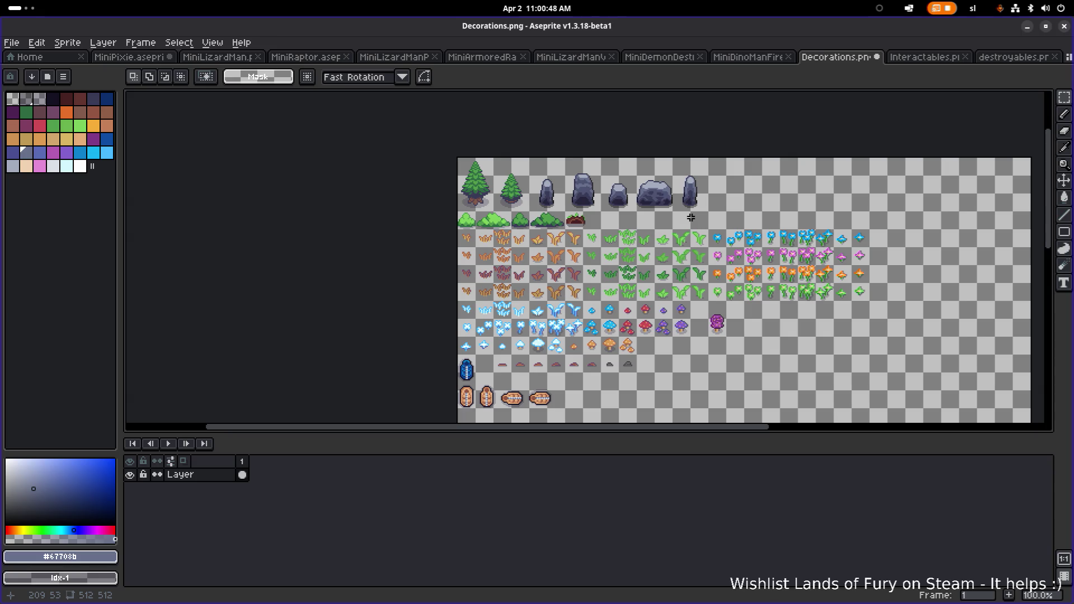
scroll(694, 190, "up", 2)
left_click_drag(679, 195, 732, 278)
left_click_drag(784, 309, 284, 167)
scroll(537, 202, "down", 2)
scroll(577, 240, "up", 1)
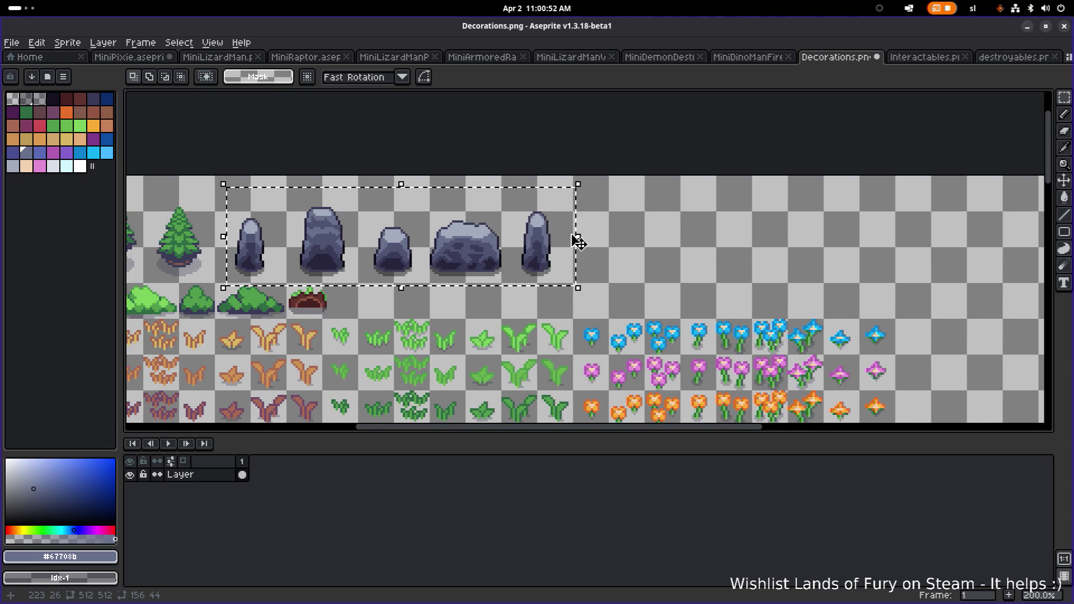
left_click_drag(540, 255, 898, 255, "ctrl")
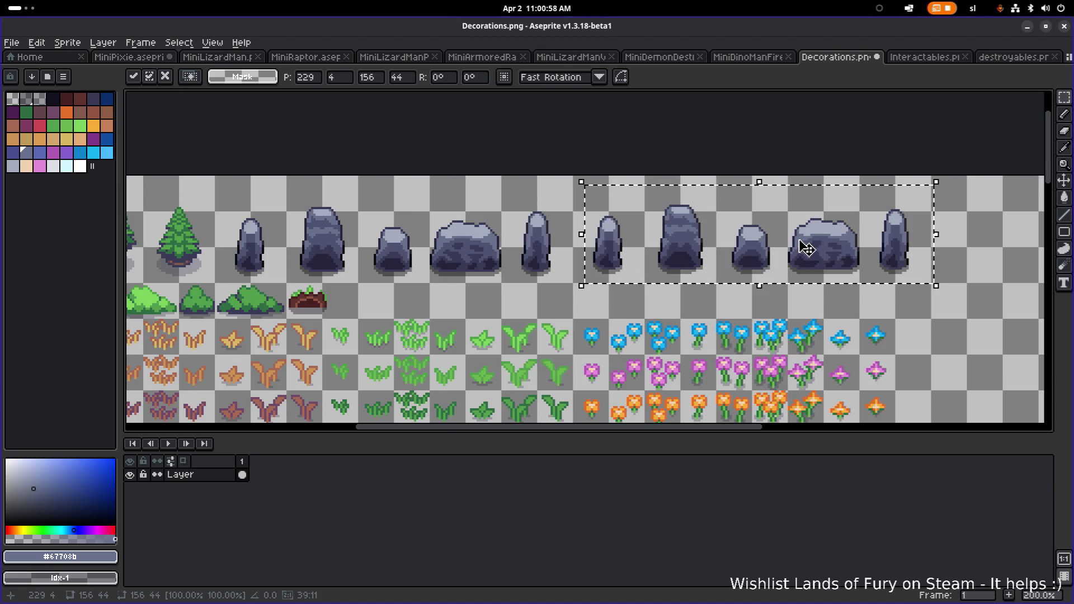
key("Return")
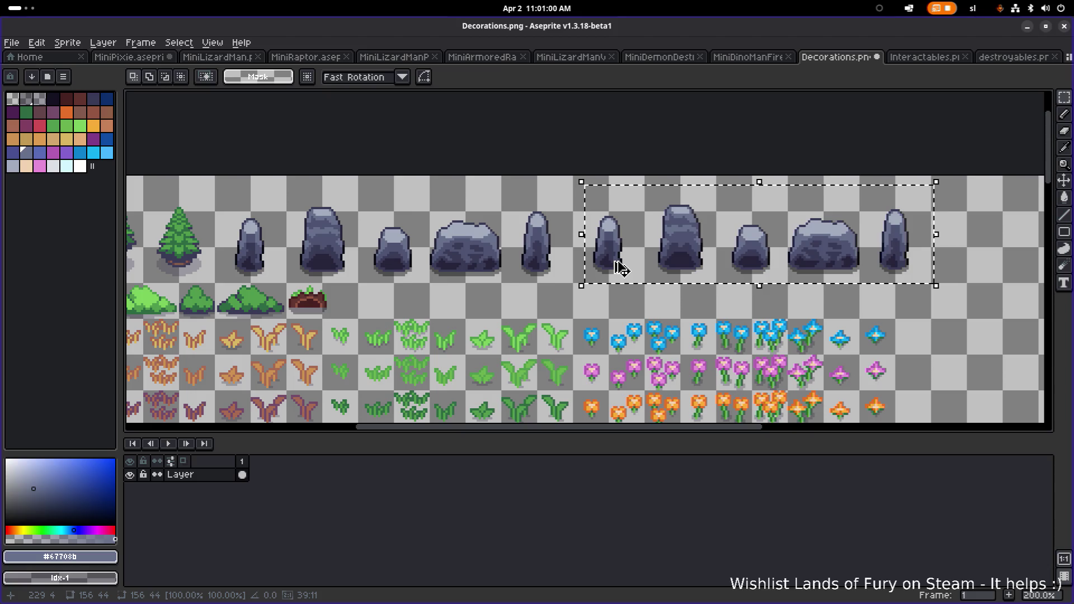
Frame the copied rocks and bring up the palette options list
scroll(620, 268, "up", 3)
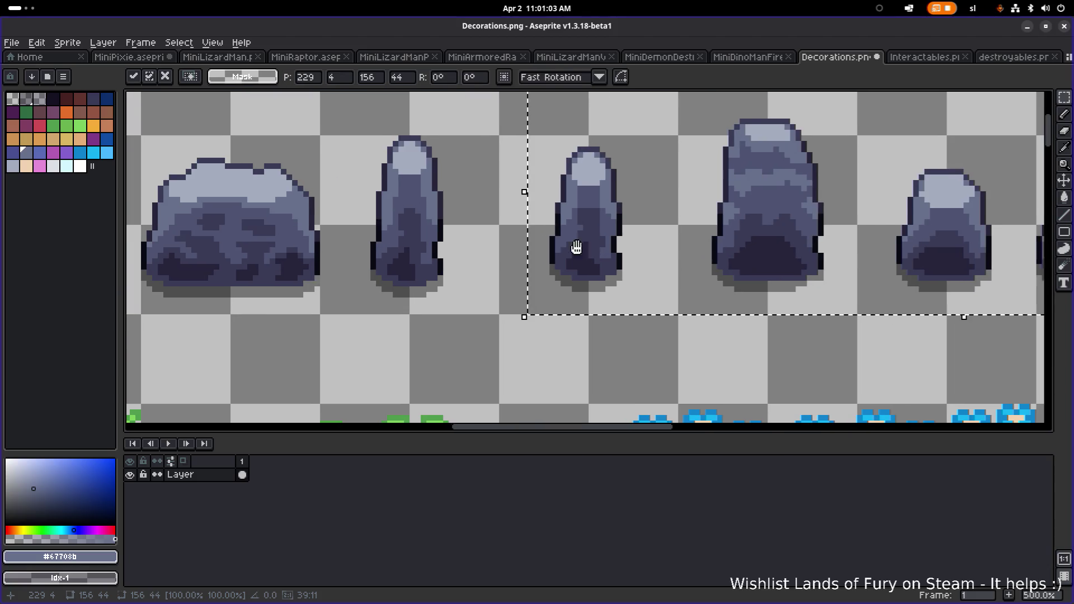
left_click_drag(576, 247, 473, 292)
left_click(63, 77)
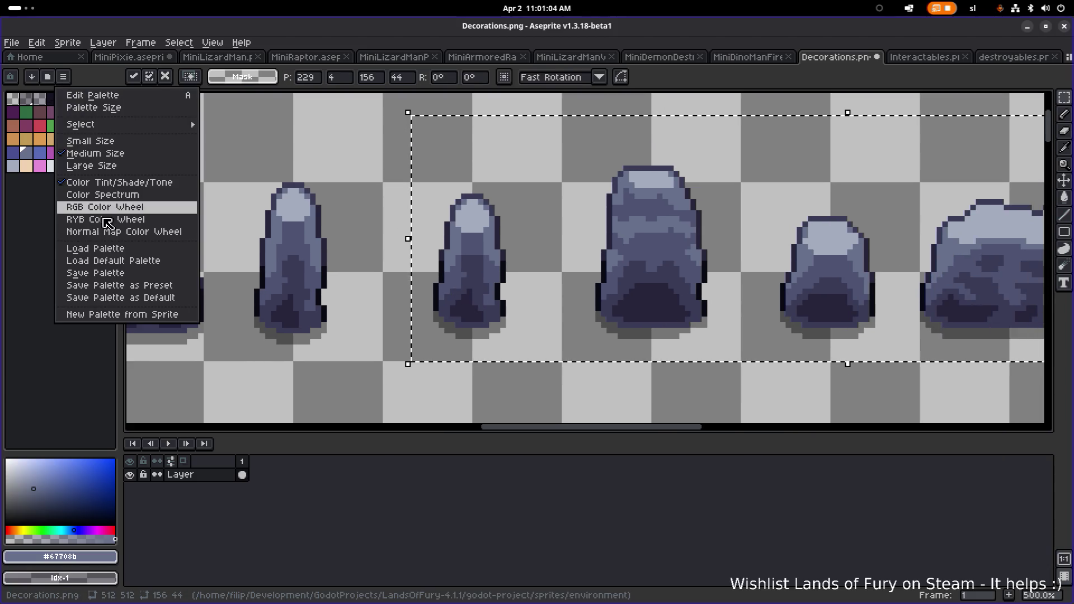
Load the default palette and replace the rocks' darkest and dark blue shades with dark reds
left_click(139, 260)
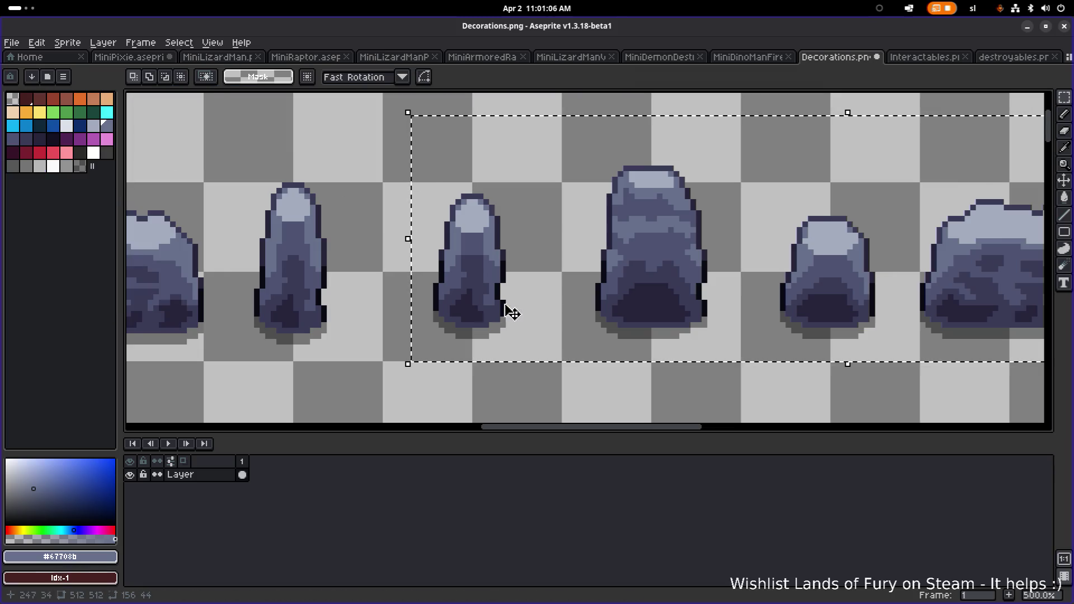
scroll(487, 325, "up", 4)
left_click(442, 283, "alt")
key("shift+r")
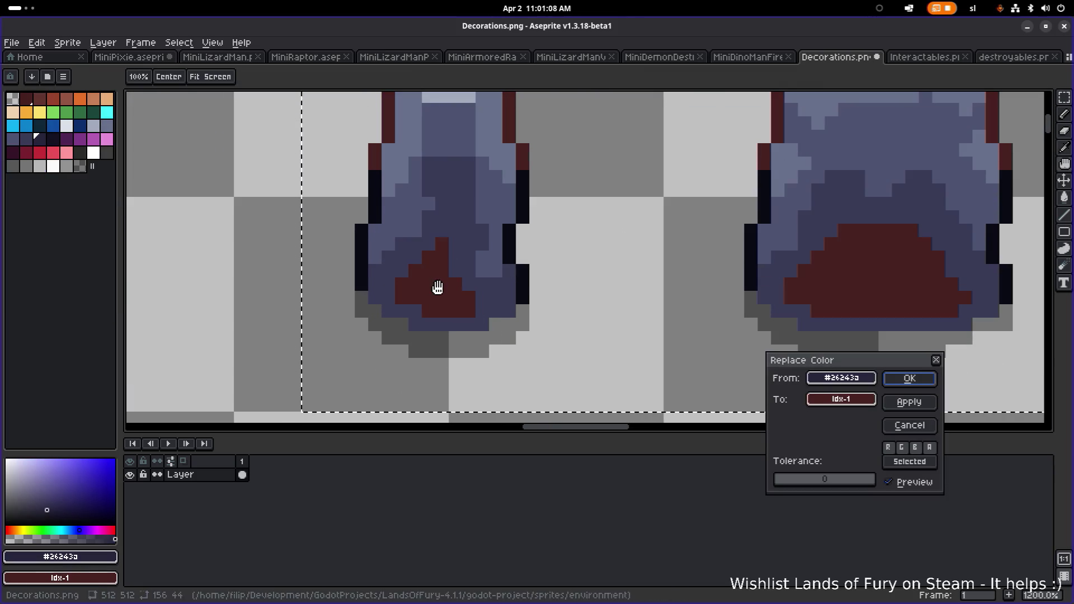
left_click(842, 399)
left_click(781, 421)
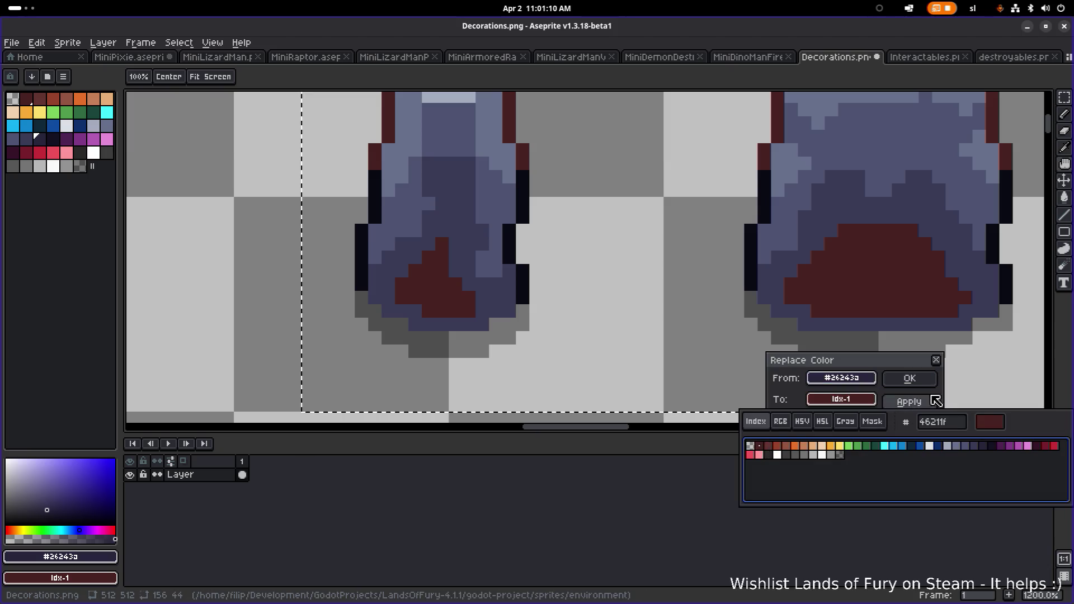
left_click(910, 378)
left_click(469, 238, "alt")
key("shift+r")
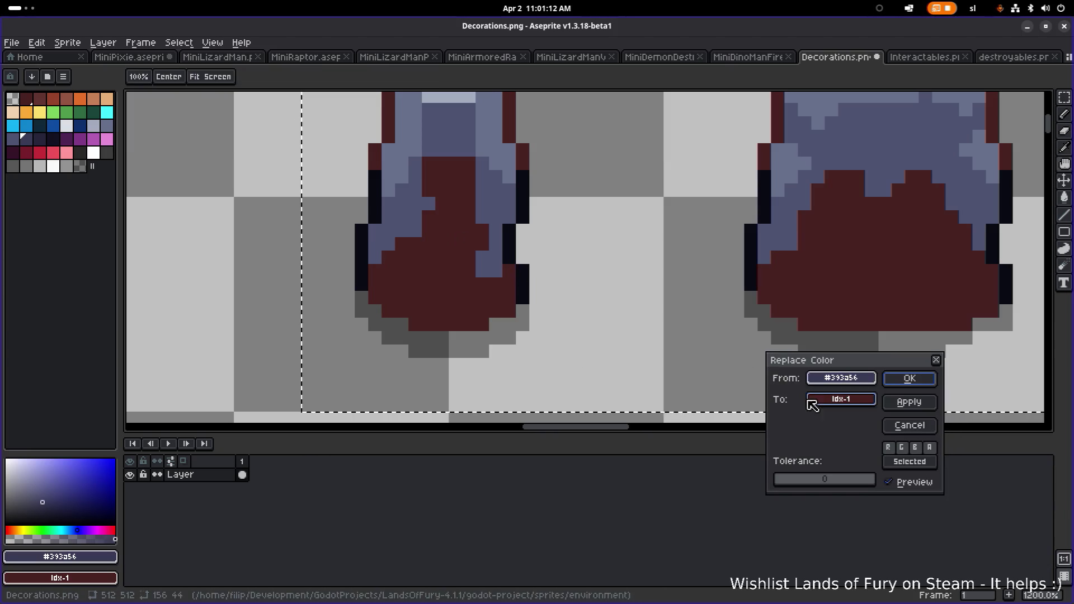
left_click(842, 399)
left_click(768, 446)
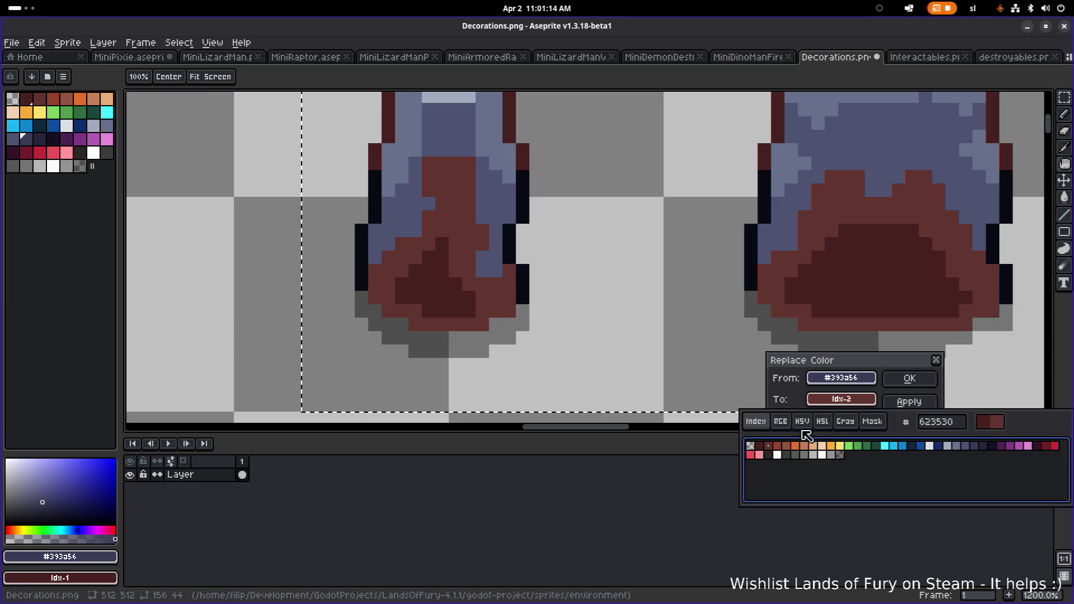
left_click(913, 382)
Replace the mid blue with a lighter red and the light blue-grey with orange-brown
left_click(422, 213, "alt")
key("shift+r")
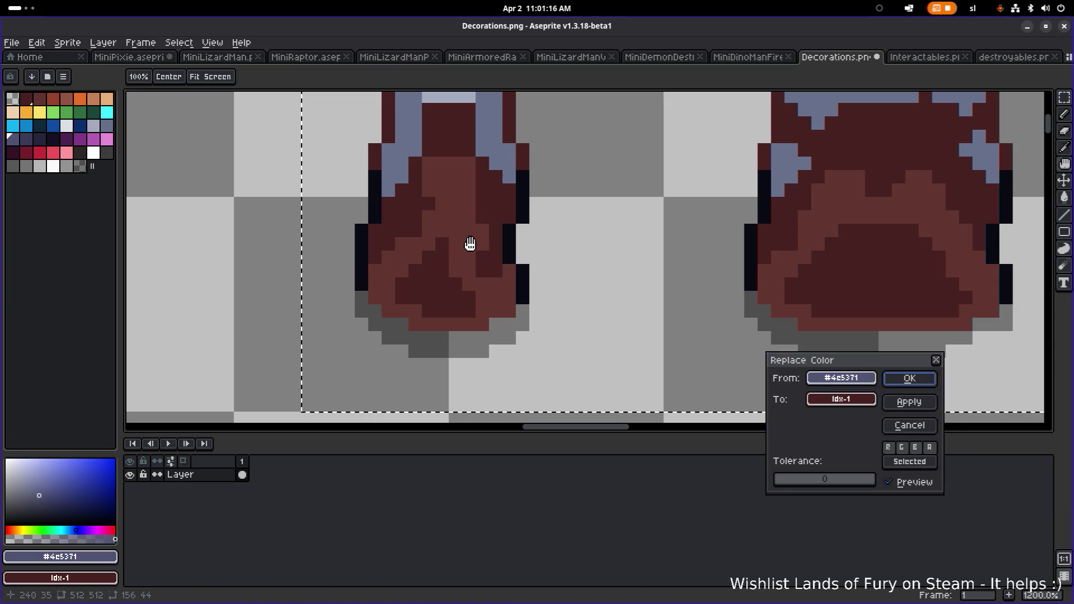
left_click(841, 400)
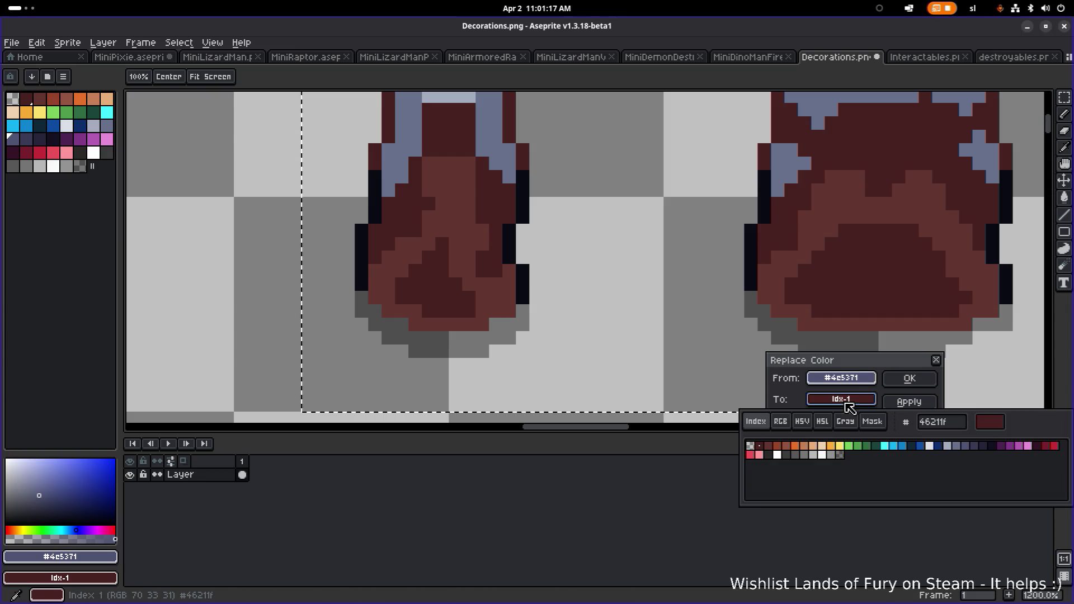
left_click(788, 447)
left_click(923, 379)
scroll(518, 307, "up", 3)
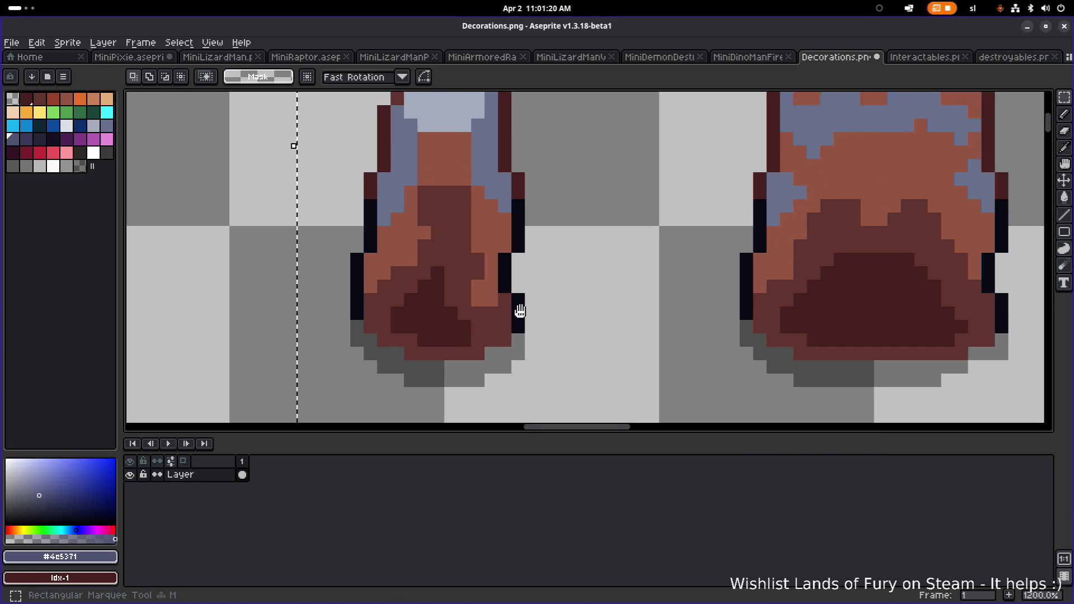
left_click(470, 215, "alt")
key("shift+r")
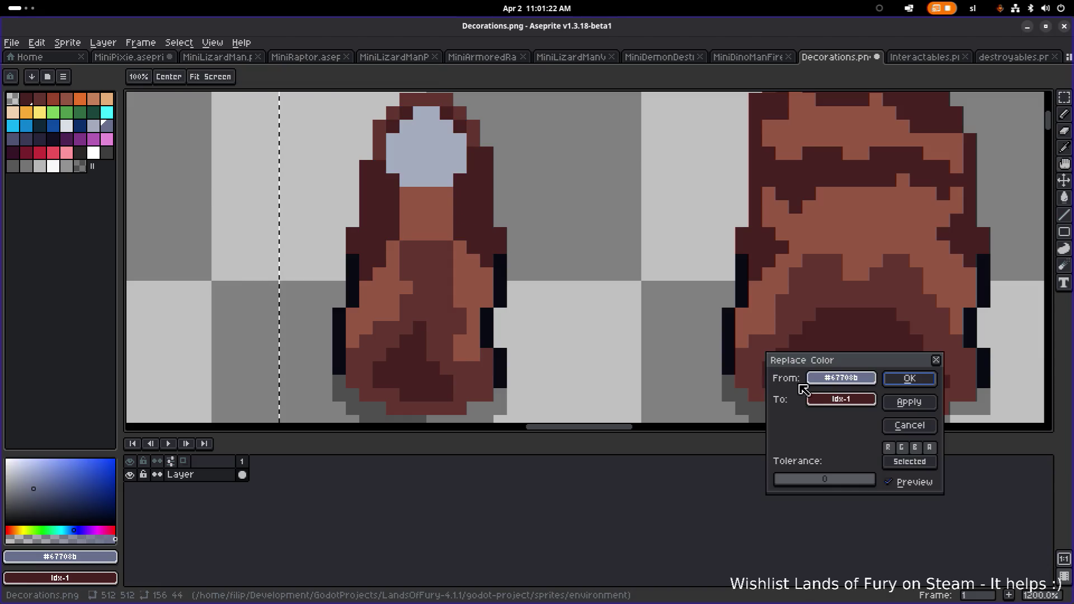
left_click(834, 399)
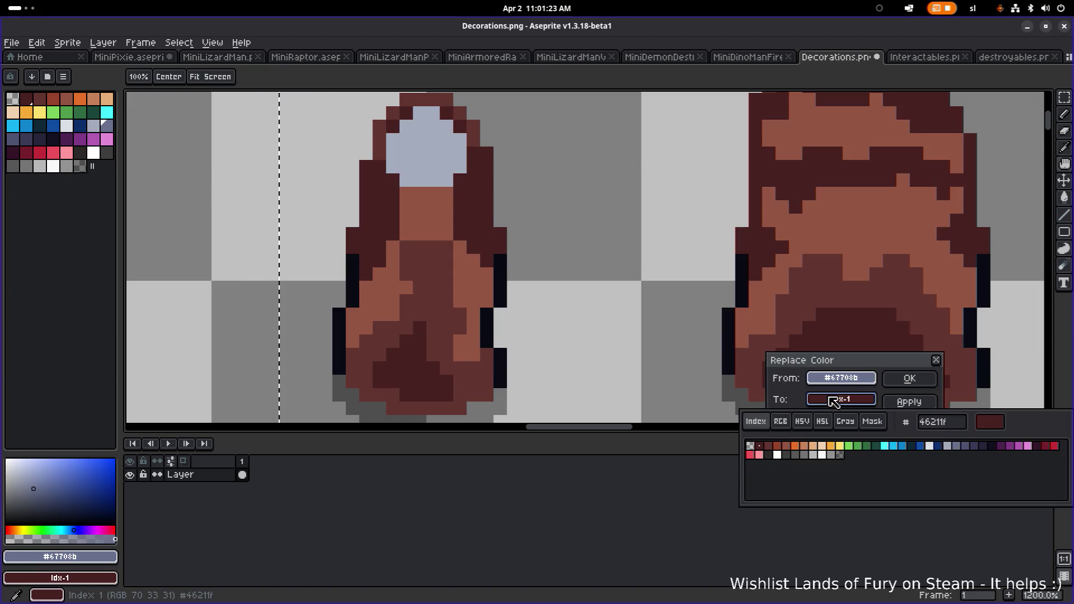
left_click(807, 448)
left_click(910, 379)
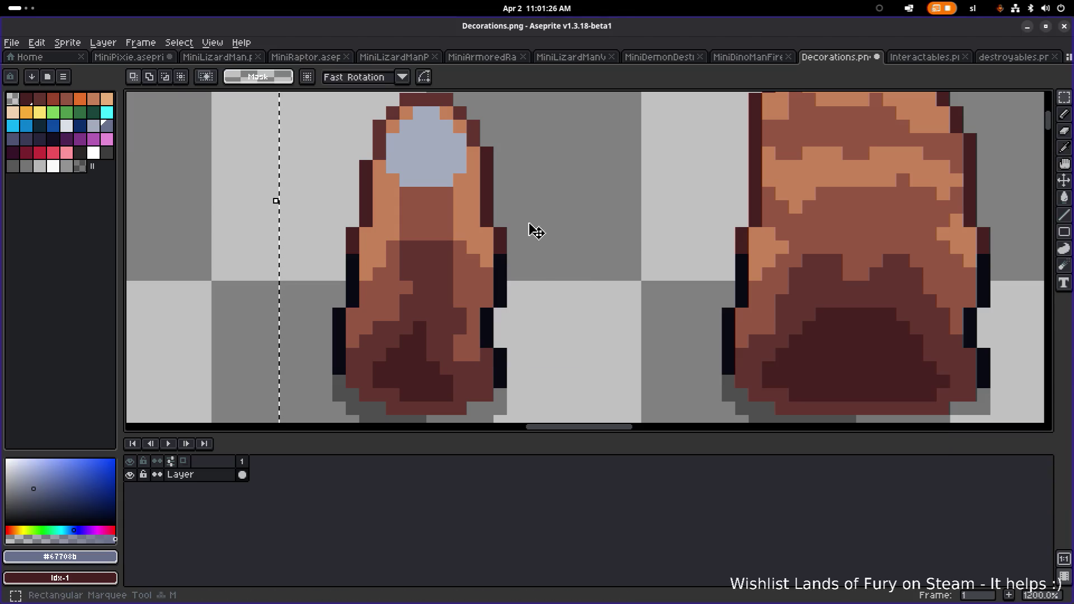
Replace the pale colour on the rock tops with light tan
left_click(446, 137, "alt")
key("shift+r")
left_click(837, 400)
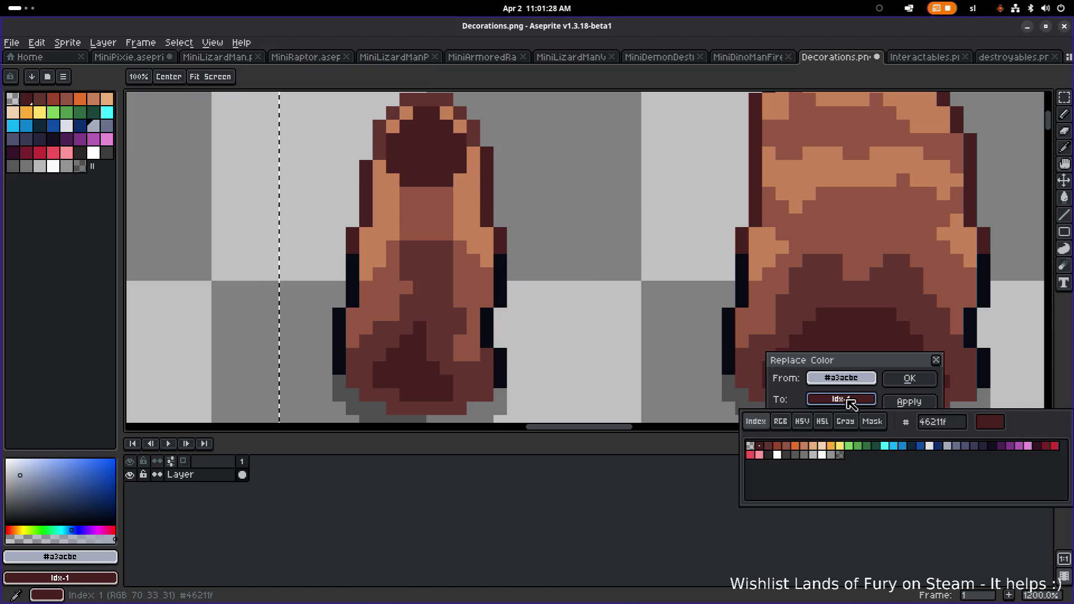
left_click(808, 448)
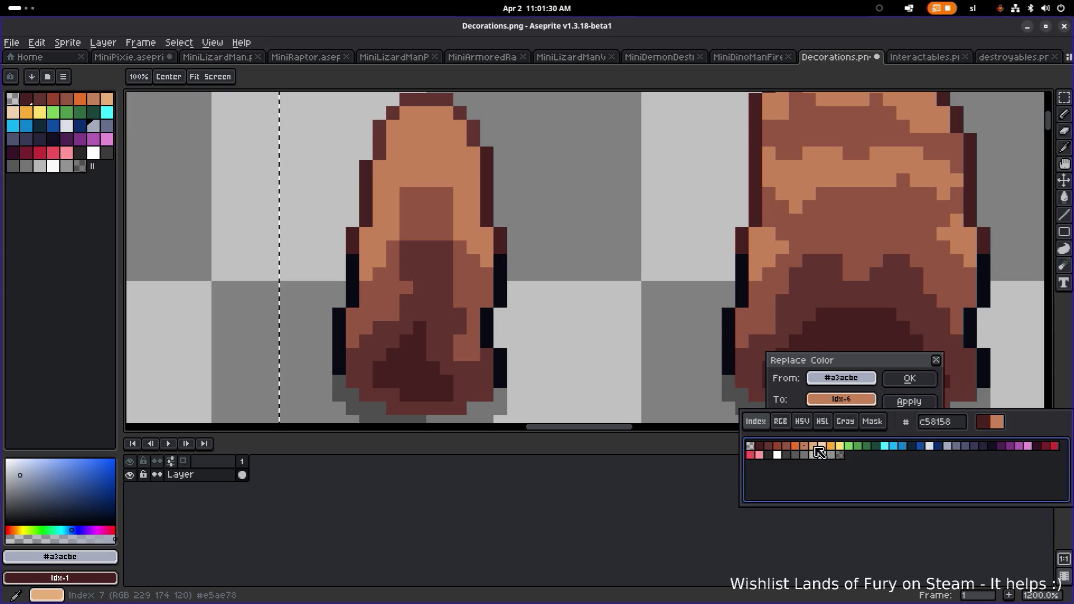
left_click(814, 447)
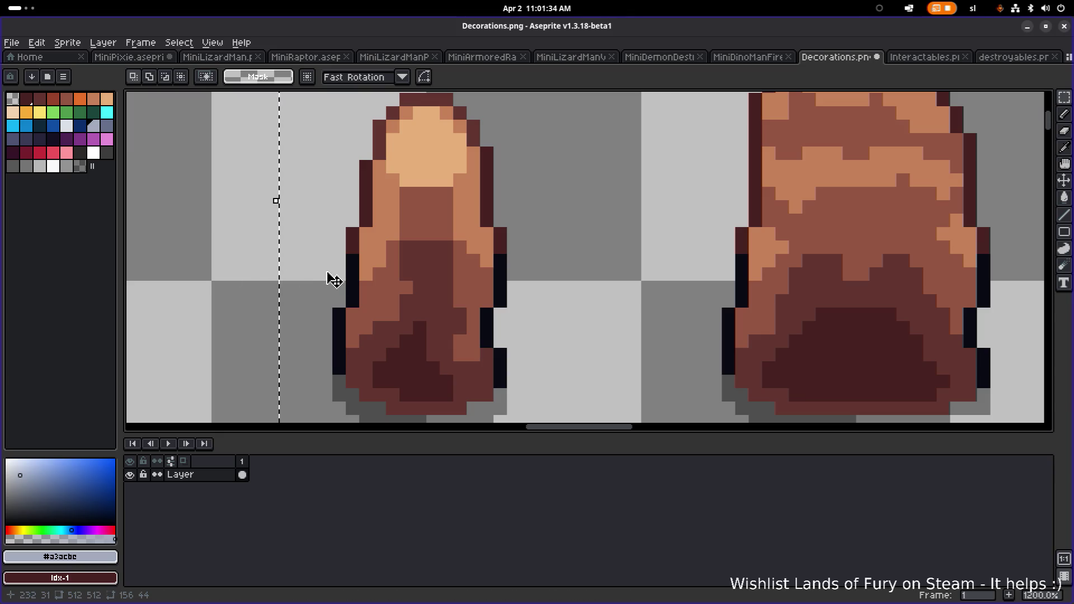
scroll(585, 266, "down", 7)
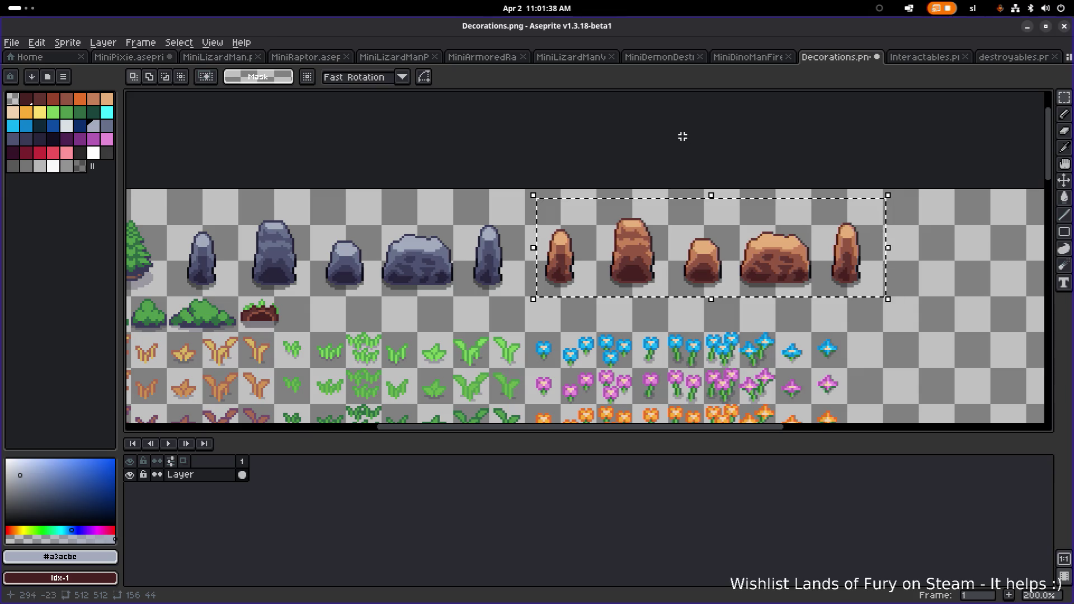
Save Decorations.png, deselect the brown rocks, then save the sheet again
key("ctrl+s")
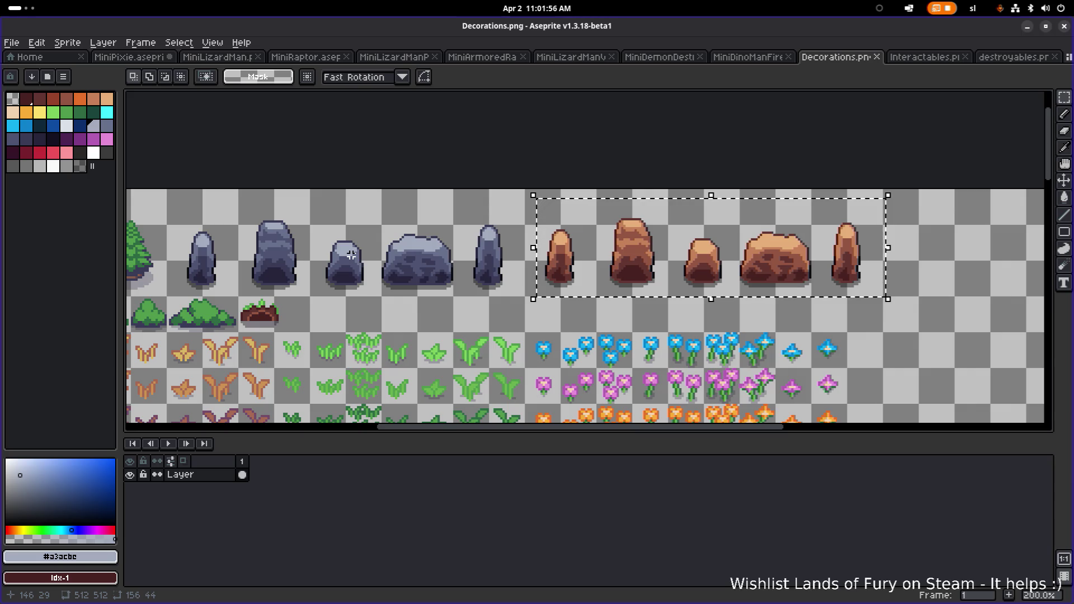
scroll(425, 260, "left", 5)
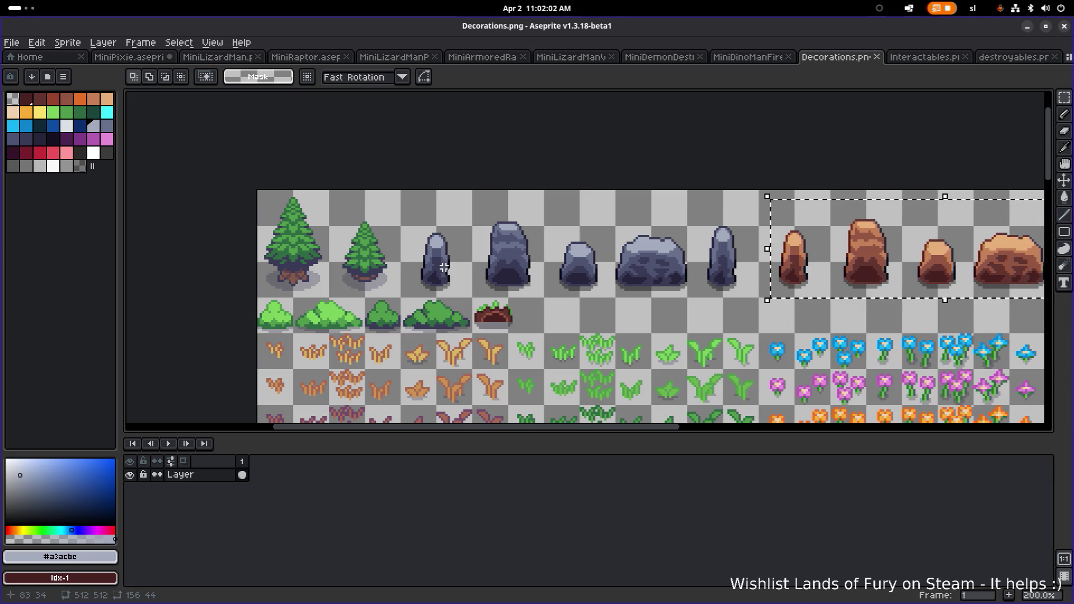
scroll(582, 266, "right", 2)
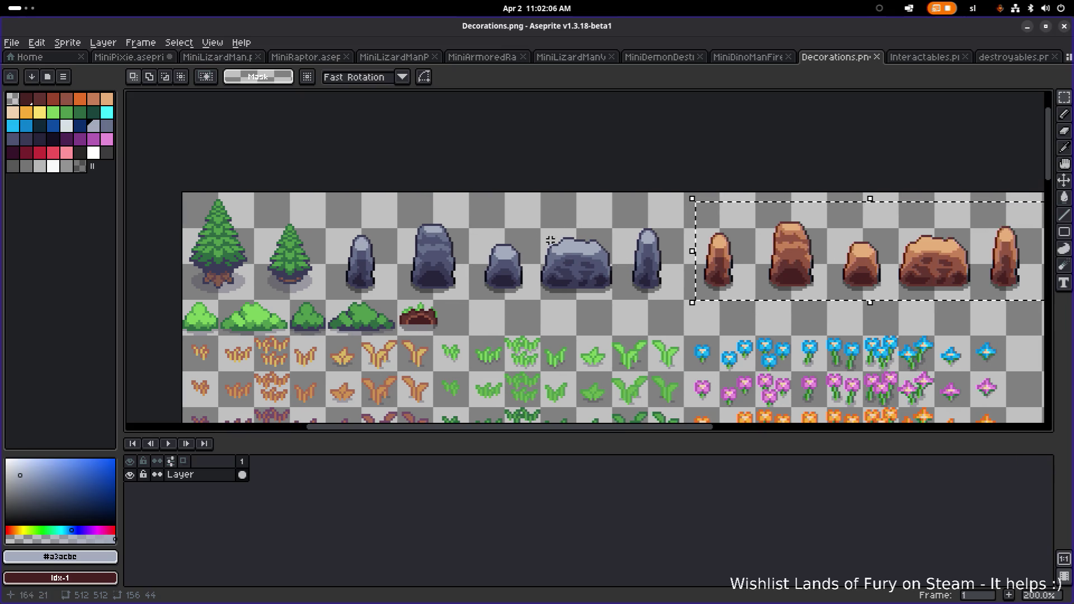
left_click(495, 212)
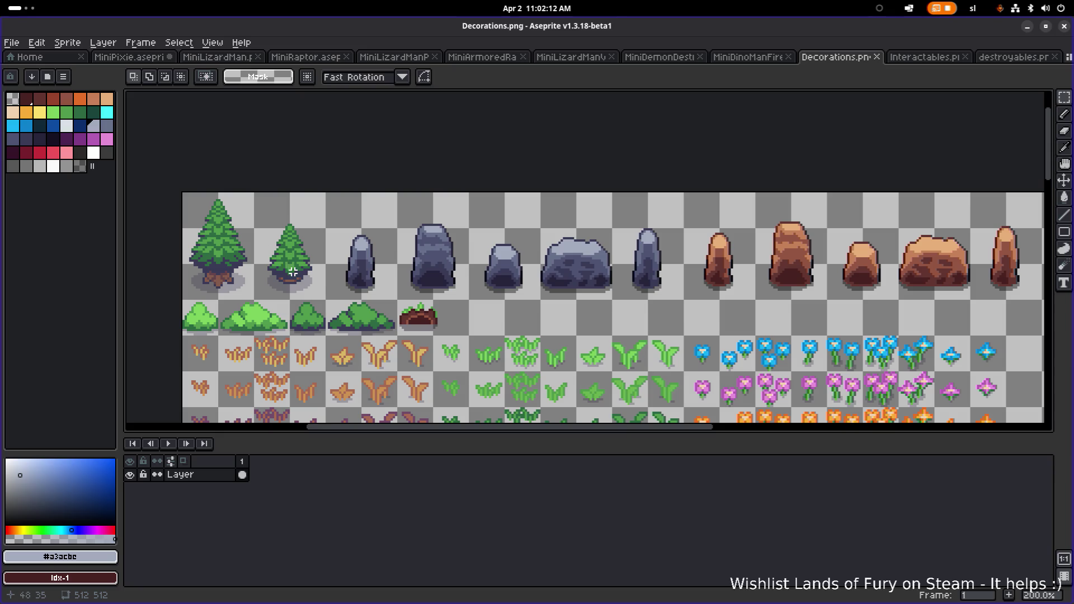
scroll(291, 270, "down", 1)
key("ctrl+s")
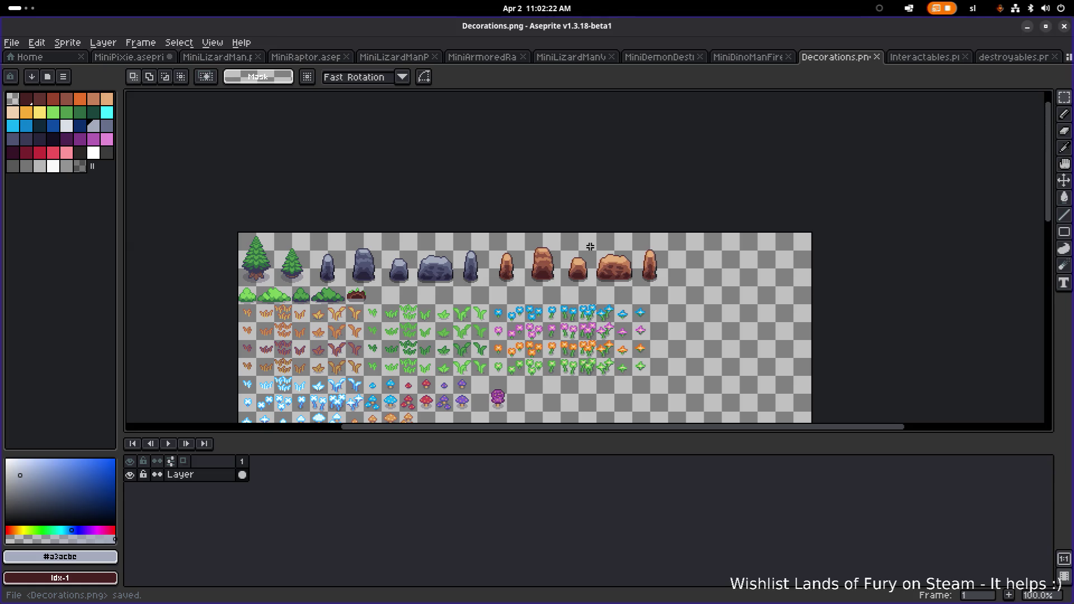
scroll(652, 259, "down", 2)
scroll(616, 287, "up", 2)
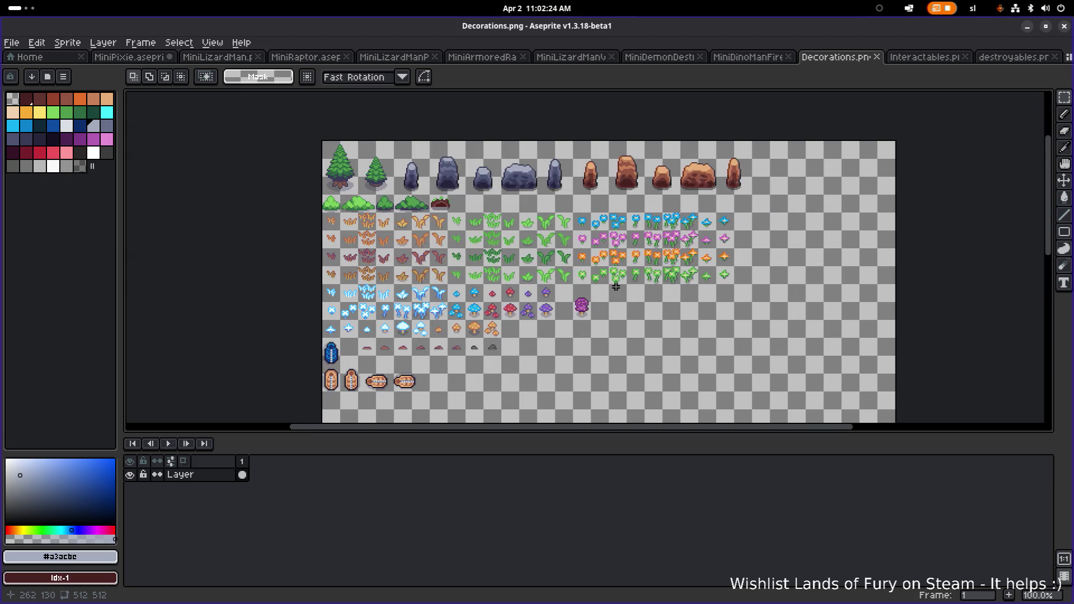
scroll(616, 287, "up", 2)
scroll(616, 287, "down", 2)
scroll(486, 354, "up", 3)
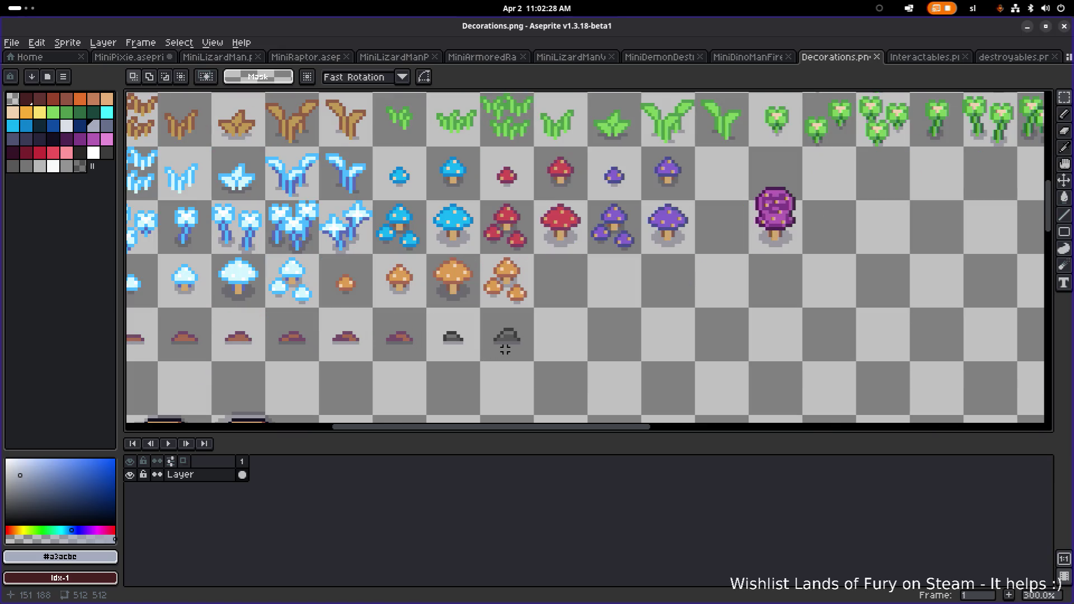
scroll(506, 350, "down", 1)
scroll(531, 291, "down", 1)
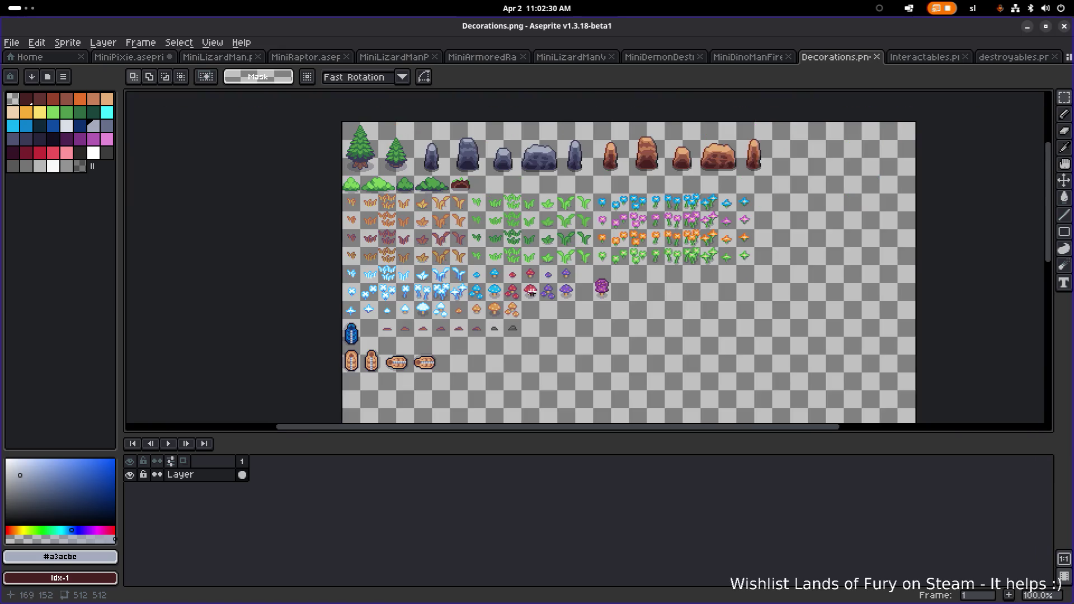
key("ctrl+s")
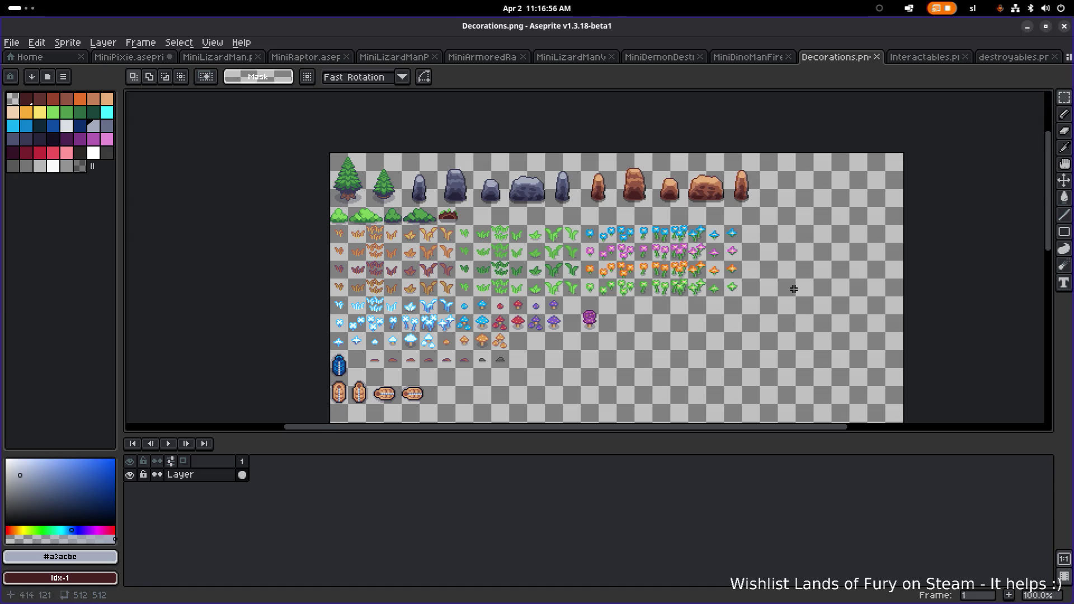
Zoom the view of the rearranged Decorations.png sheet
scroll(683, 262, "down", 1)
Pan and zoom across the whole sheet to review the rearranged sprite rows
scroll(683, 261, "up", 4)
scroll(662, 259, "down", 3)
scroll(593, 263, "up", 1)
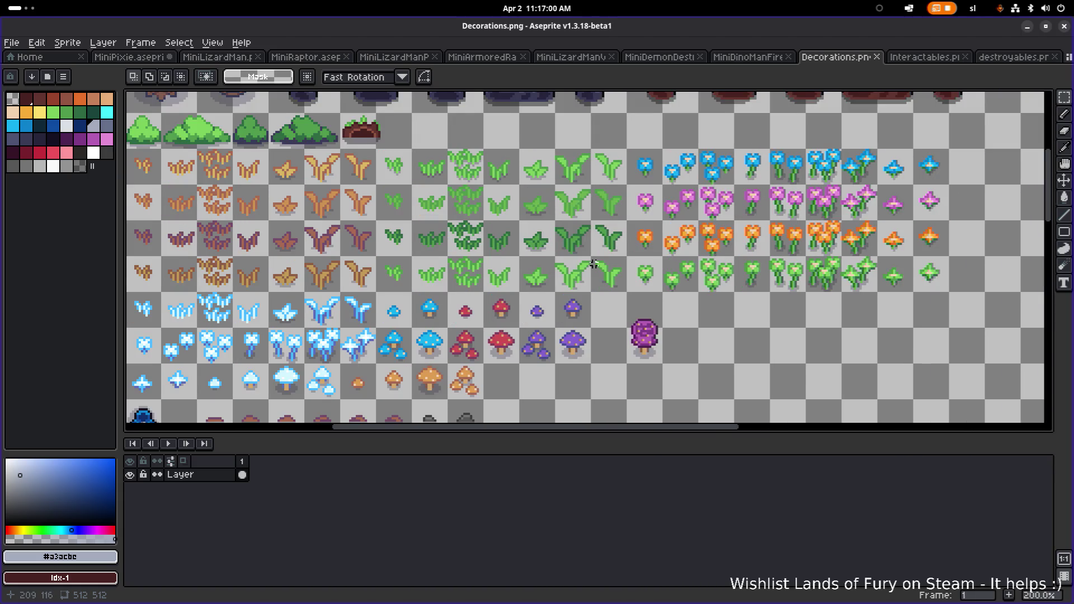
scroll(593, 263, "up", 2)
scroll(594, 263, "right", 2)
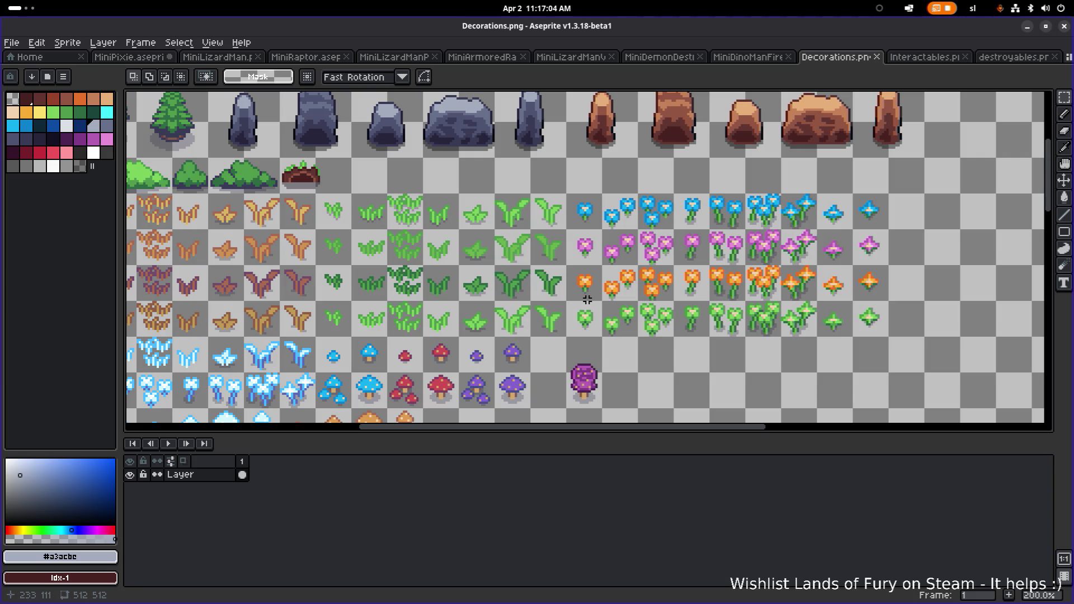
scroll(567, 281, "down", 1)
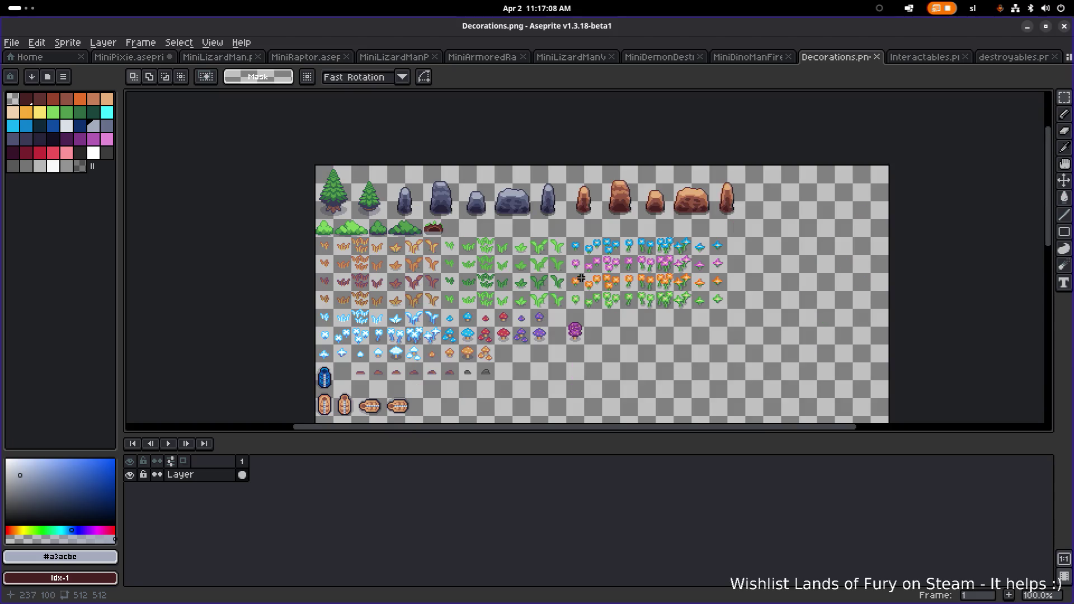
scroll(530, 272, "down", 1)
scroll(529, 273, "right", 1)
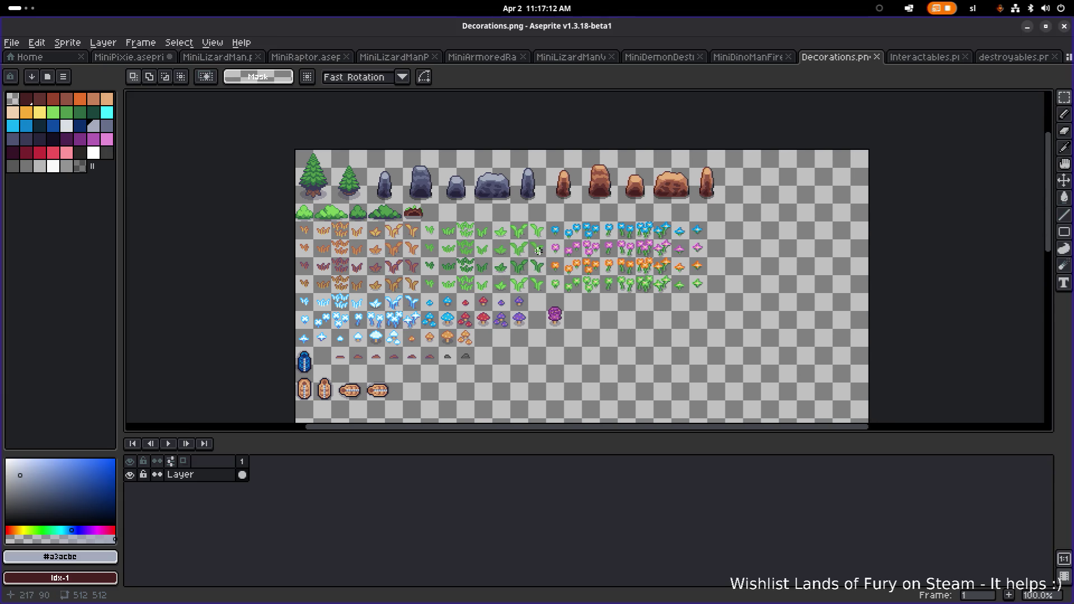
scroll(536, 256, "up", 1)
scroll(552, 244, "up", 2)
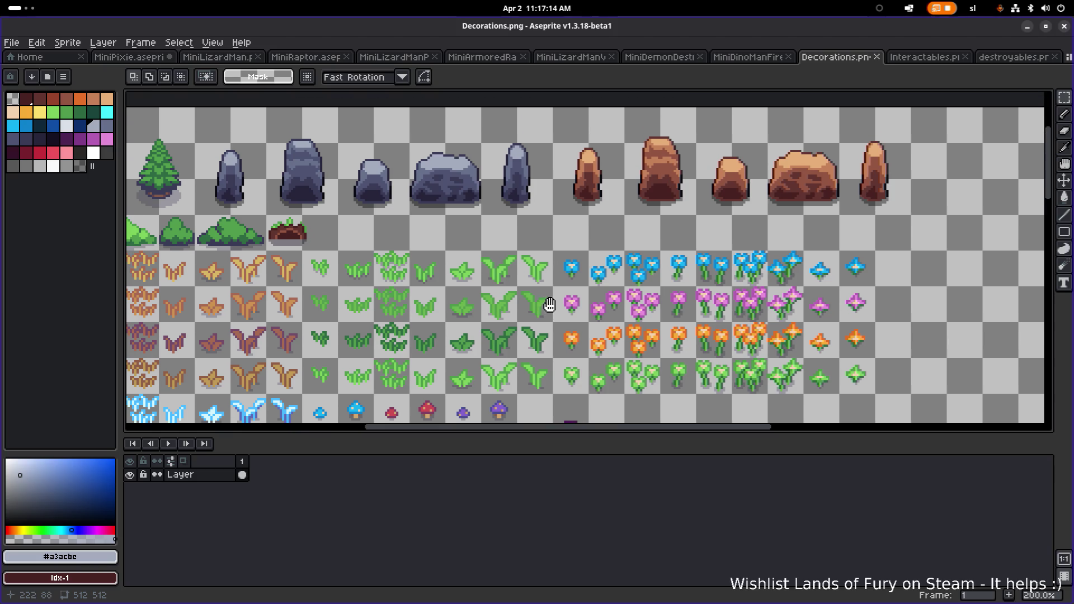
scroll(560, 288, "left", 1)
mouse_move(561, 288)
left_mouse_down()
mouse_move(618, 285)
mouse_move(596, 286)
left_mouse_up()
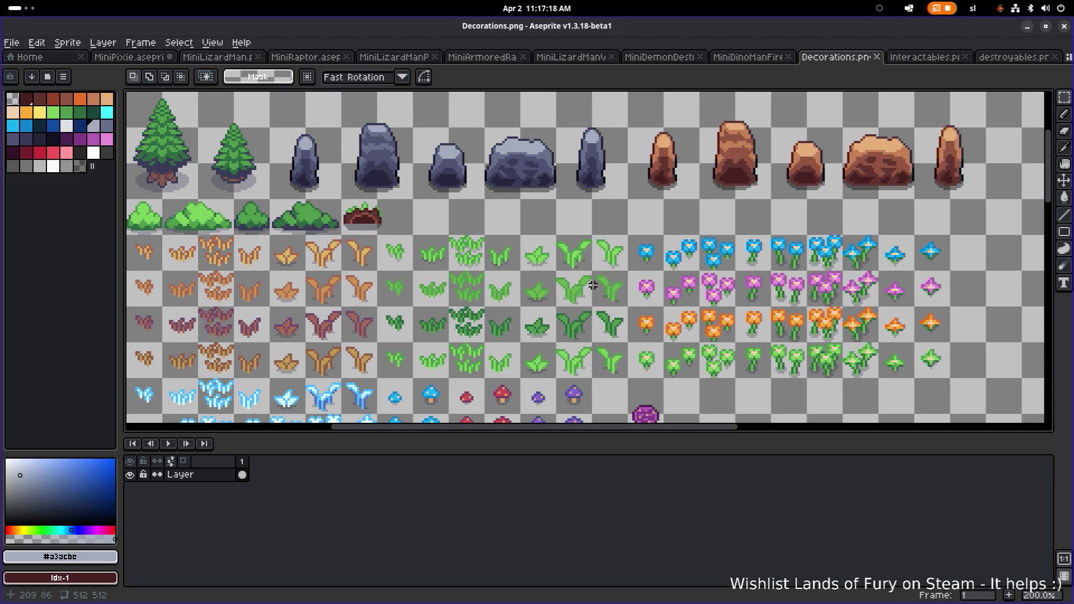
scroll(595, 287, "down", 2)
scroll(595, 287, "up", 1)
scroll(595, 287, "up", 1)
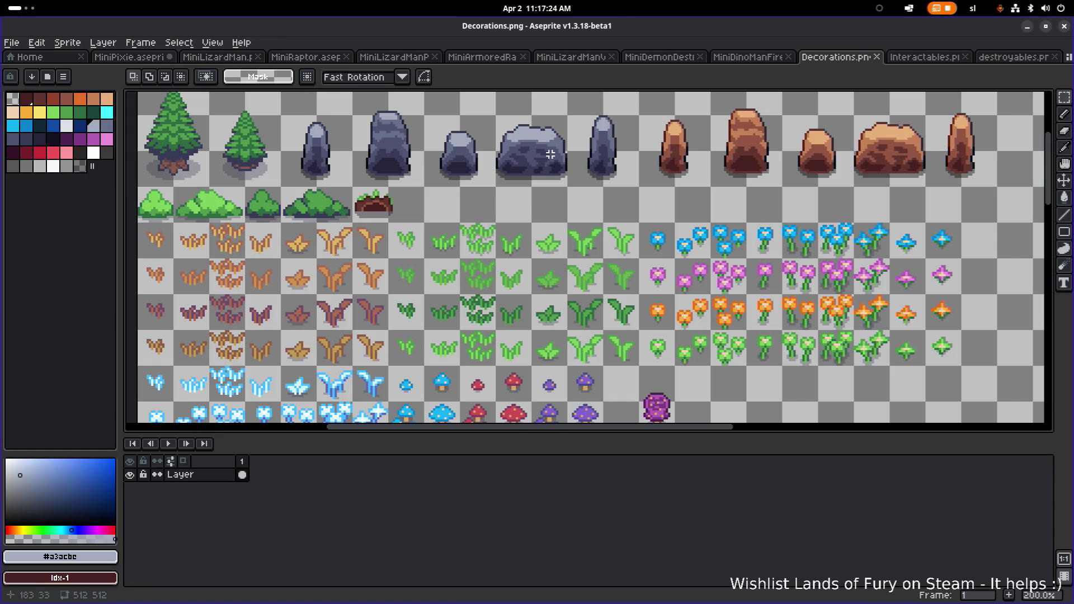
scroll(574, 234, "down", 1)
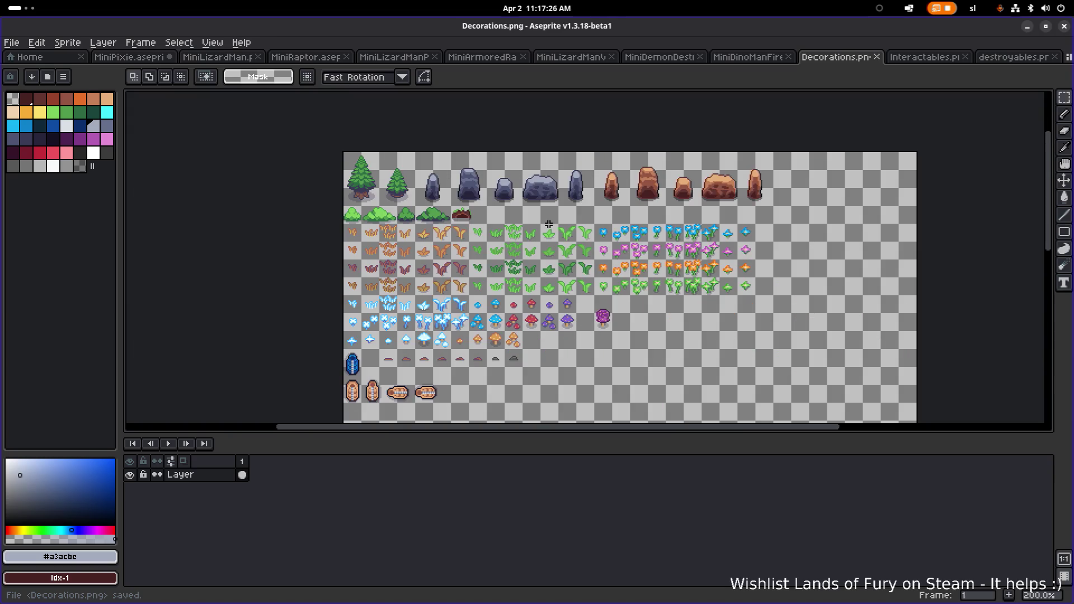
Bring the mound row back into view and stay in Aseprite, dismissing the window switcher
key("alt+Tab")
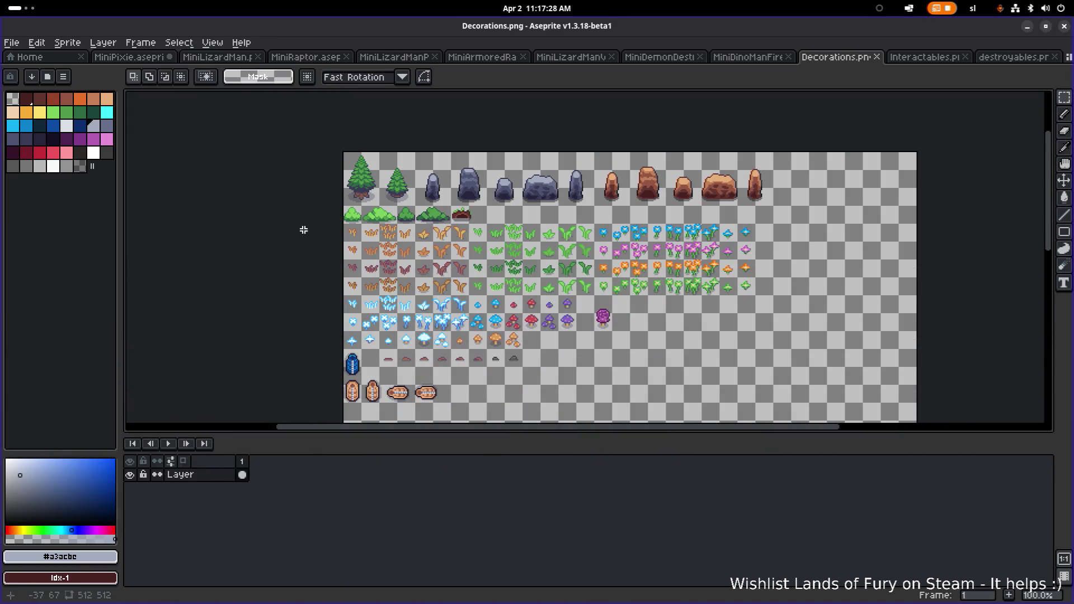
scroll(413, 359, "up", 1)
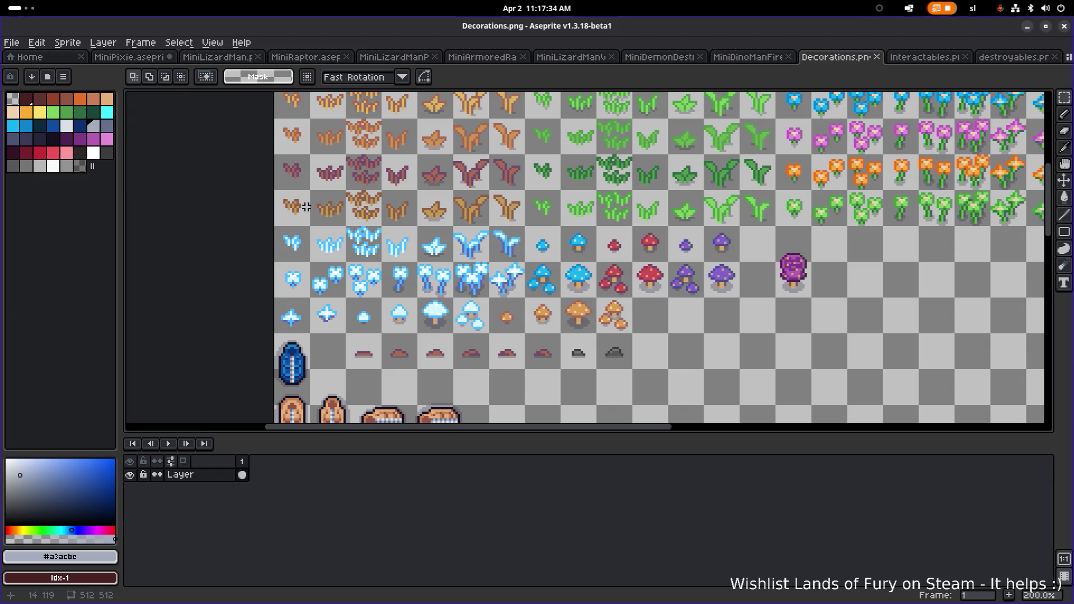
left_click_drag(311, 197, 307, 231)
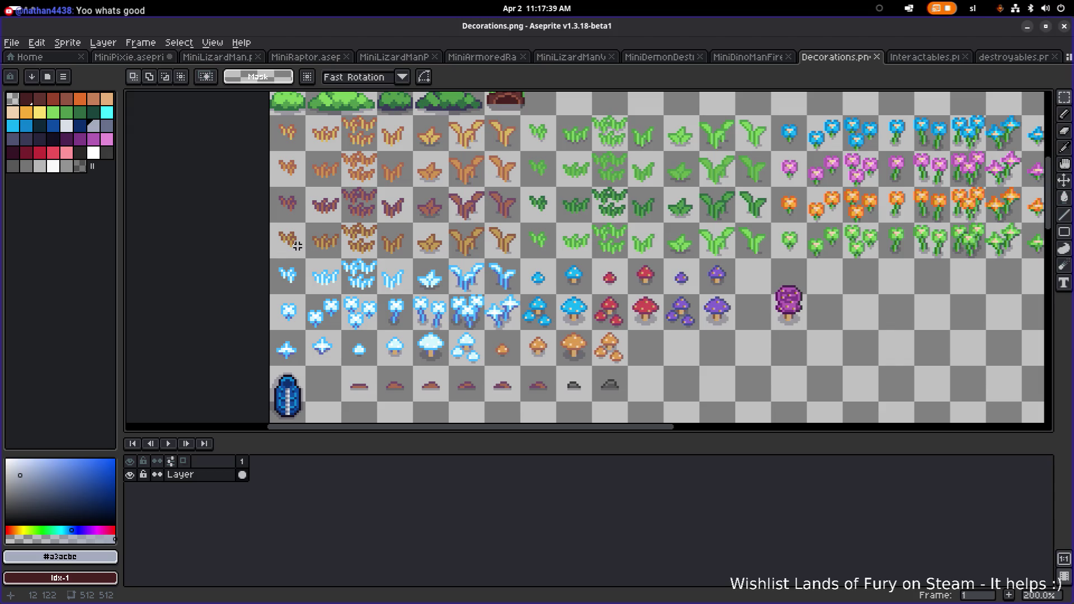
scroll(407, 288, "down", 1)
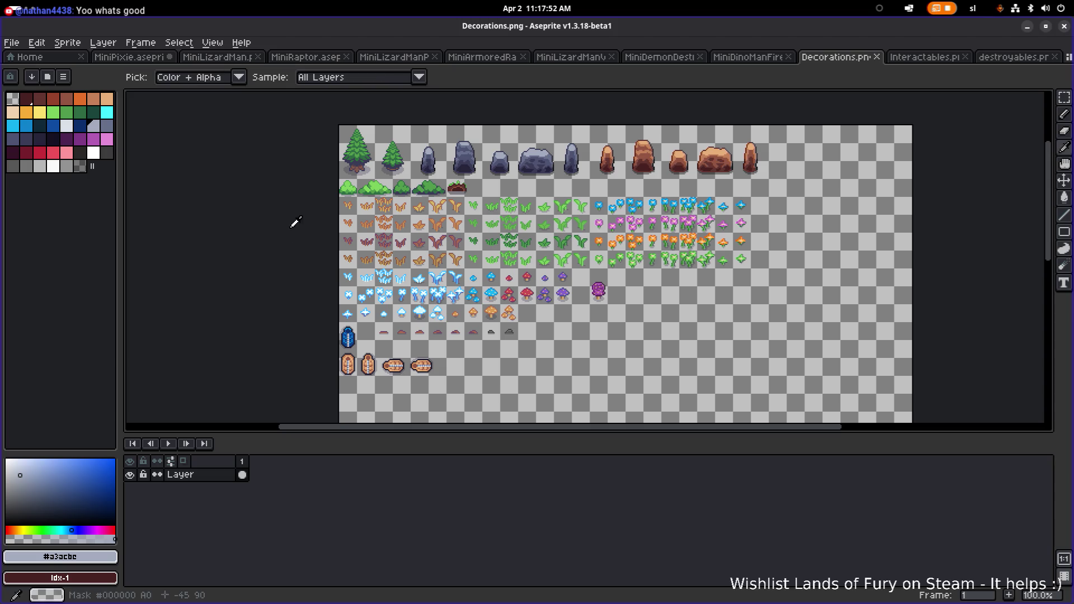
key("alt+Tab")
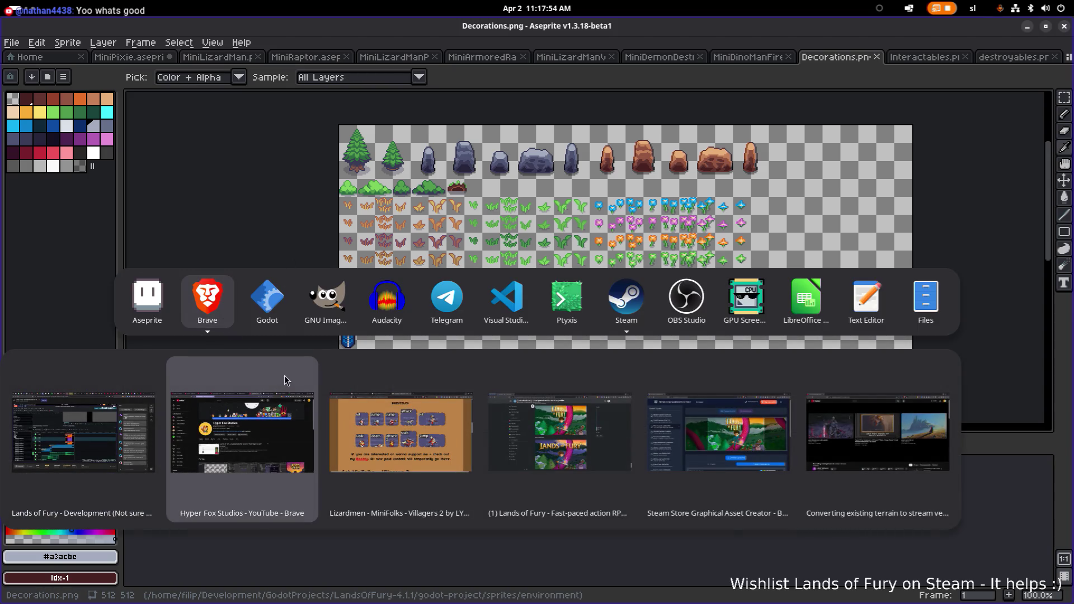
key("Escape")
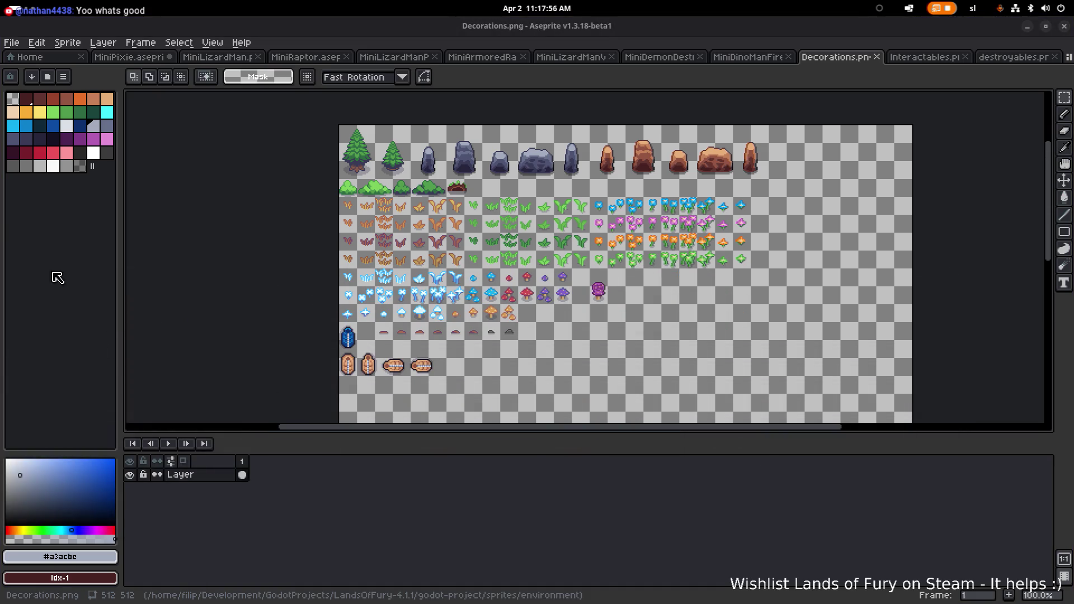
In the browser, view the channel's Videos and then its Shorts
key("alt+Tab")
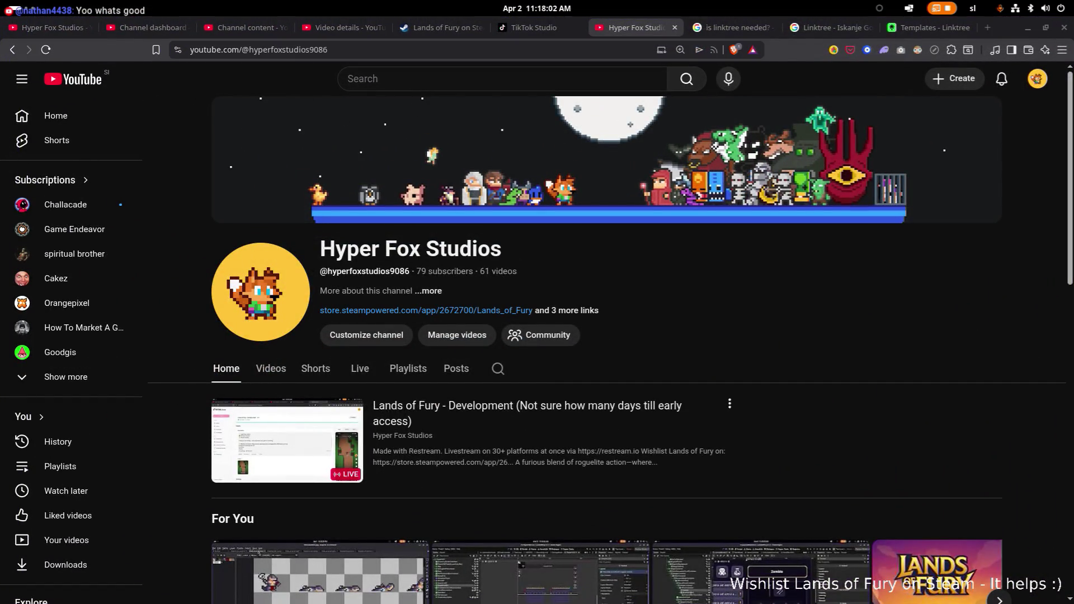
scroll(432, 376, "down", 1)
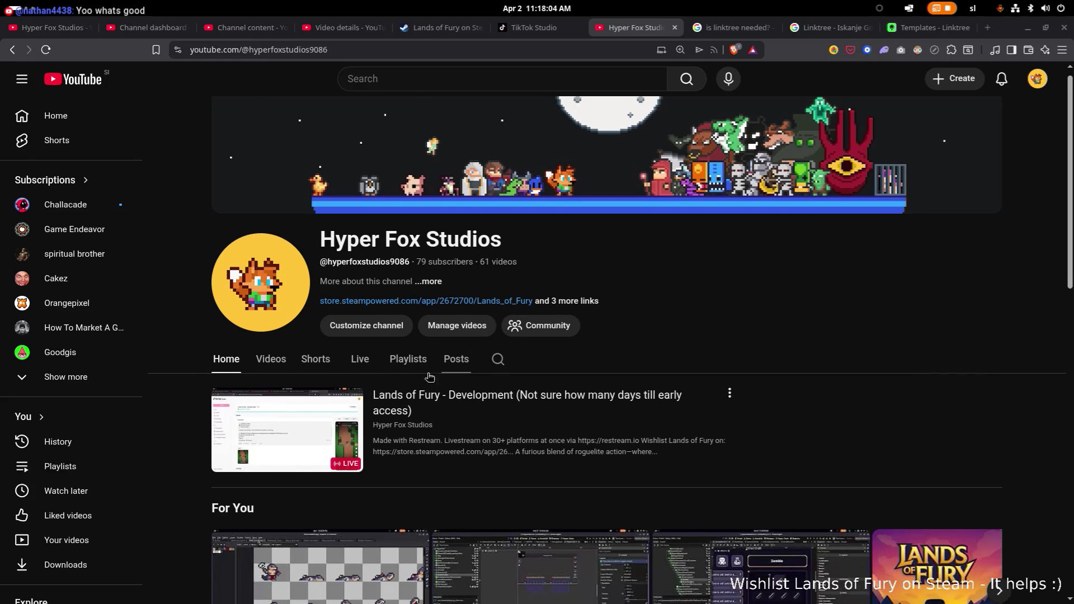
left_click(272, 351)
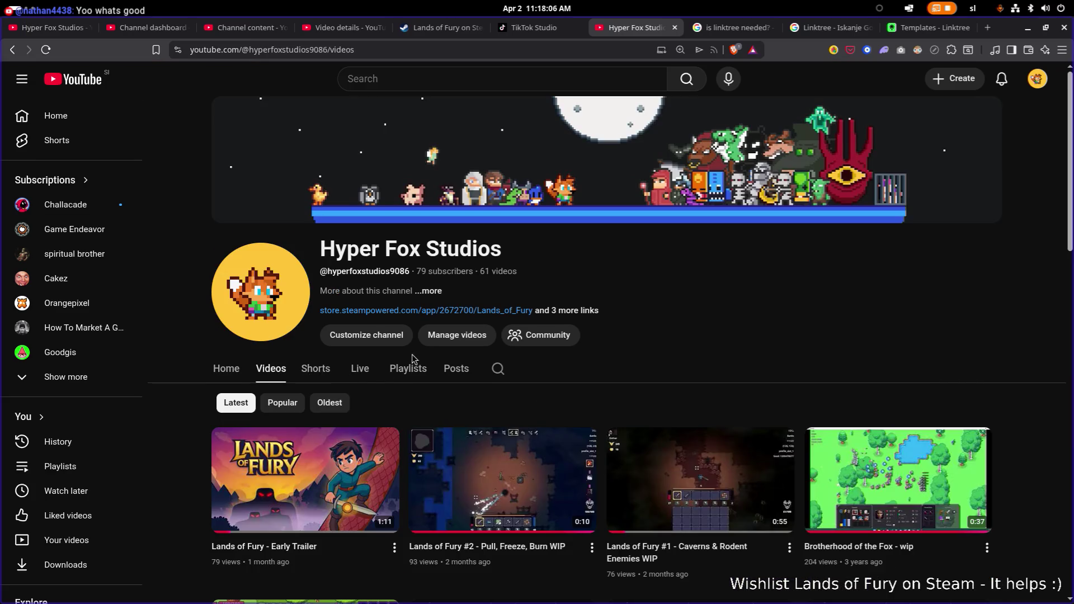
left_click(330, 371)
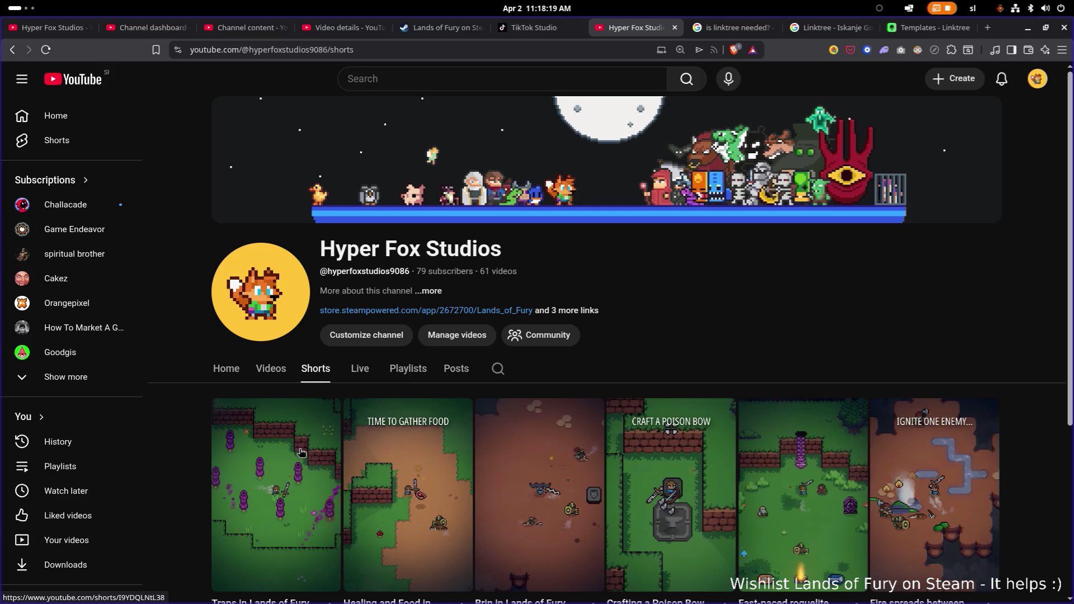
scroll(783, 224, "down", 1)
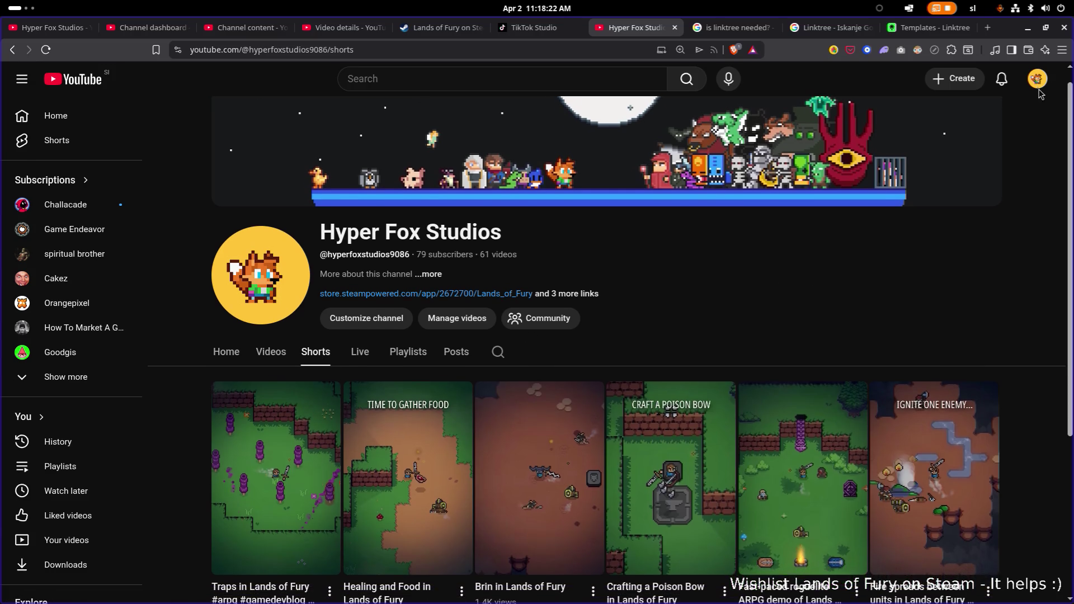
Check the switchable accounts in the avatar menu, then go to YouTube Studio
left_click(1038, 78)
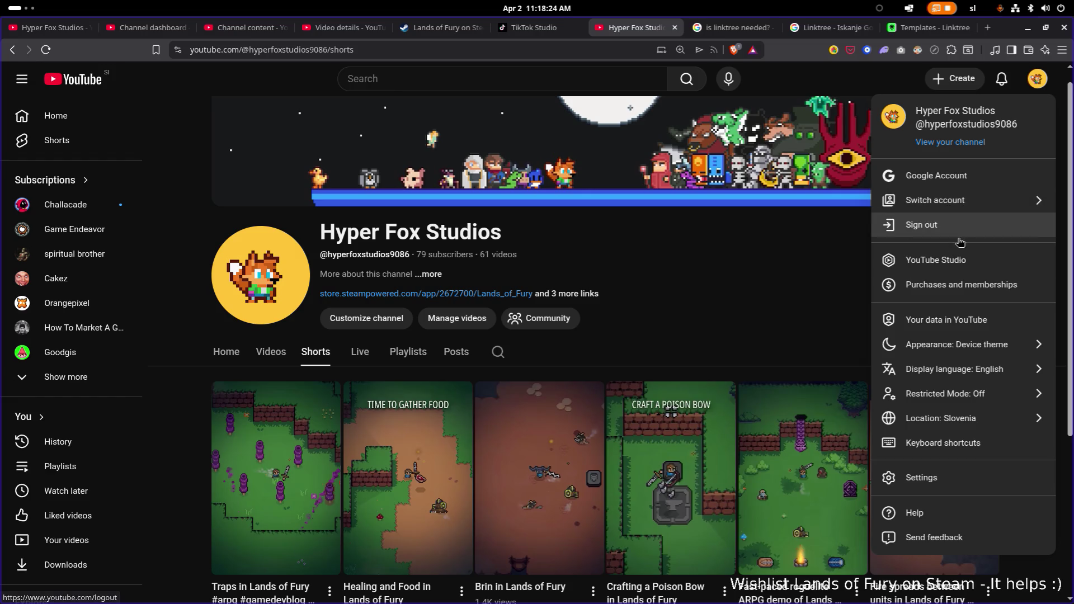
left_click(974, 211)
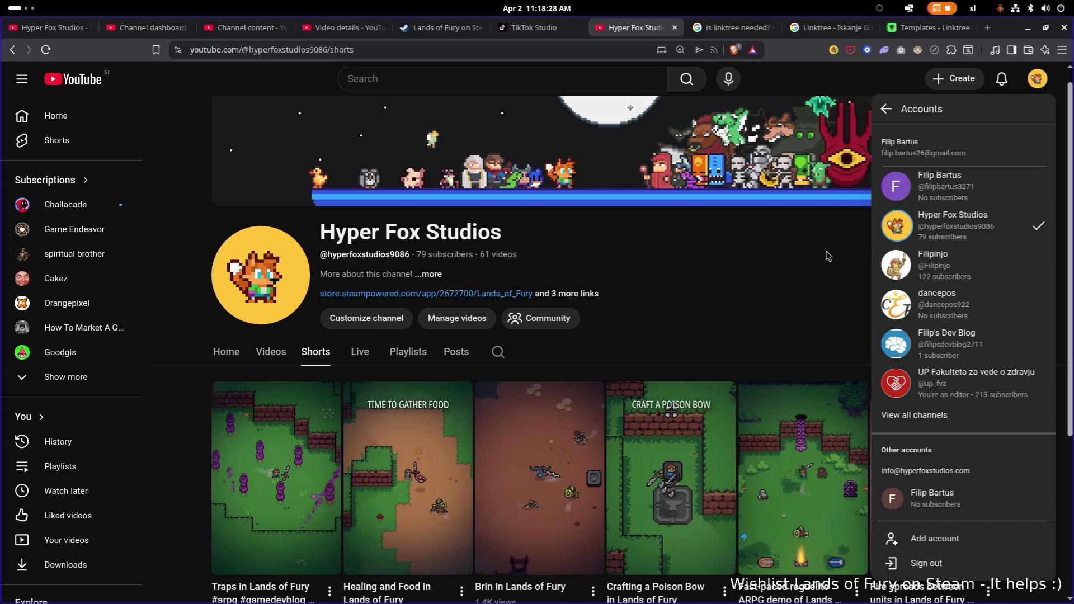
key("Escape")
left_click(1038, 79)
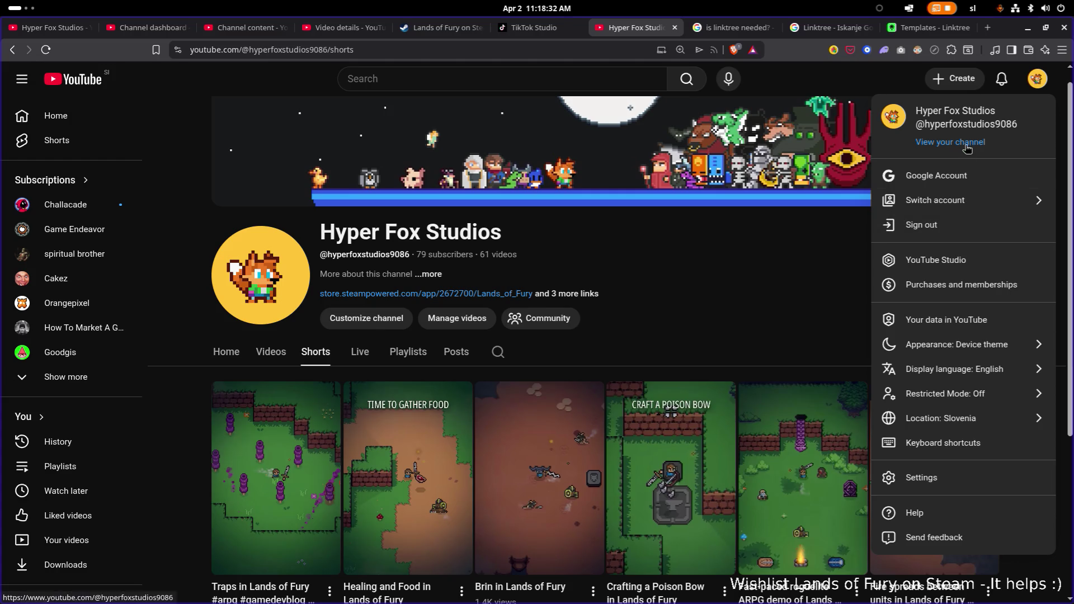
left_click(948, 259)
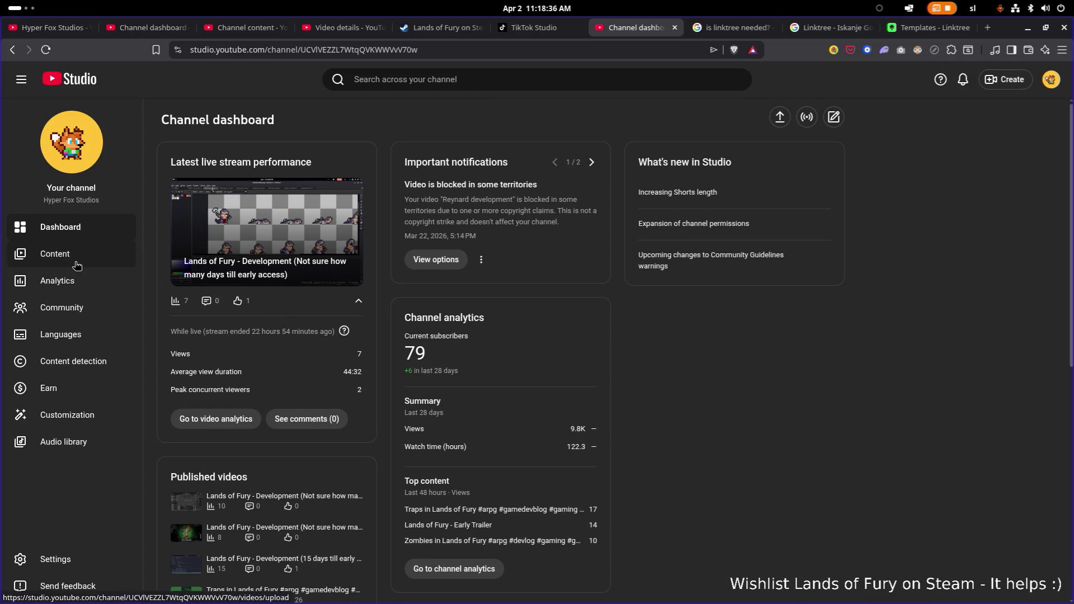
Open the Zombies in Lands of Fury short from Content > Shorts and play it in a new tab
left_click(78, 263)
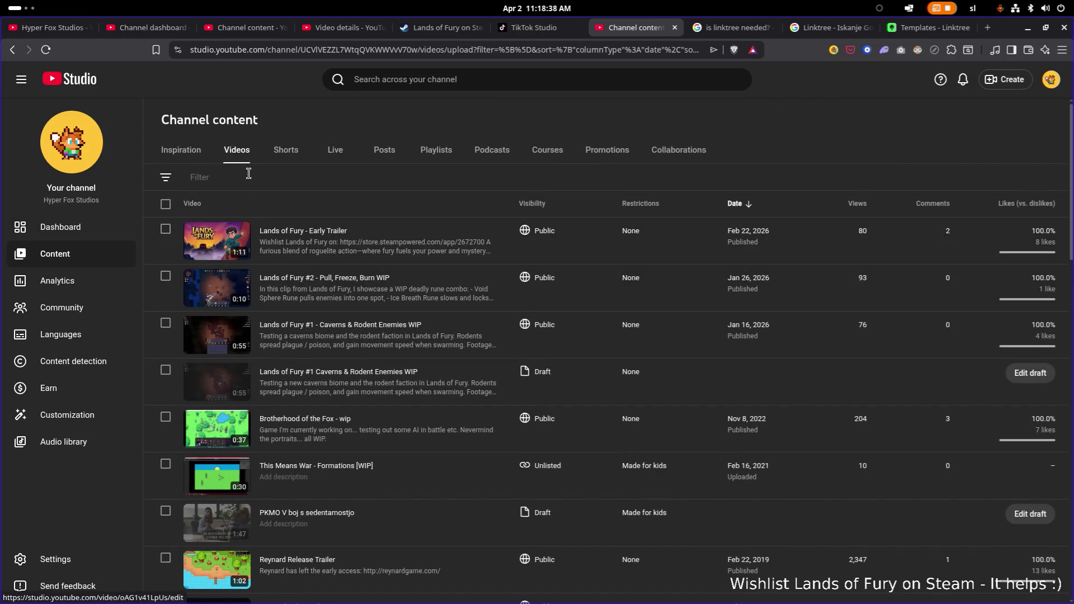
left_click(285, 154)
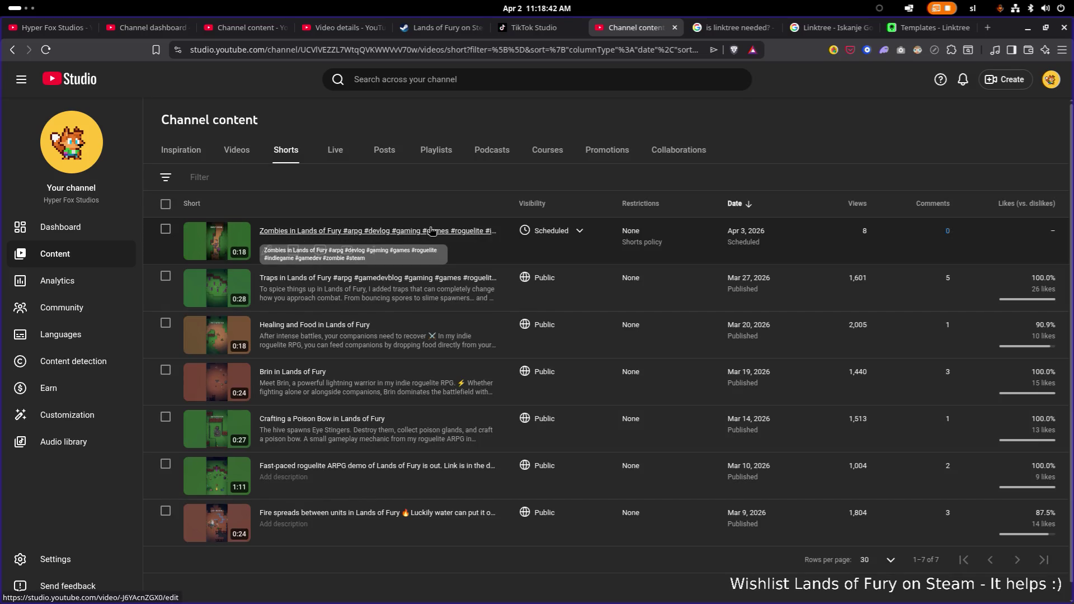
left_click(432, 231)
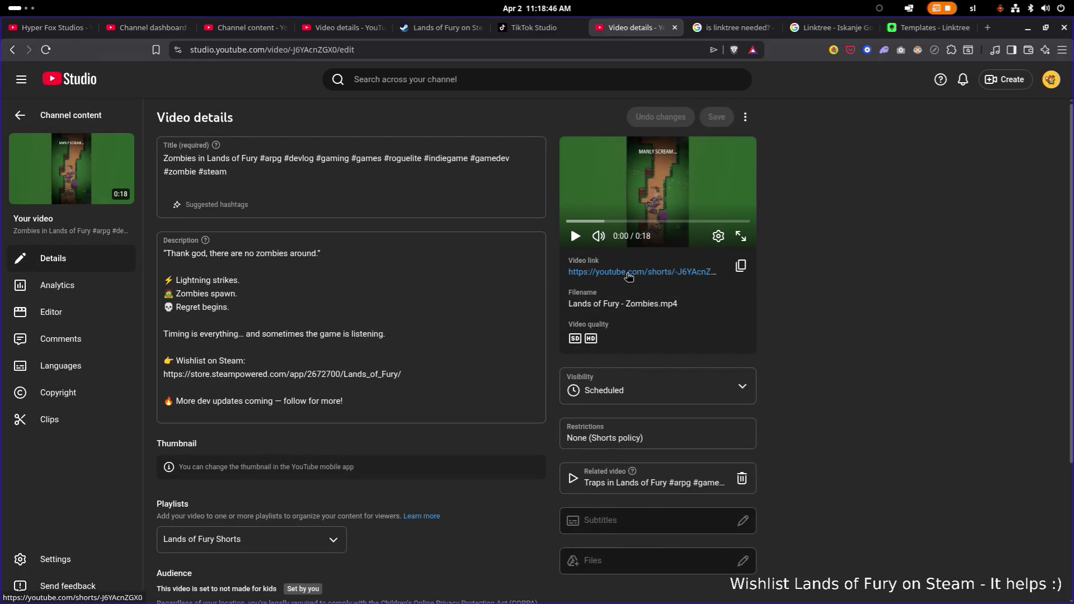
left_click(628, 276)
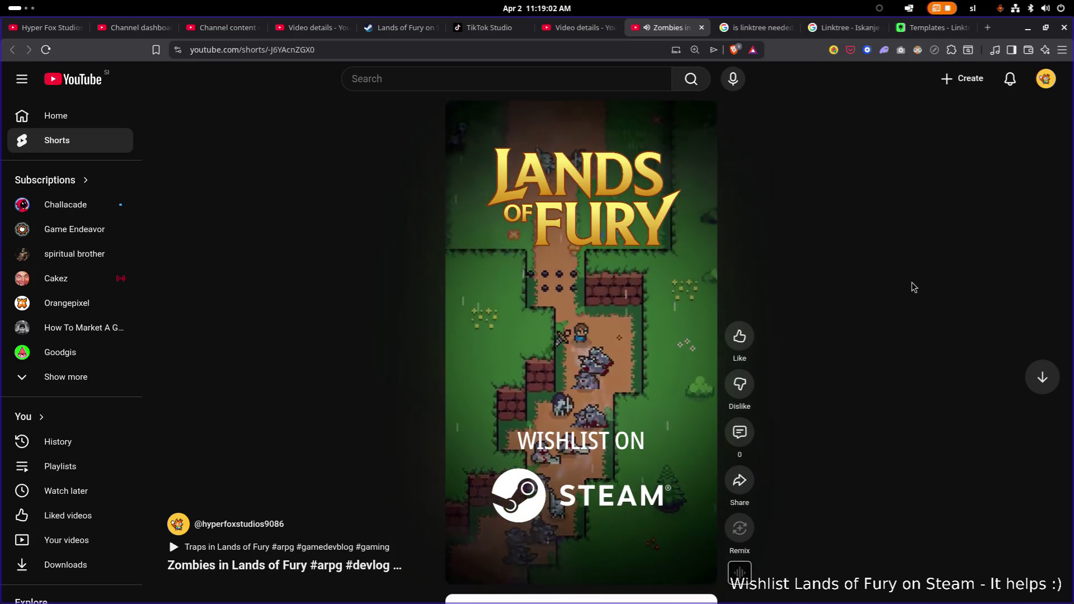
Pause the Zombies in Lands of Fury short and close the LOTR short tab
left_click(655, 244)
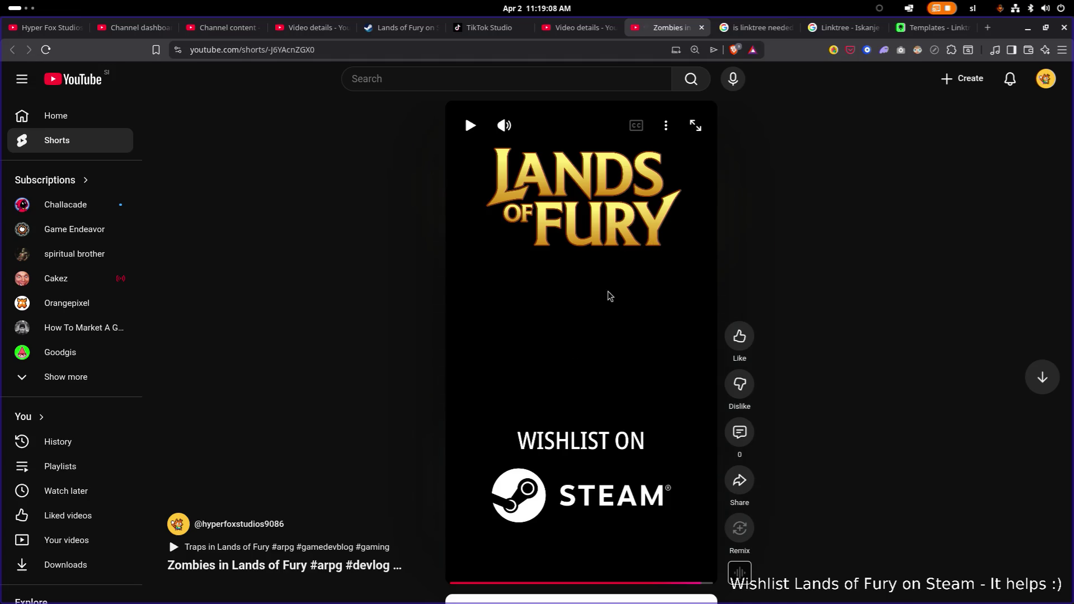
scroll(611, 324, "down", 3)
scroll(606, 323, "up", 3)
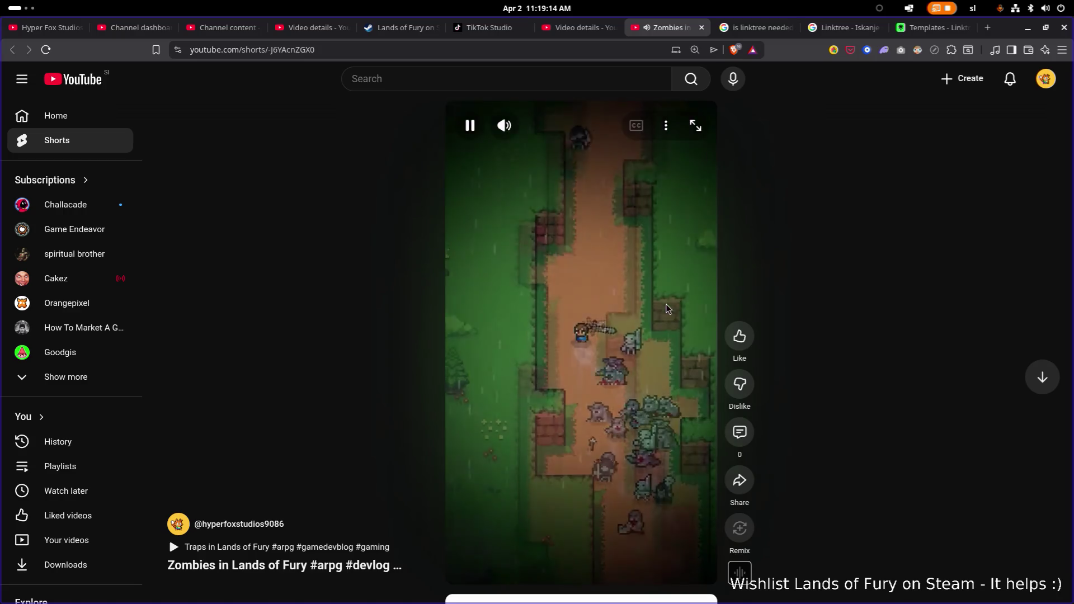
left_click(639, 307)
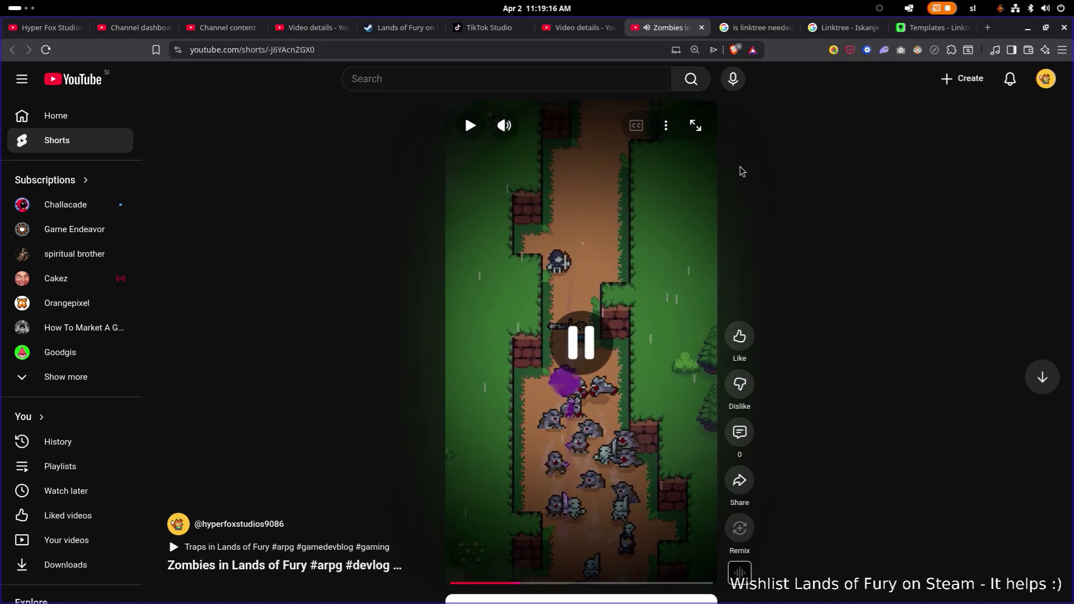
scroll(739, 168, "down", 2)
left_click(702, 27)
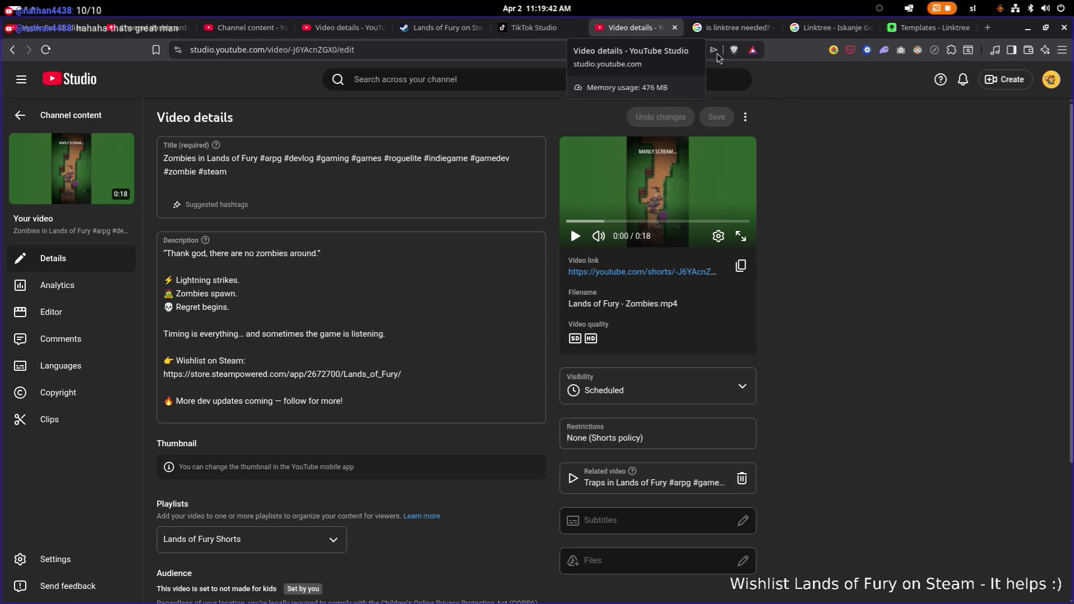
Return to the Linktree Google search and close the Templates - Linktree tab
left_click(733, 28)
scroll(823, 29, "up", 1)
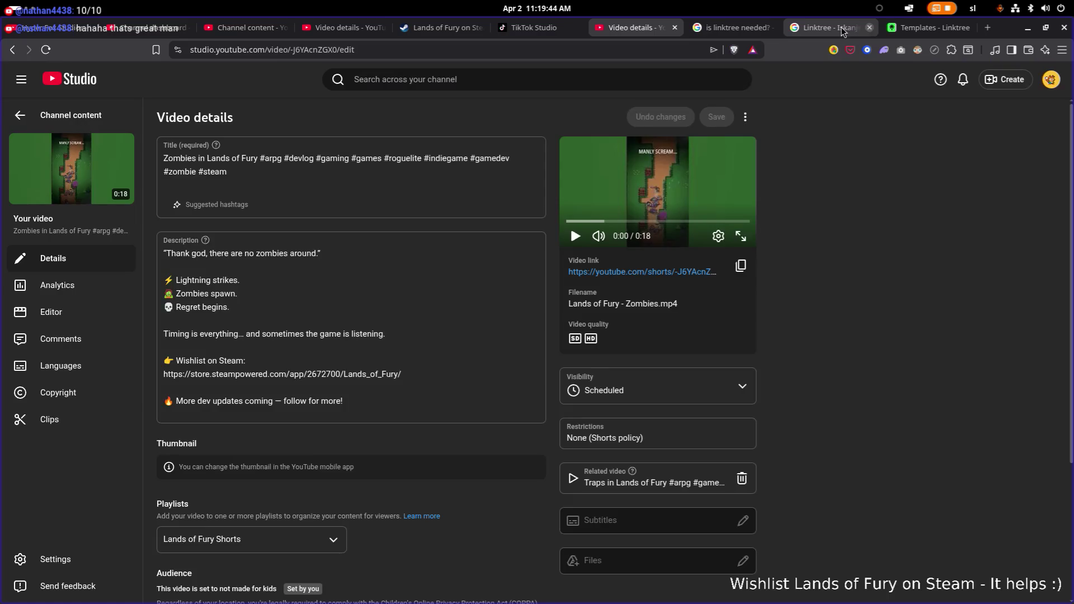
left_click(828, 28)
left_click(915, 28)
middle_click(916, 28)
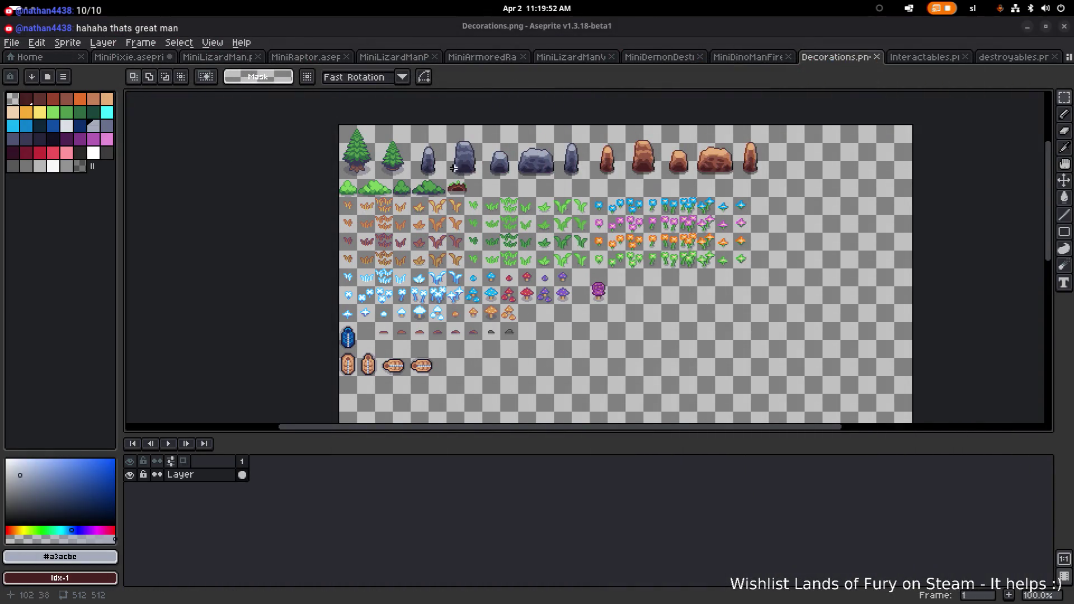
Zoom around the sheet to inspect the grey and brown rock rows, trees, bushes and plants
scroll(464, 167, "up", 1)
scroll(464, 167, "down", 1)
scroll(585, 164, "up", 3)
scroll(531, 160, "down", 2)
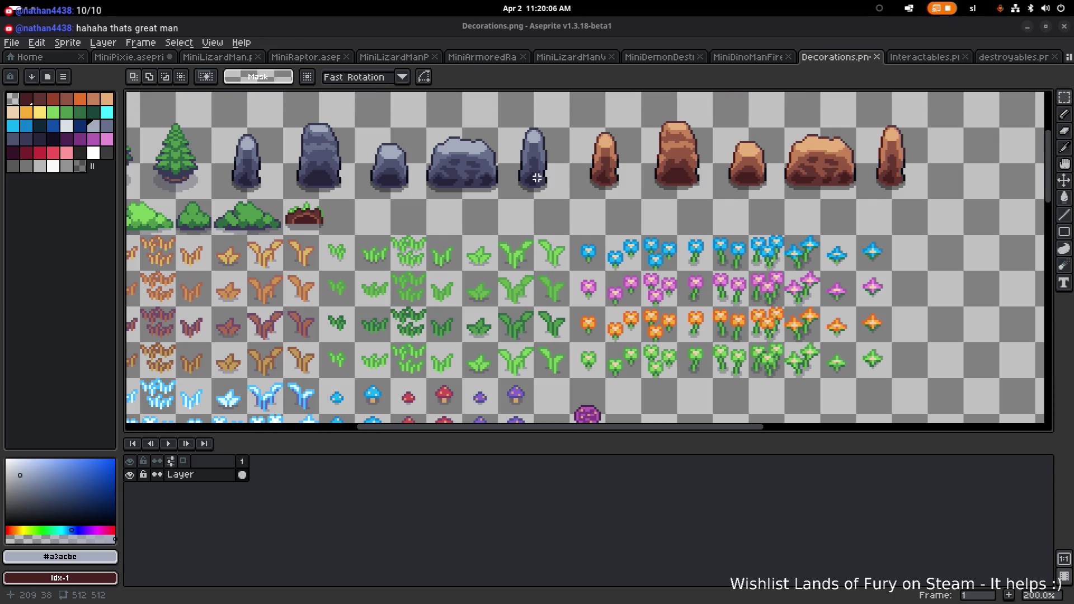
scroll(386, 179, "down", 1)
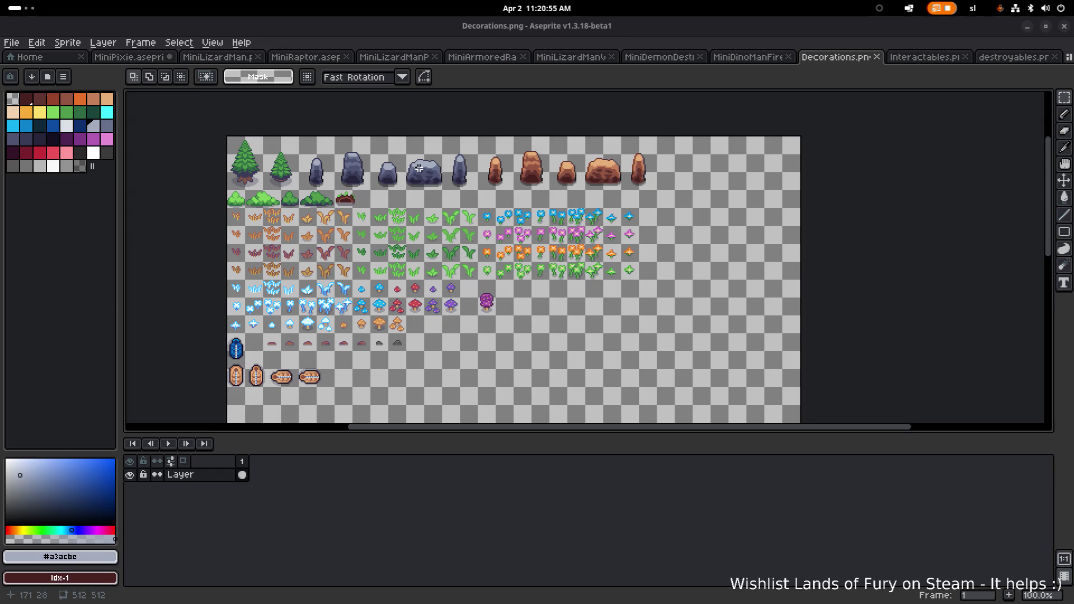
scroll(419, 168, "up", 1)
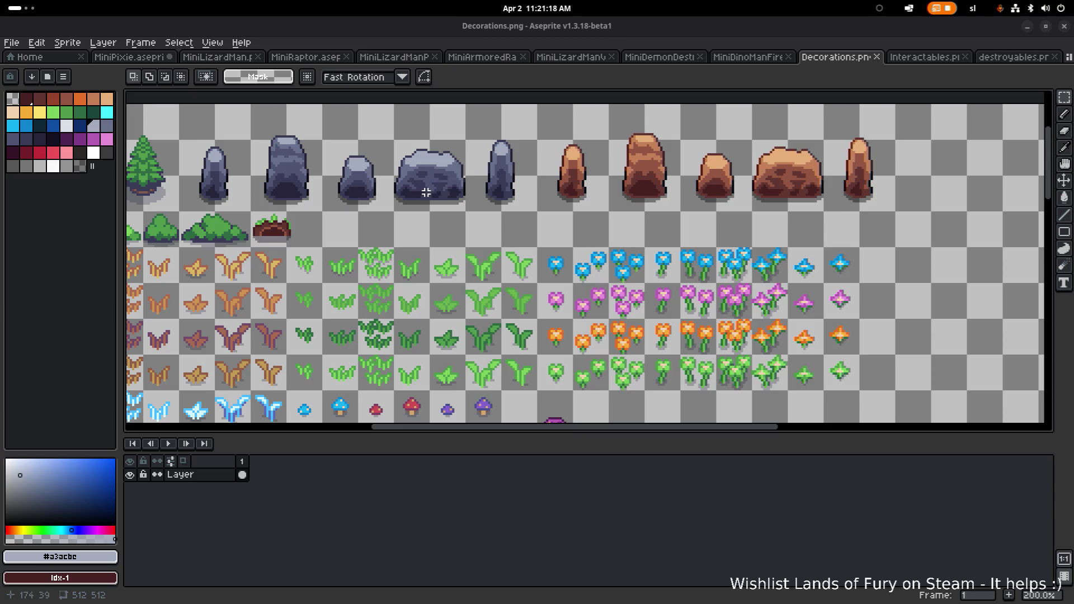
Save Decorations.png with Ctrl+S
scroll(492, 206, "left", 5)
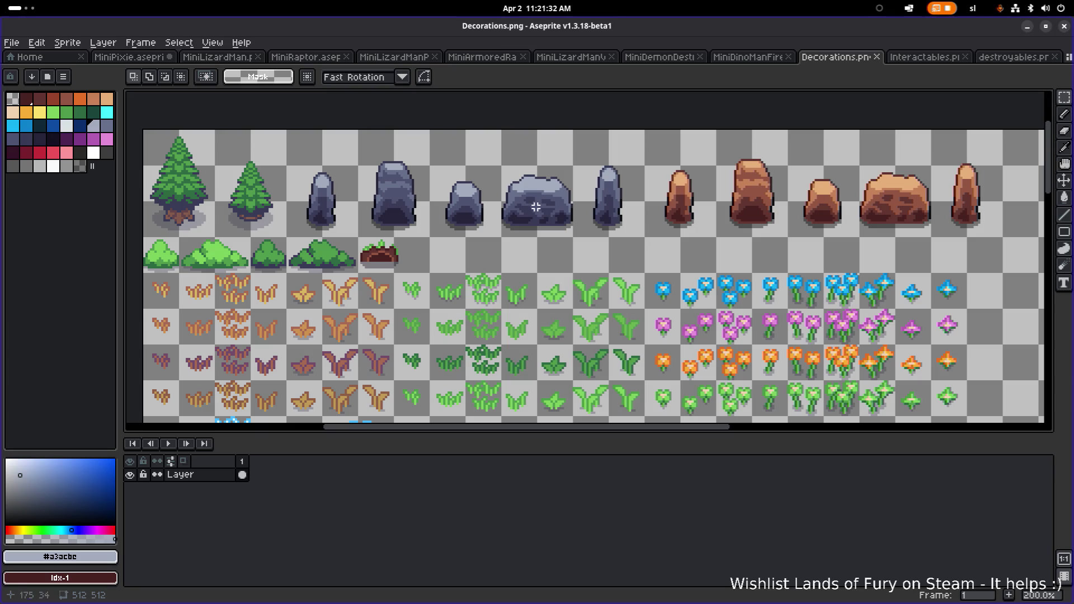
key("alt+Tab")
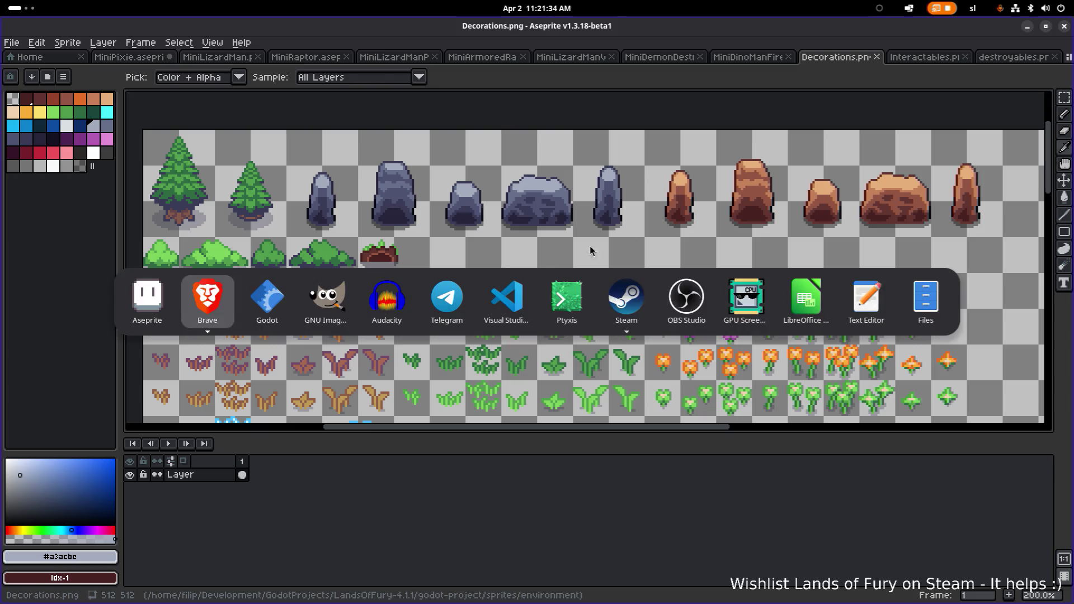
key("Escape")
key("ctrl+s")
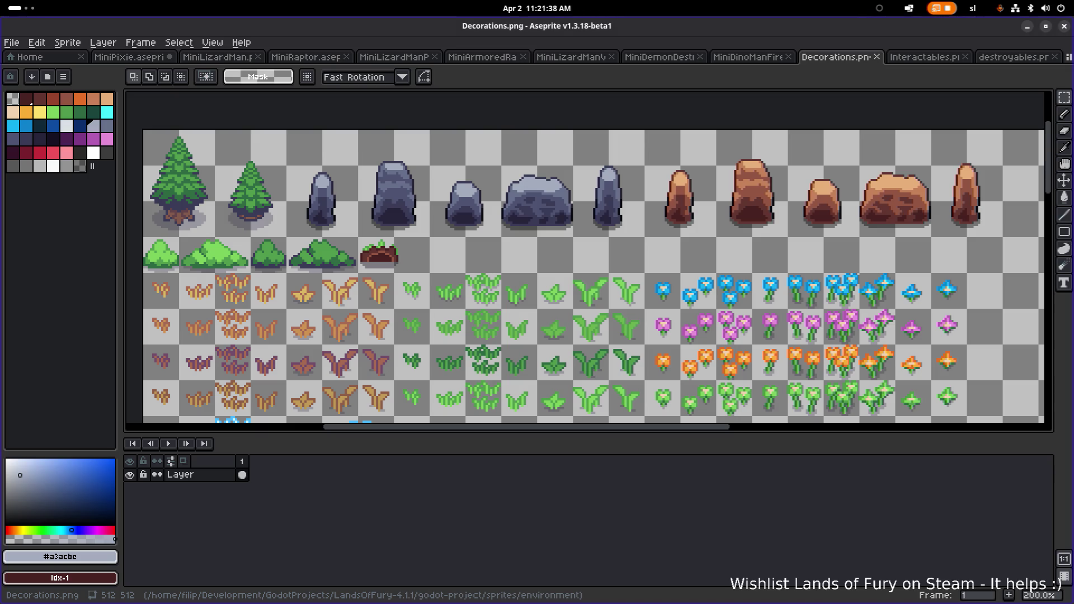
Pan and zoom over the top rows of trees and rocks to check them
left_click_drag(358, 300, 390, 294)
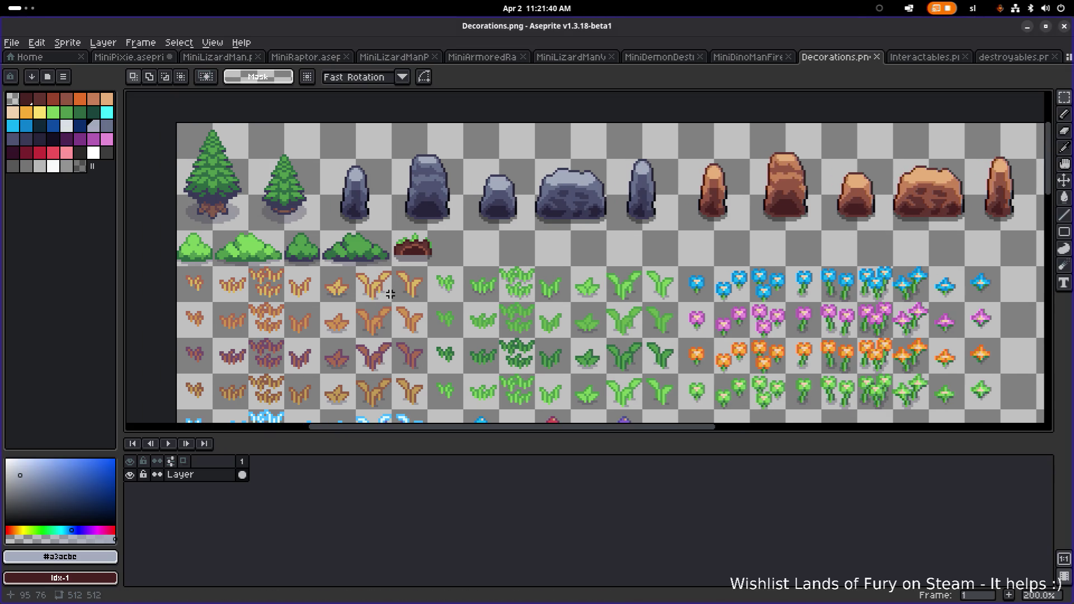
scroll(395, 294, "down", 1)
scroll(399, 296, "up", 2)
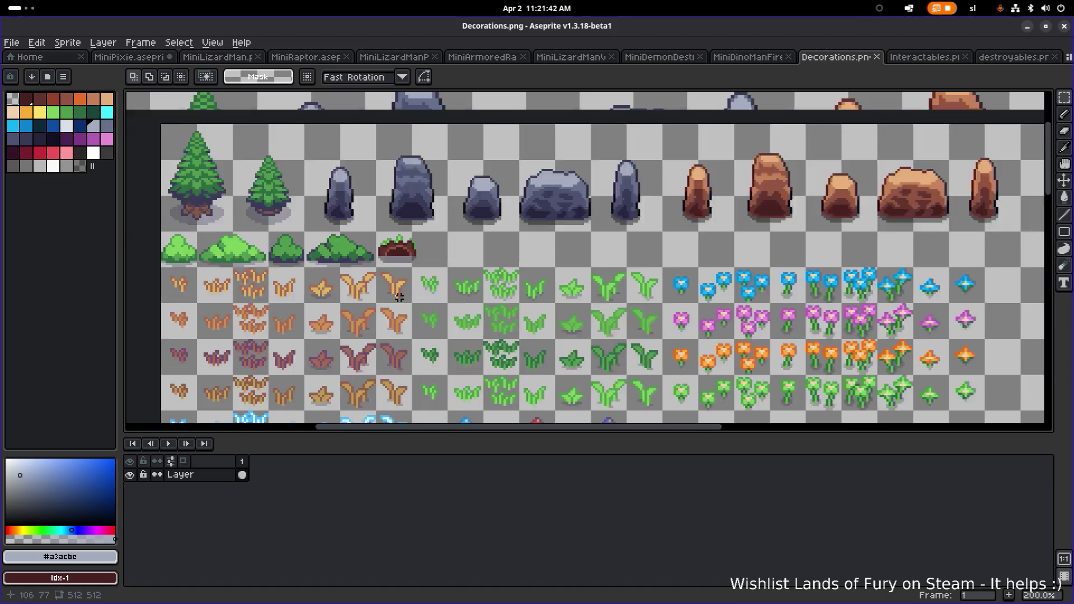
scroll(399, 297, "down", 1)
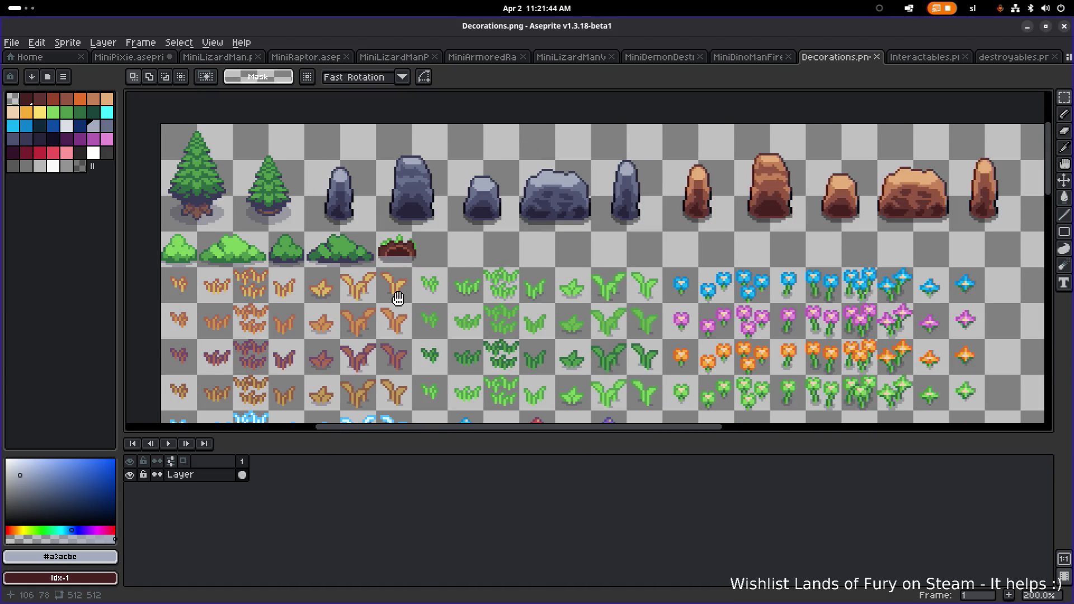
left_click_drag(399, 300, 399, 311)
scroll(421, 315, "up", 1)
scroll(707, 233, "down", 1)
scroll(677, 240, "down", 1)
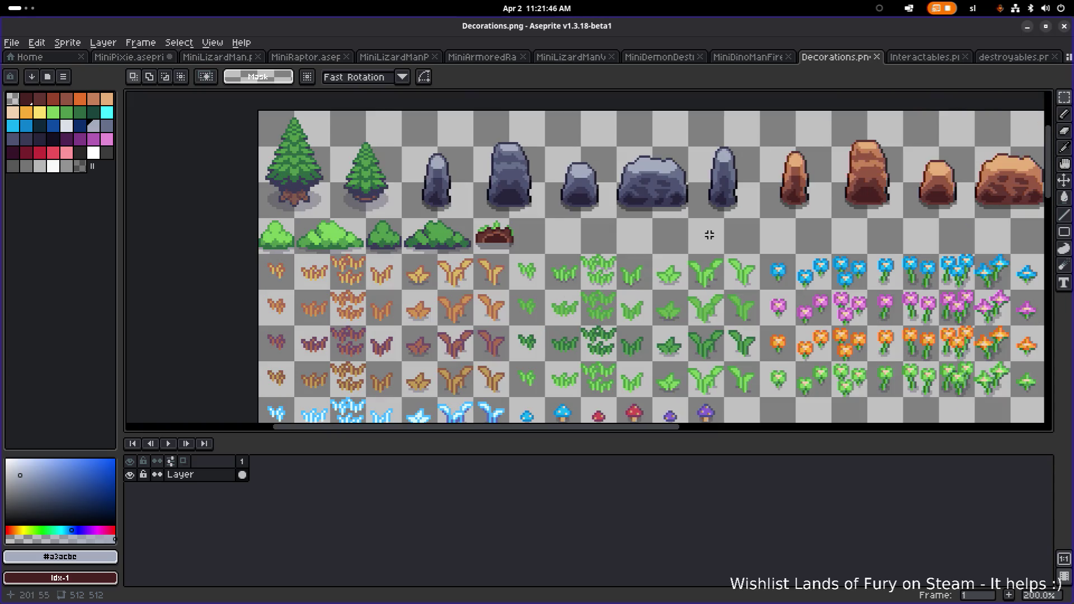
scroll(596, 271, "down", 1)
scroll(597, 270, "up", 2)
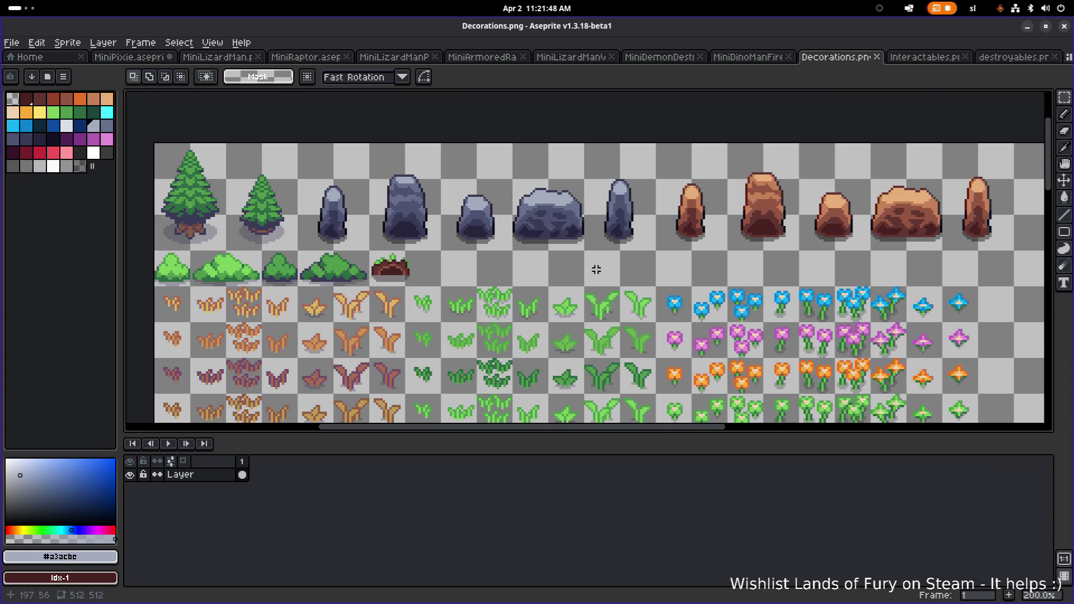
key("alt+Tab")
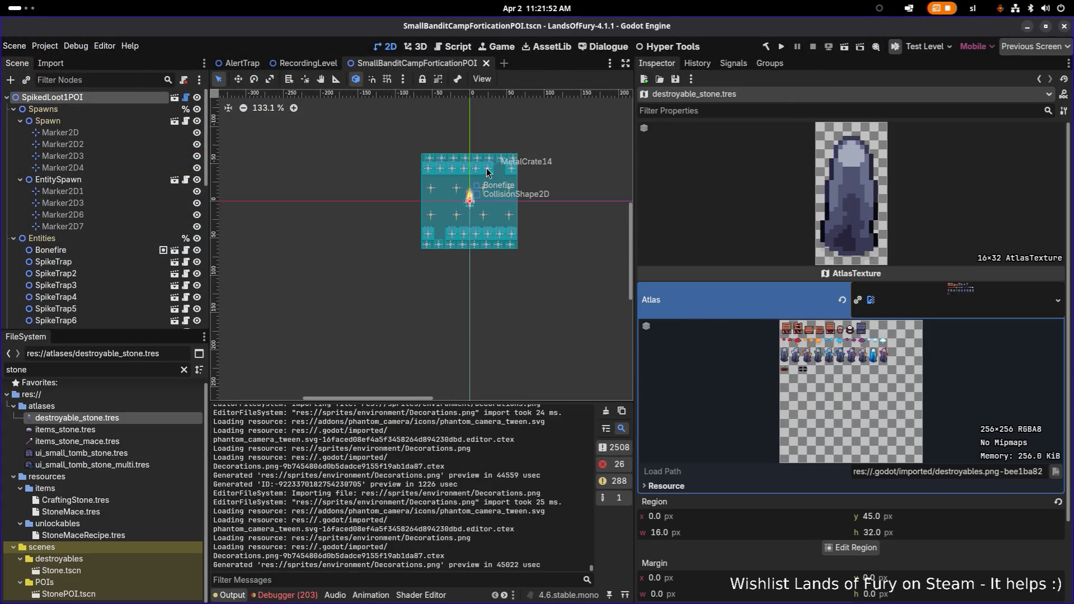
Select the items_stone and destroyable_stone atlas resources and clear the stone filter
scroll(485, 170, "up", 3)
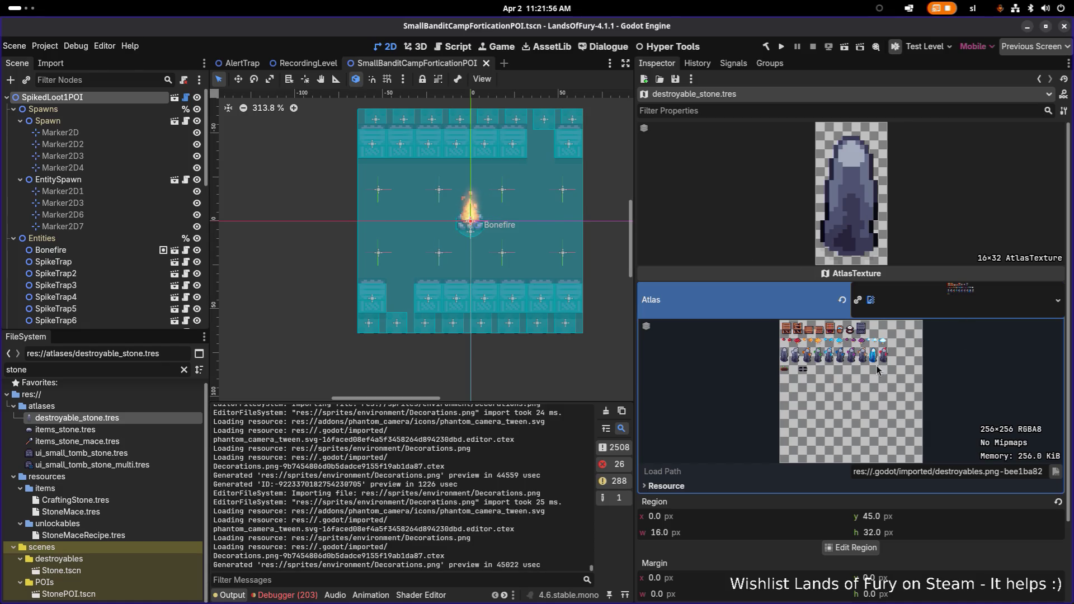
left_click(122, 428)
left_click(125, 421)
left_click(120, 428)
left_click(116, 421)
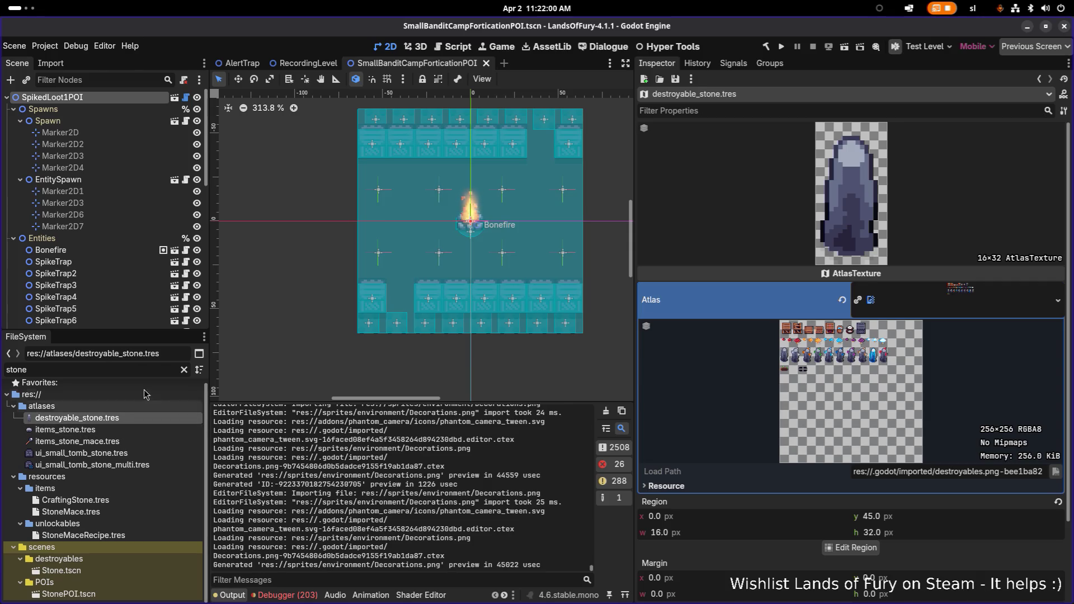
left_click(184, 370)
scroll(120, 456, "down", 1)
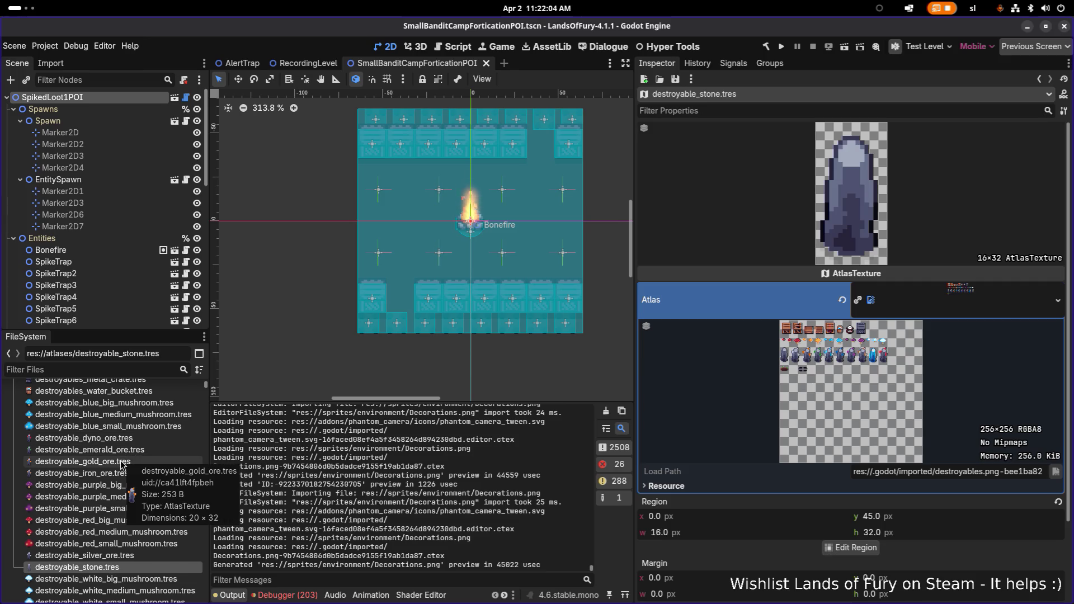
Glance at Decorations.png in Aseprite, then select decorations_big_log.tres in the FileSystem
key("super")
left_click(561, 296)
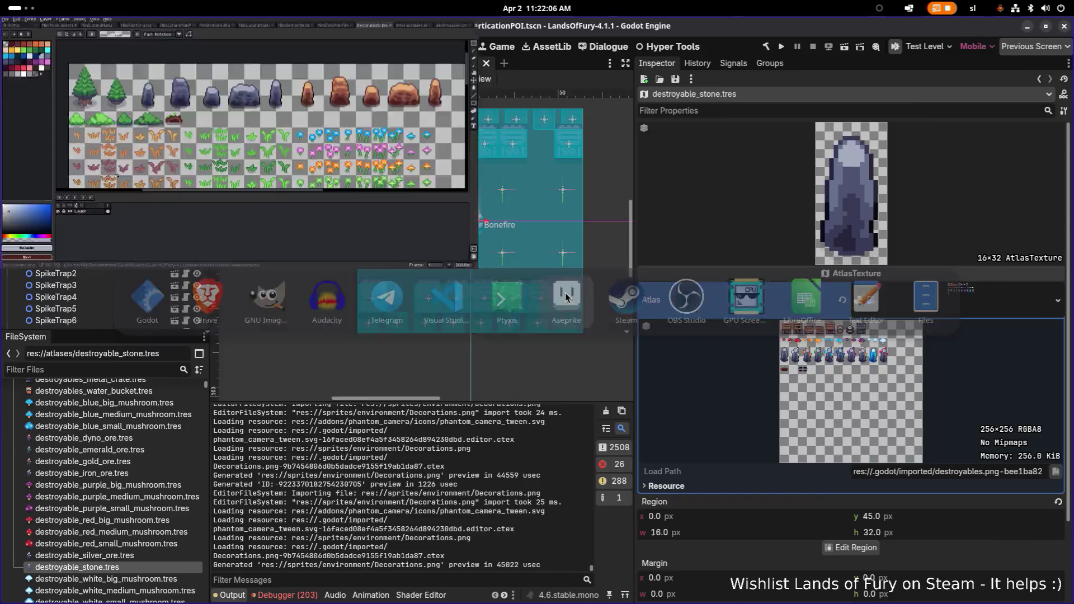
left_click(1027, 26)
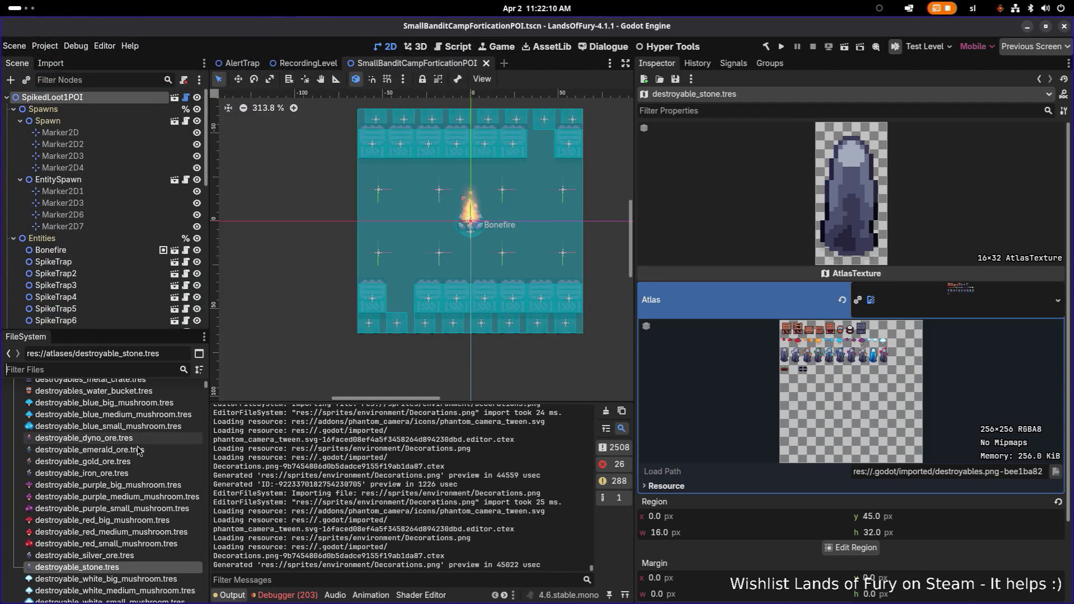
scroll(94, 504, "down", 2)
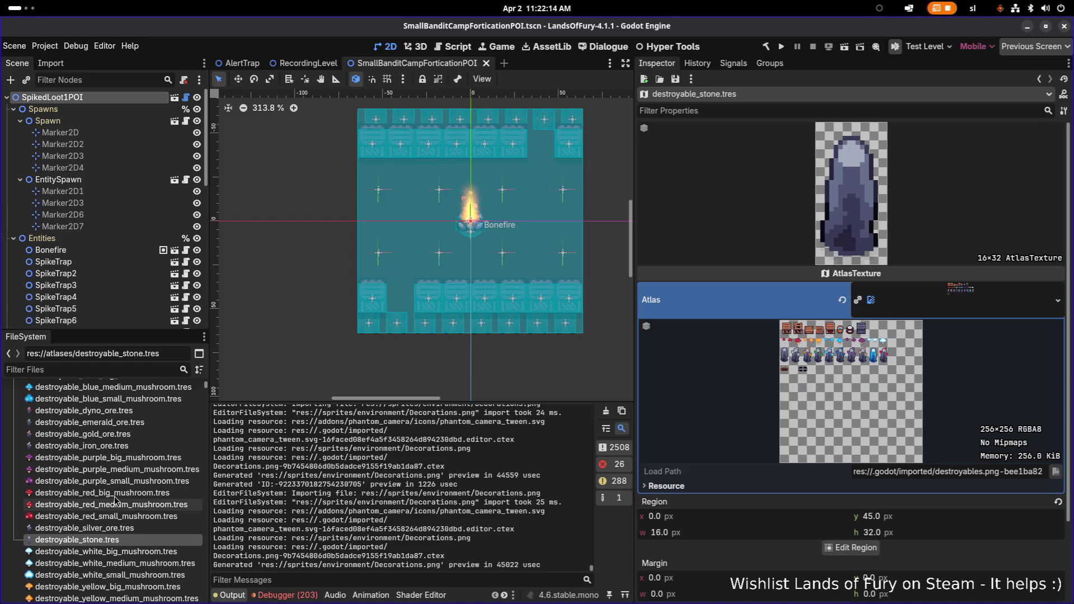
scroll(115, 501, "up", 5)
scroll(115, 498, "up", 5)
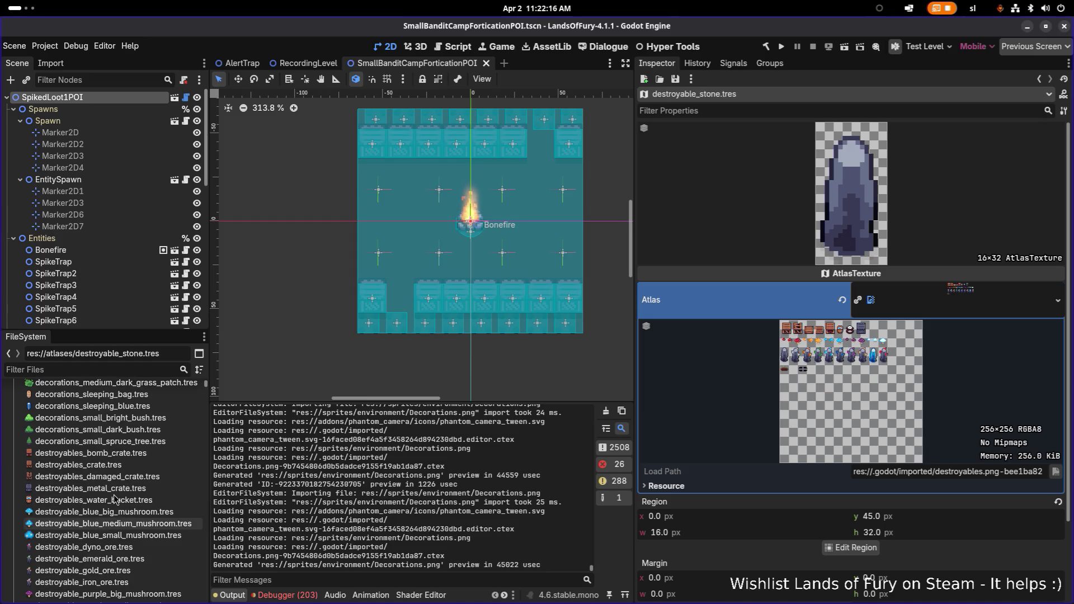
left_click(90, 441)
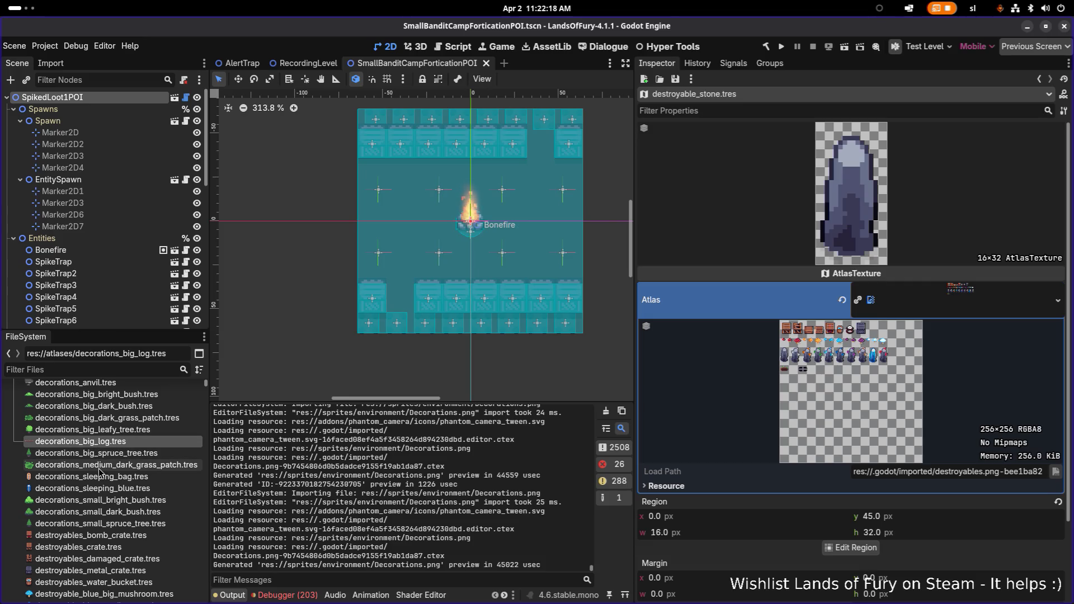
Open a Duplicate dialog for decorations_small_spruce_tree.tres, then switch back to Aseprite
left_click(100, 524)
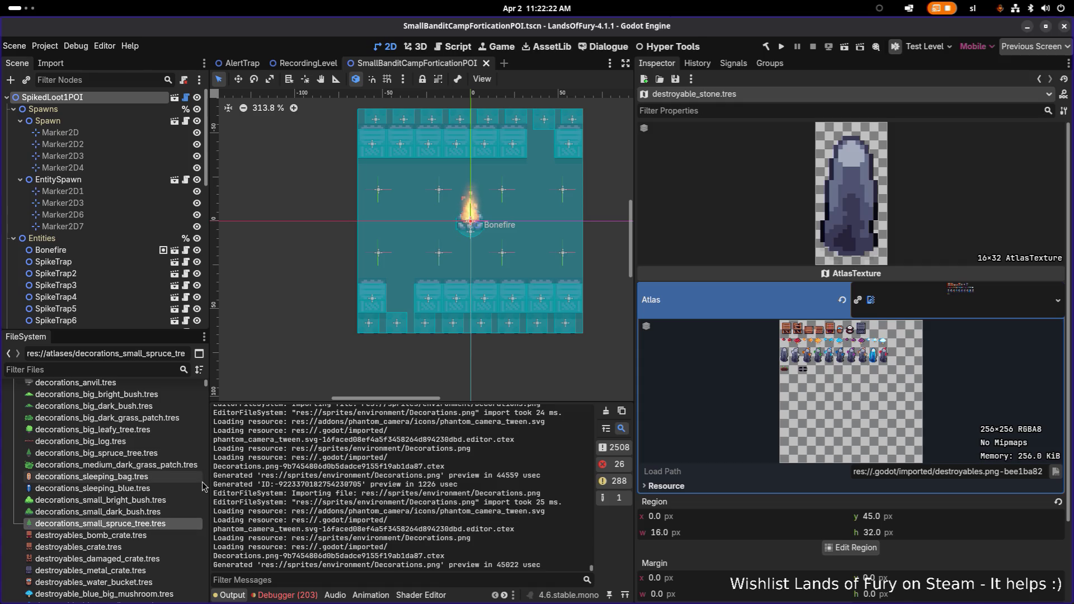
key("ctrl+d")
key("Right")
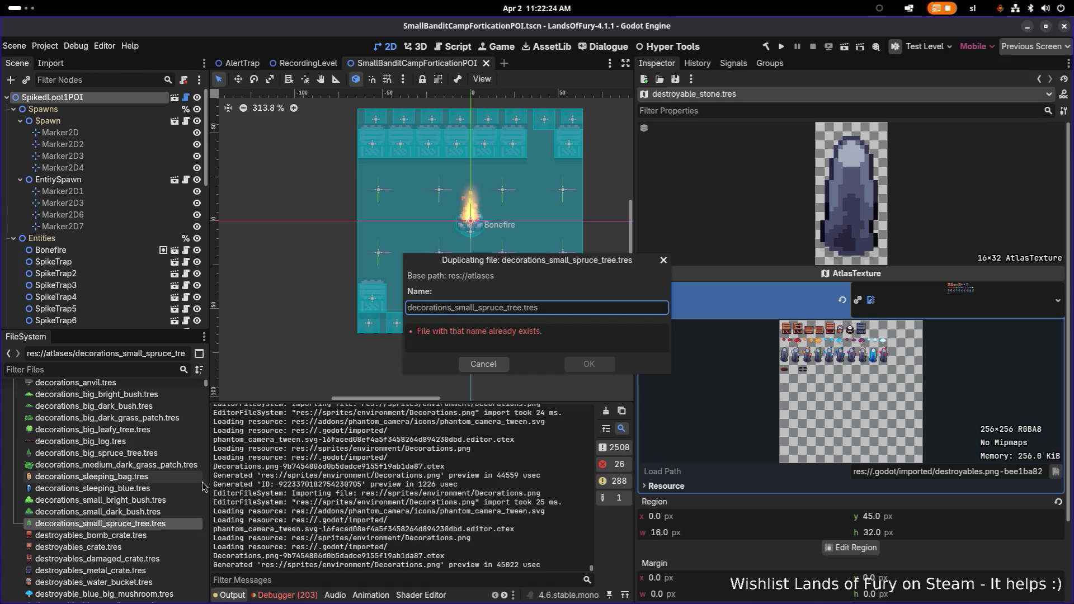
key("alt+Tab")
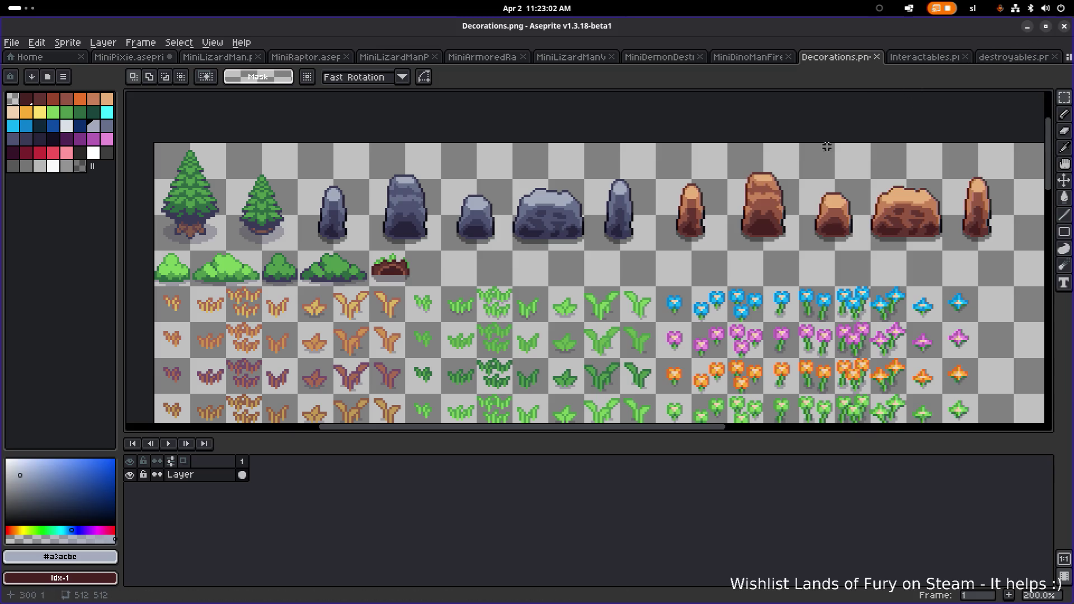
Zoom and pan to the small mound row, then minimize Aseprite to reveal Godot
scroll(511, 254, "down", 1)
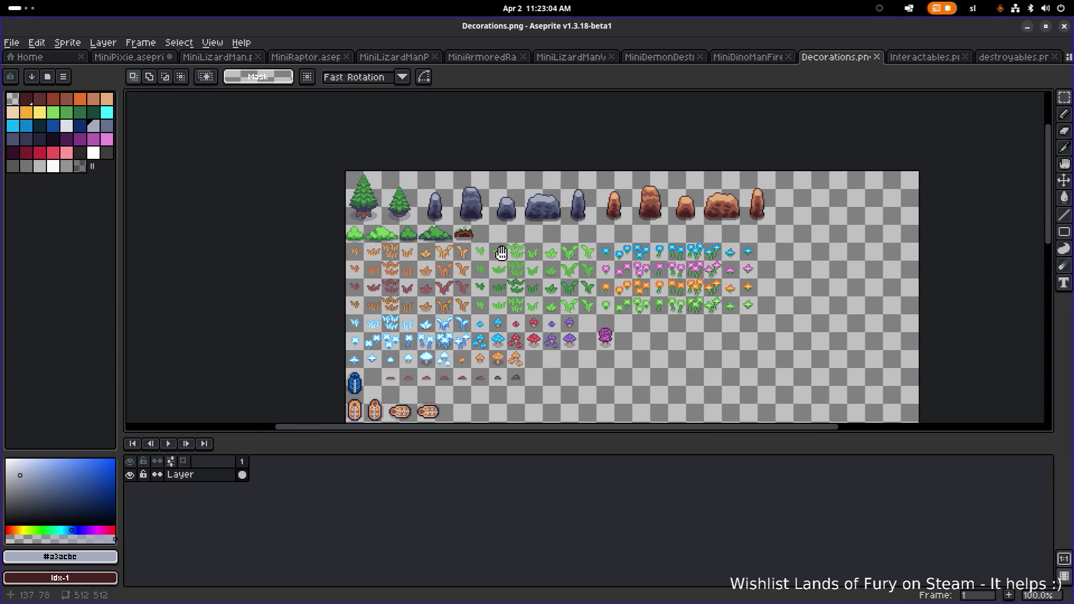
scroll(522, 366, "up", 1)
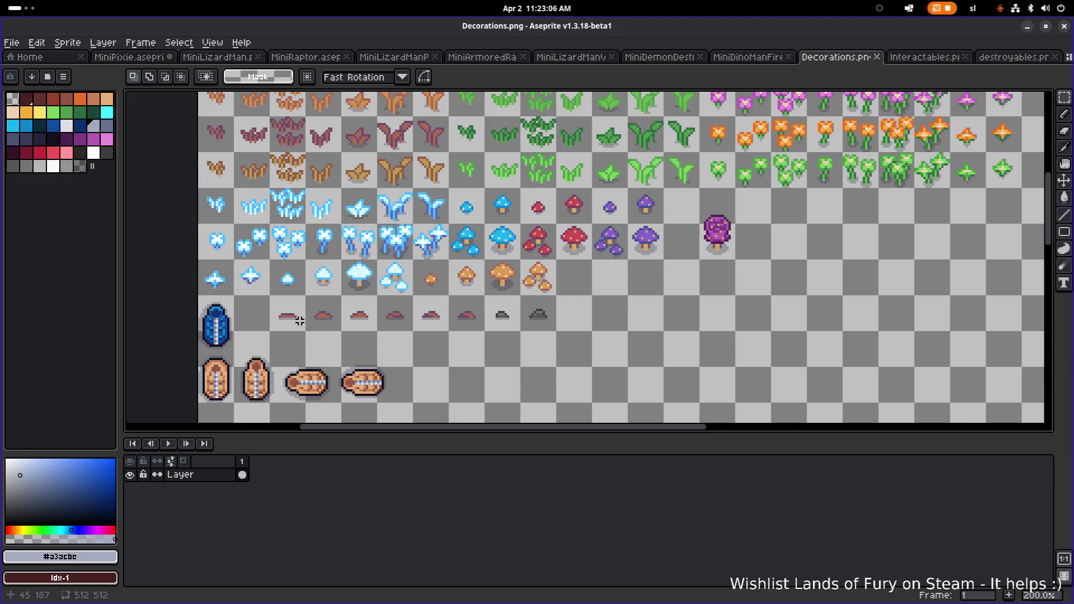
left_click_drag(483, 229, 455, 457)
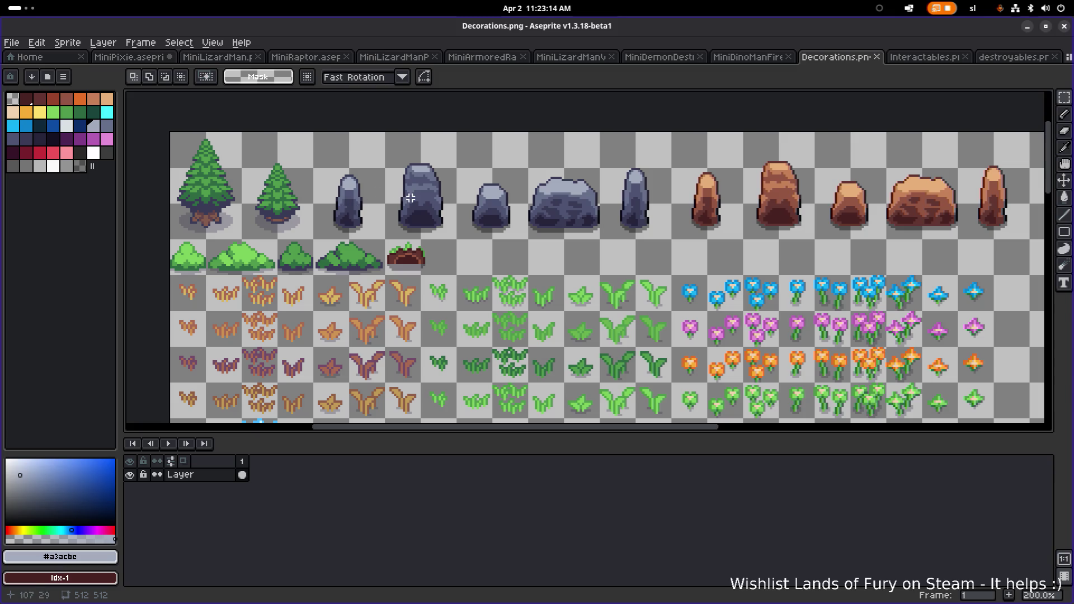
left_click(1027, 26)
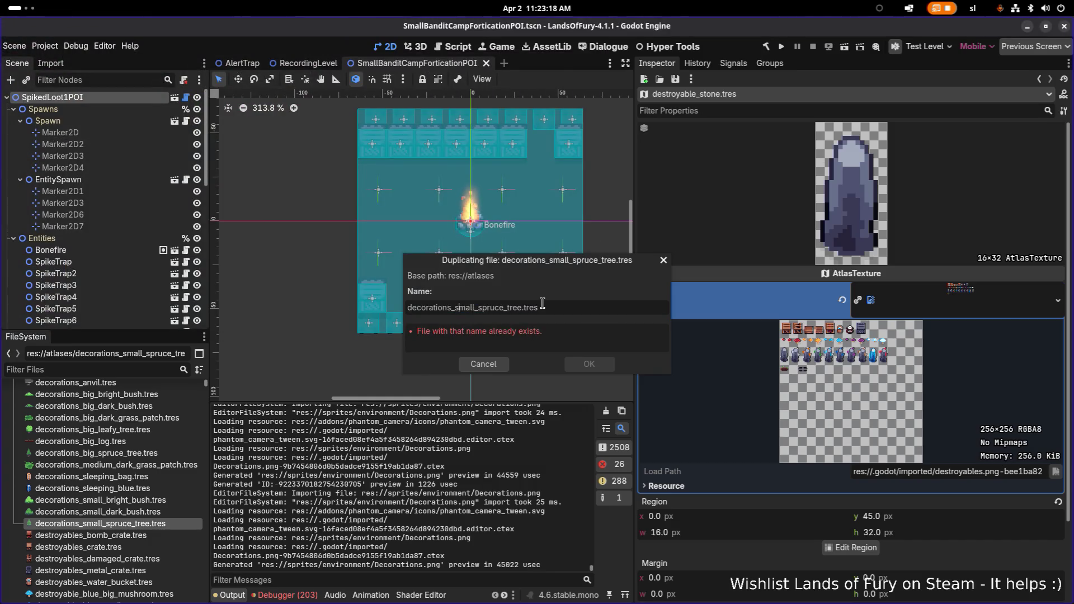
Name the duplicate decorations_stone_pillar_1.tres and confirm creating it
key("ctrl+shift+Left")
key("ctrl+shift+Left")
key("ctrl+shift+Left")
type("stone_")
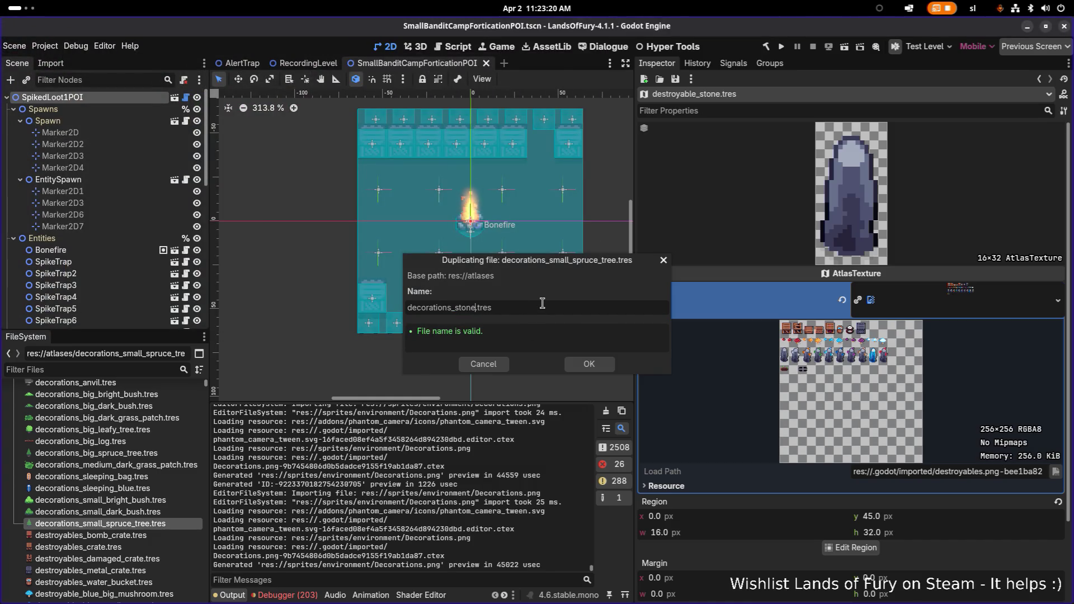
type("pillar_")
type("1")
key("Return")
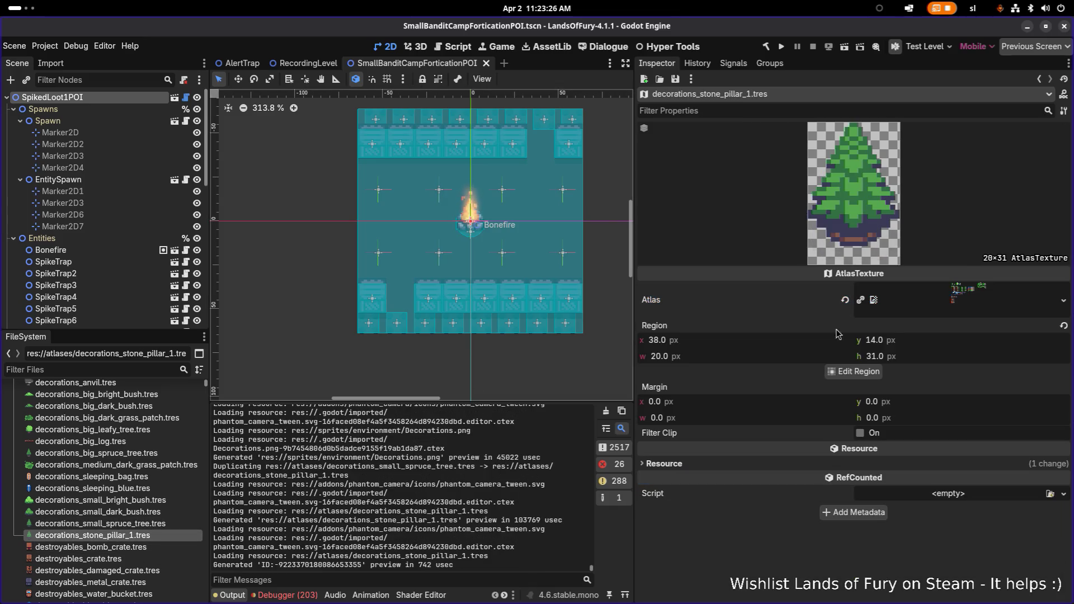
Open and close the Edit Region view without changes, glancing briefly at Aseprite
left_click(862, 372)
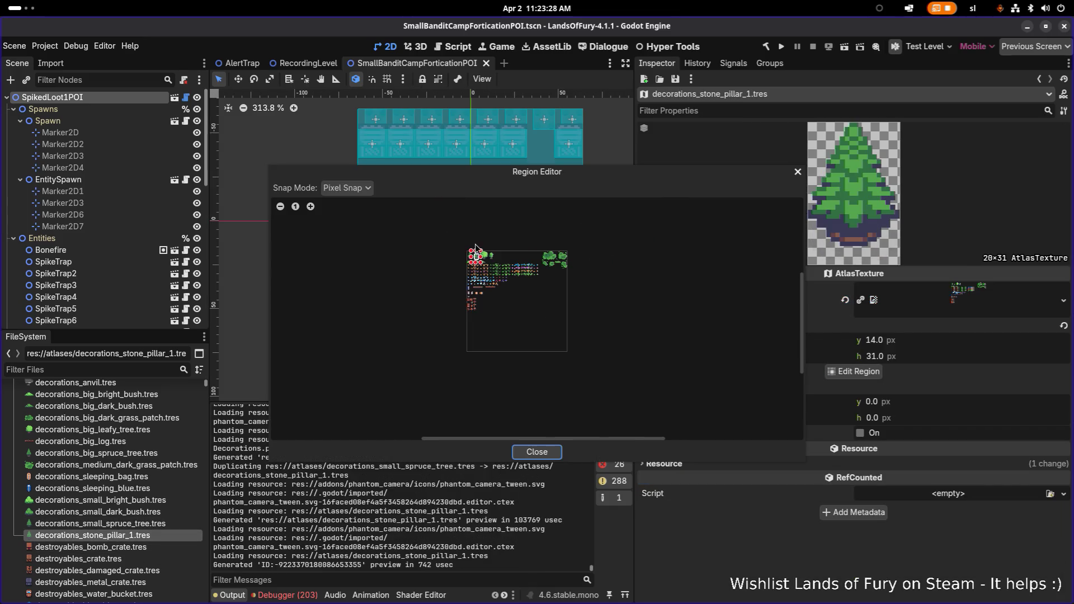
left_click(798, 172)
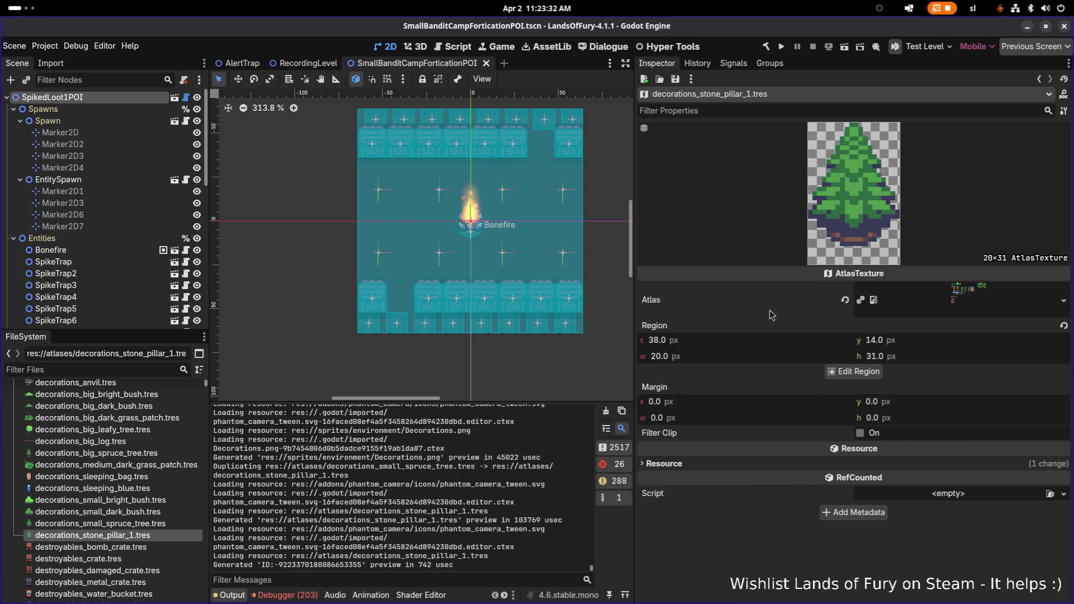
key("alt+Tab")
key("Tab")
key("Tab")
key("Tab")
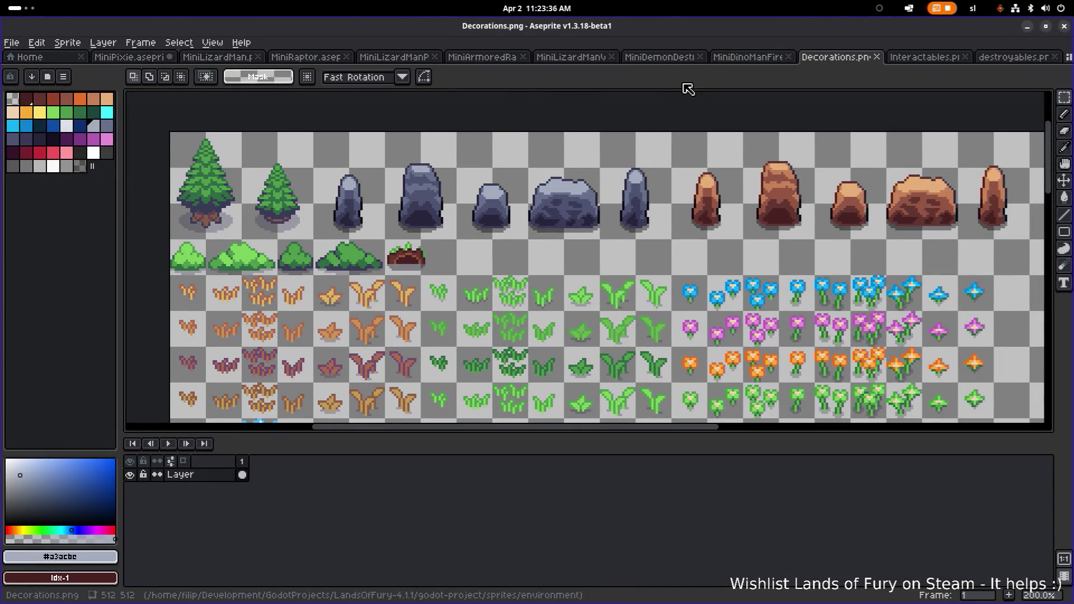
key("alt+Tab")
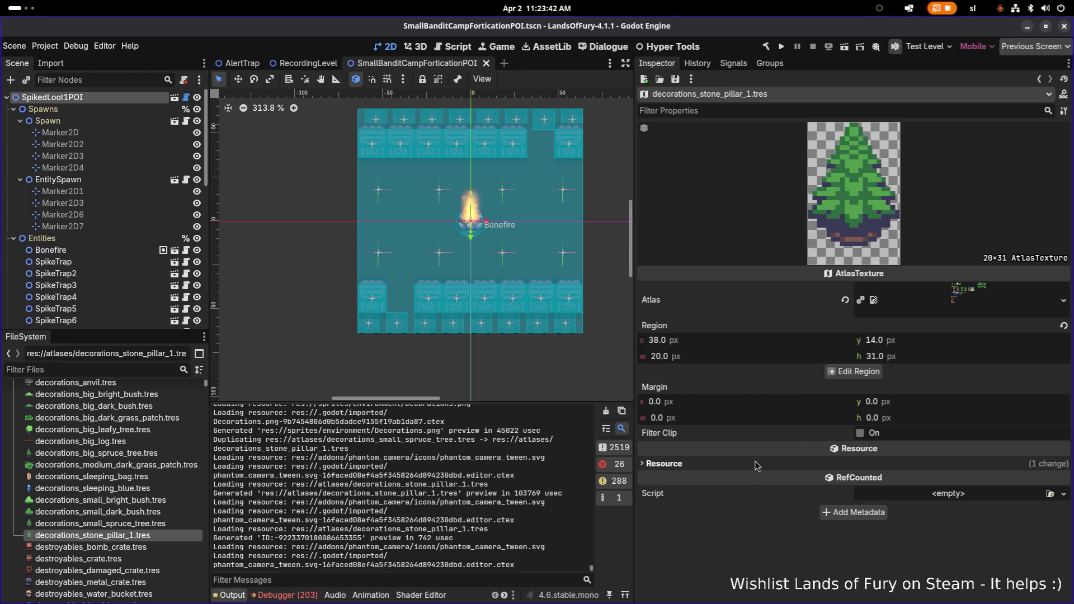
Expand the atlas in the Inspector and locate its source image sprites/decorations.png in FileSystem
left_click(1002, 309)
left_click(976, 311)
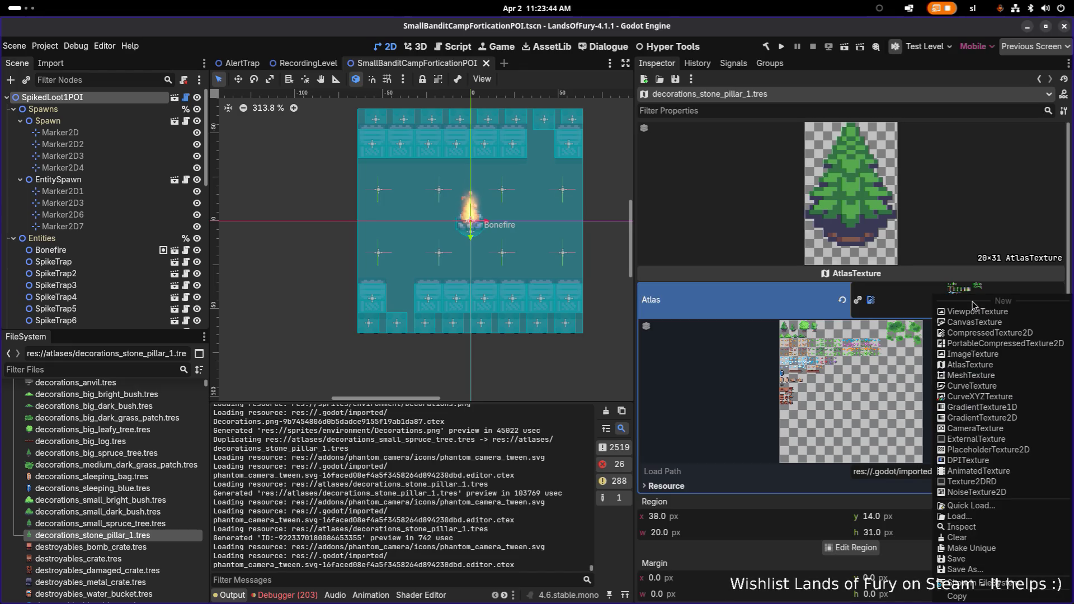
left_click(941, 587)
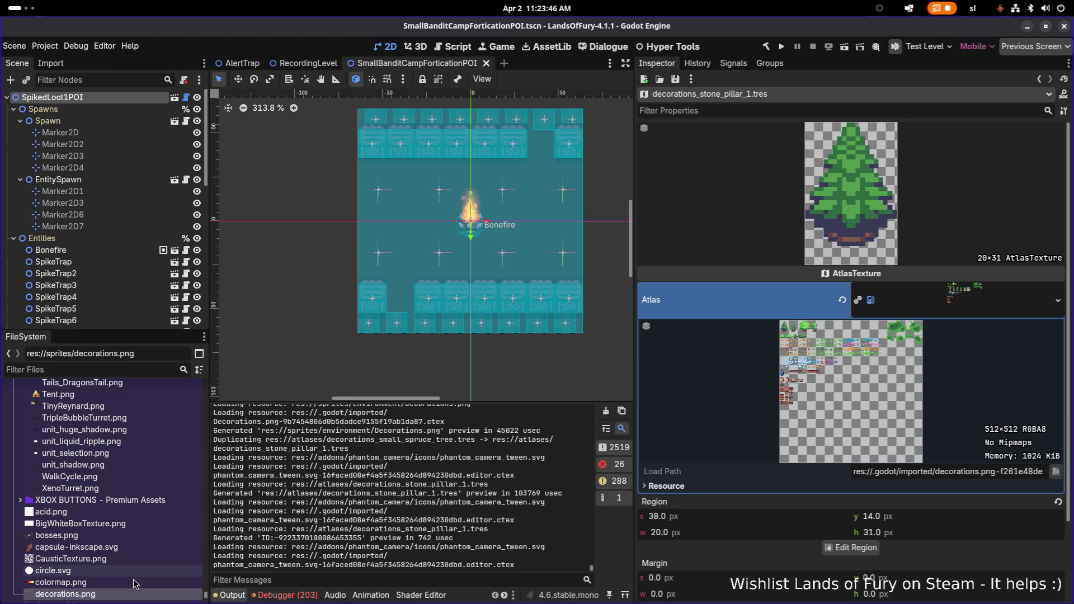
scroll(134, 571, "down", 2)
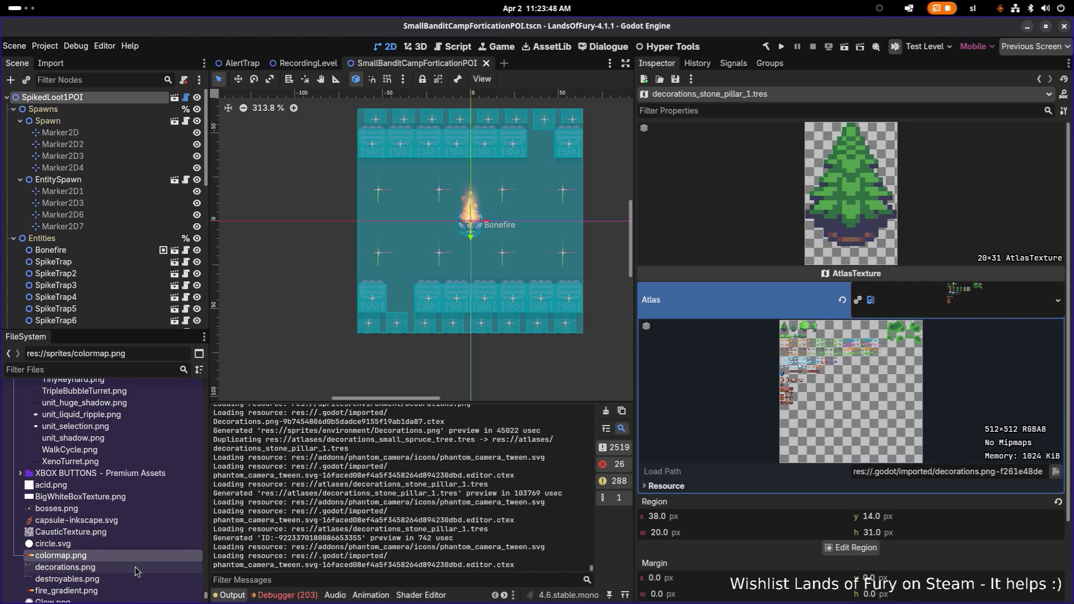
left_click(135, 567)
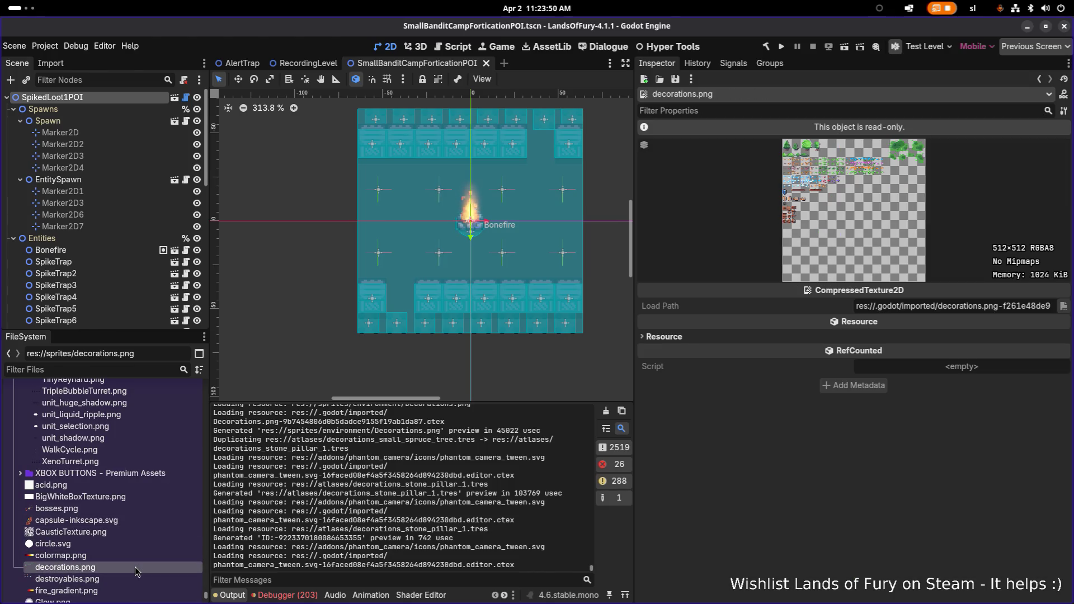
mouse_move(135, 566)
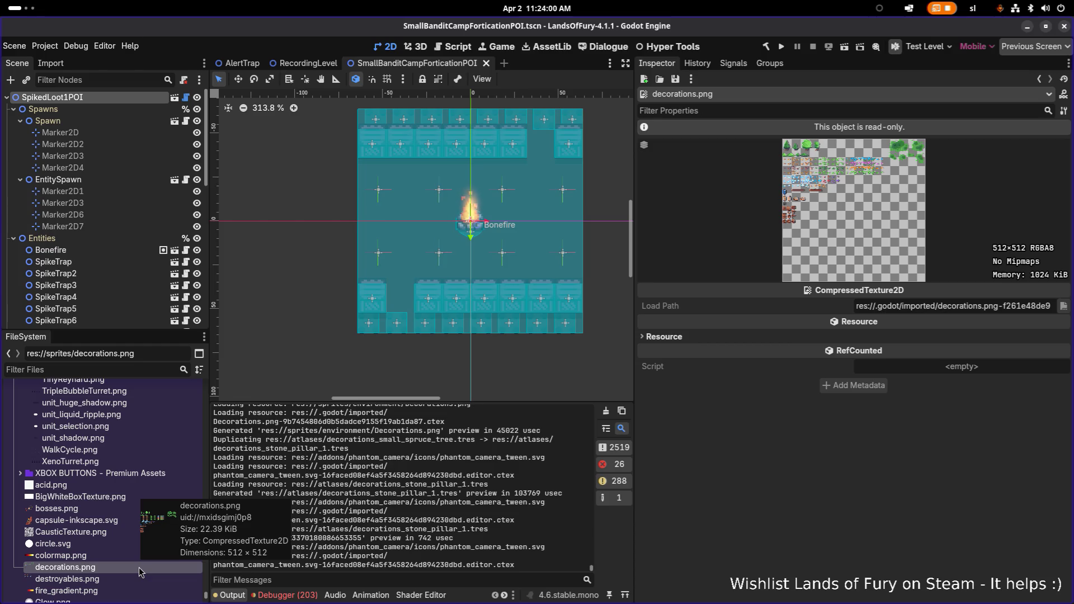
Filter files by 'decorations.' and compare environment/Decorations.png with sprites/decorations.png, then return to Aseprite
scroll(140, 572, "down", 2)
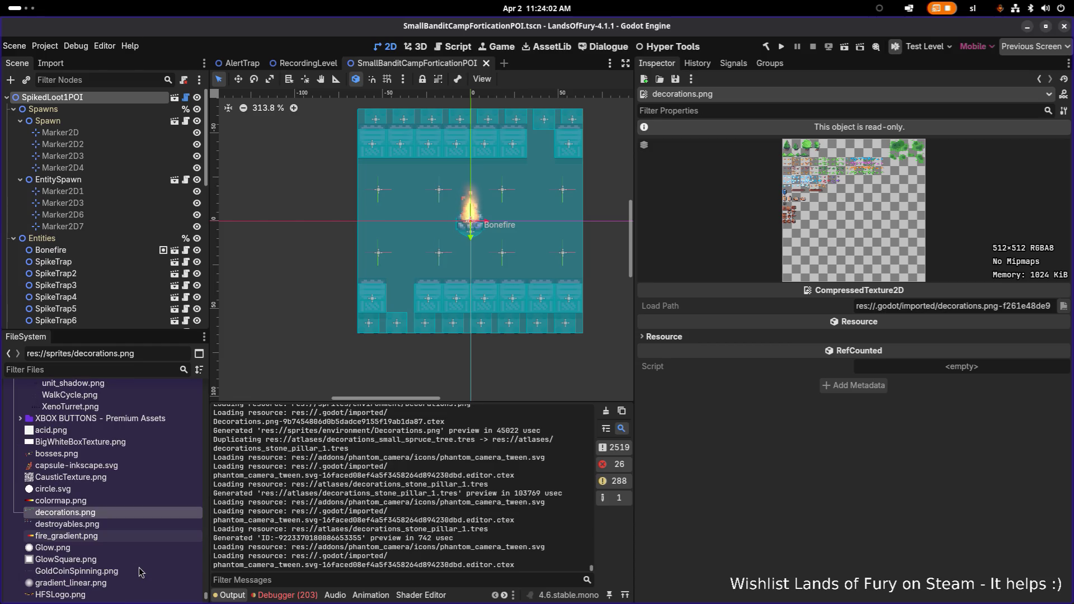
scroll(139, 571, "up", 20)
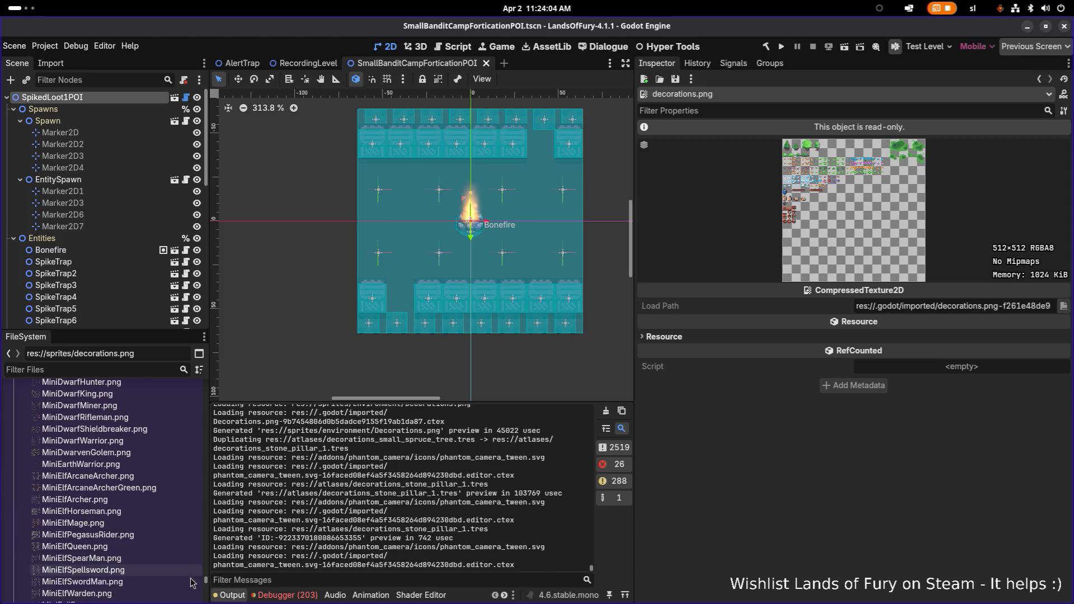
left_click_drag(204, 584, 200, 442)
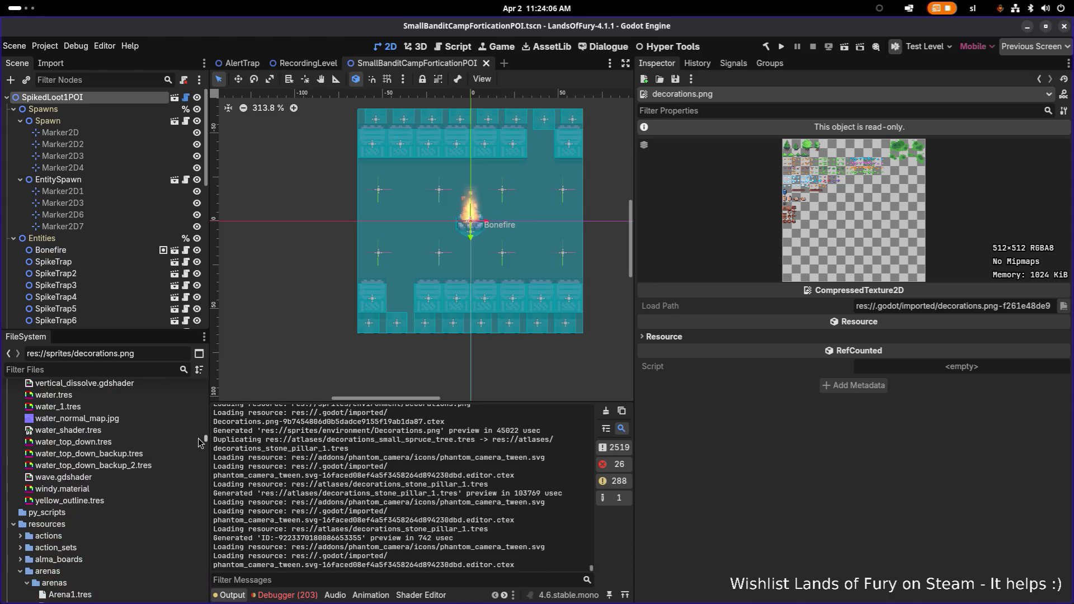
scroll(190, 459, "down", 15)
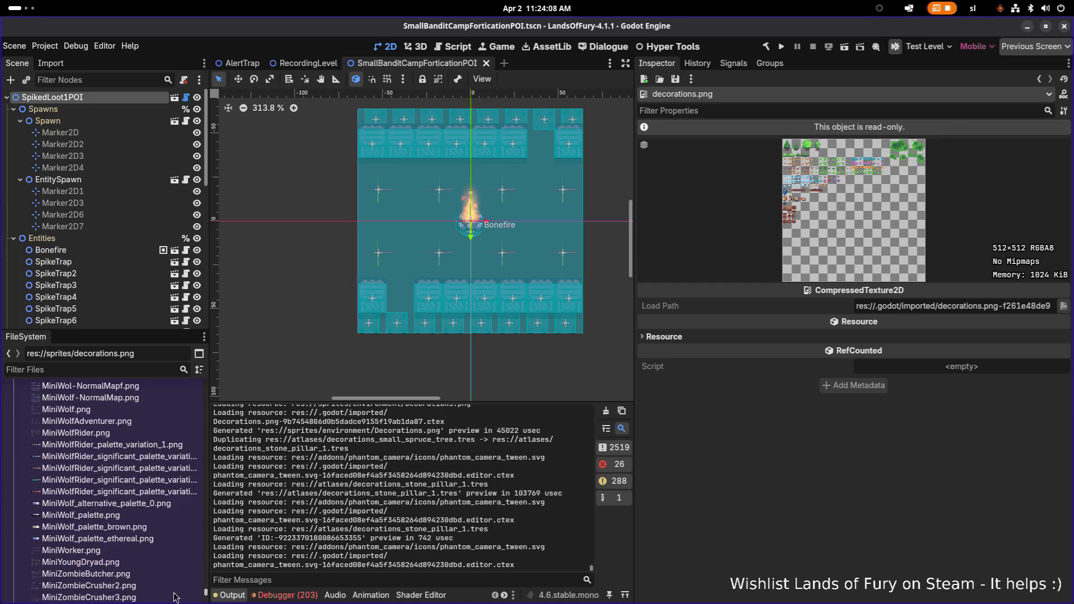
type("de")
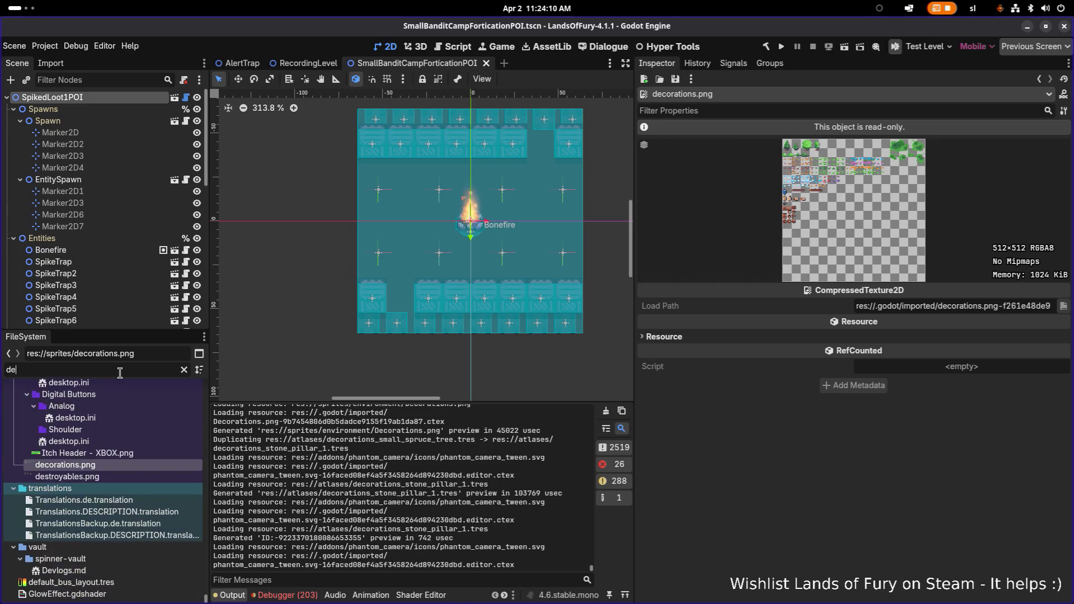
type("coration")
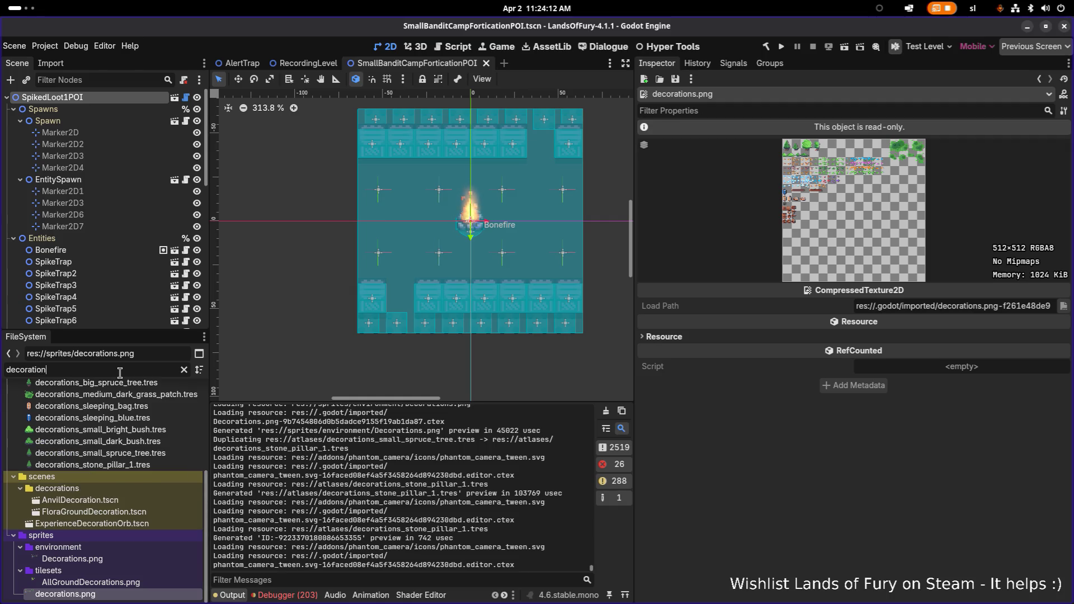
type("s.")
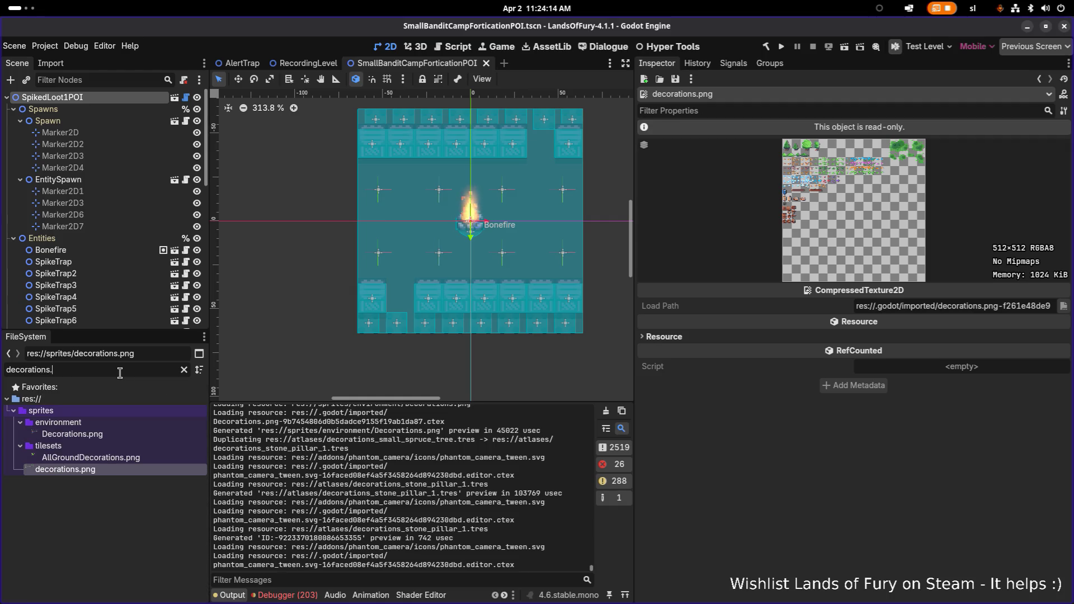
left_click(112, 431)
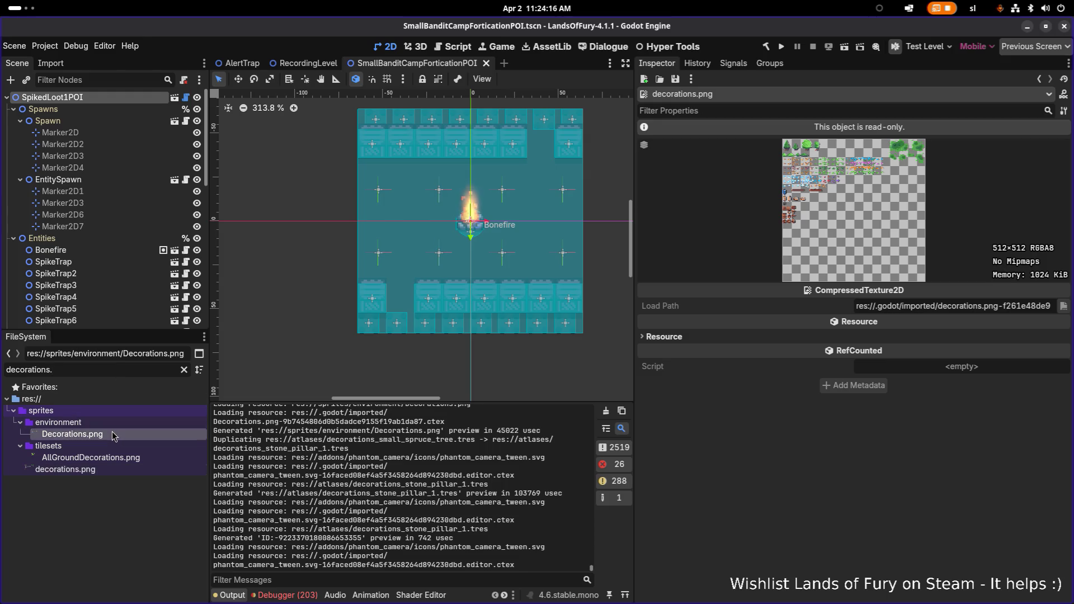
left_click(110, 470)
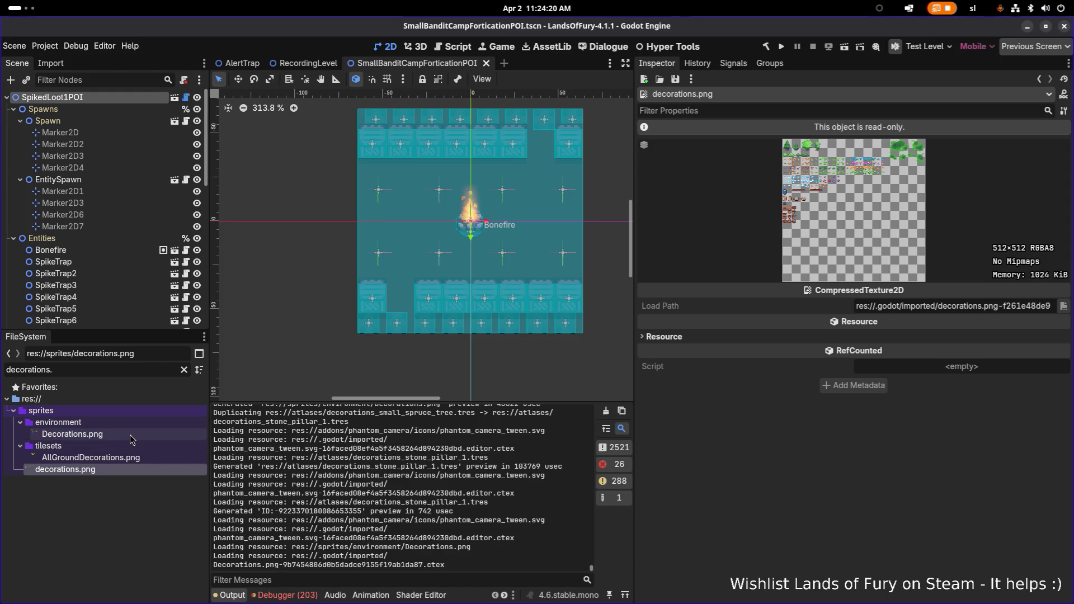
left_click(130, 435)
left_click(112, 472)
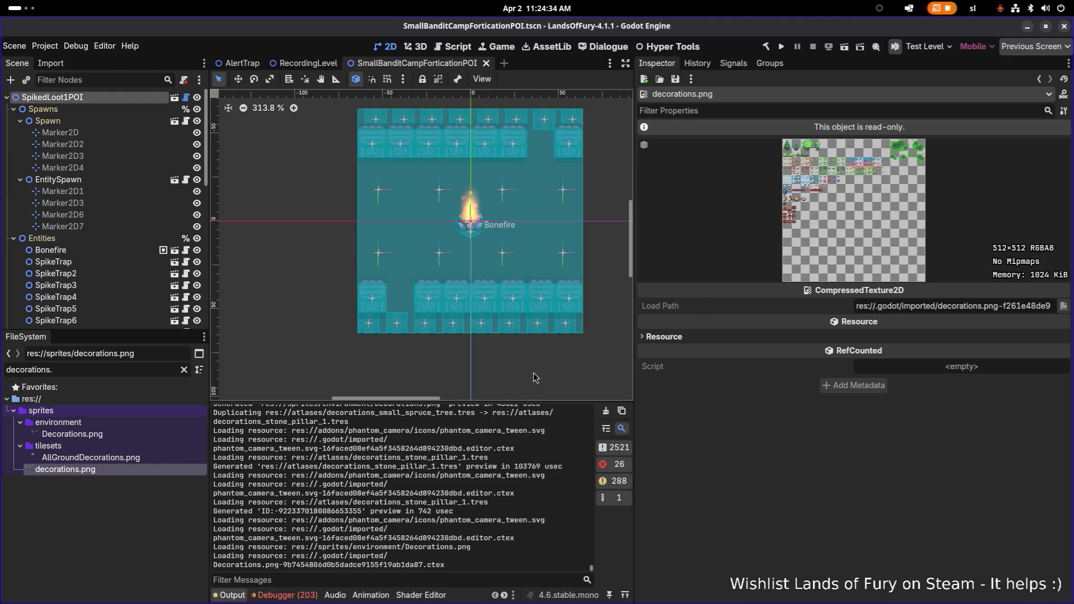
key("super")
left_click(566, 299)
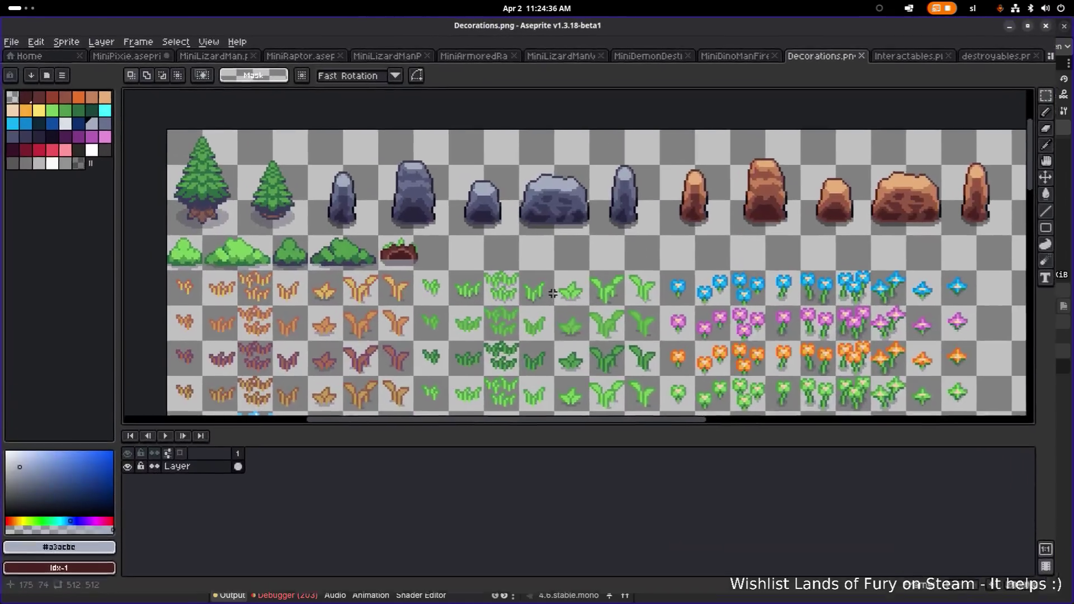
Open decorations.png from the sprites folder through the open-file dialog
scroll(530, 289, "down", 2)
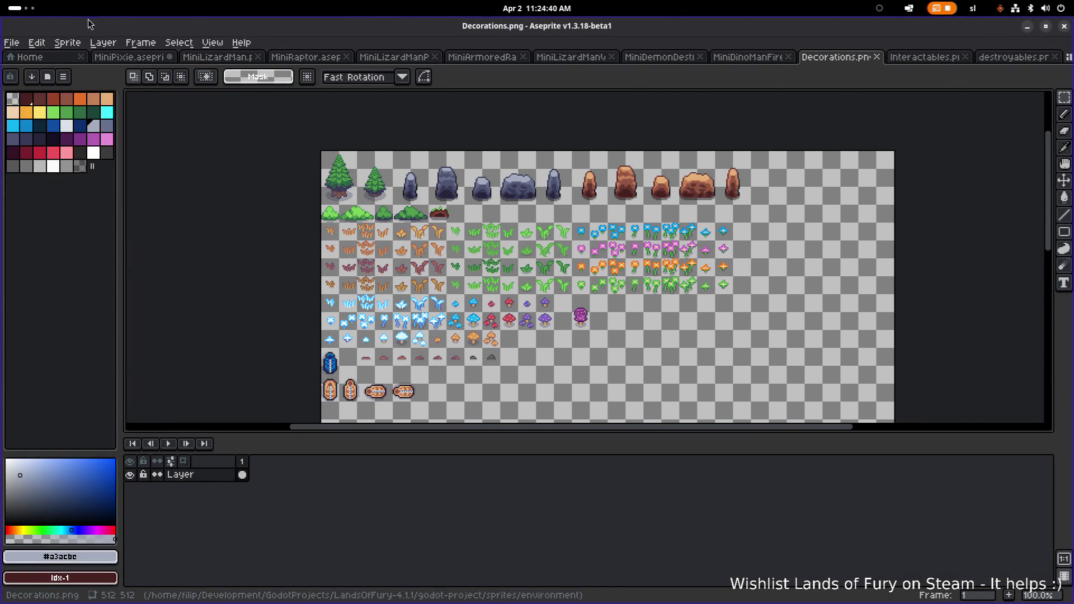
left_click(11, 42)
left_click(28, 74)
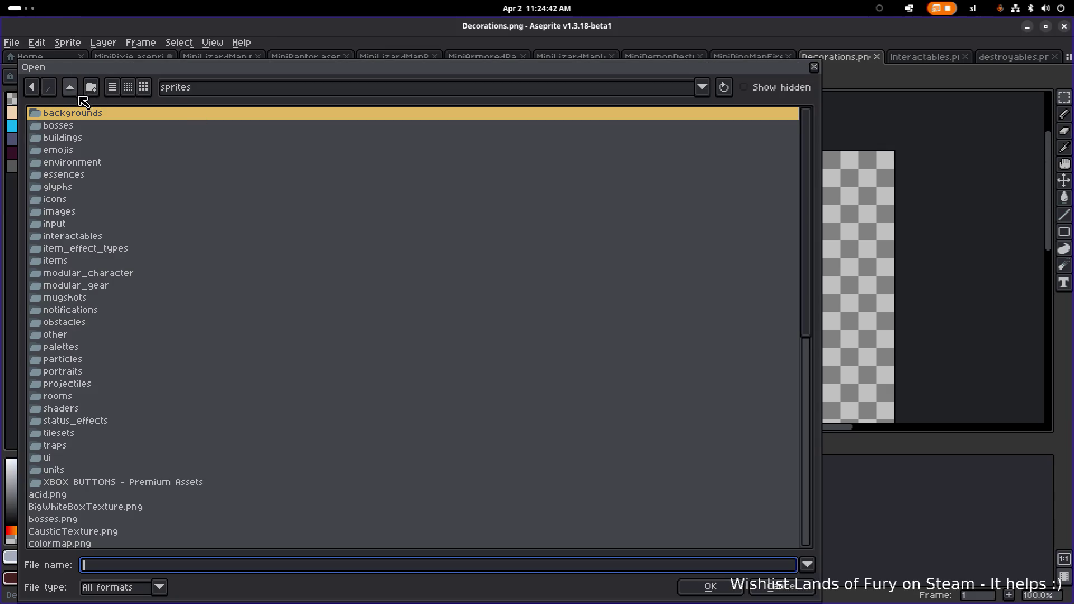
scroll(105, 250, "down", 10)
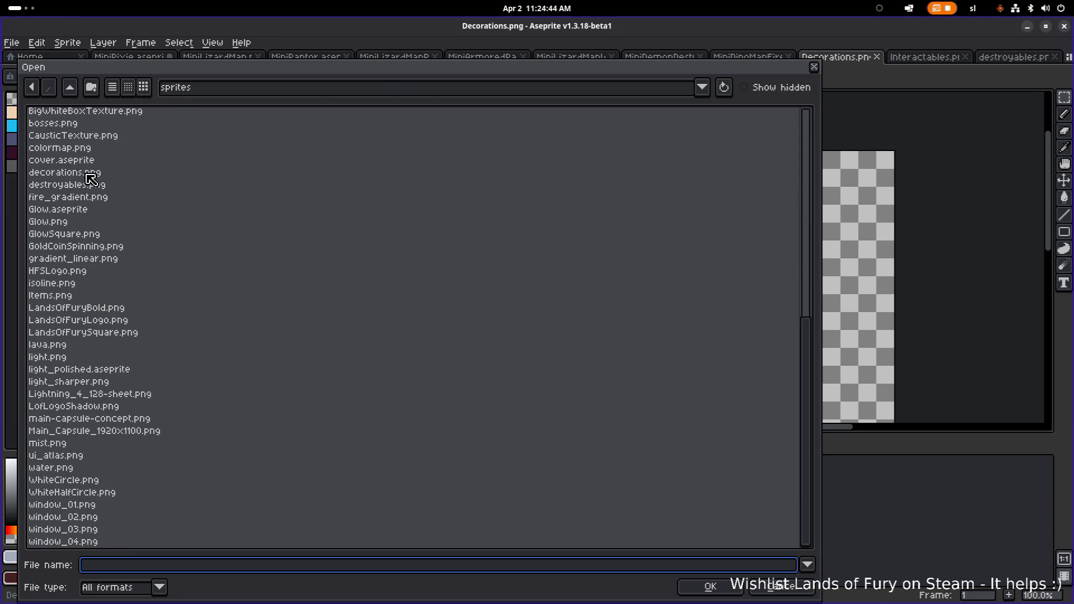
double_click(88, 172)
scroll(487, 234, "up", 1)
scroll(486, 234, "up", 5)
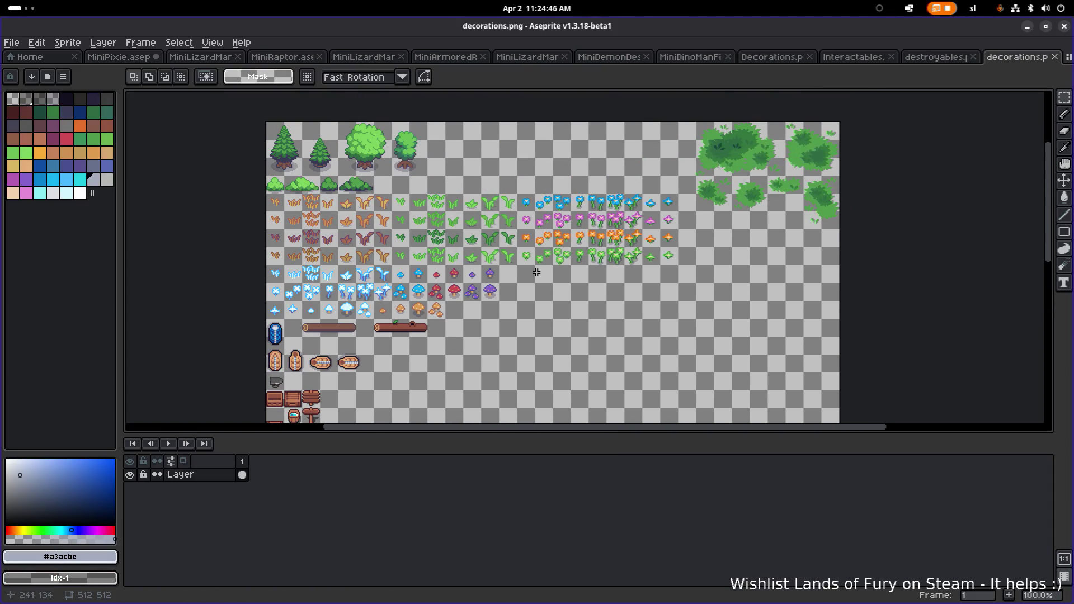
scroll(399, 172, "up", 3)
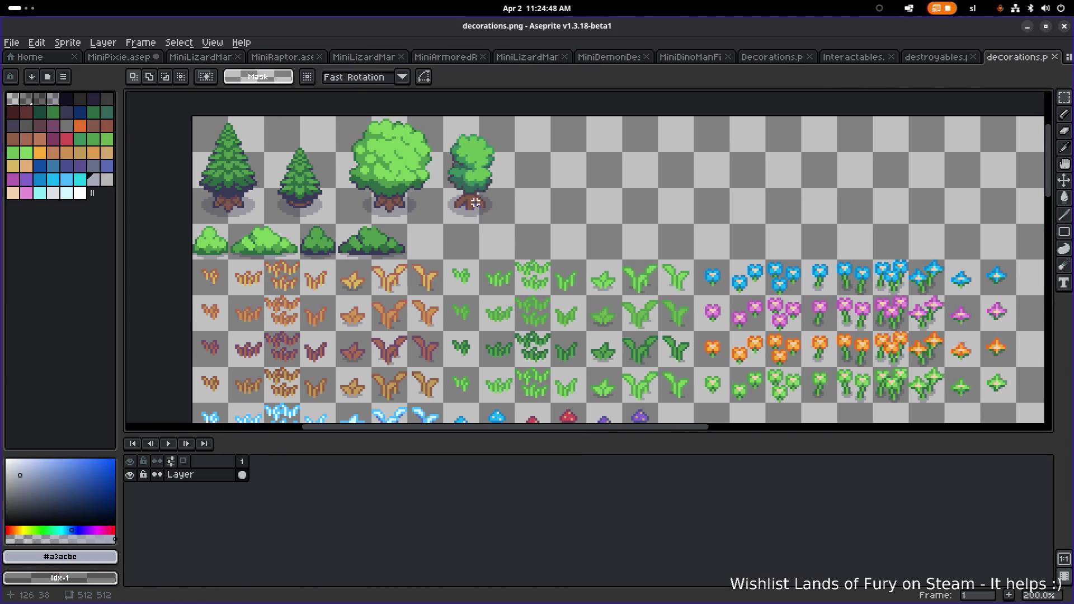
scroll(461, 202, "down", 1)
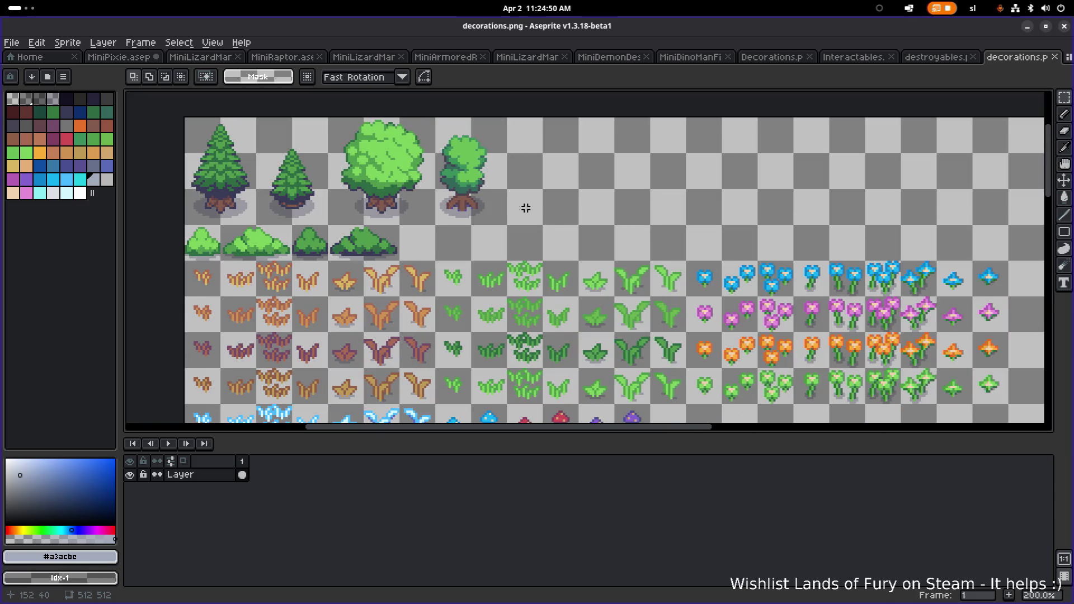
scroll(557, 210, "down", 2)
scroll(604, 209, "up", 1)
scroll(533, 193, "down", 4)
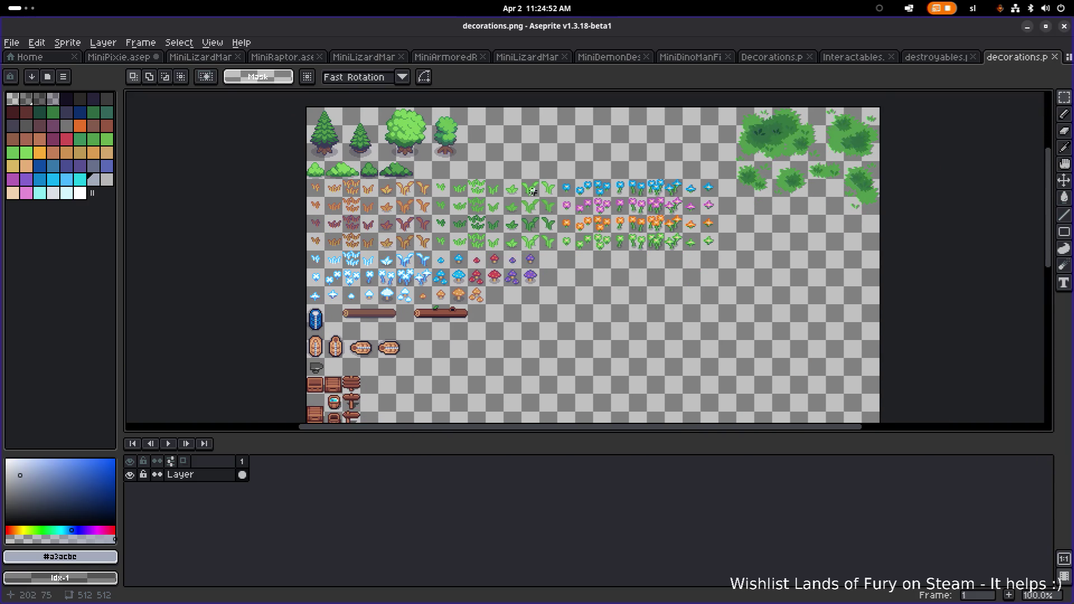
scroll(448, 250, "up", 7)
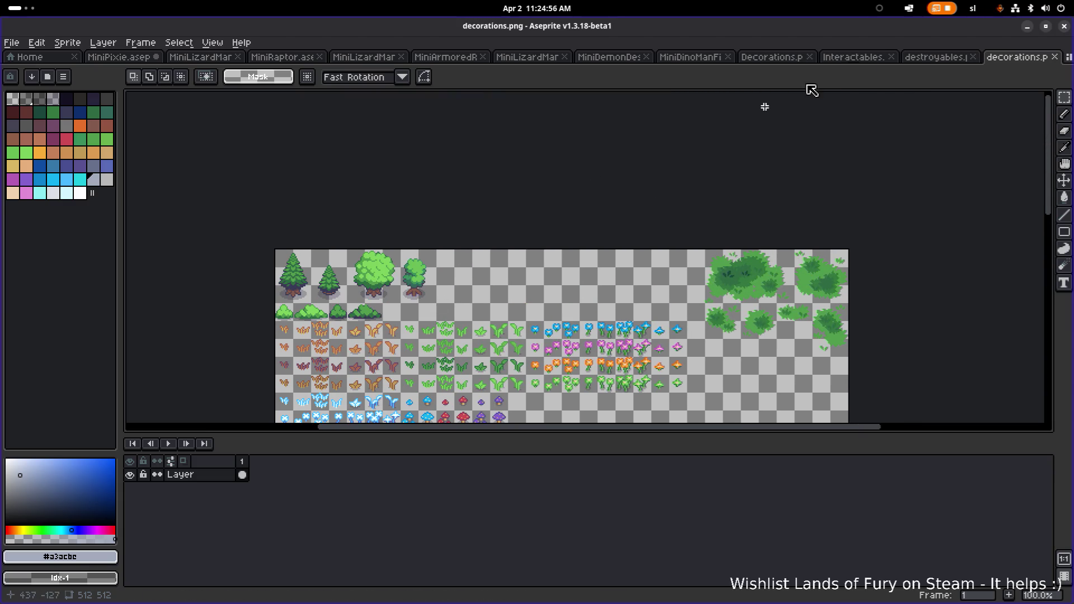
Switch to destroyables.png, zoom out, and close its tab
left_click(933, 59)
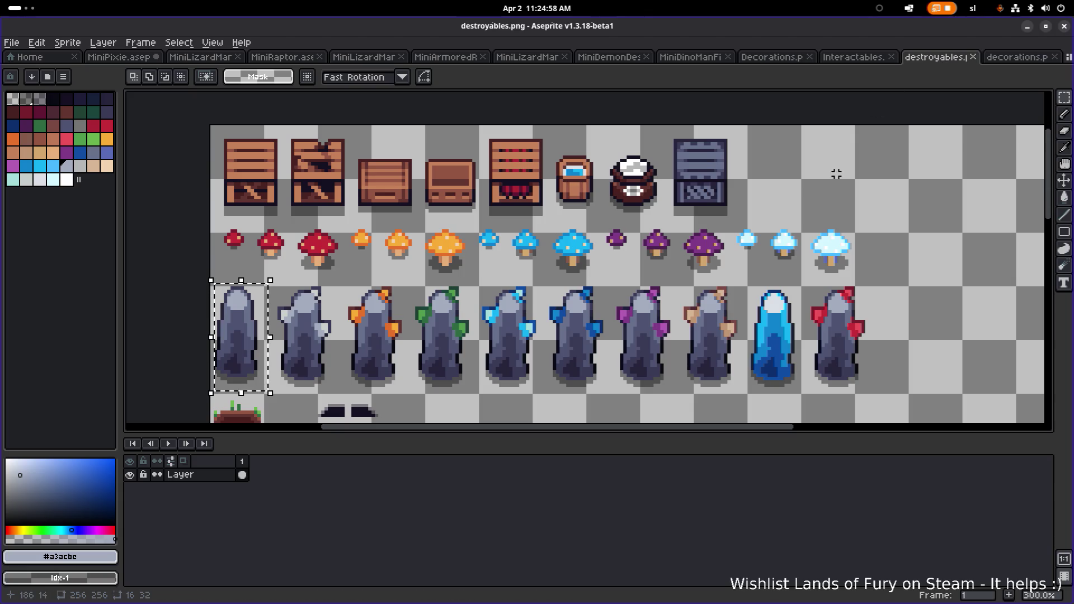
key("minus")
middle_click(929, 61)
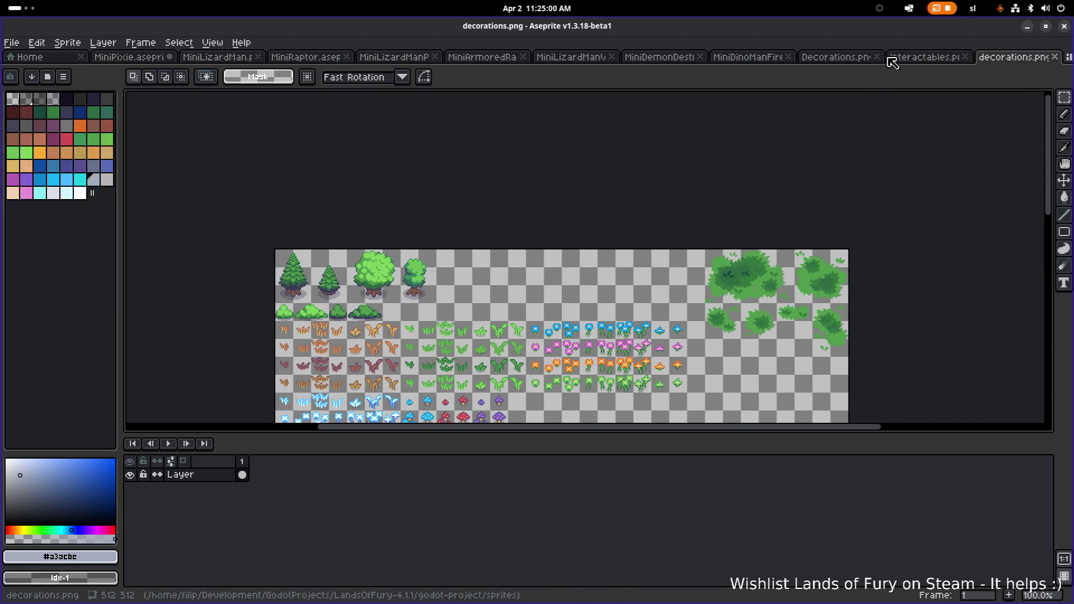
Close the Interactables sheet and marquee-select the rock row in Decorations.png
left_click(923, 59)
middle_click(940, 60)
left_click(883, 62)
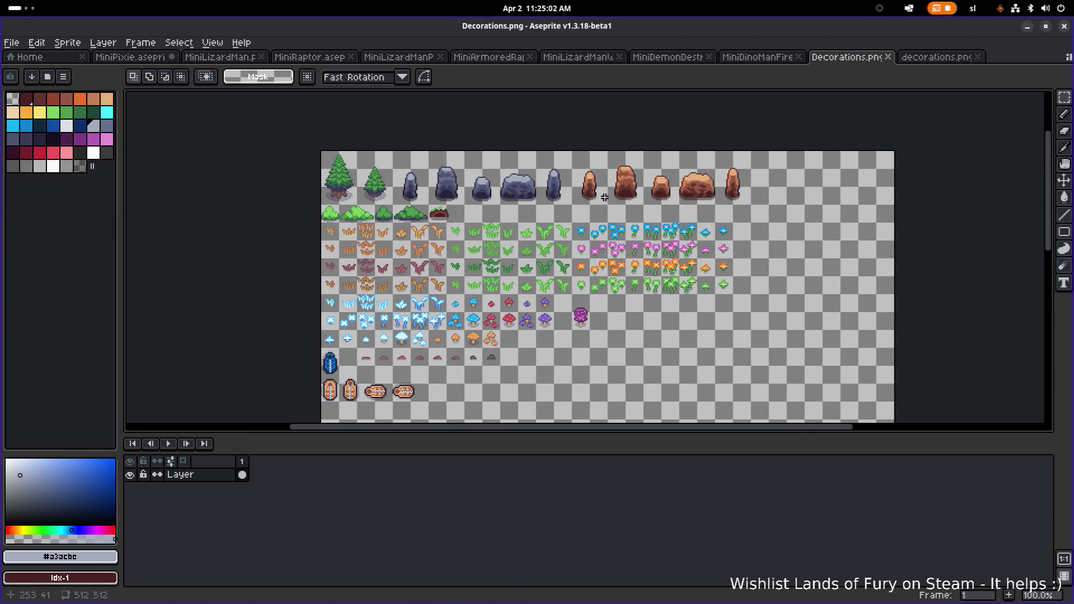
scroll(694, 167, "up", 2)
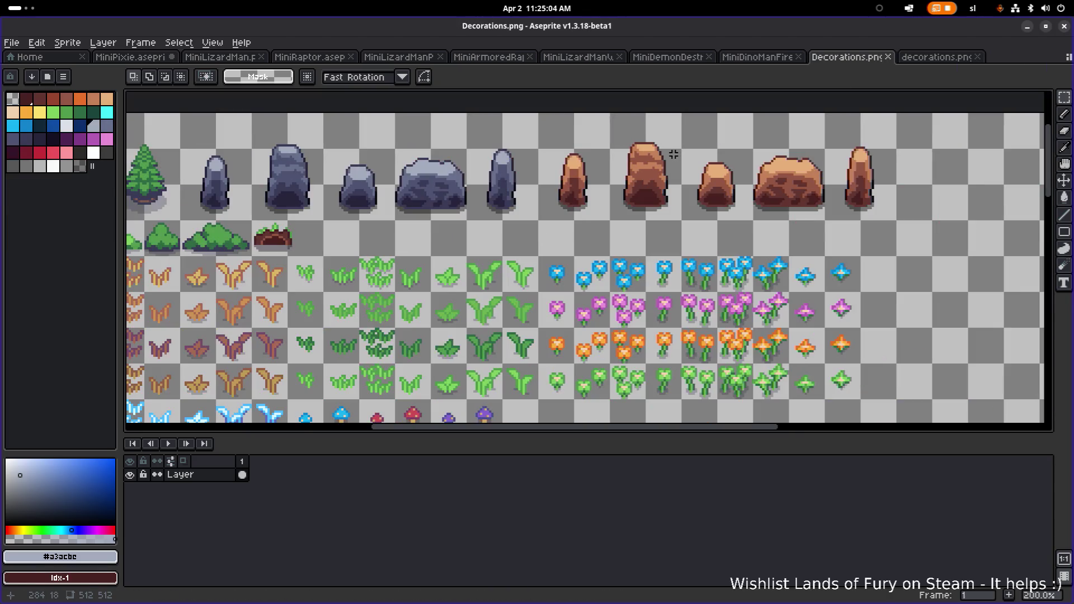
scroll(660, 168, "up", 1)
left_click(933, 58)
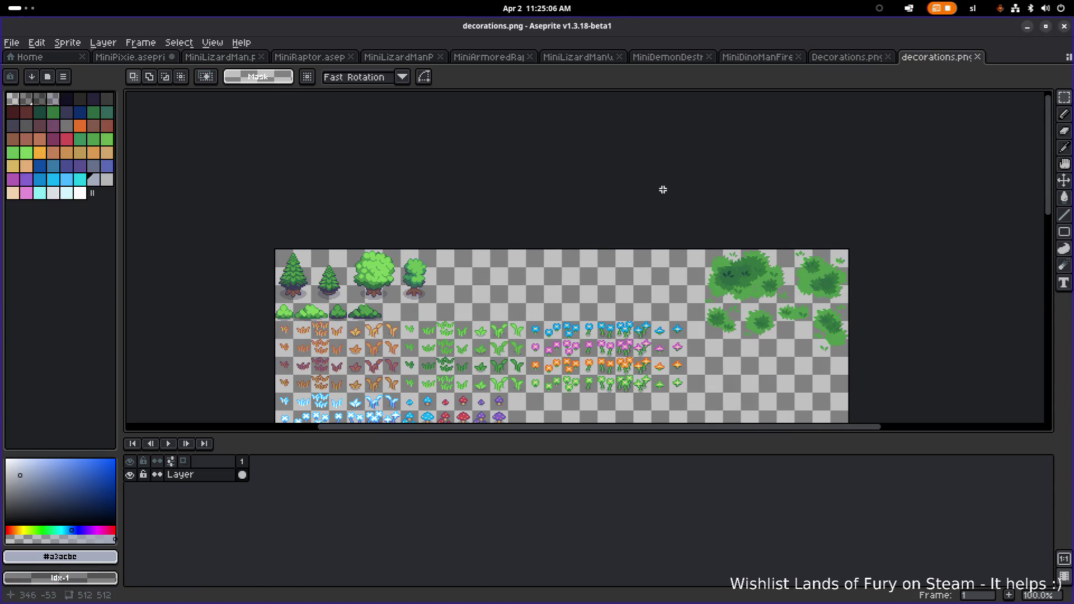
scroll(575, 258, "down", 2)
scroll(566, 280, "up", 1)
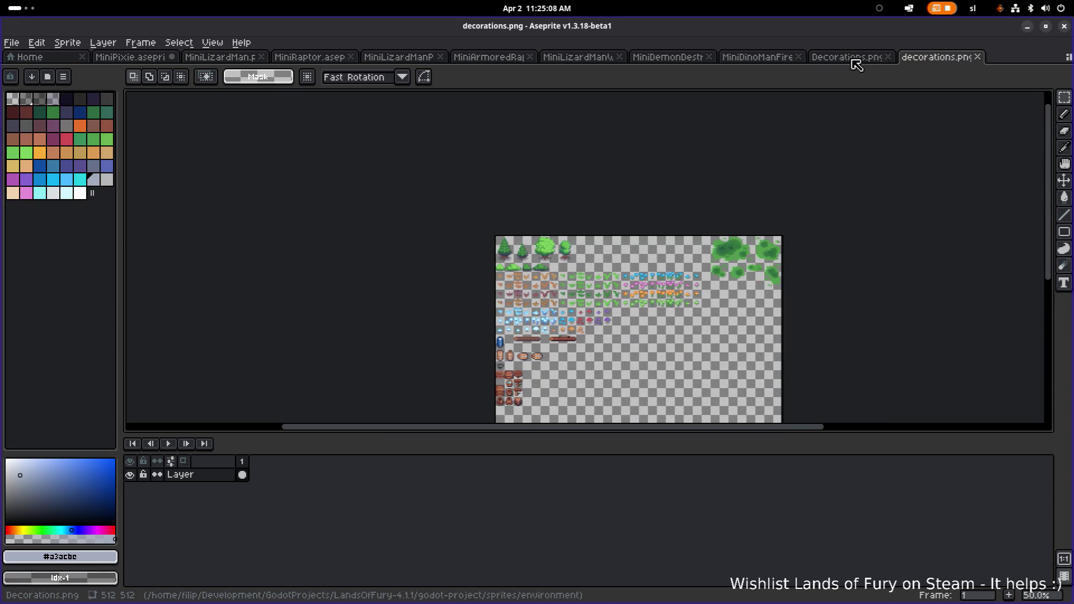
left_click(855, 58)
scroll(488, 206, "left", 3)
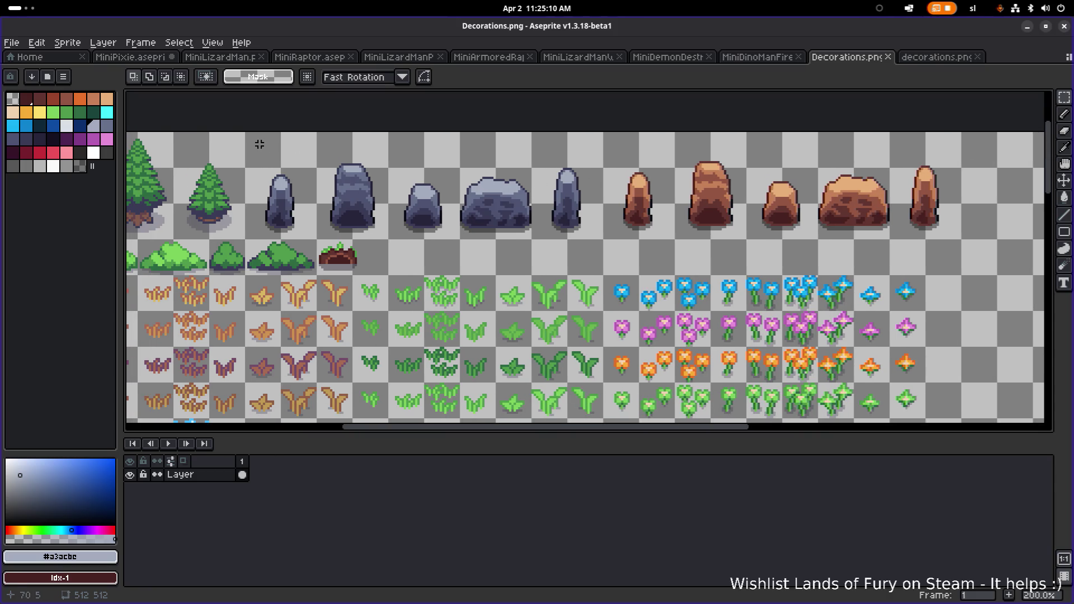
mouse_move(246, 133)
left_mouse_down()
mouse_move(539, 209)
mouse_move(960, 240)
left_mouse_up()
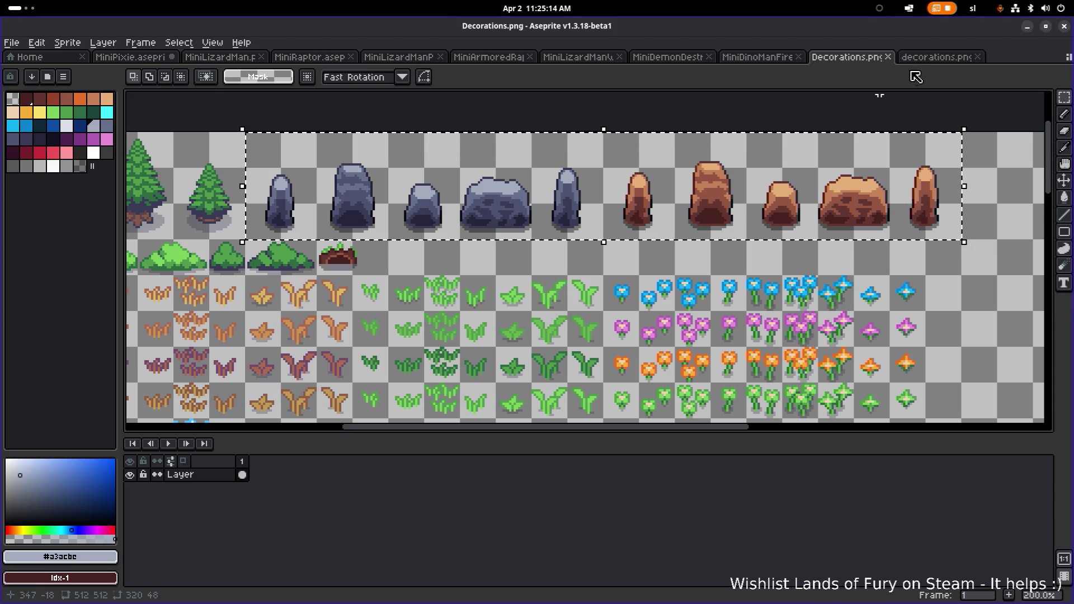
Paste the rock row into decorations.png and drop it at the left edge, 0,304
left_click(929, 57)
scroll(548, 377, "up", 1)
scroll(655, 192, "right", 2)
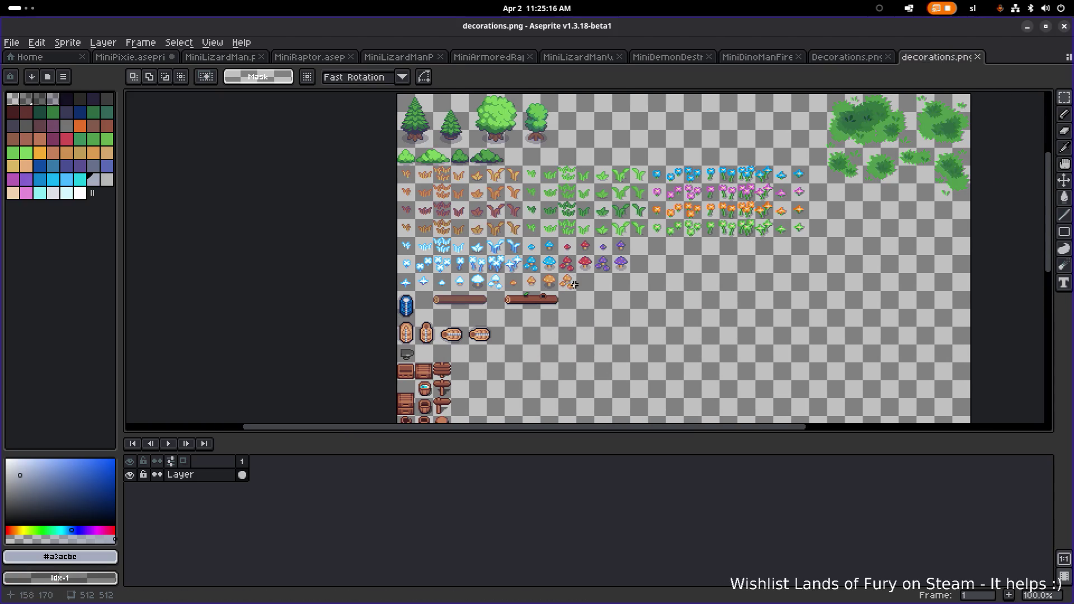
key("ctrl+v")
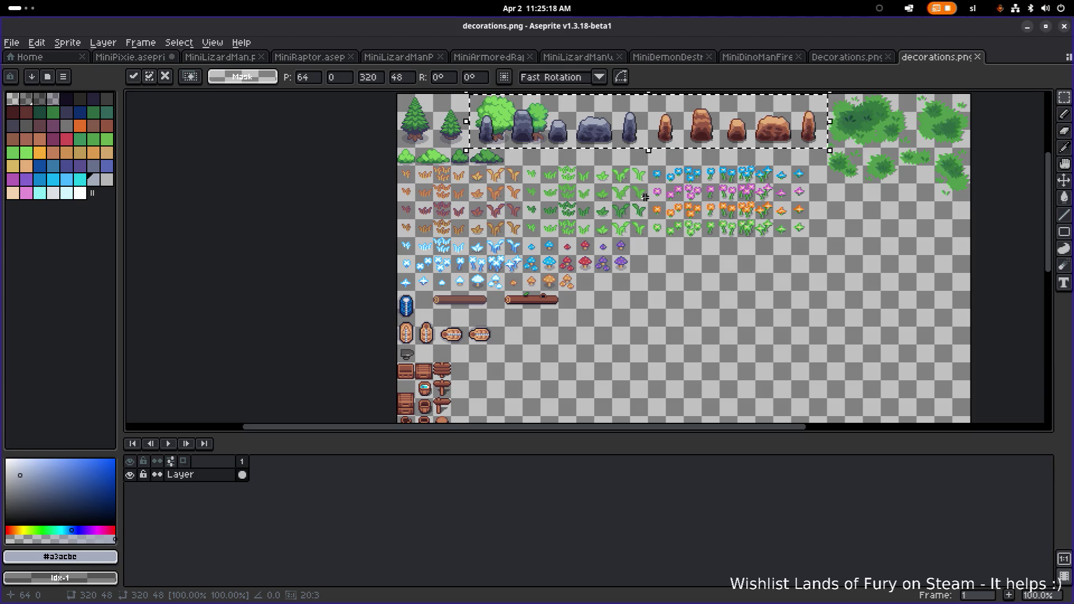
left_click_drag(602, 135, 678, 353)
scroll(699, 280, "down", 2)
scroll(700, 280, "left", 2)
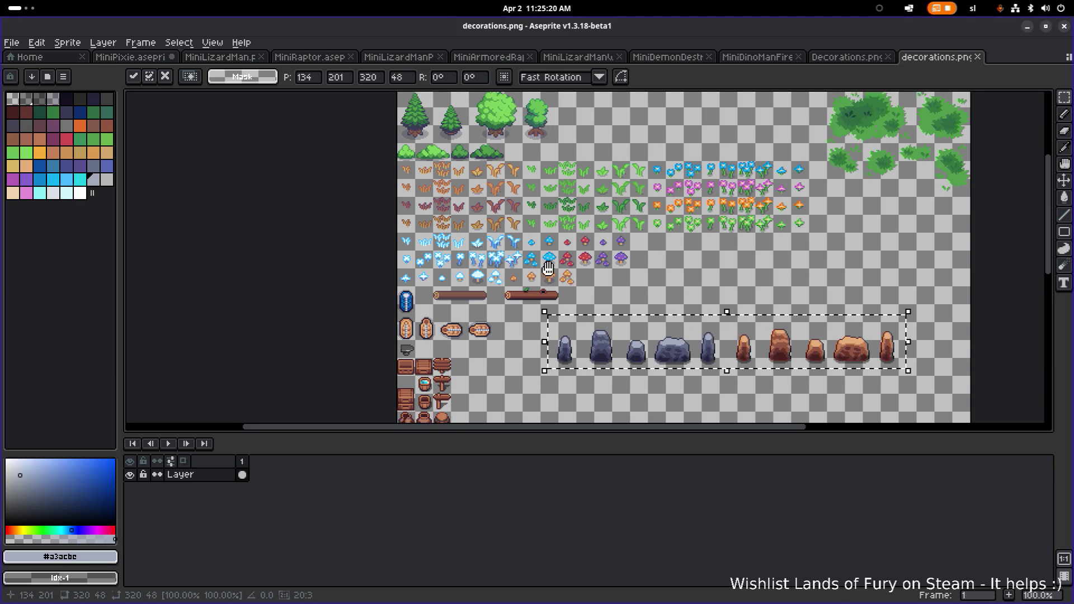
left_click_drag(720, 219, 633, 330)
scroll(633, 330, "up", 1)
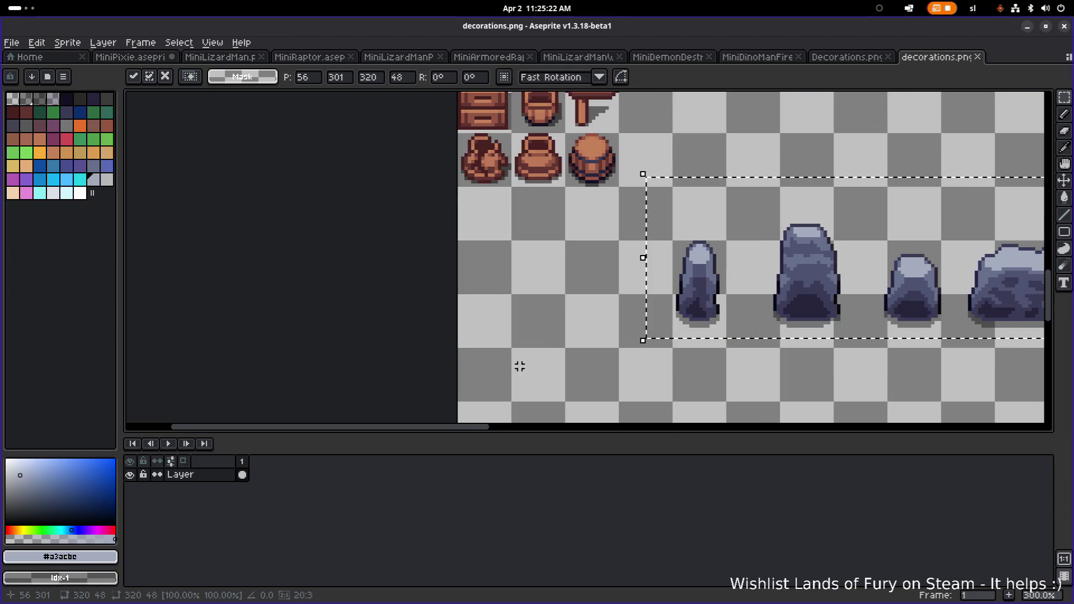
left_click_drag(711, 295, 518, 300)
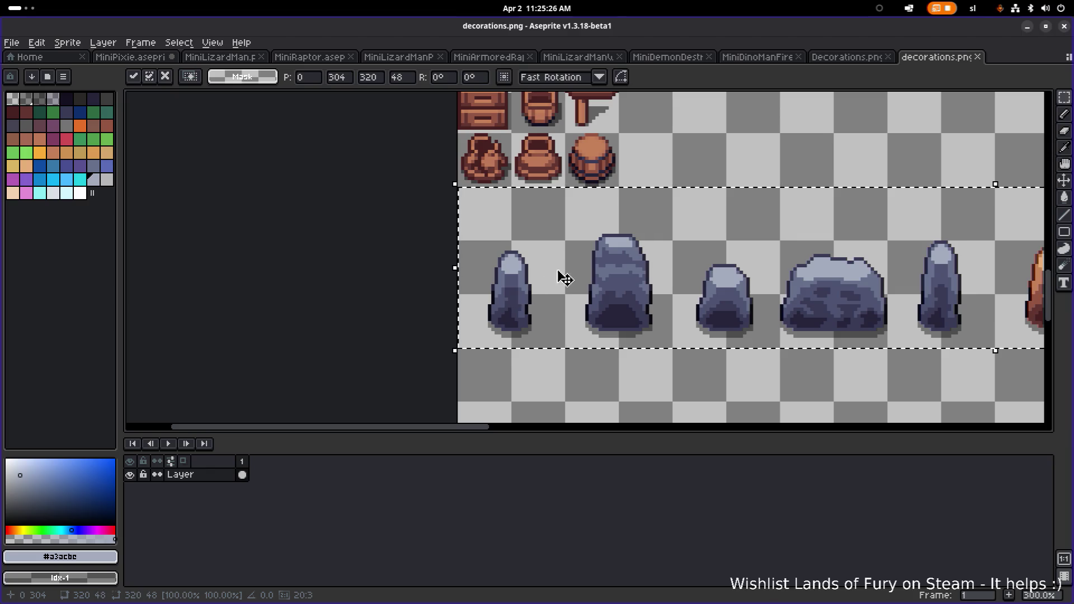
scroll(728, 196, "right", 3)
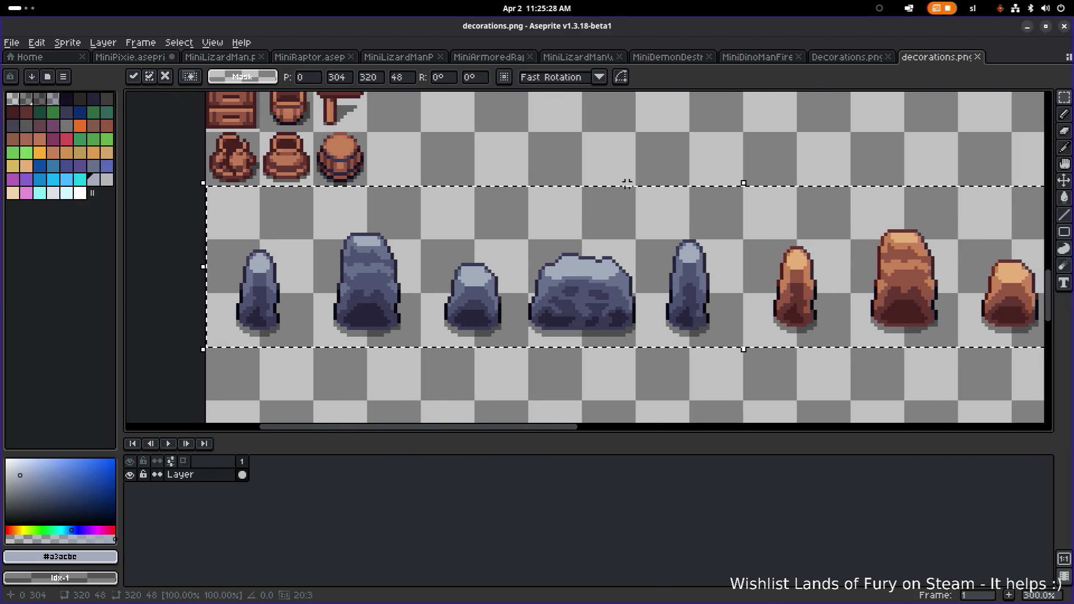
left_click(687, 177)
Save decorations.png and go back to the Decorations.png sheet
scroll(680, 180, "down", 1)
scroll(616, 199, "right", 2)
key("ctrl+s")
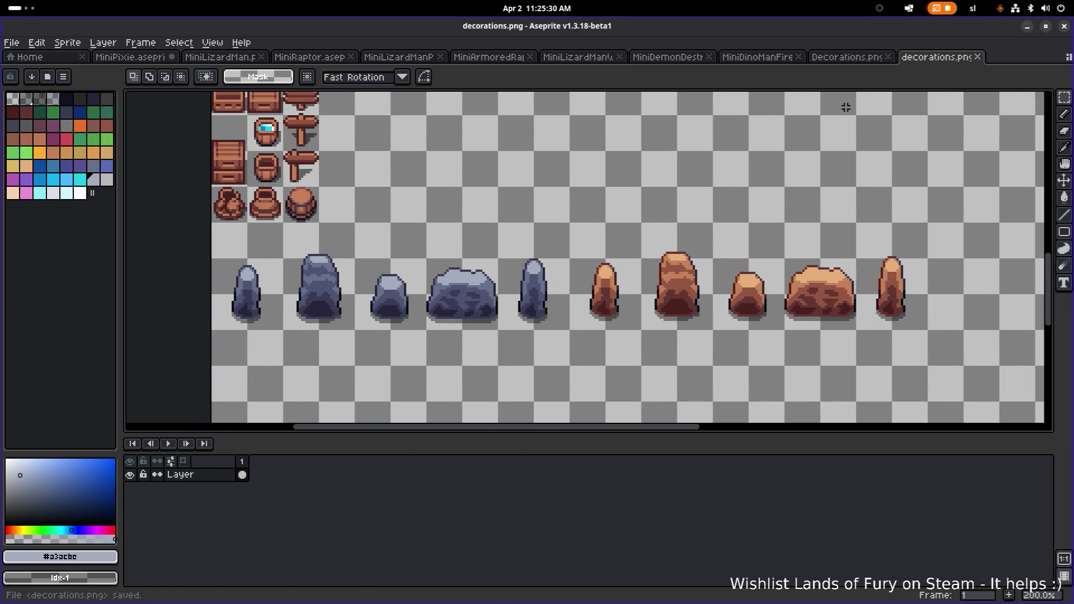
left_click(865, 59)
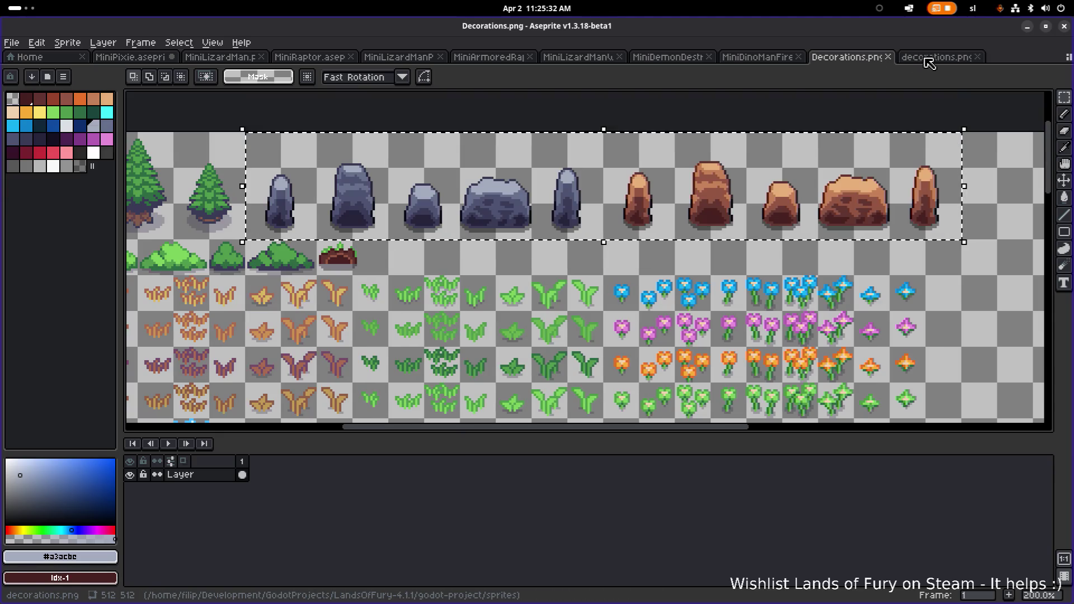
Zoom to the mound row in Decorations.png, select it, and switch to decorations.png
scroll(576, 302, "down", 3)
scroll(576, 303, "up", 1)
scroll(576, 302, "up", 2)
scroll(554, 305, "up", 3)
scroll(554, 305, "right", 3)
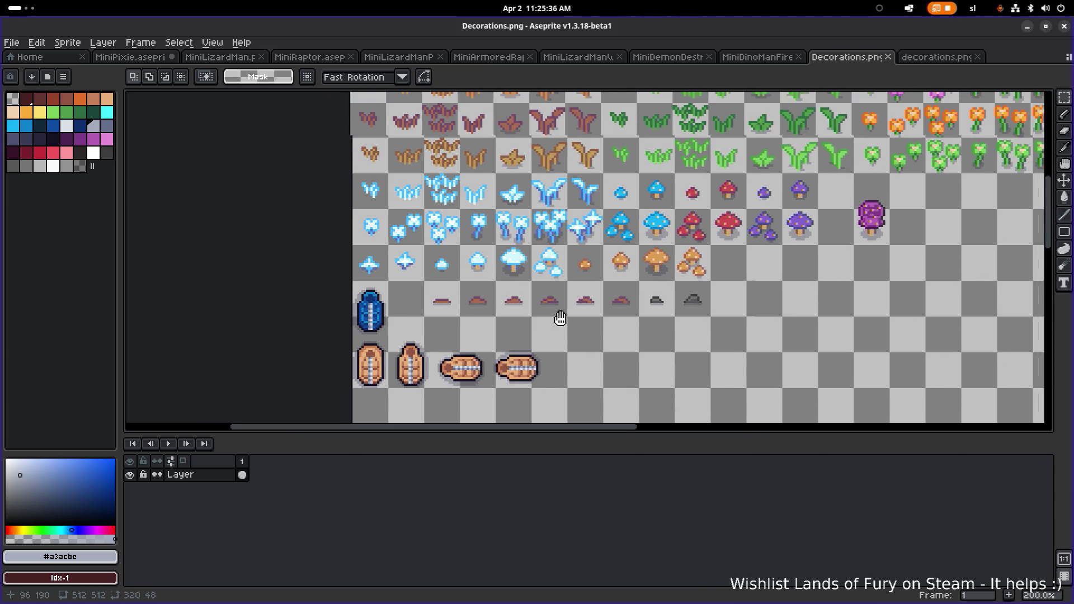
scroll(425, 334, "up", 1)
left_click_drag(447, 321, 352, 325)
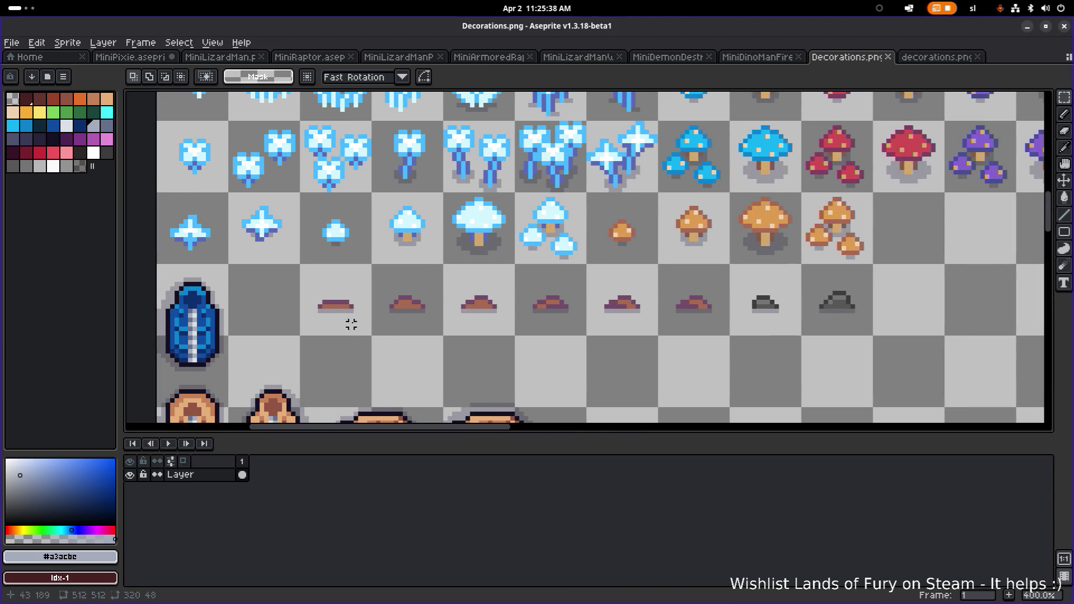
left_click_drag(298, 266, 875, 338)
left_click(938, 57)
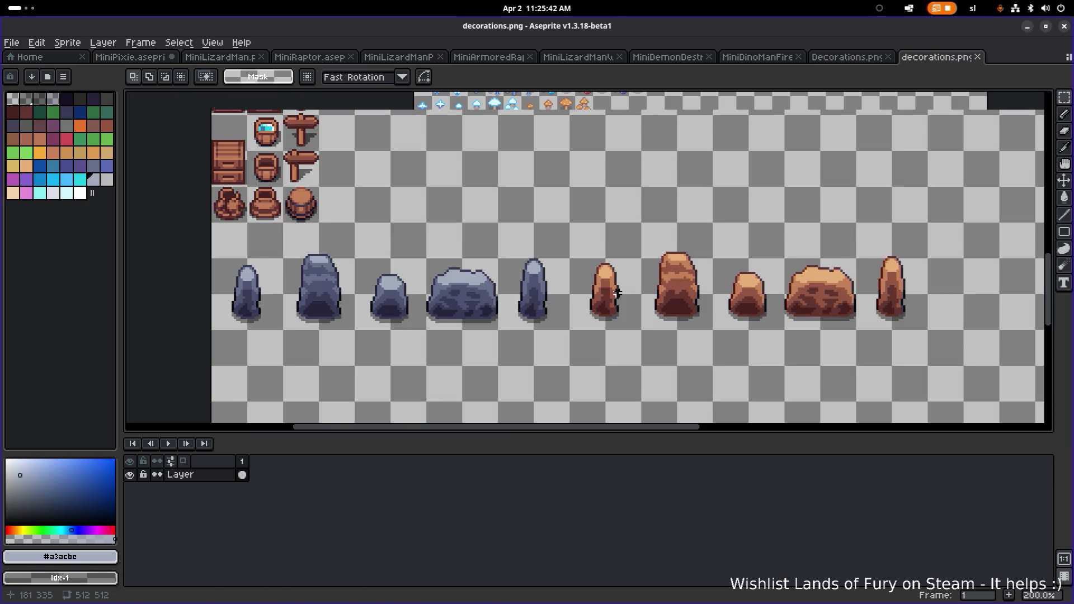
Drop the pasted mound strip at 224,128 beside the purple mushrooms, then reselect it
scroll(597, 286, "down", 1)
left_click_drag(597, 286, 566, 383)
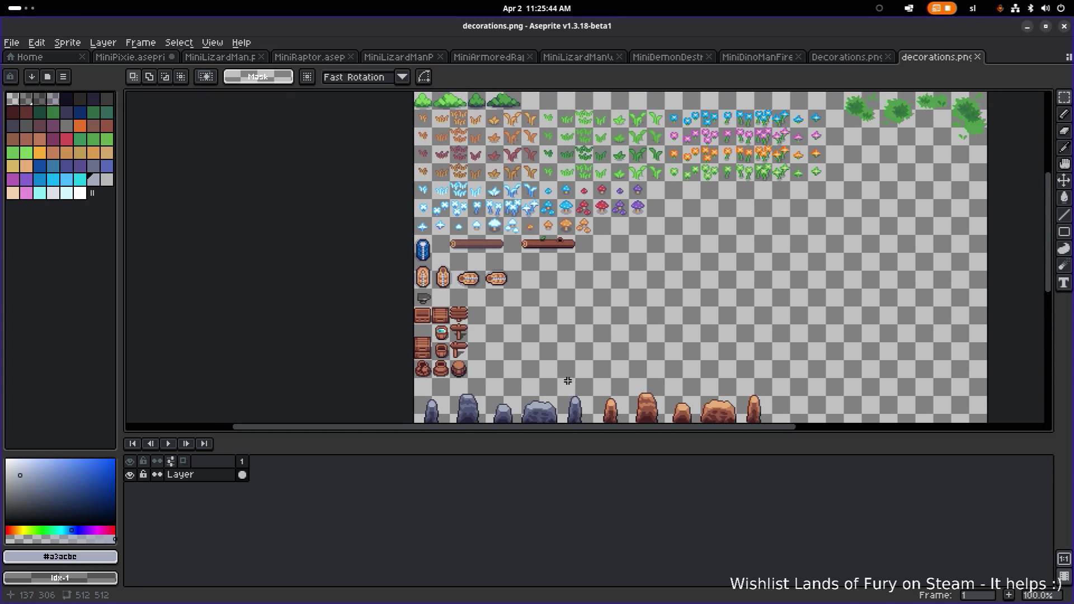
left_click_drag(451, 253, 594, 235)
scroll(603, 245, "up", 2)
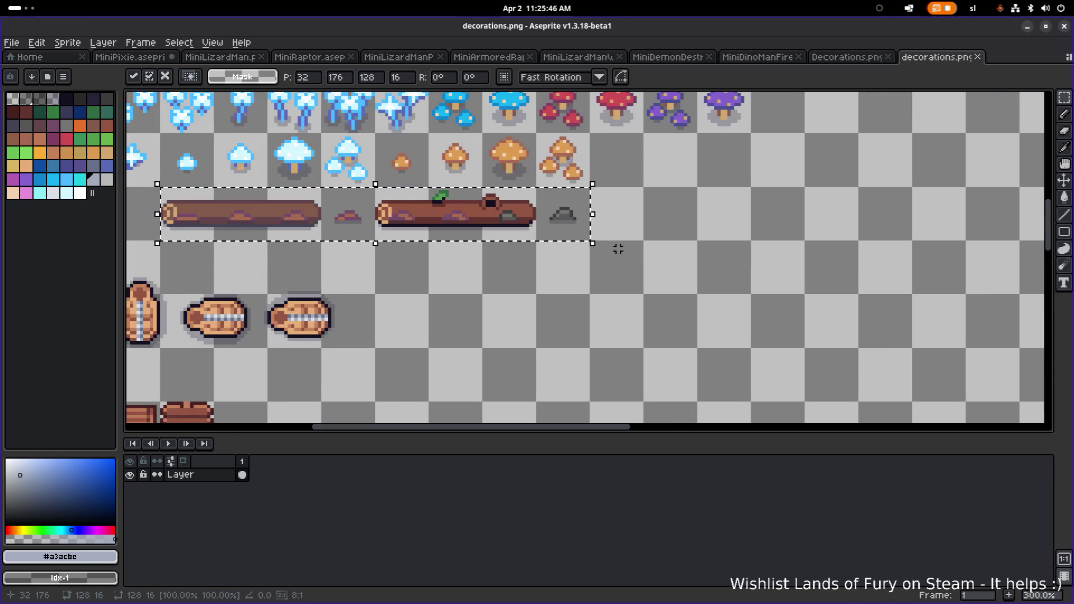
scroll(699, 369, "down", 4)
scroll(661, 363, "up", 3)
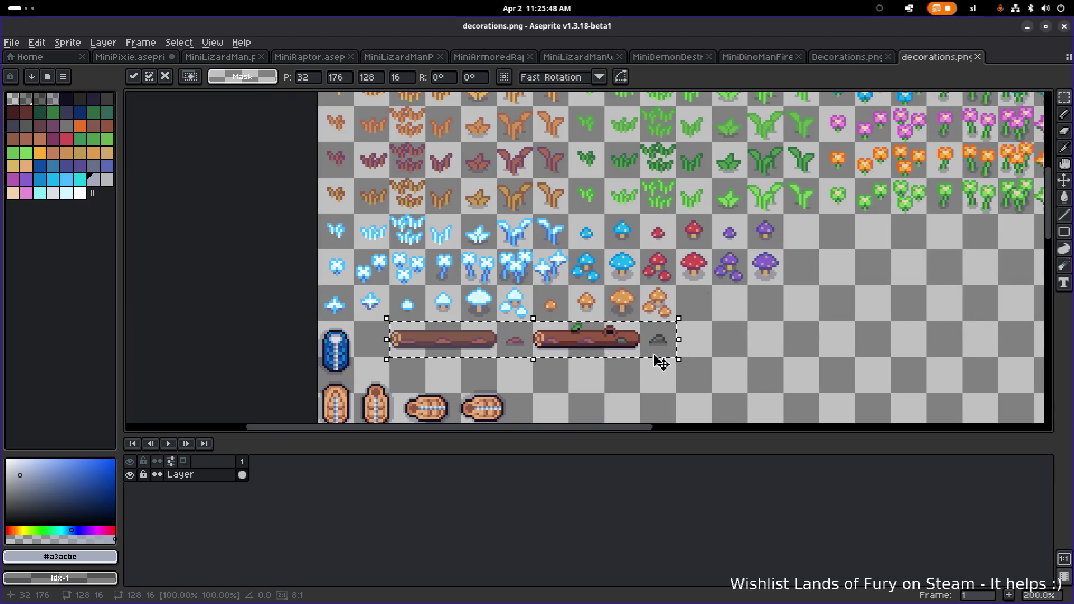
left_click_drag(661, 363, 990, 318)
left_click_drag(882, 304, 651, 347)
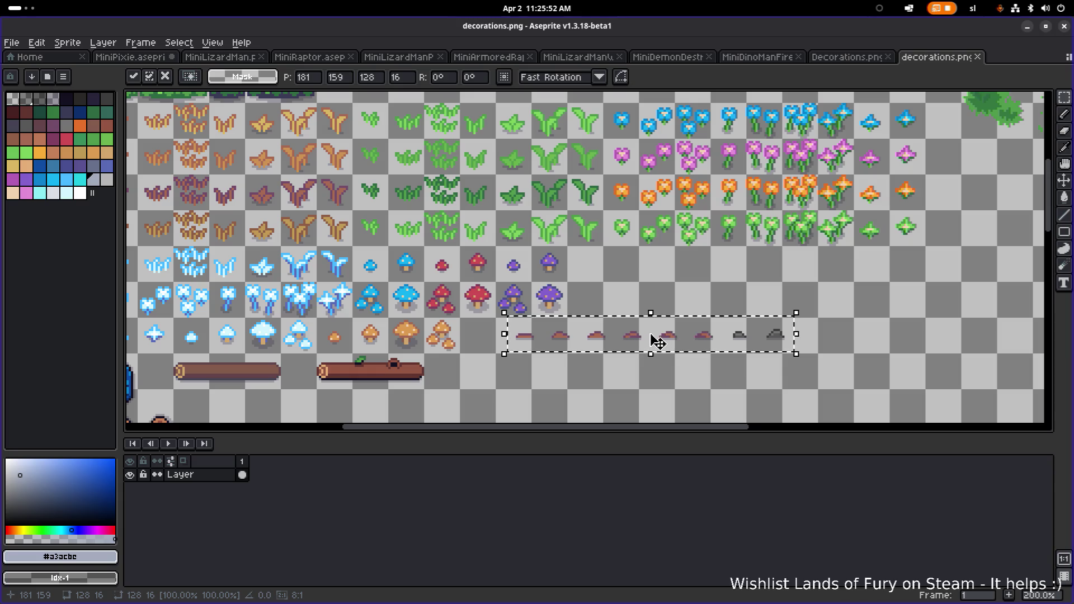
mouse_move(636, 340)
left_mouse_down()
mouse_move(621, 338)
mouse_move(746, 268)
mouse_move(712, 253)
mouse_move(691, 261)
mouse_move(699, 262)
left_mouse_up()
scroll(699, 274, "up", 2)
scroll(689, 286, "right", 3)
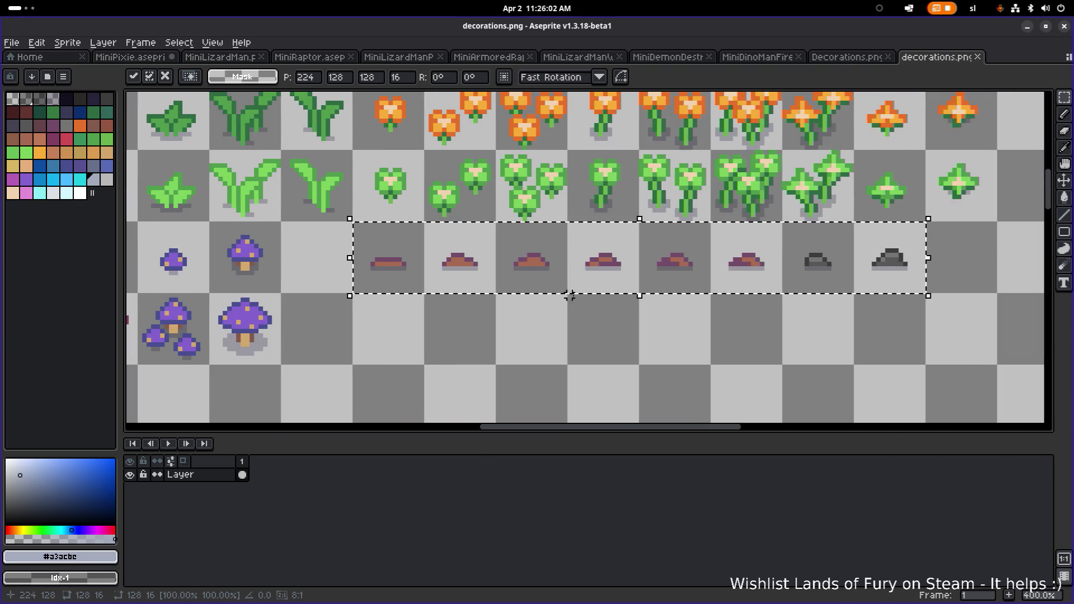
key("Return")
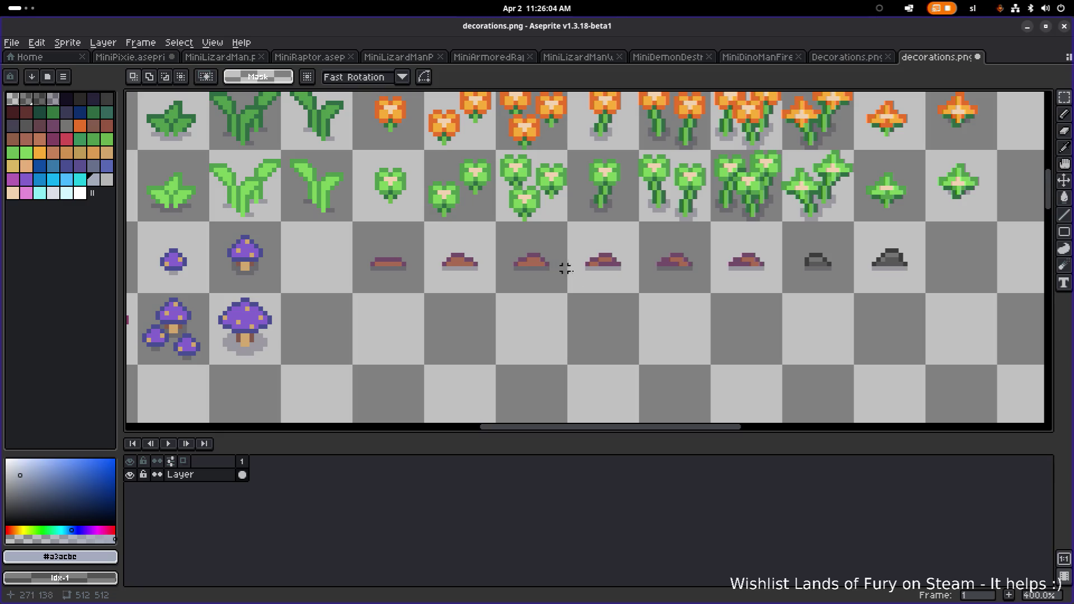
key("ctrl+shift+d")
Place a copy of the mound row directly below, at 224,144
mouse_move(535, 277)
left_mouse_down()
mouse_move(526, 267)
mouse_move(521, 336)
mouse_move(546, 333)
left_mouse_up()
scroll(546, 333, "down", 2)
scroll(614, 324, "left", 2)
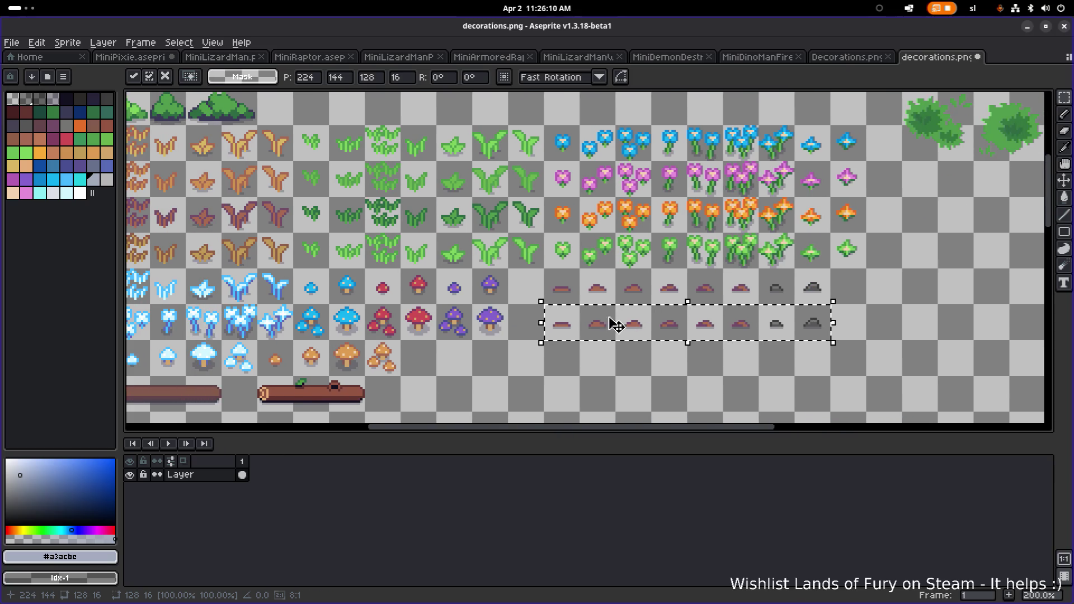
scroll(513, 348, "up", 2)
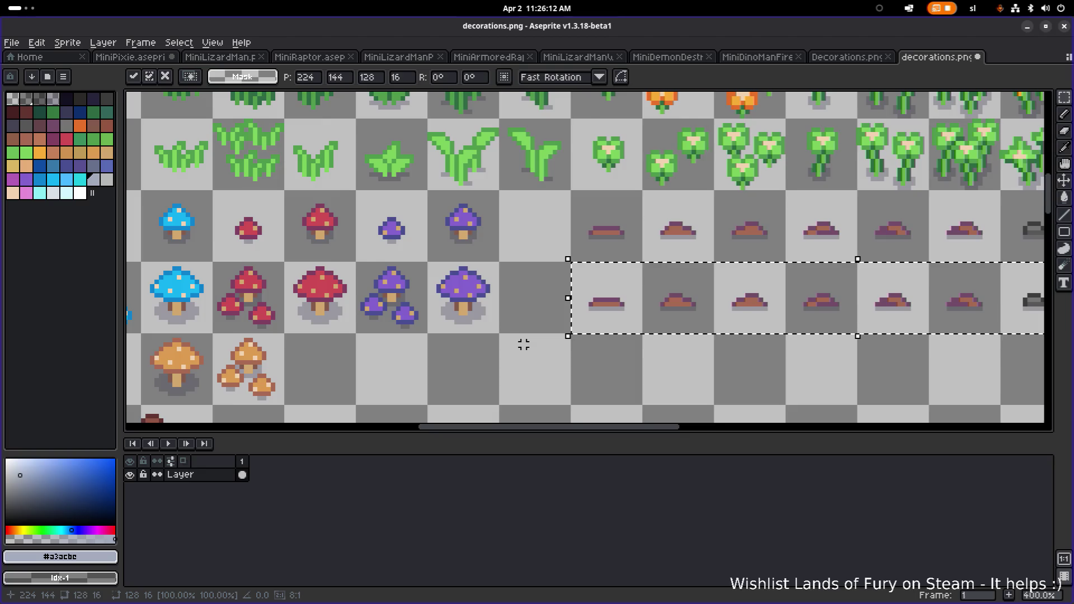
scroll(632, 315, "left", 2)
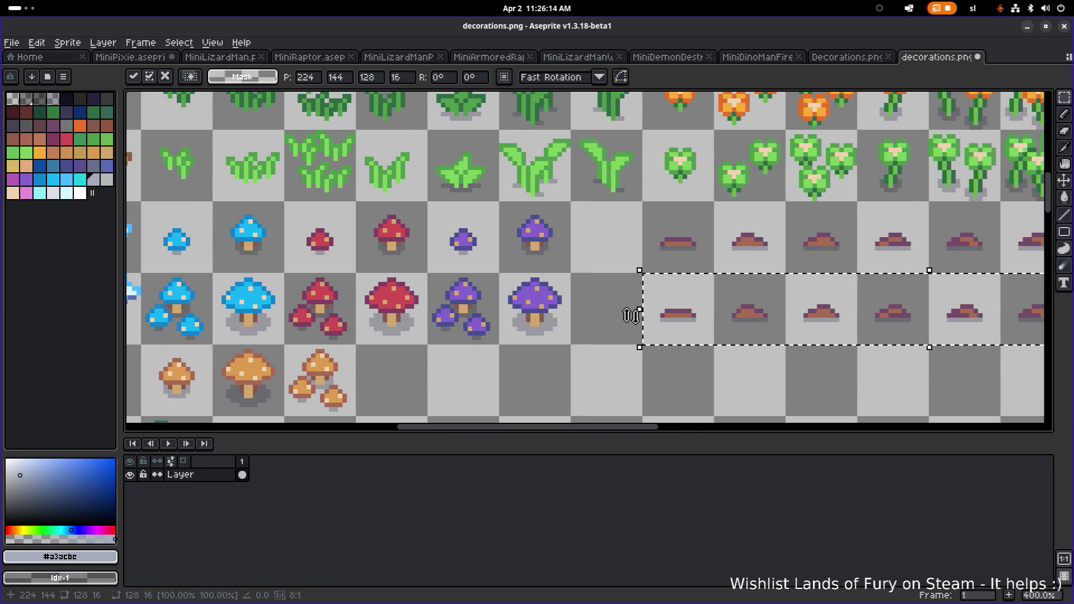
left_click(679, 302, "alt")
Replace the purple outline #734c68 with blue #0e82ce in the copied row
key("shift+r")
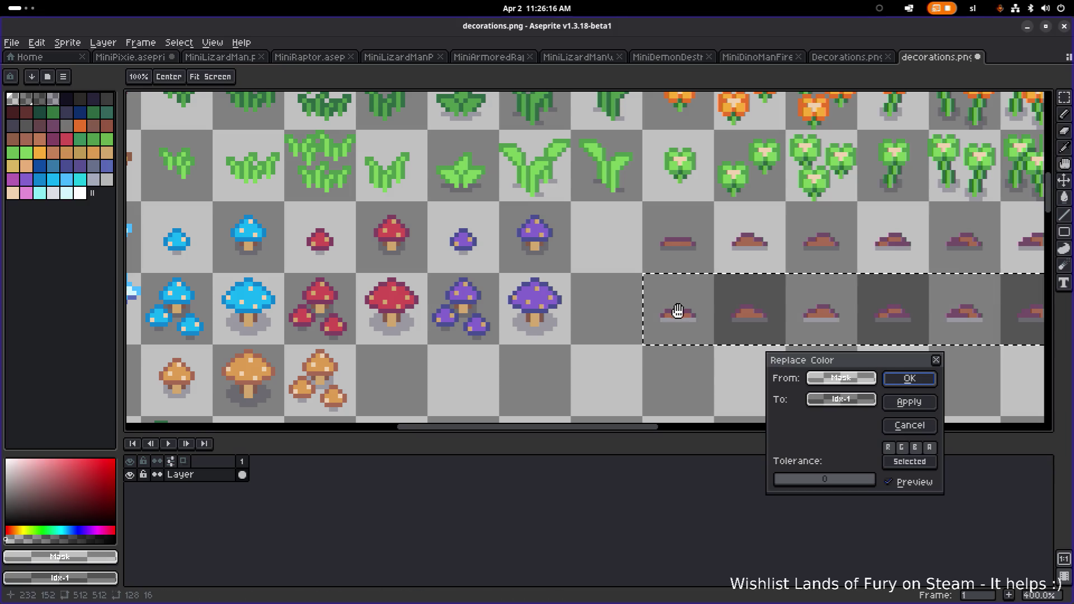
left_click(910, 378)
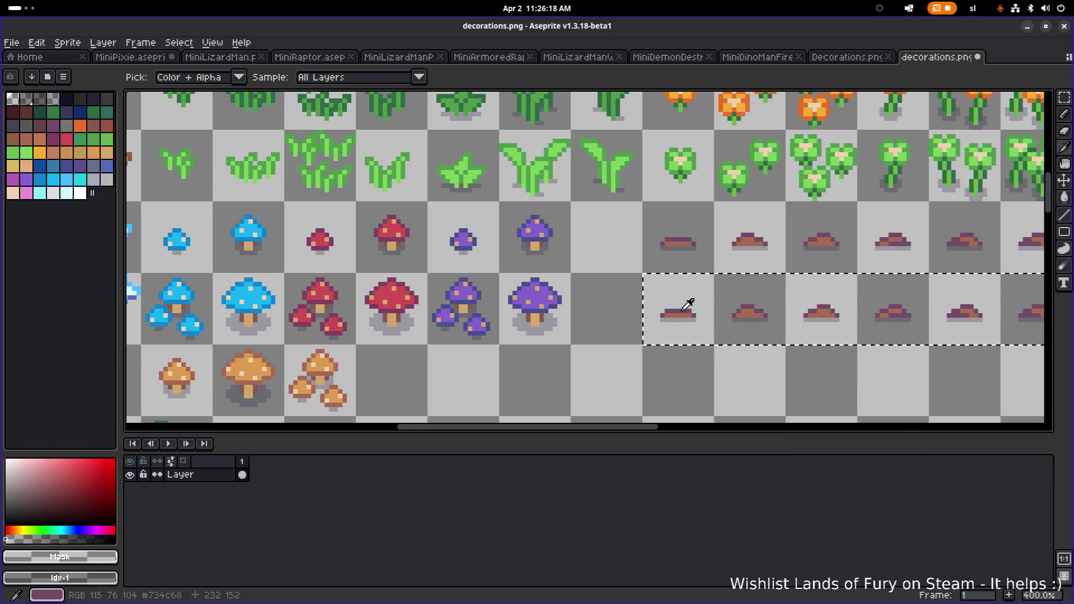
left_click(683, 310, "alt")
key("shift+r")
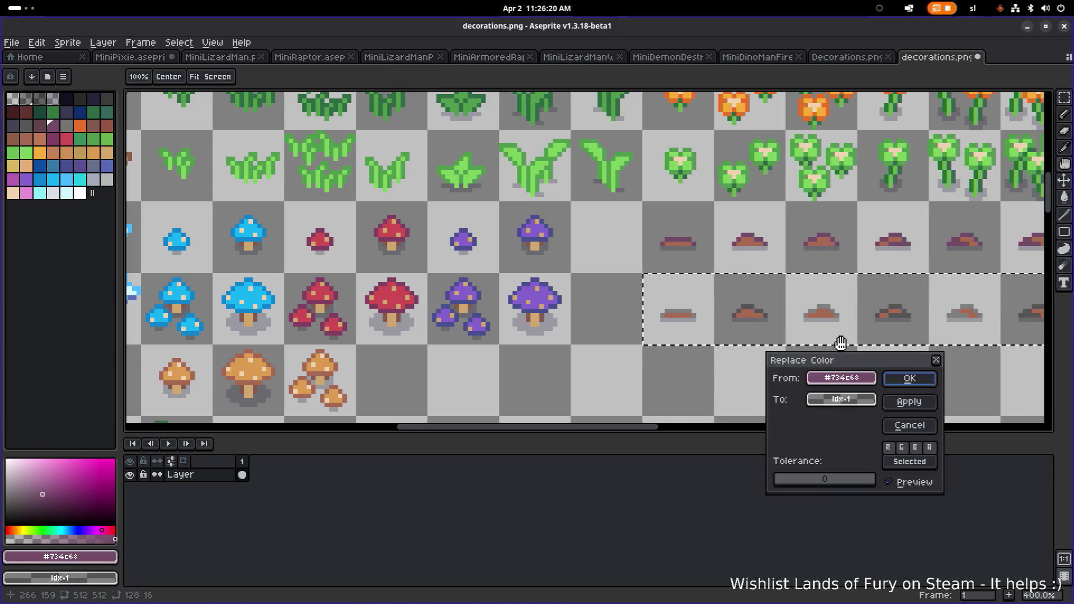
left_click(855, 403)
left_click(894, 455)
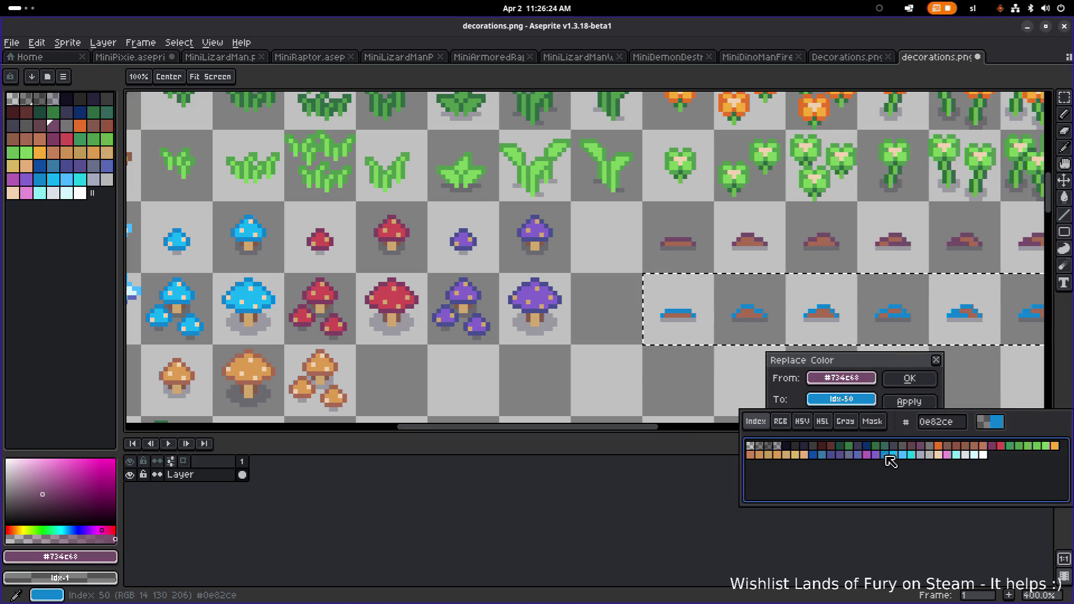
left_click(910, 378)
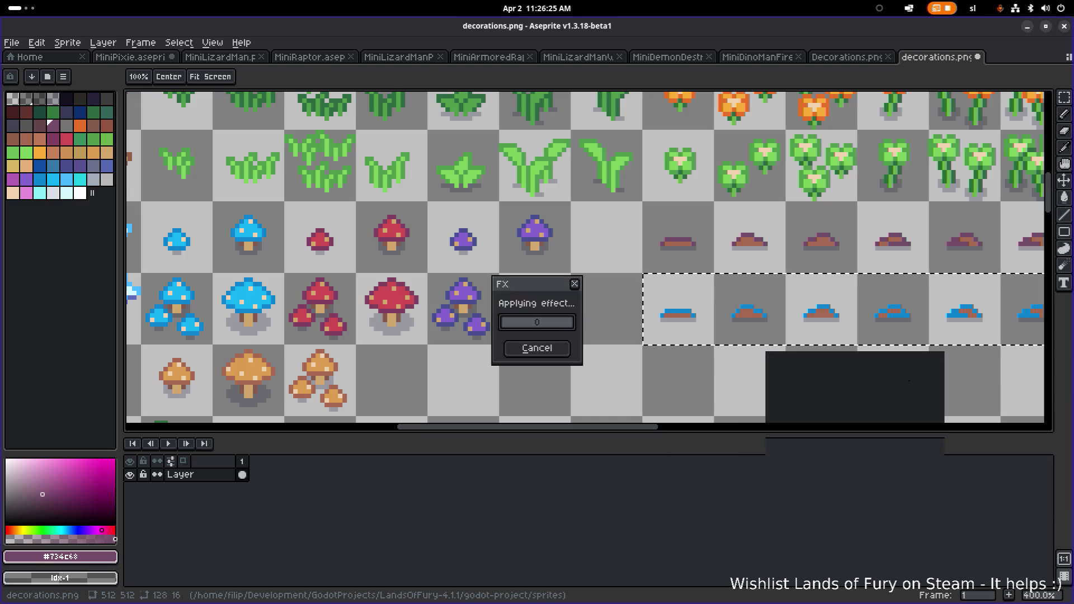
Replace the brown top colour #a86a53 with white in the copied row
left_click(683, 317, "alt")
key("shift+r")
left_click(841, 399)
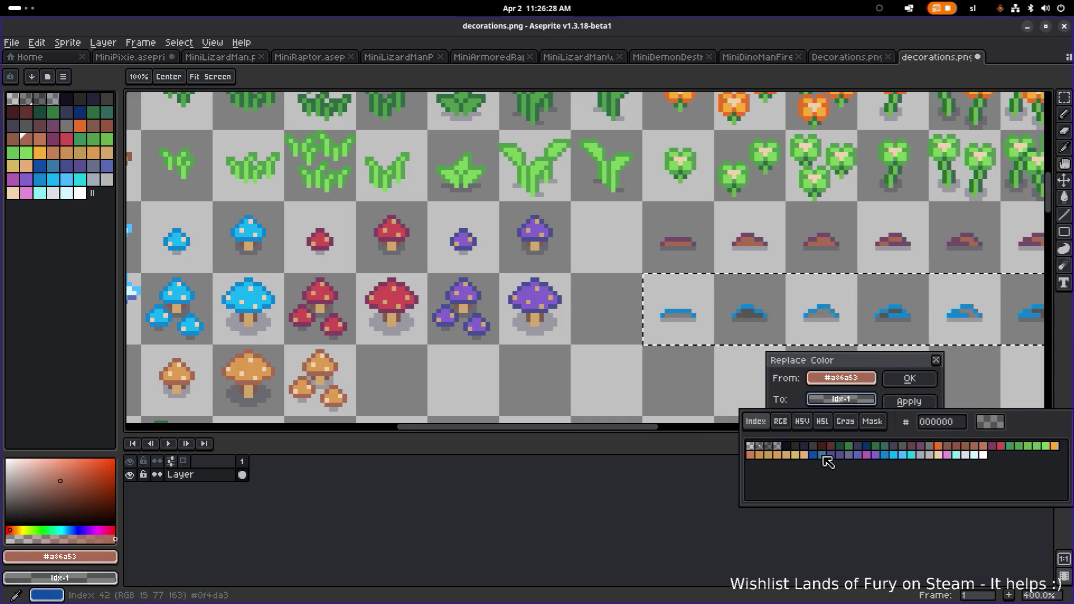
left_click(984, 455)
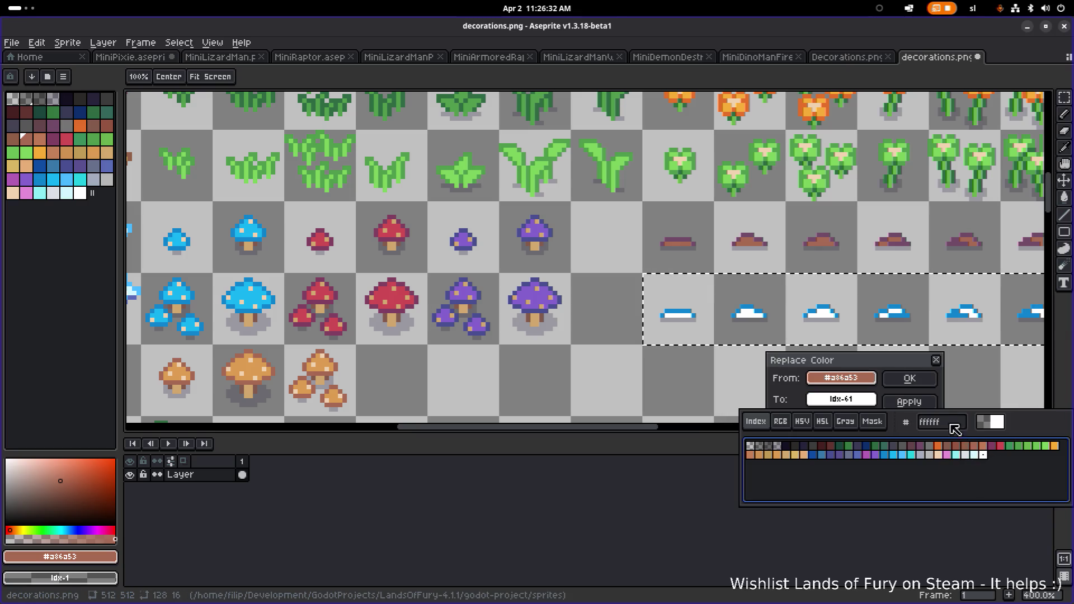
left_click(928, 380)
left_click(928, 379)
Swap the mounds' blue for a brighter blue after trying several shades
scroll(678, 348, "down", 1)
scroll(678, 348, "left", 3)
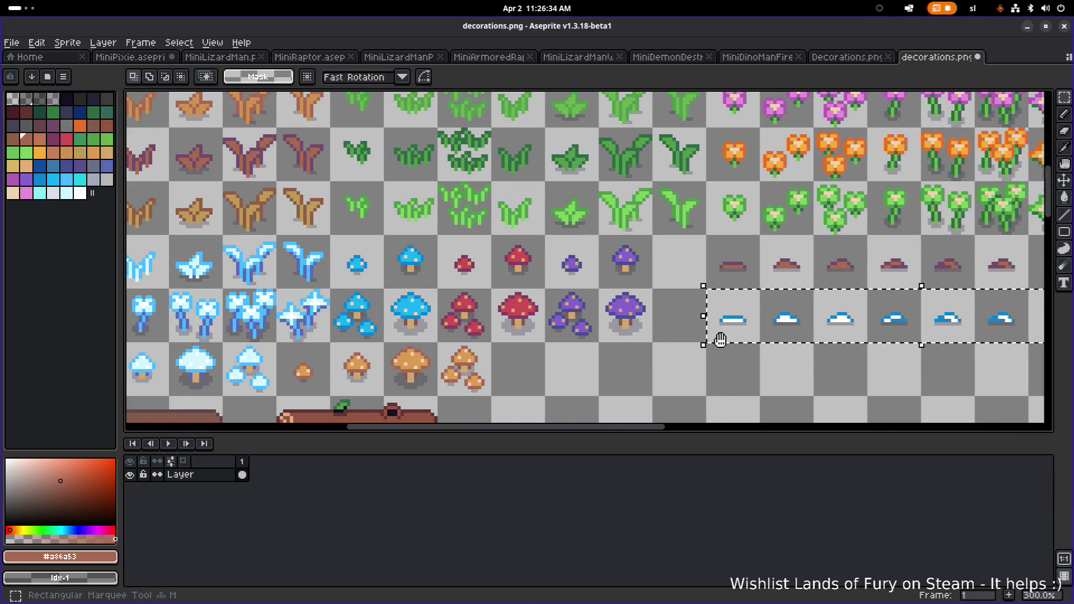
scroll(744, 350, "up", 3)
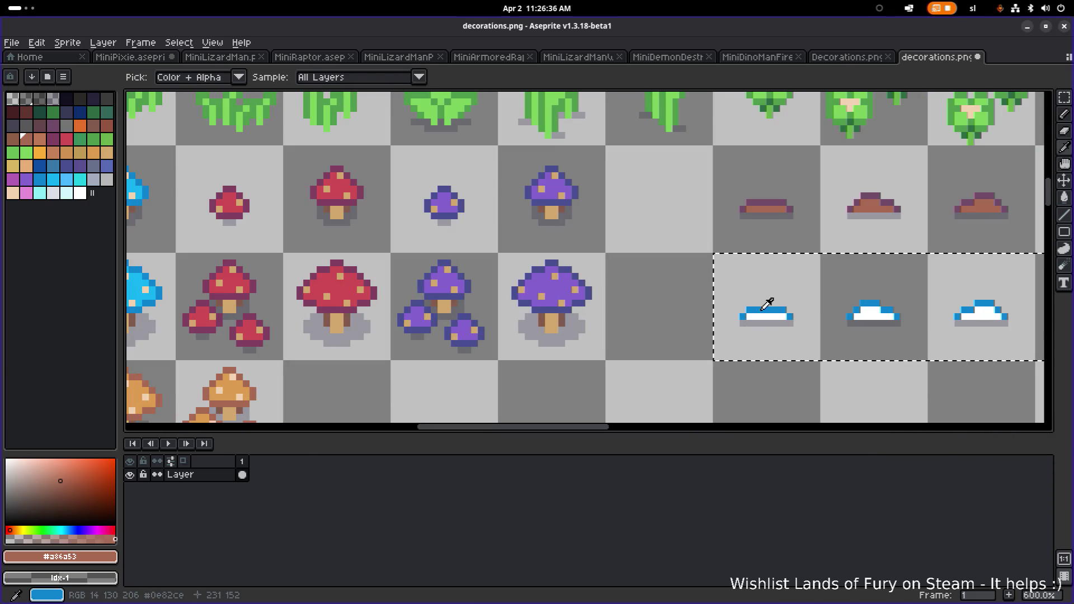
left_click(767, 313, "alt")
key("shift+r")
left_click(845, 401)
left_click(909, 456)
left_click(918, 456)
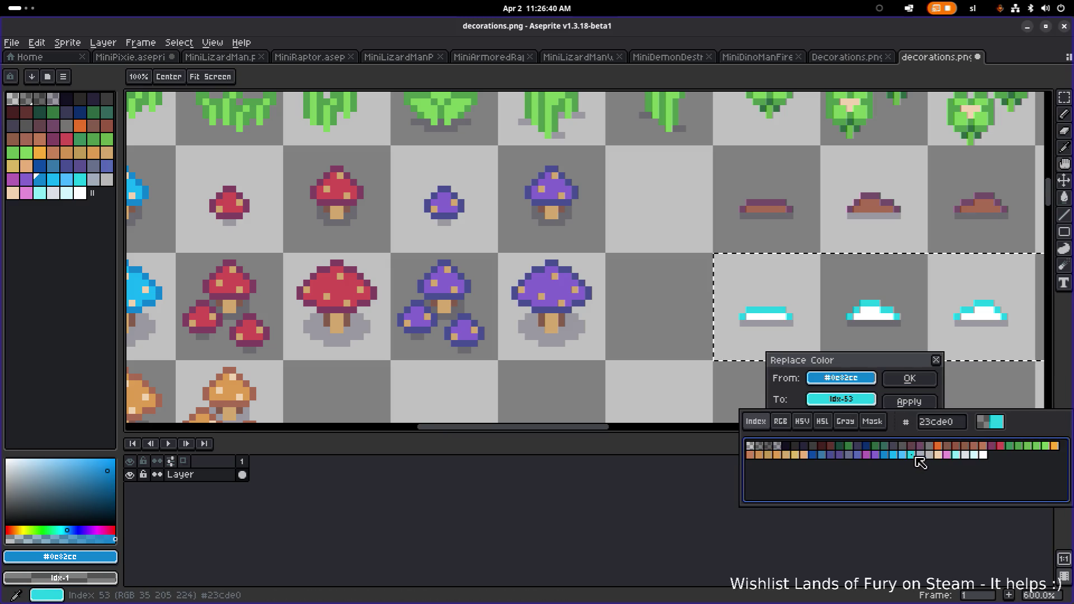
left_click(956, 455)
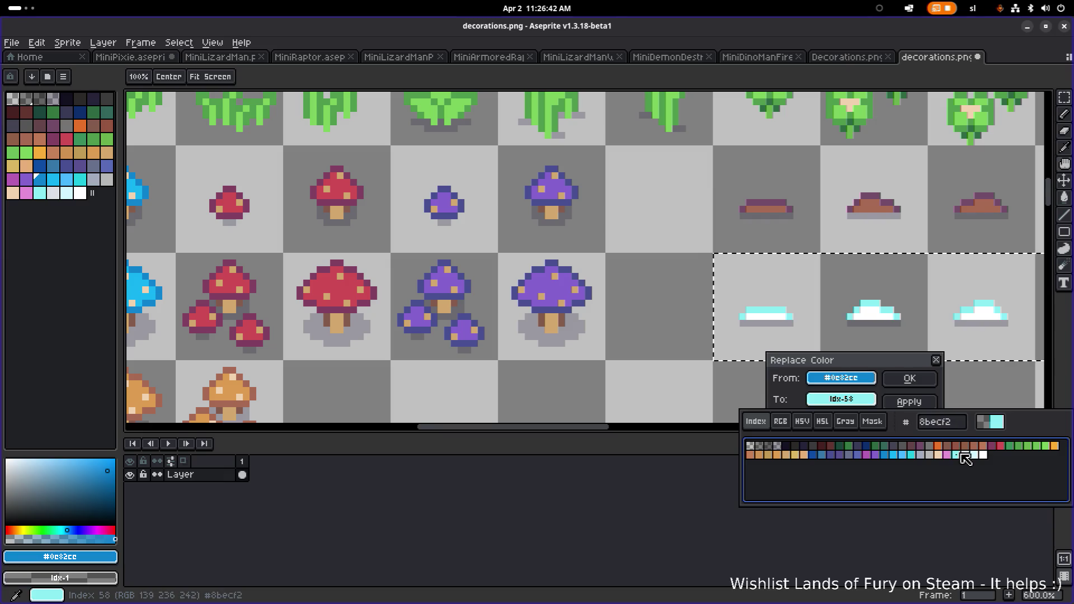
left_click(901, 455)
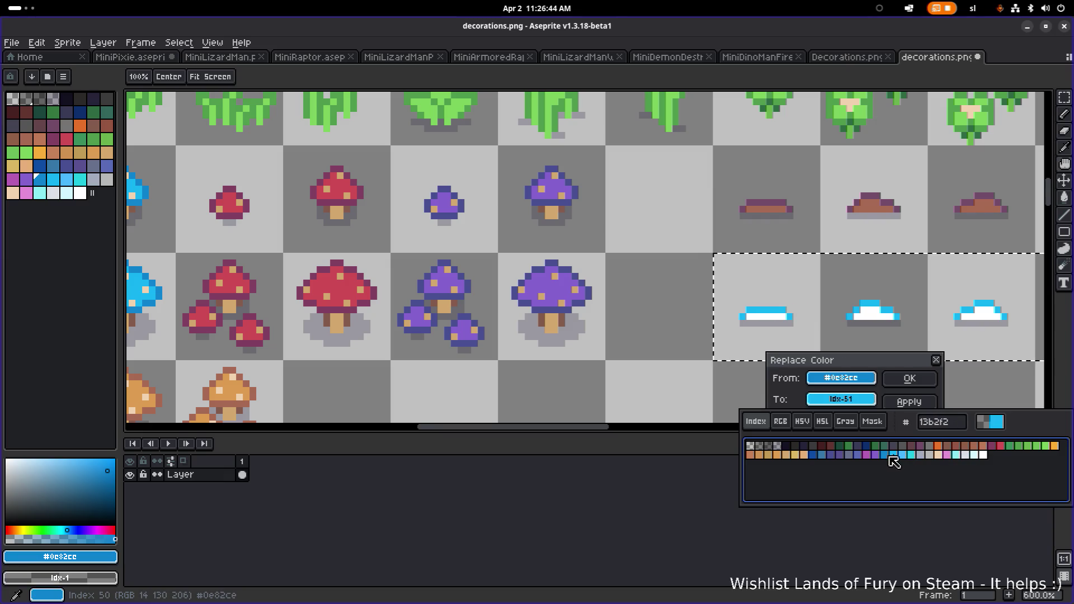
left_click(891, 455)
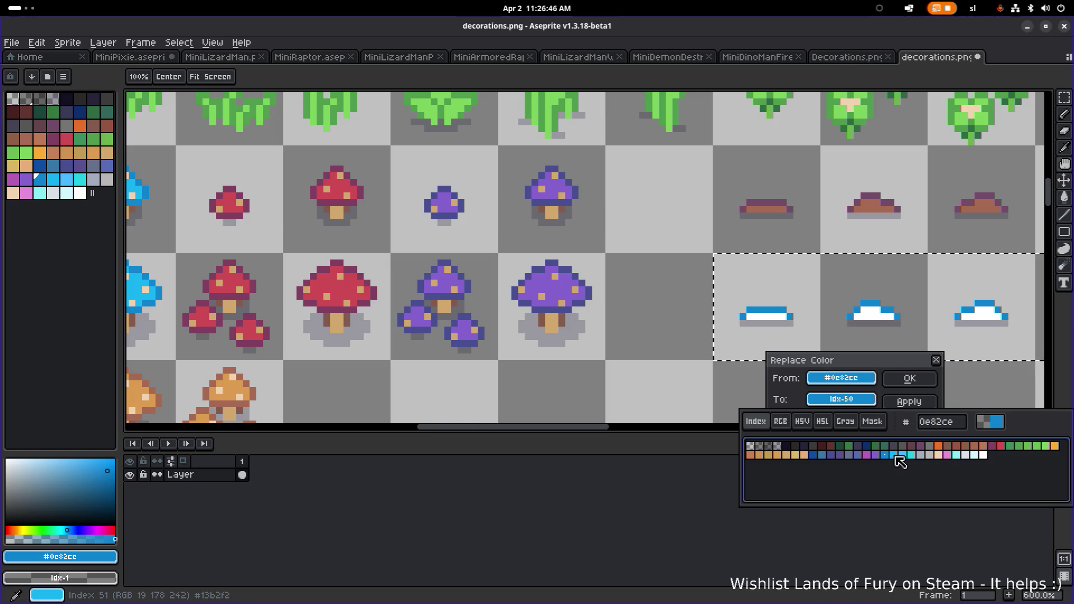
left_click(901, 455)
left_click(925, 382)
left_click(925, 382)
scroll(586, 357, "down", 1)
scroll(586, 357, "down", 2)
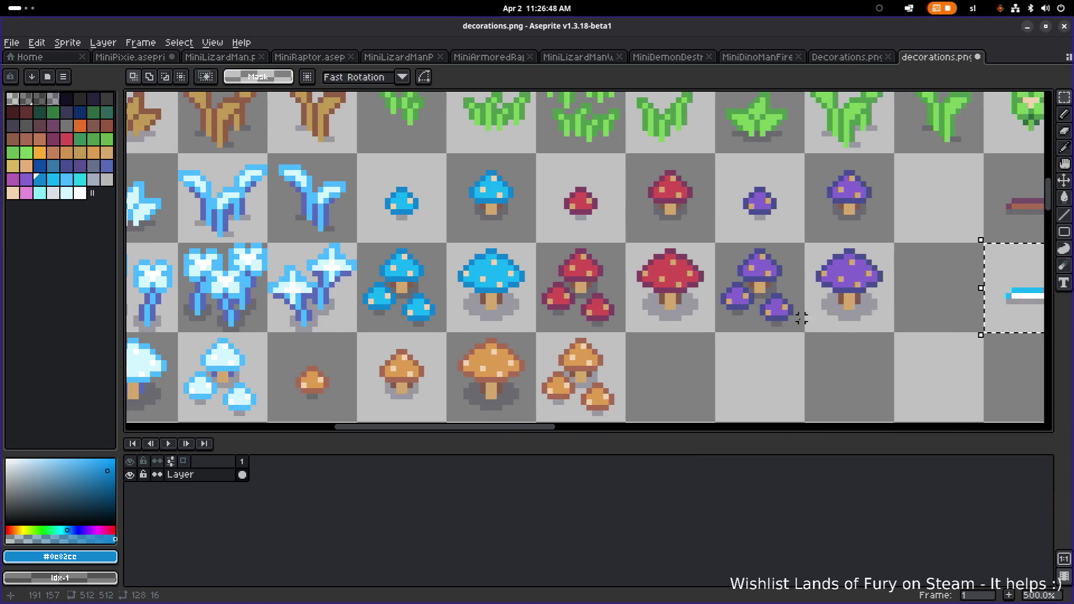
Delete the two grey rocks left after the six snow mounds in the lower row
scroll(829, 324, "down", 2)
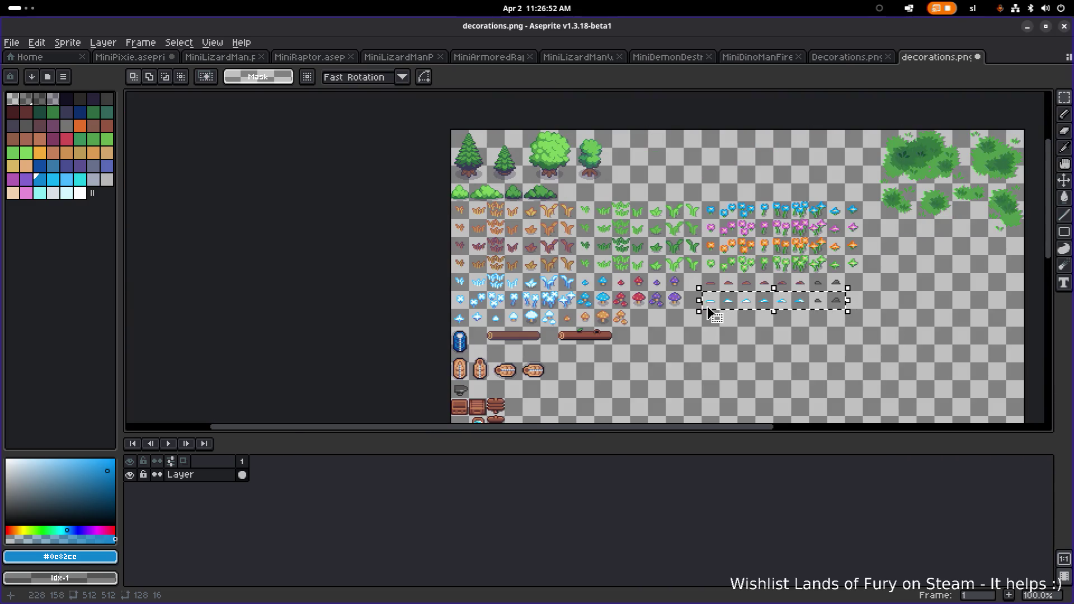
scroll(702, 307, "up", 2)
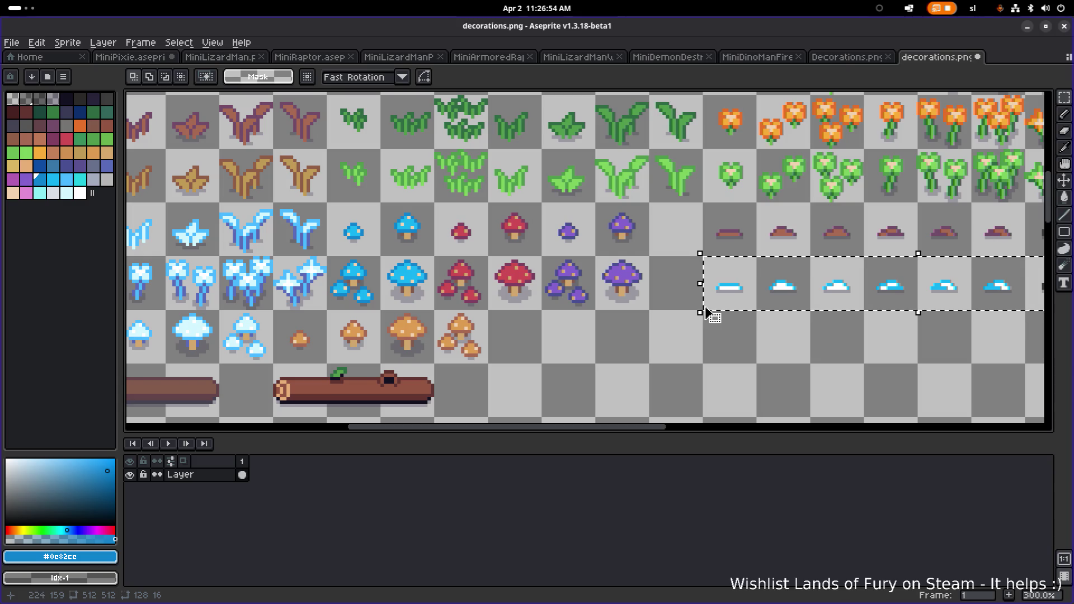
scroll(494, 292, "left", 3)
scroll(506, 293, "left", 2)
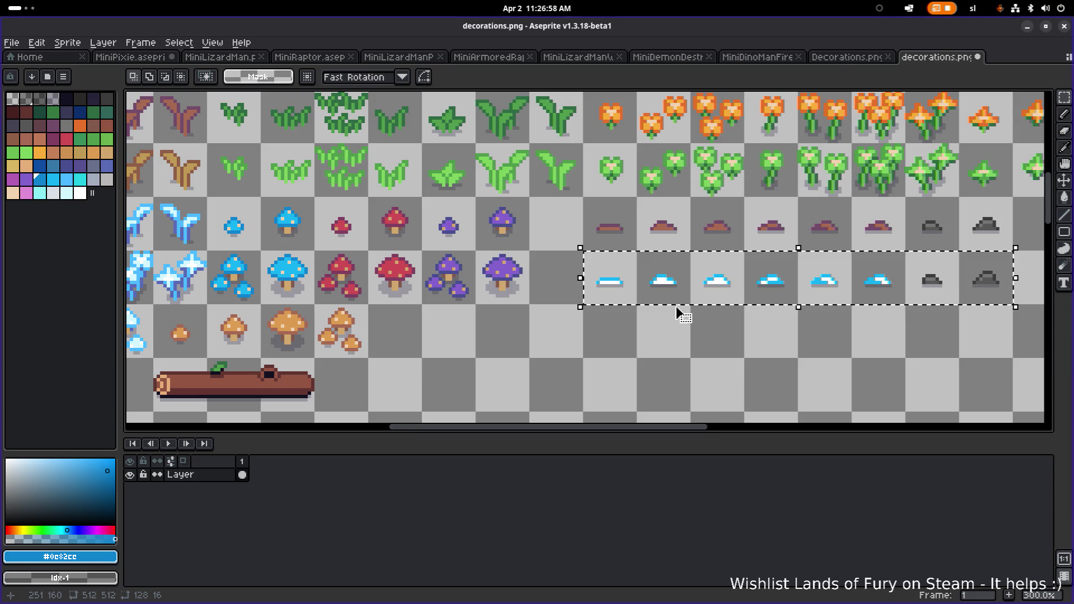
scroll(576, 307, "right", 5)
left_click(793, 339)
scroll(718, 321, "up", 1)
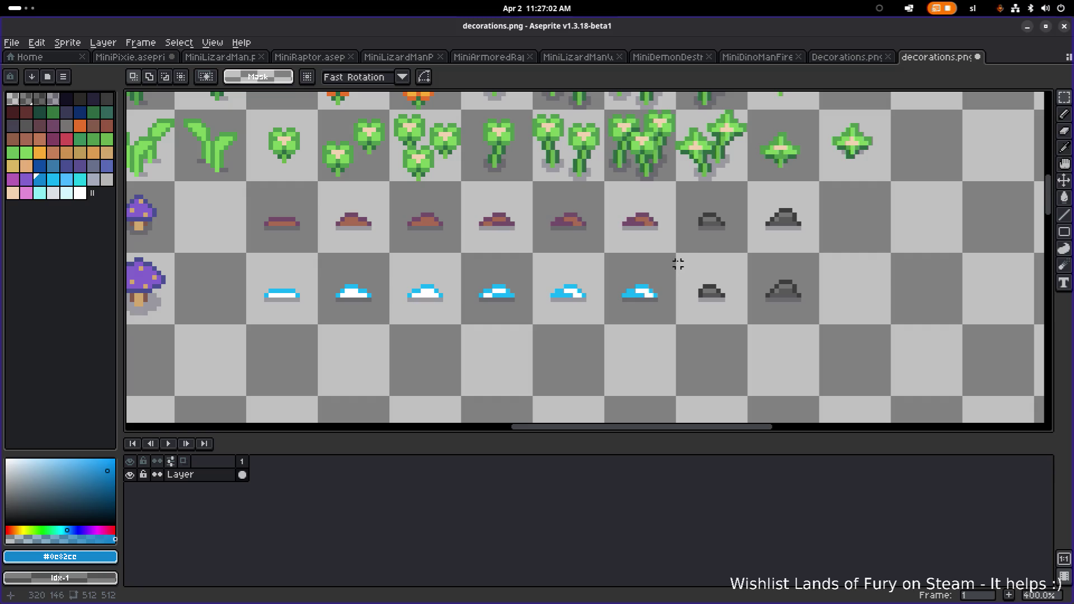
mouse_move(678, 256)
left_mouse_down()
mouse_move(758, 305)
mouse_move(817, 324)
left_mouse_up()
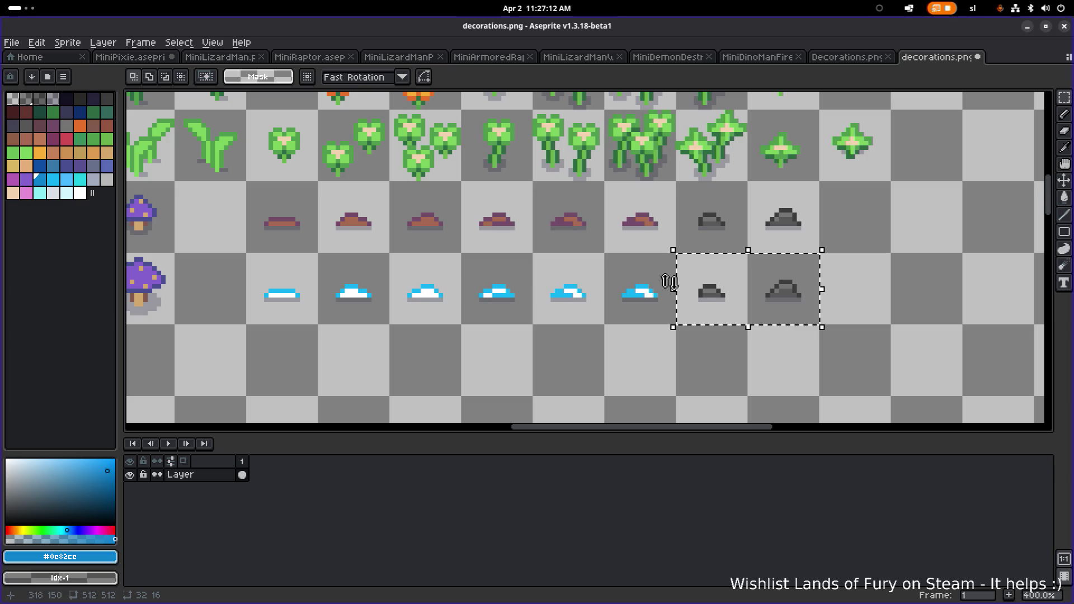
left_click_drag(619, 290, 619, 323)
key("Delete")
Save decorations.png and bring the bottom rock row back into view
scroll(616, 327, "down", 2)
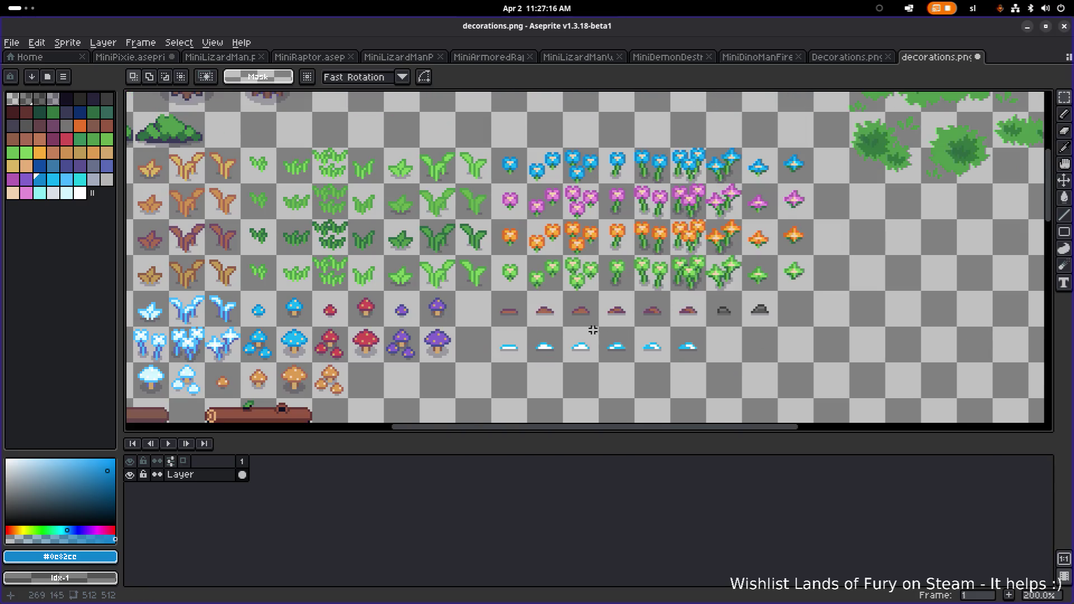
scroll(554, 314, "down", 2)
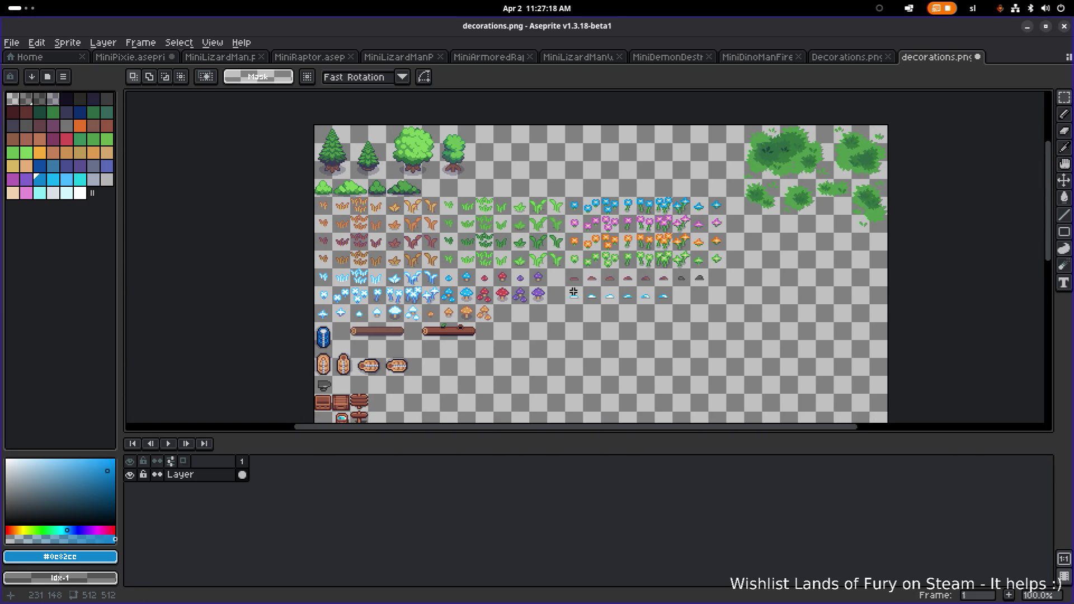
key("ctrl+s")
left_click_drag(554, 394, 598, 220)
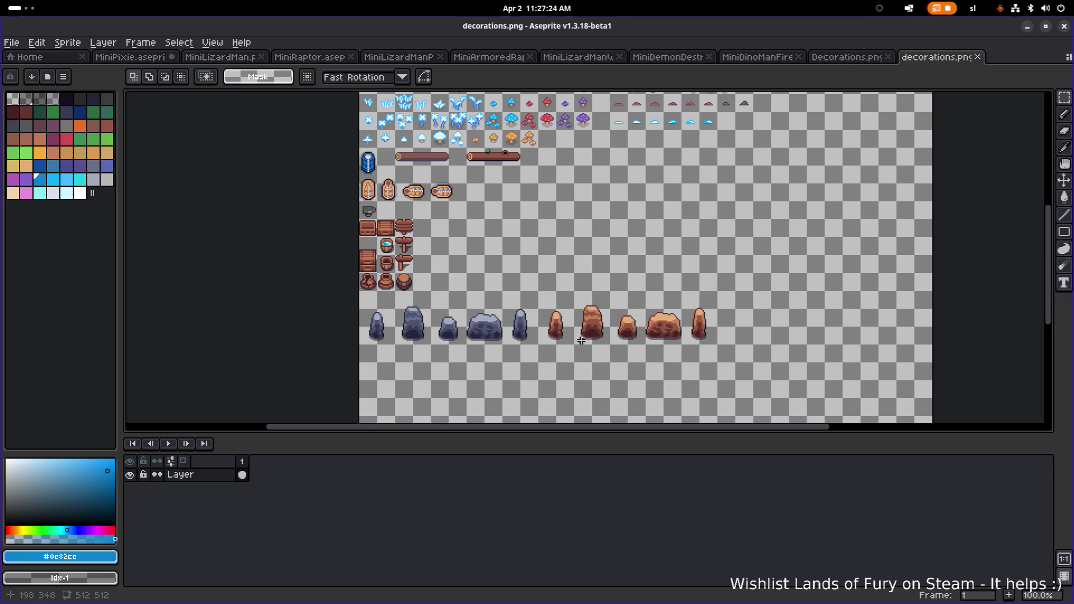
scroll(581, 340, "up", 2)
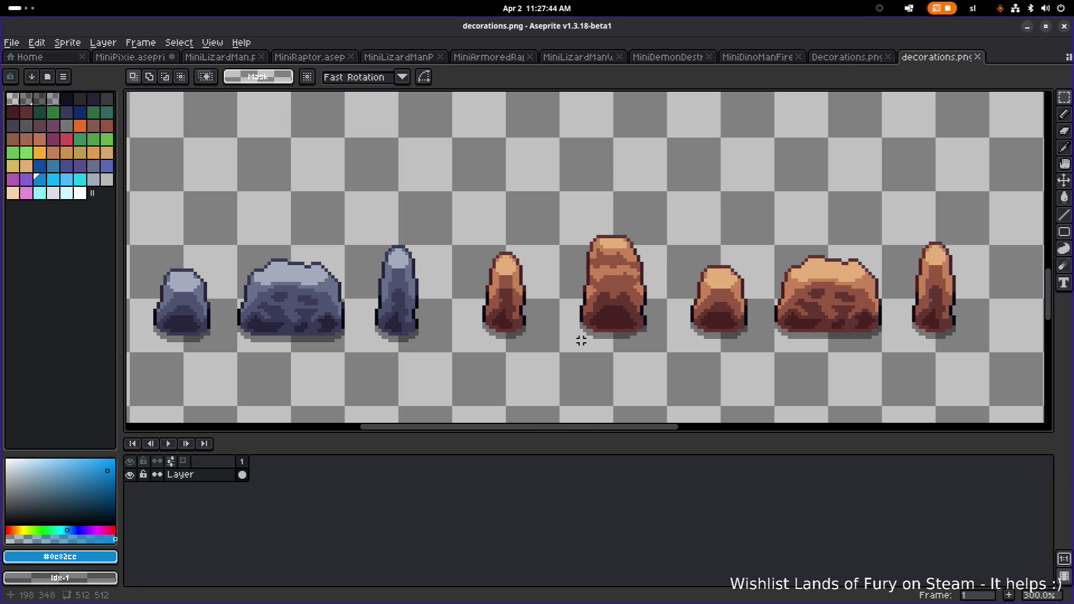
Pan across decorations.png to review the barrels, chest, signpost, stones and rocks
left_click_drag(265, 294, 697, 294)
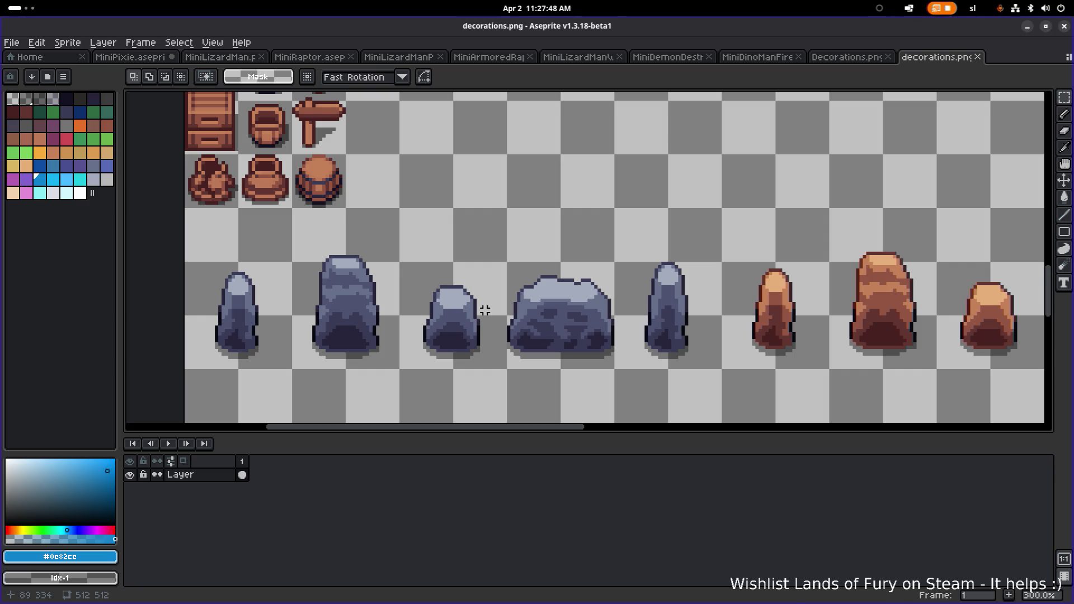
scroll(485, 310, "down", 1)
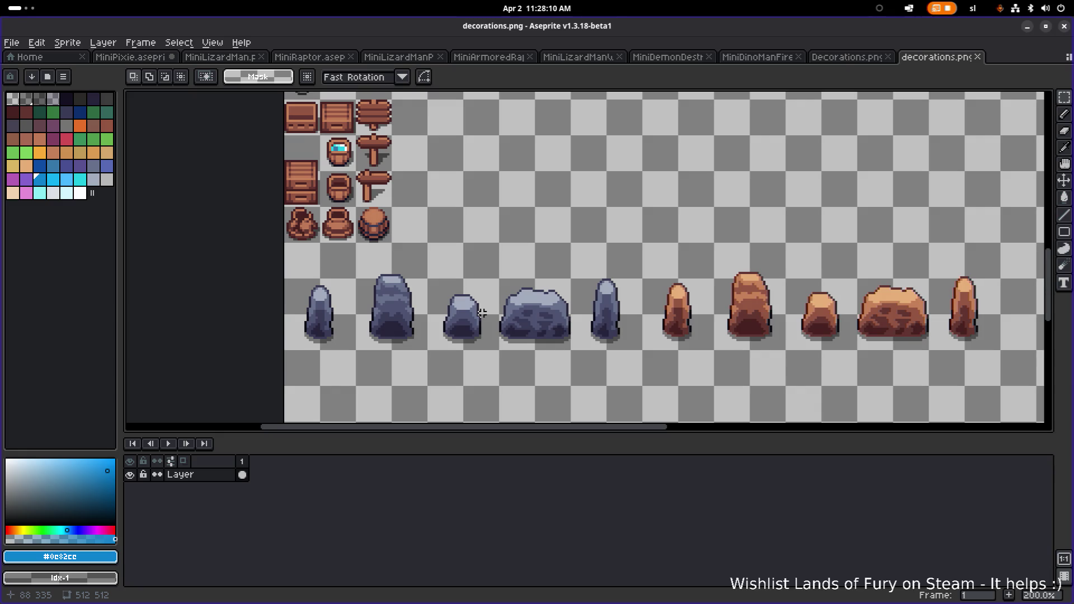
mouse_move(651, 211)
left_mouse_down()
mouse_move(509, 305)
mouse_move(487, 250)
mouse_move(731, 193)
mouse_move(566, 173)
left_mouse_up()
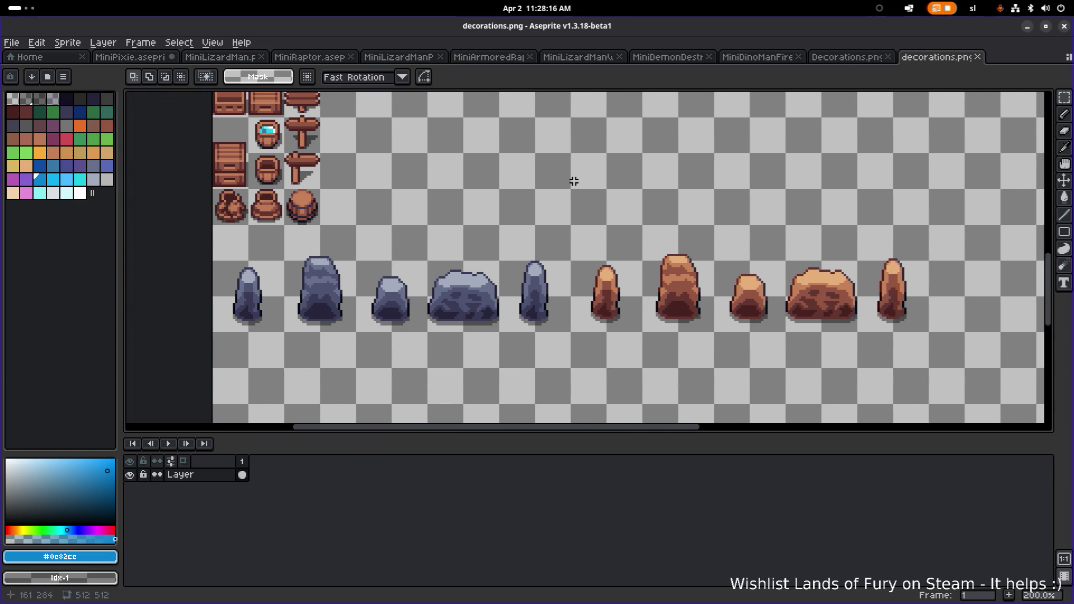
scroll(526, 230, "down", 2)
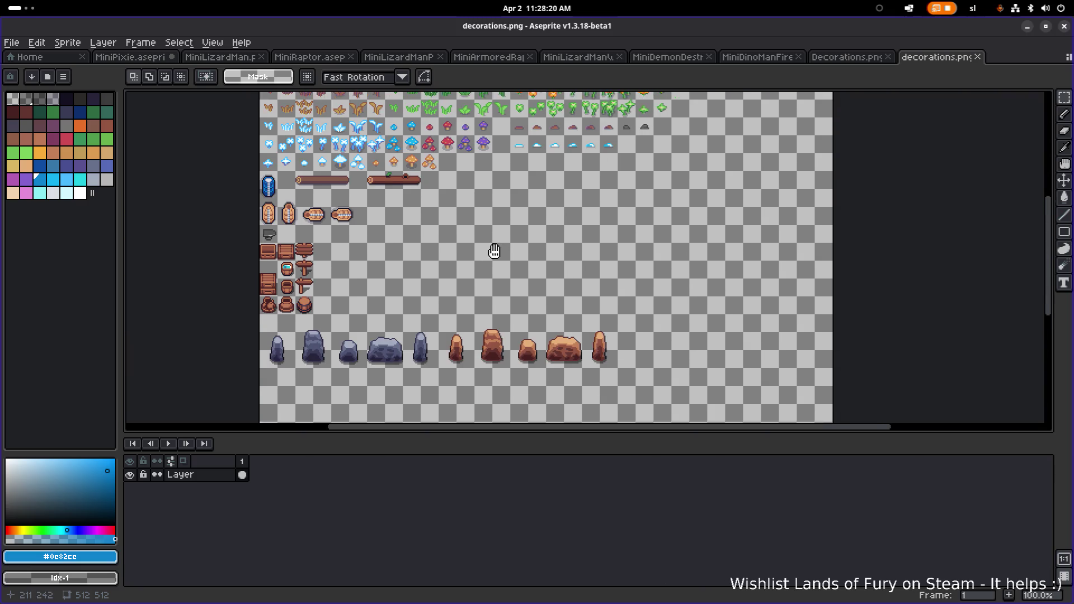
left_click_drag(494, 251, 495, 268)
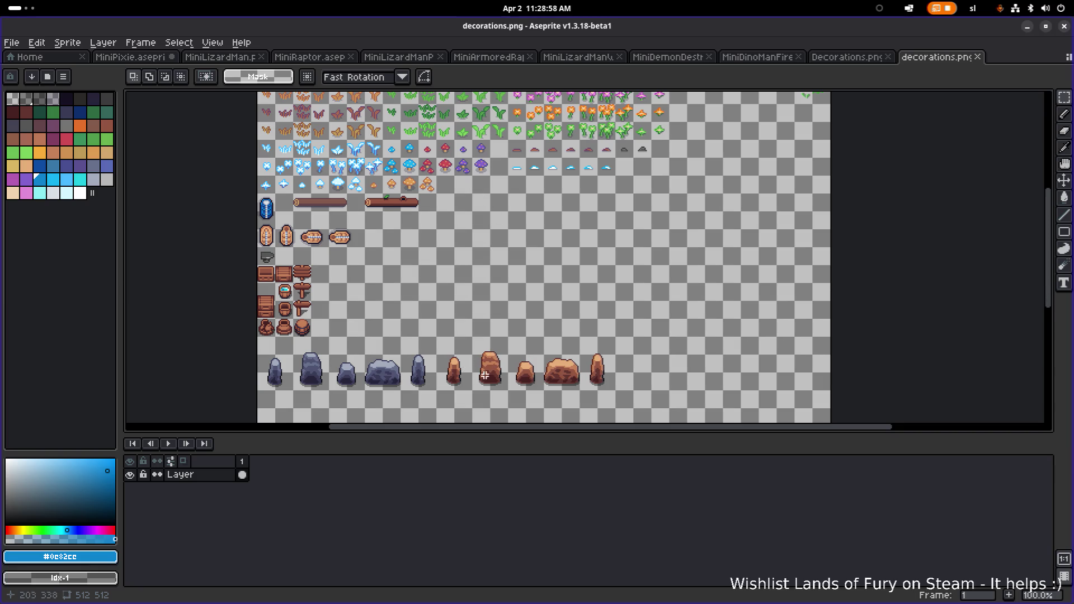
scroll(469, 302, "down", 1)
scroll(472, 310, "up", 1)
scroll(473, 317, "down", 1)
scroll(473, 317, "up", 1)
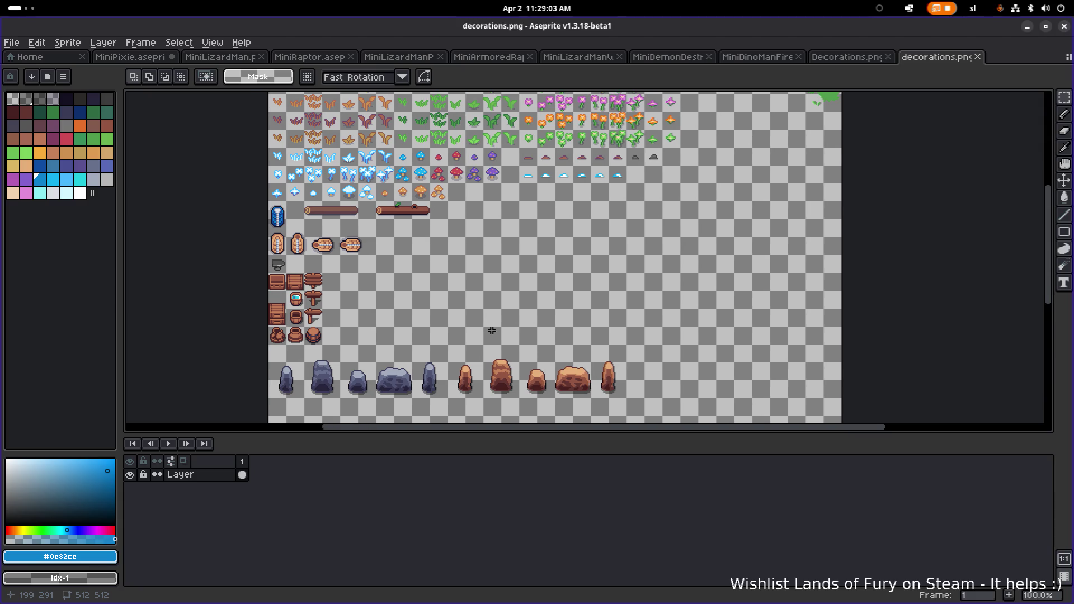
Save decorations.png with Ctrl+S, with the whole sprite sheet in view
key("ctrl+s")
scroll(492, 168, "up", 3)
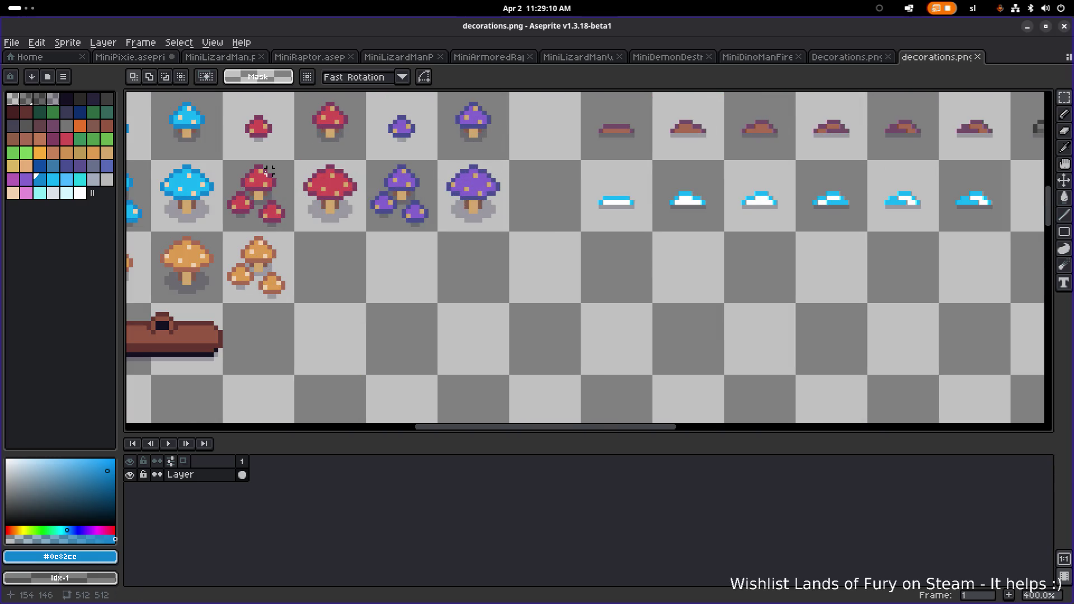
key("alt")
scroll(627, 198, "down", 3)
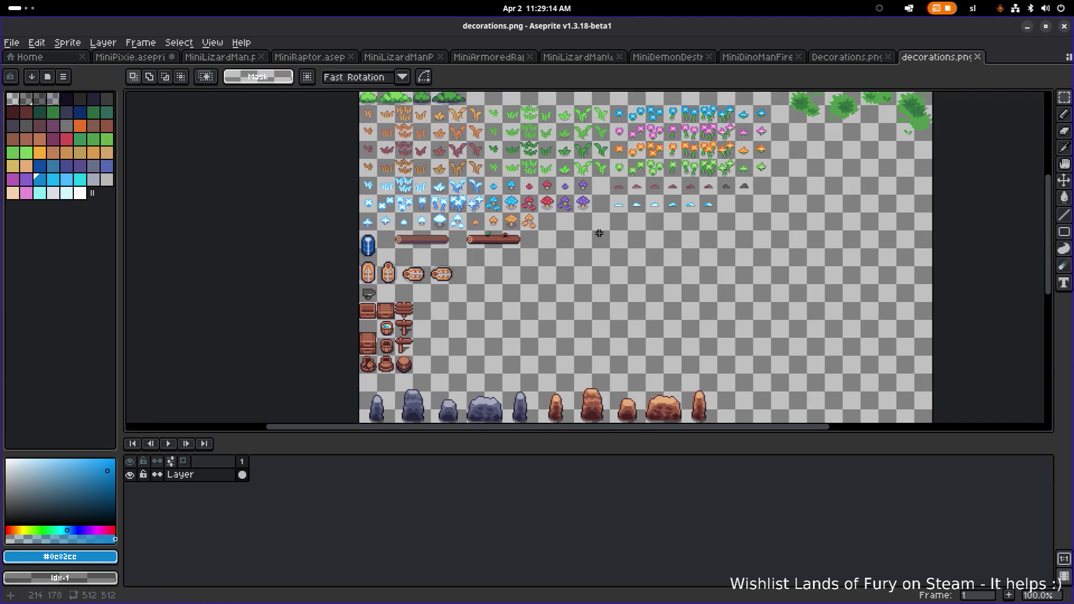
mouse_move(576, 256)
left_mouse_down()
mouse_move(616, 202)
mouse_move(638, 193)
left_mouse_up()
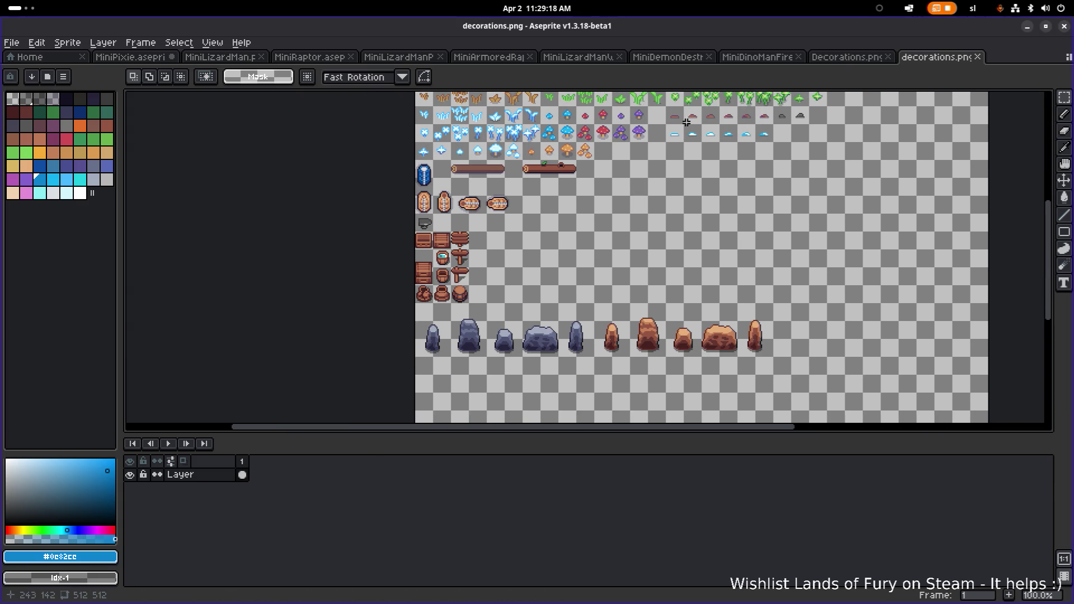
key("ctrl+s")
Back in Godot, select the environment Decorations.png file and clear the file filter
left_click(1028, 27)
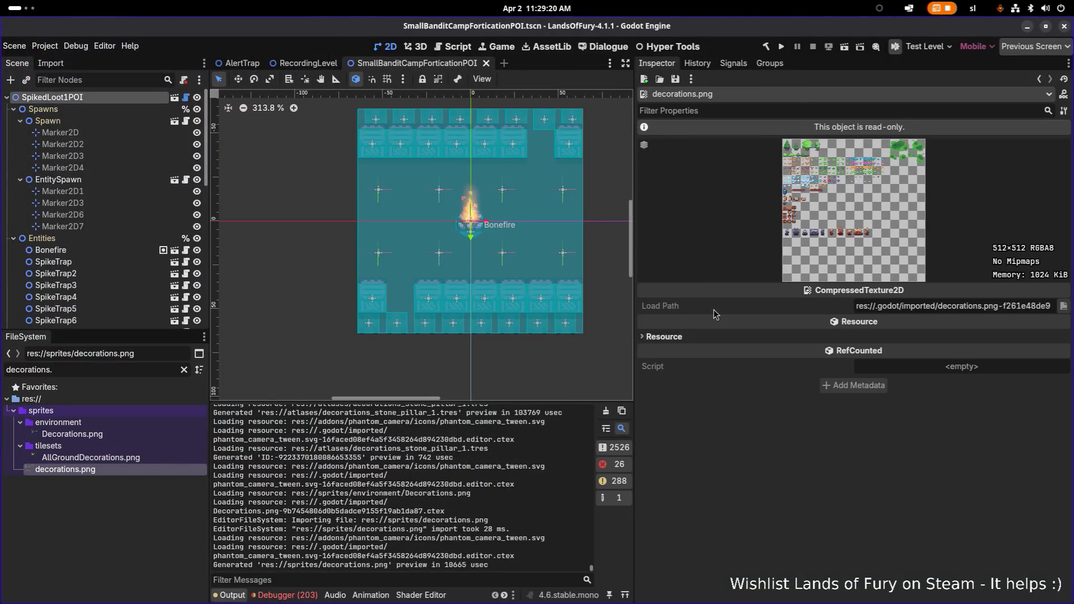
scroll(505, 257, "down", 8)
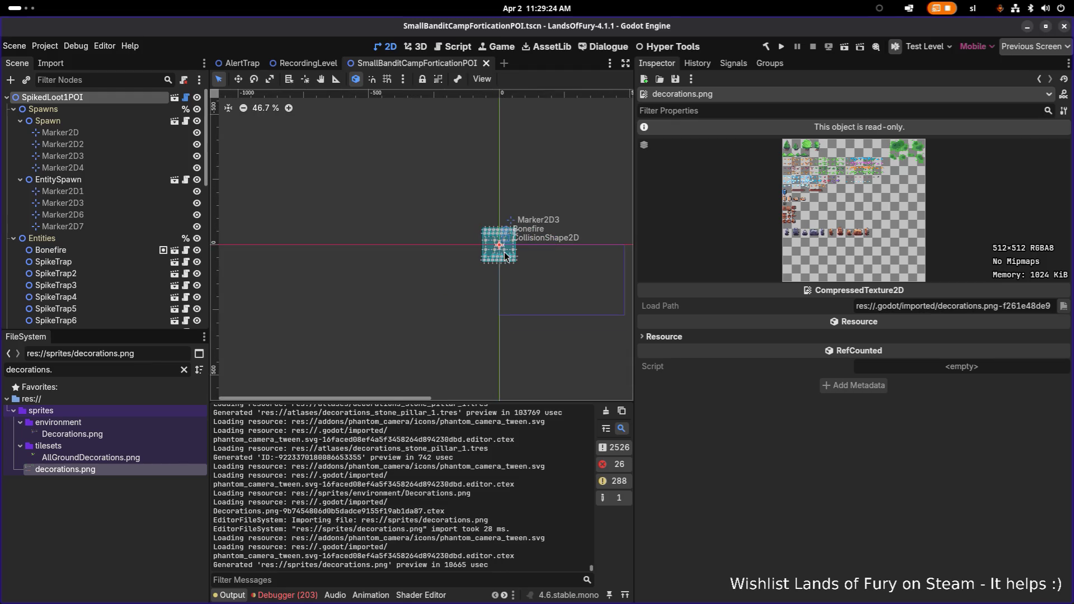
scroll(504, 257, "up", 3)
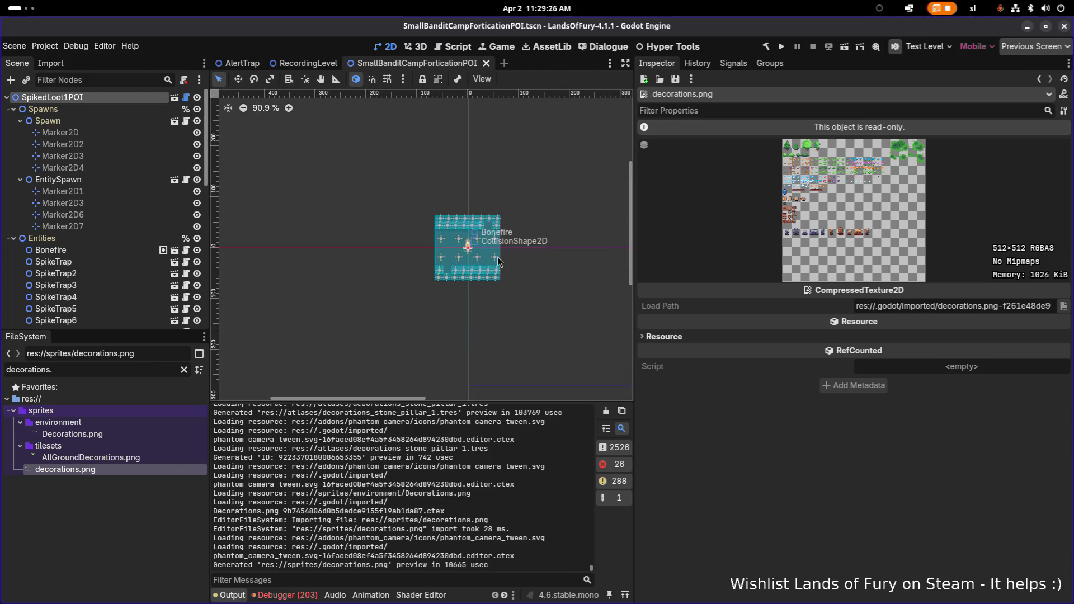
scroll(498, 258, "up", 6)
scroll(487, 258, "down", 5)
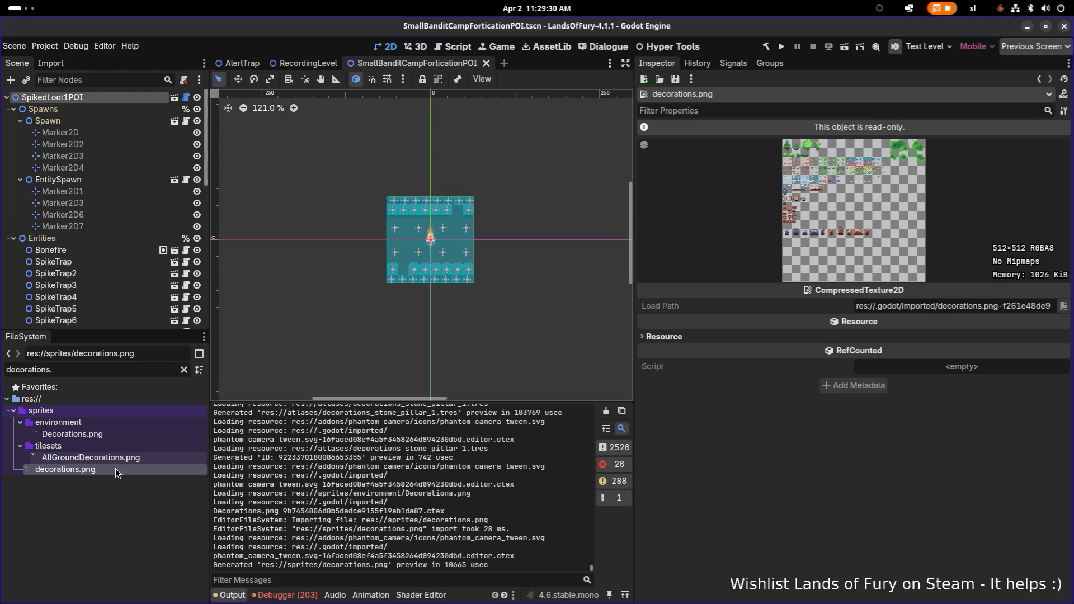
left_click(119, 434)
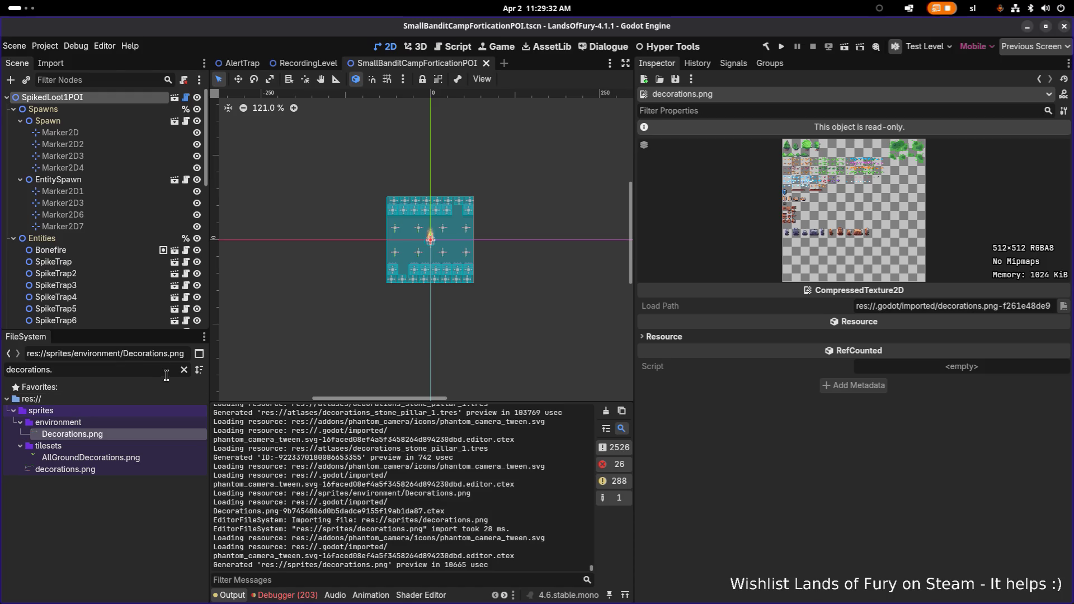
left_click(183, 370)
Filter files by 'pillar' and select decorations_stone_pillar_1.tres
scroll(139, 445, "up", 10)
scroll(187, 496, "up", 20)
scroll(153, 451, "down", 5)
left_click(140, 425)
scroll(138, 434, "up", 5)
scroll(136, 442, "down", 10)
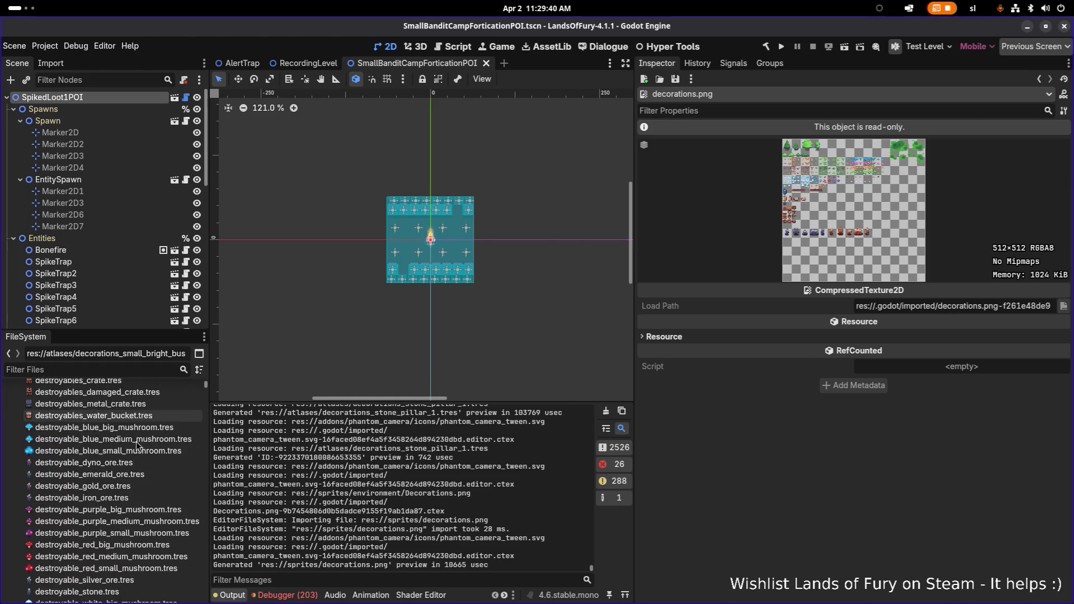
left_click(127, 371)
type("pillar")
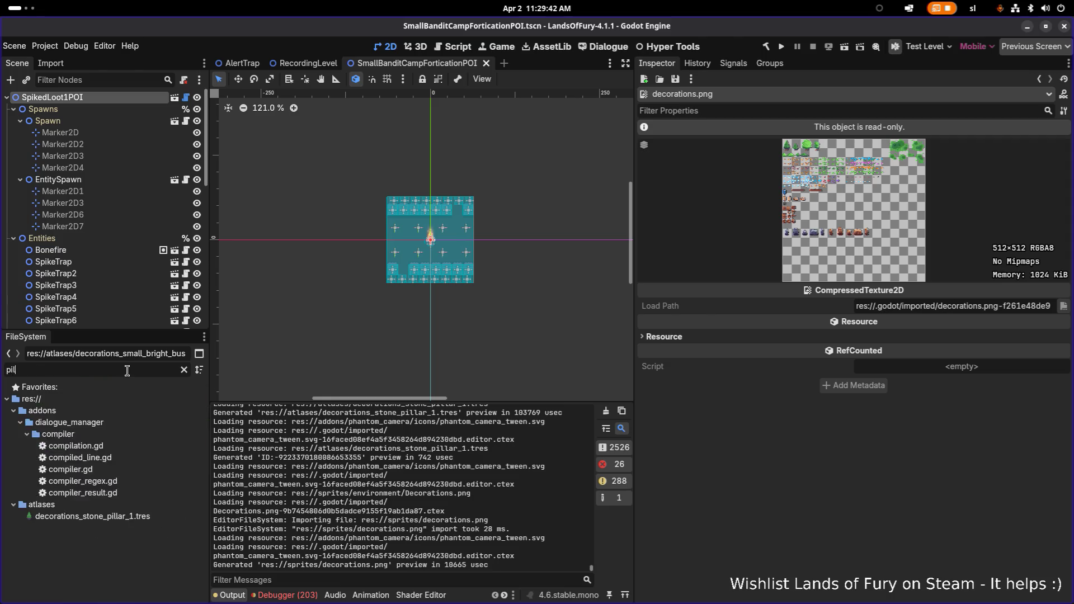
left_click(126, 422)
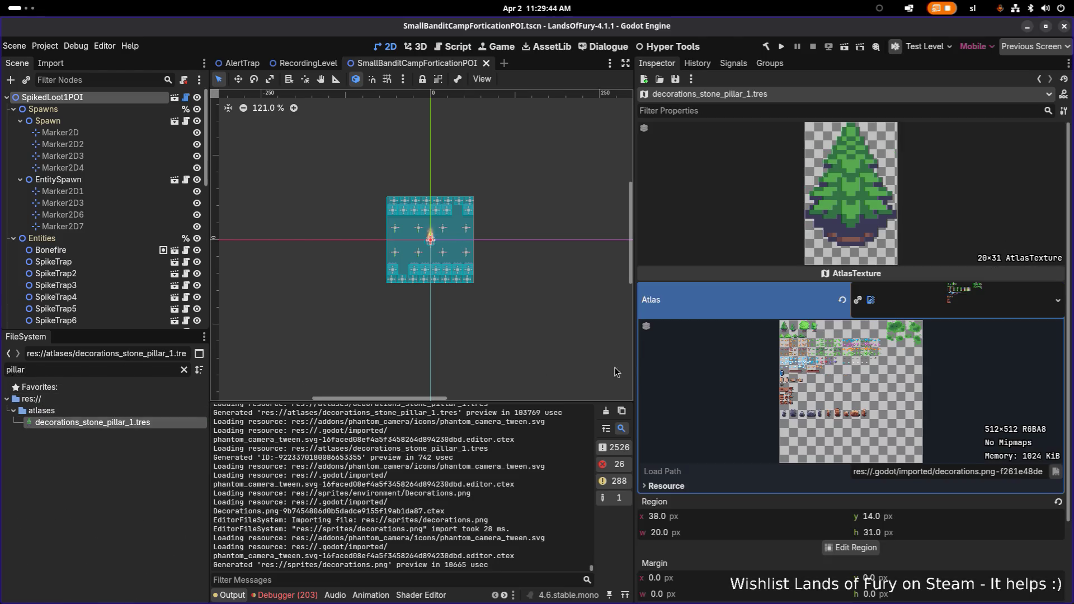
In Edit Region, use Auto Slice to set the region to the first pillar (9, 323, 13×26)
left_click(854, 551)
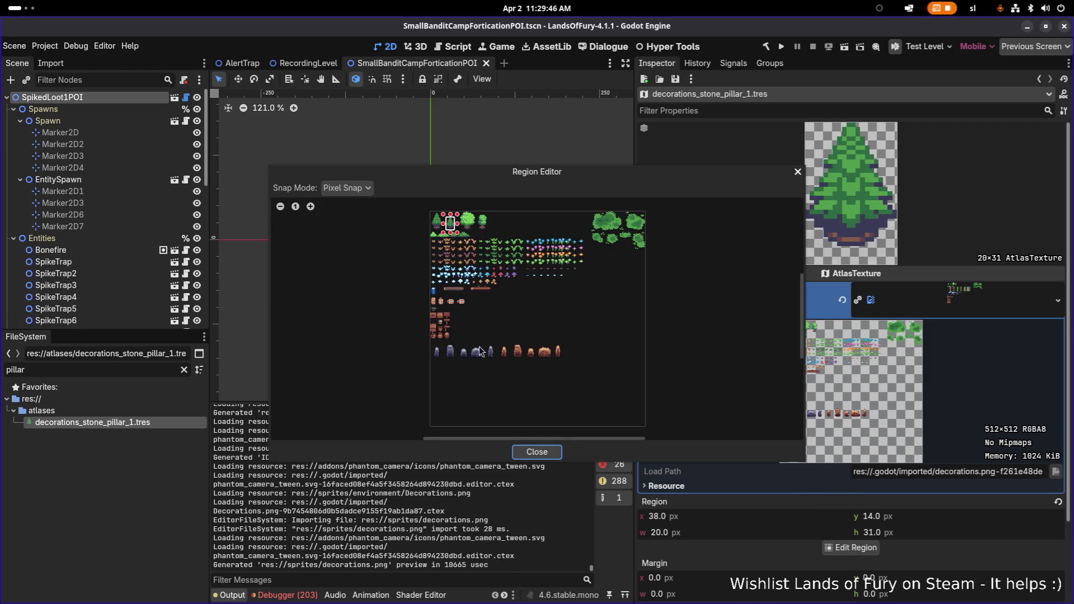
scroll(455, 356, "up", 3)
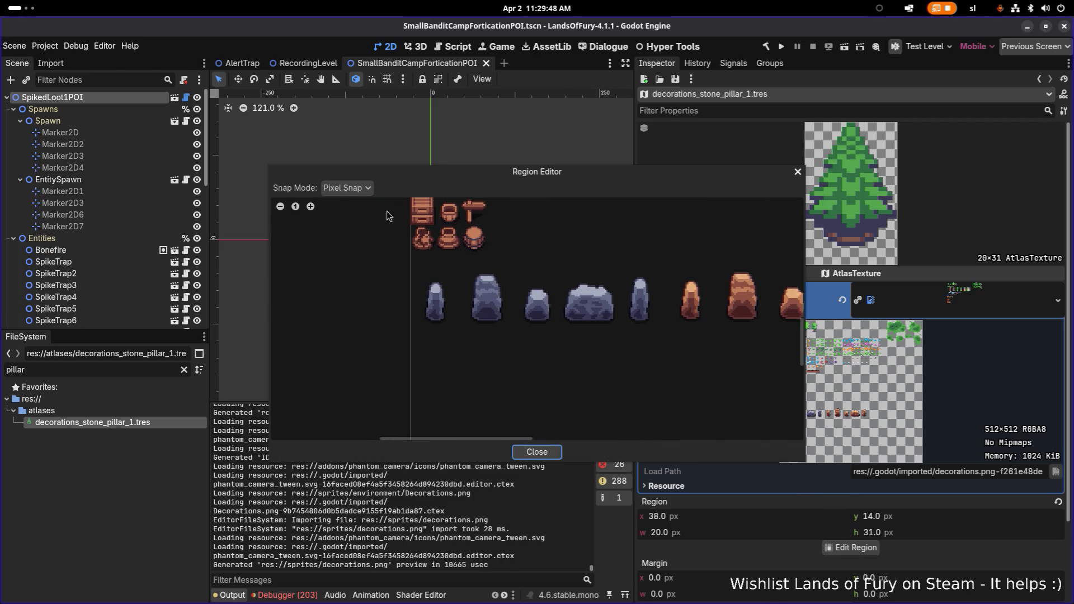
left_click(366, 192)
left_click(525, 175)
left_click_drag(507, 178, 466, 138)
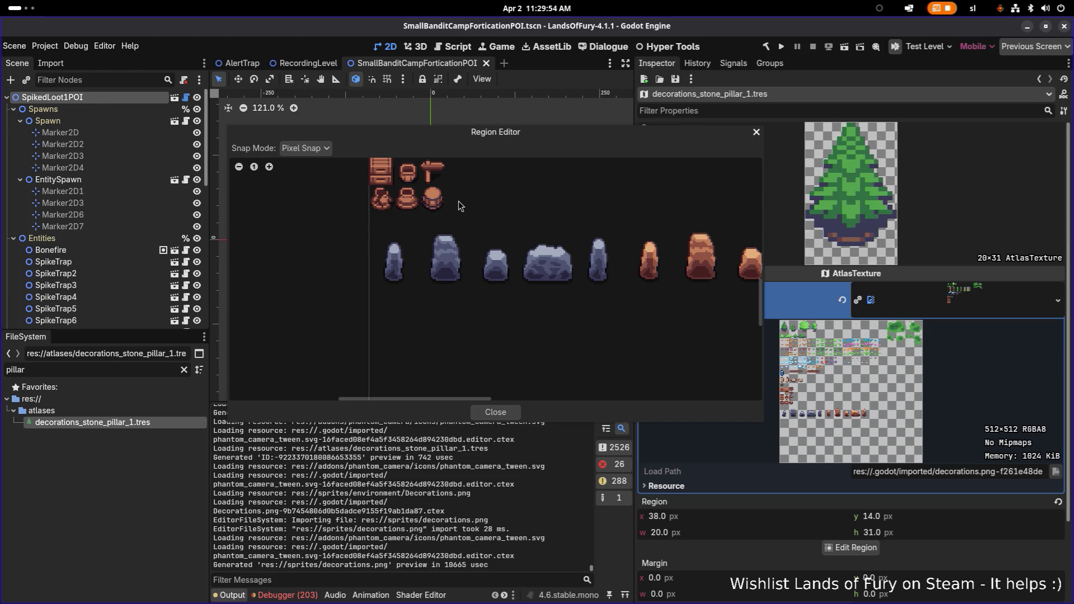
left_click(320, 149)
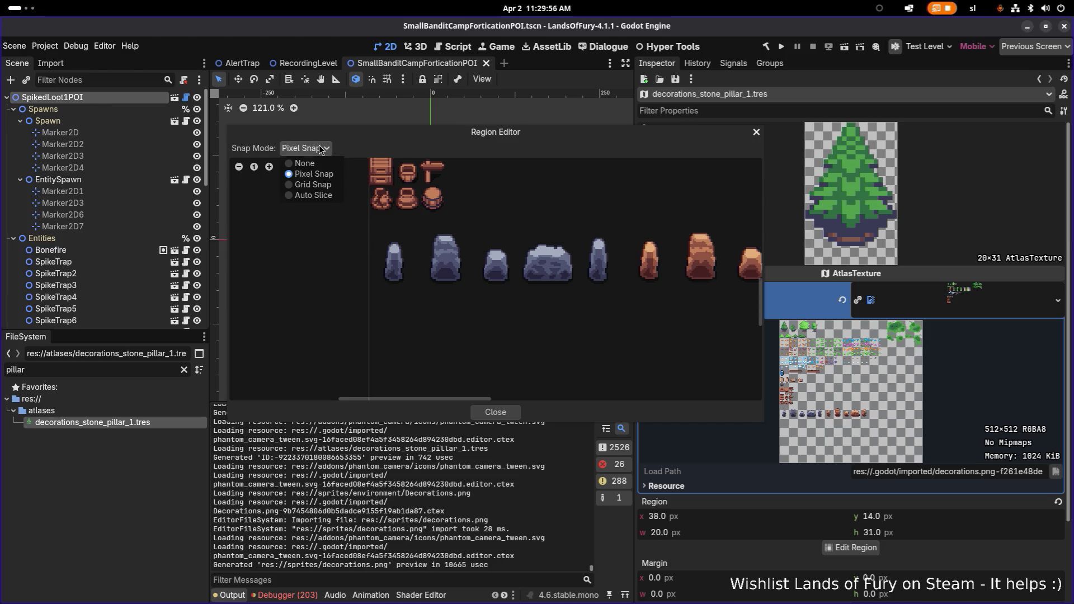
left_click(331, 194)
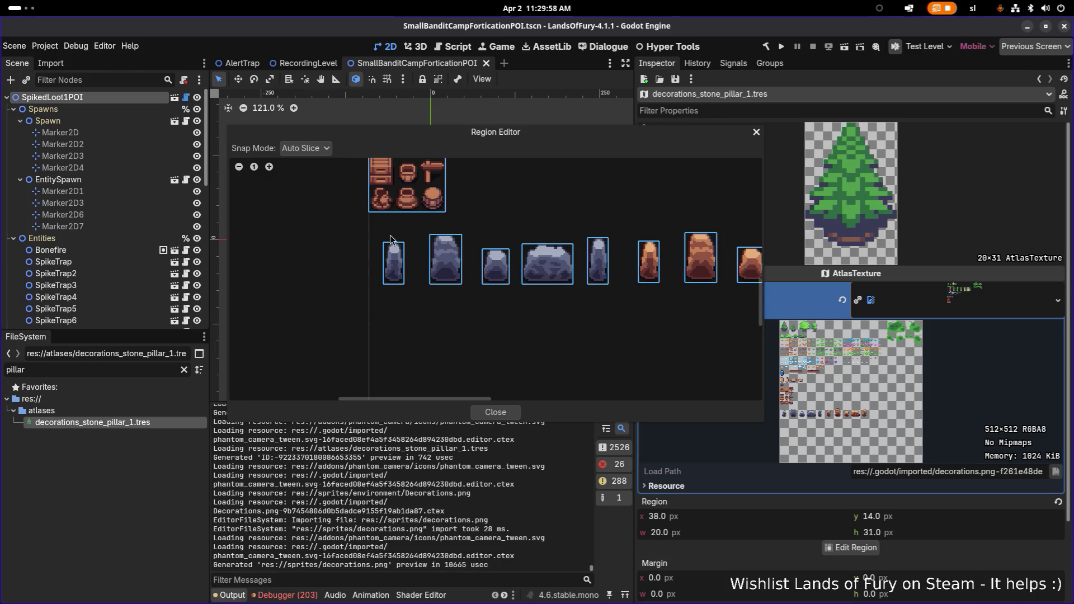
left_click(396, 272)
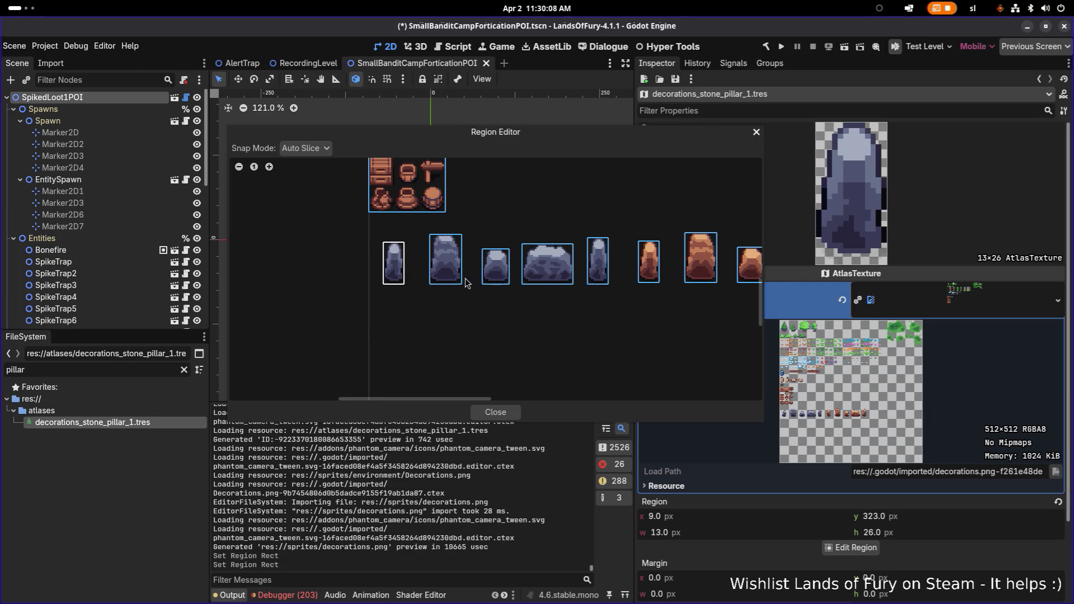
Switch the snap mode to Pixel Snap, adjust the pillar region, then switch to Grid Snap
left_click(321, 150)
left_click(330, 175)
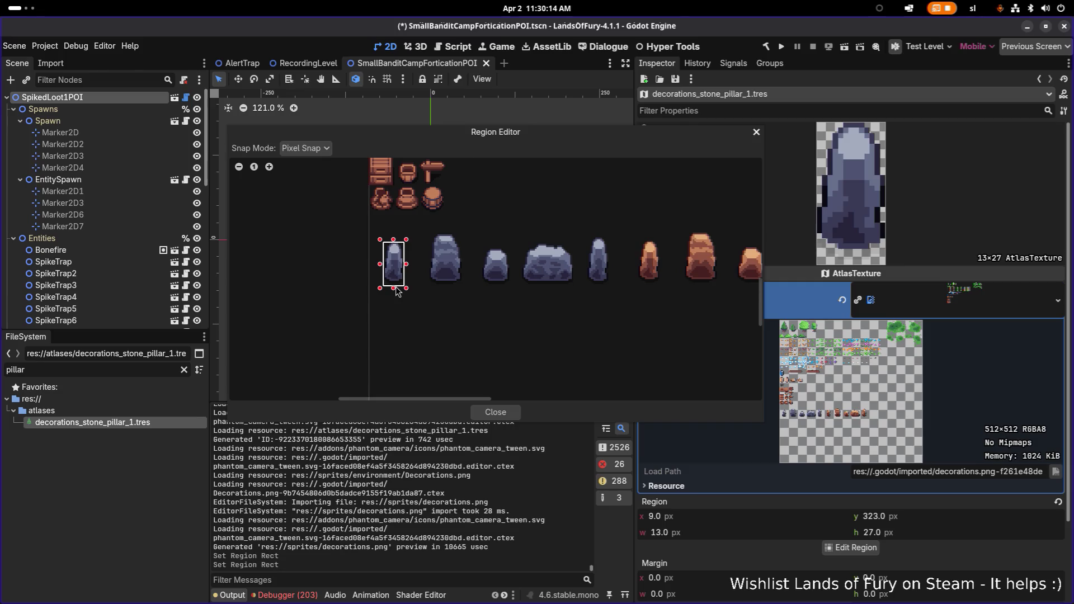
left_click(396, 290)
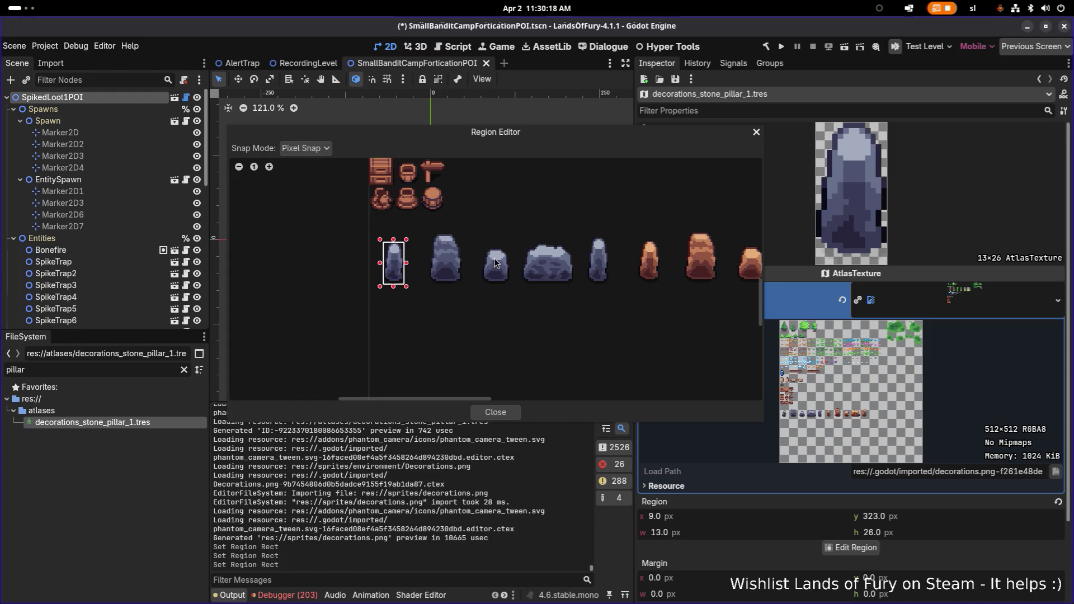
left_click_drag(511, 262, 428, 254)
left_click(308, 148)
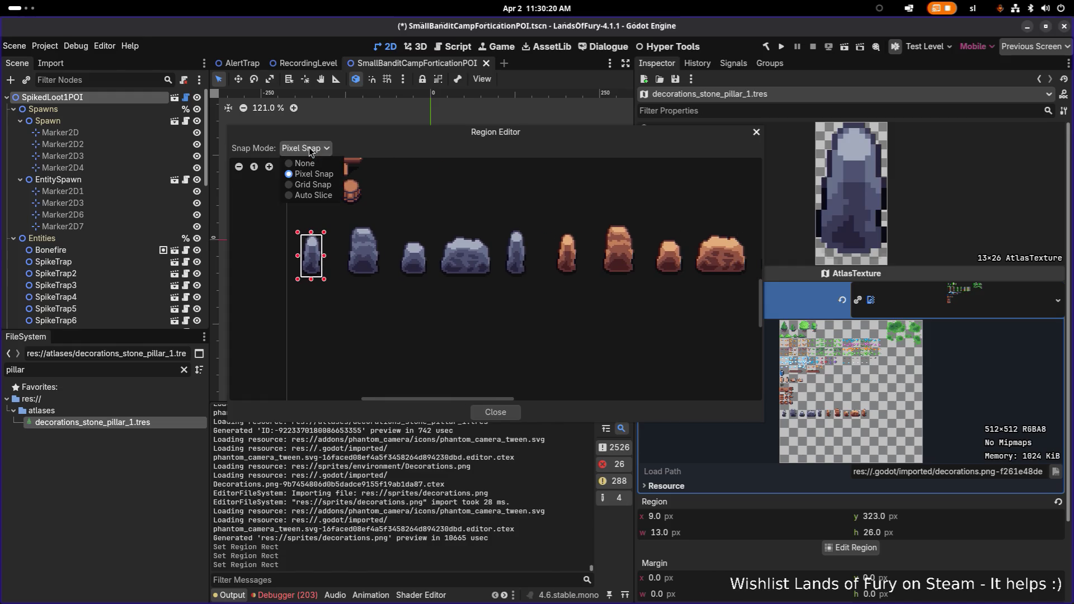
left_click(331, 187)
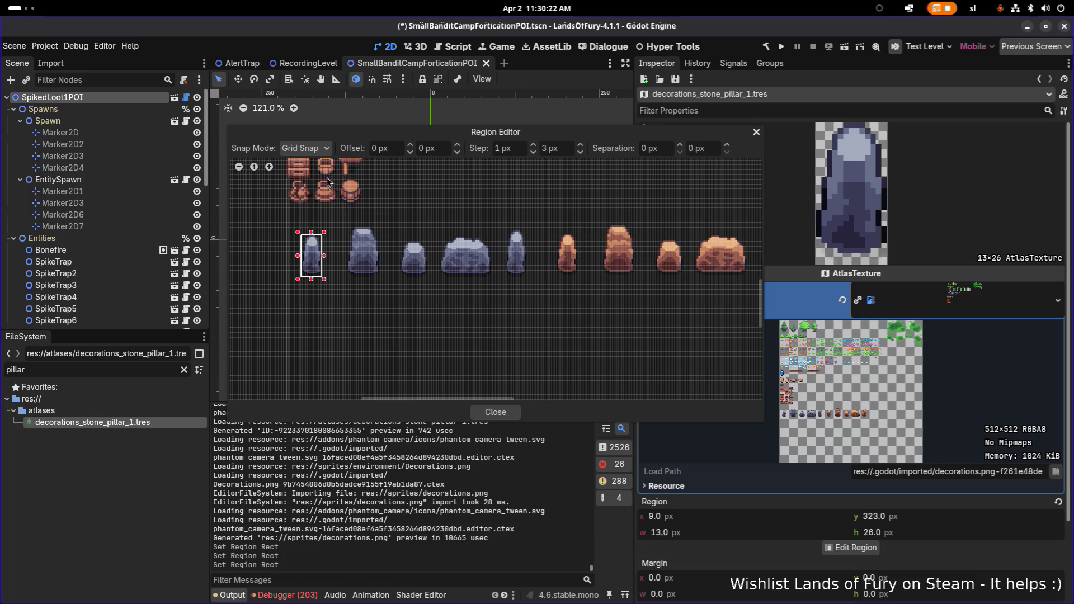
Keep Grid Snap and set the vertical grid step to 40 px
left_click(313, 146)
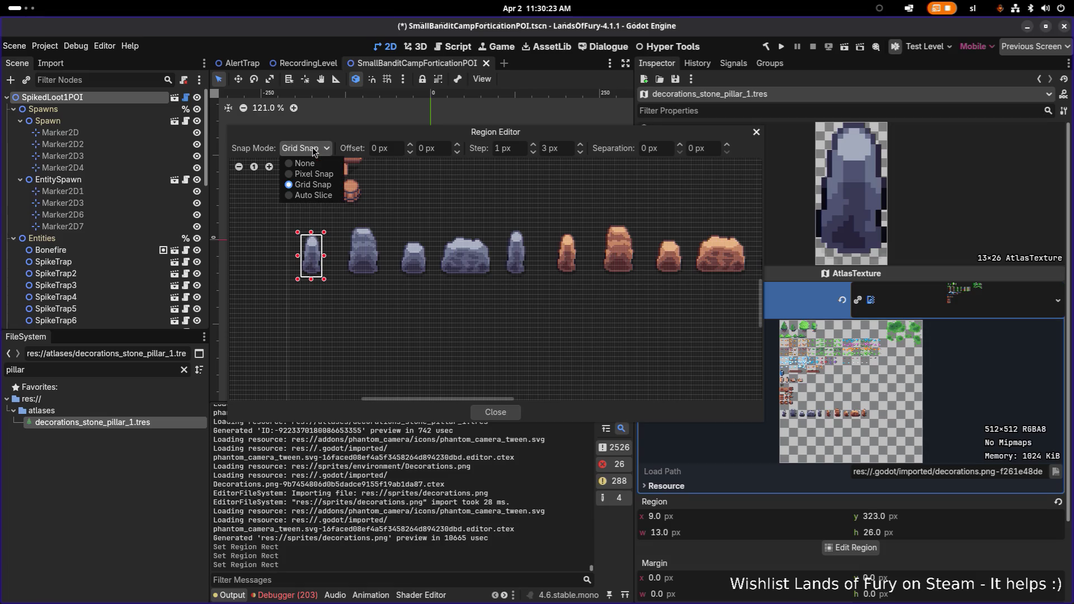
left_click(323, 185)
scroll(324, 241, "up", 5)
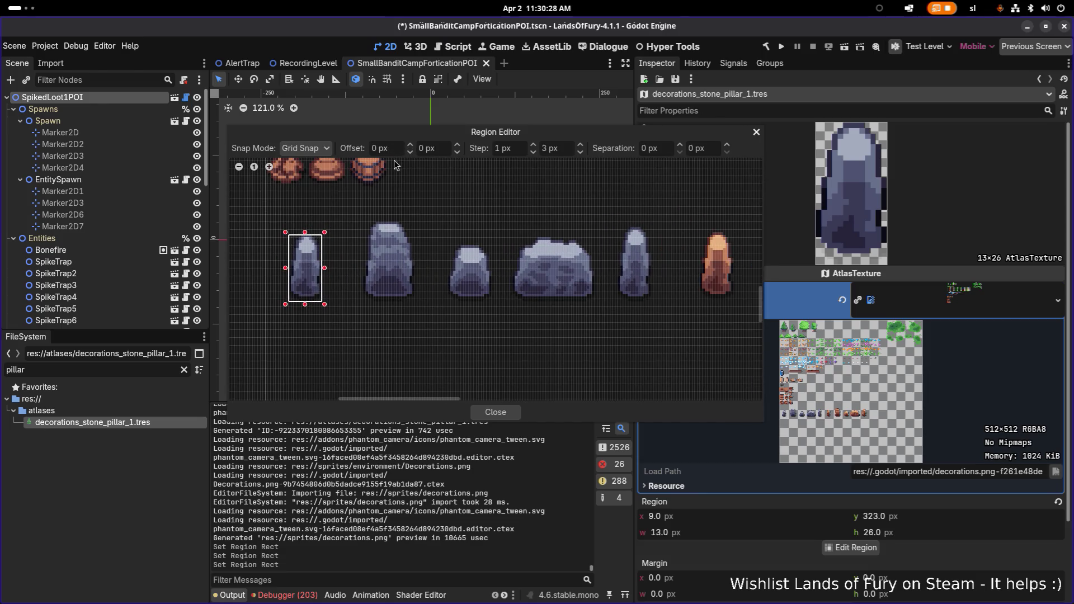
left_click(549, 149)
type("40")
key("Return")
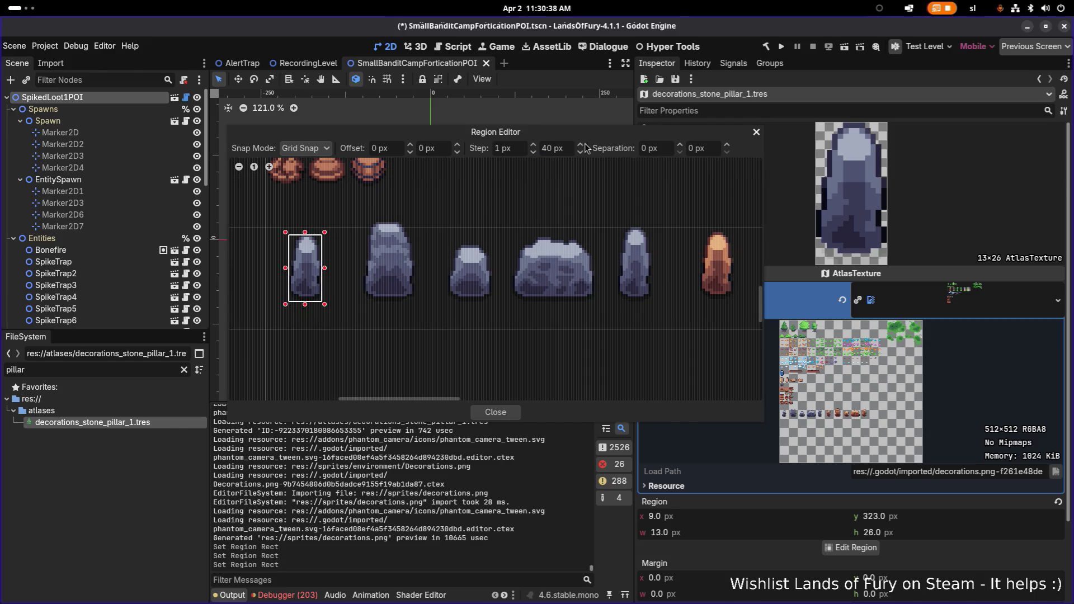
Set the horizontal grid step to 32 px
left_click(510, 150)
type("48")
key("Return")
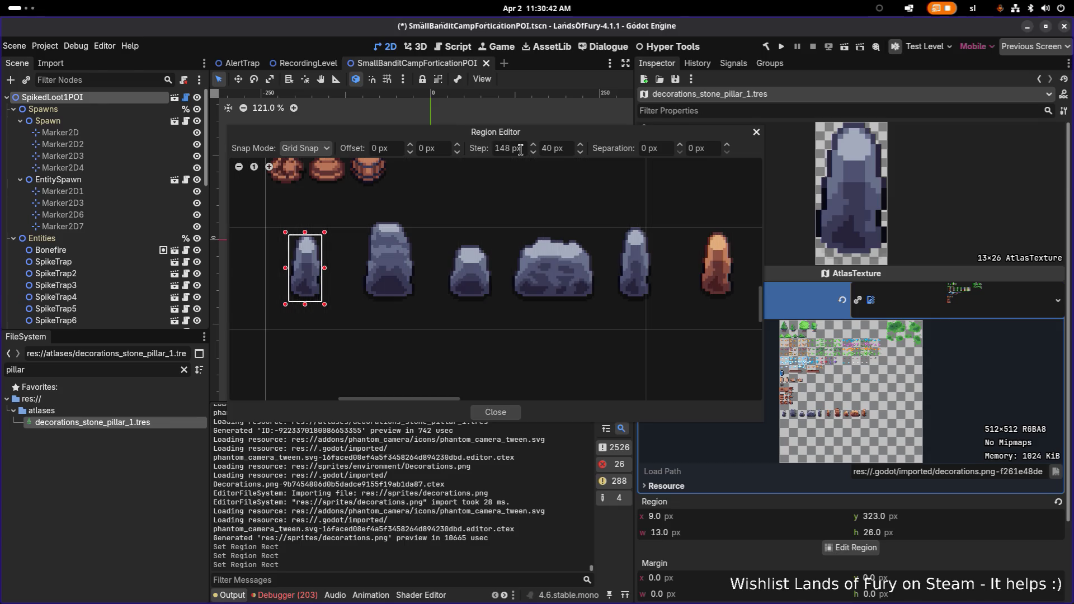
left_click(520, 150)
key("ctrl+a")
type("48")
key("Return")
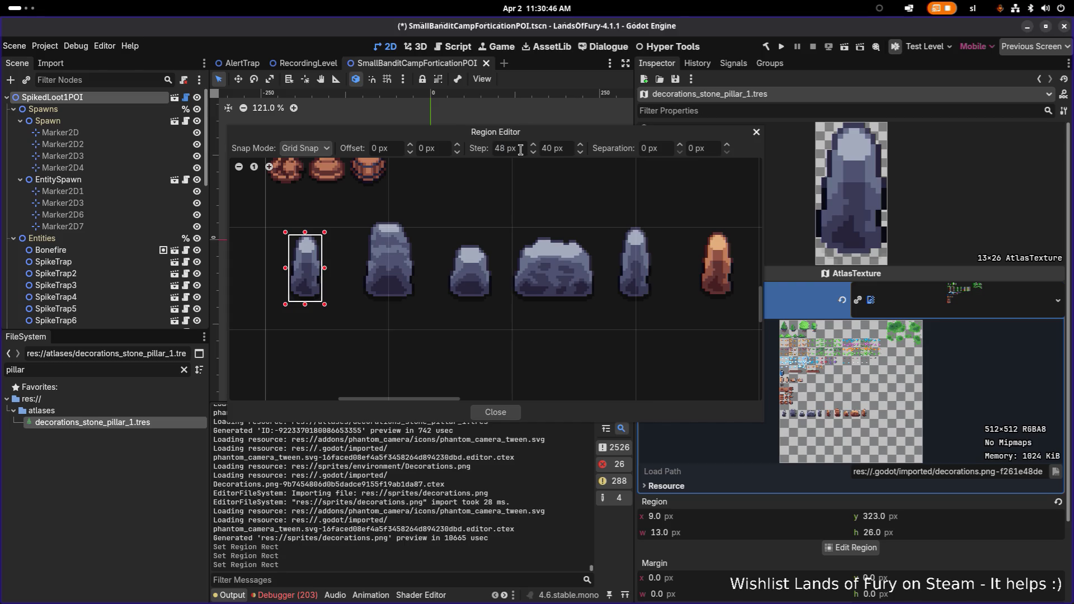
left_click(520, 150)
key("ctrl+a")
type("32")
key("Return")
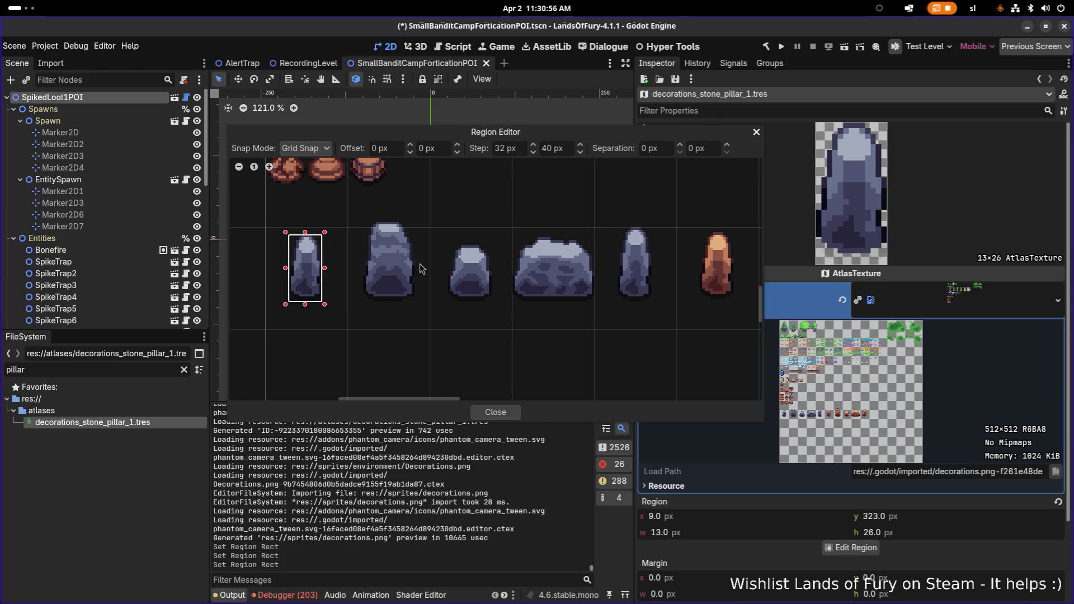
Set the vertical grid offset to -8 px, after trying -4 and -6
scroll(395, 290, "down", 4)
scroll(403, 265, "up", 2)
scroll(403, 265, "up", 3)
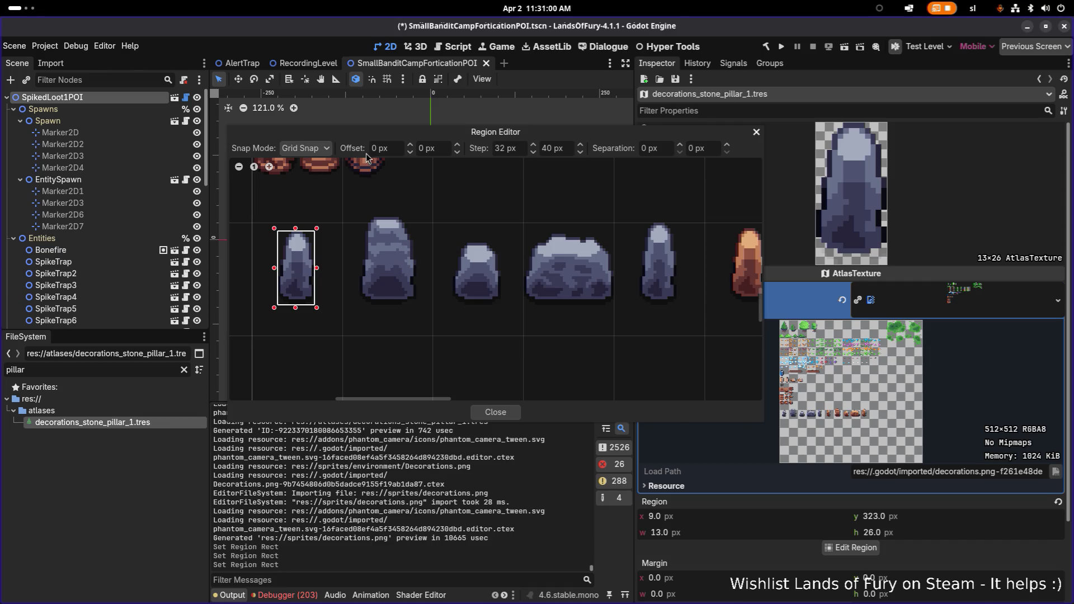
key("shift+Tab")
left_click(429, 149)
type("2")
key("BackSpace")
key("BackSpace")
type("-2")
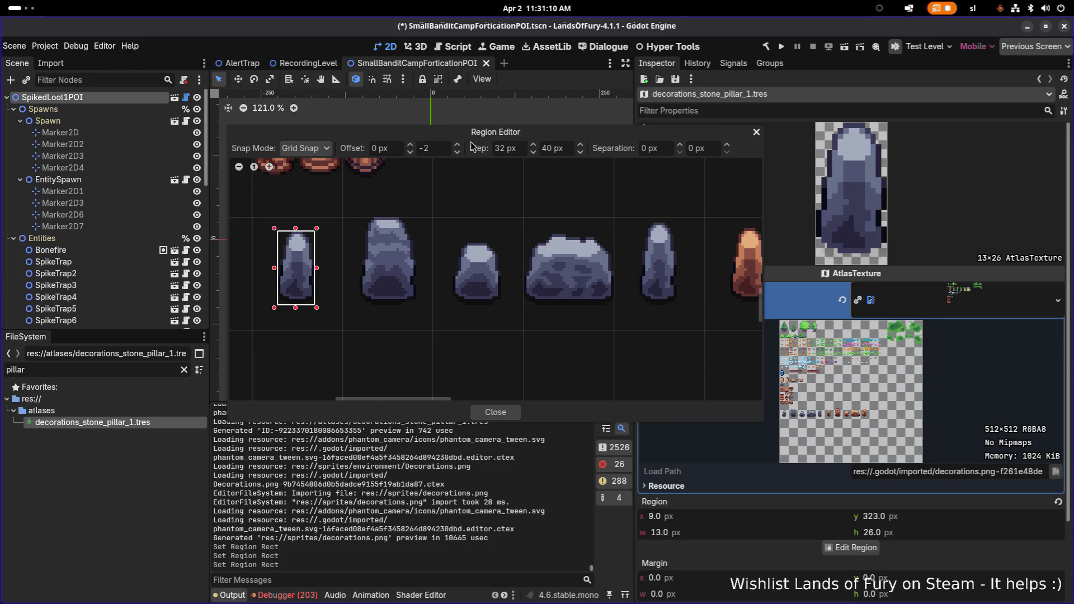
type("4")
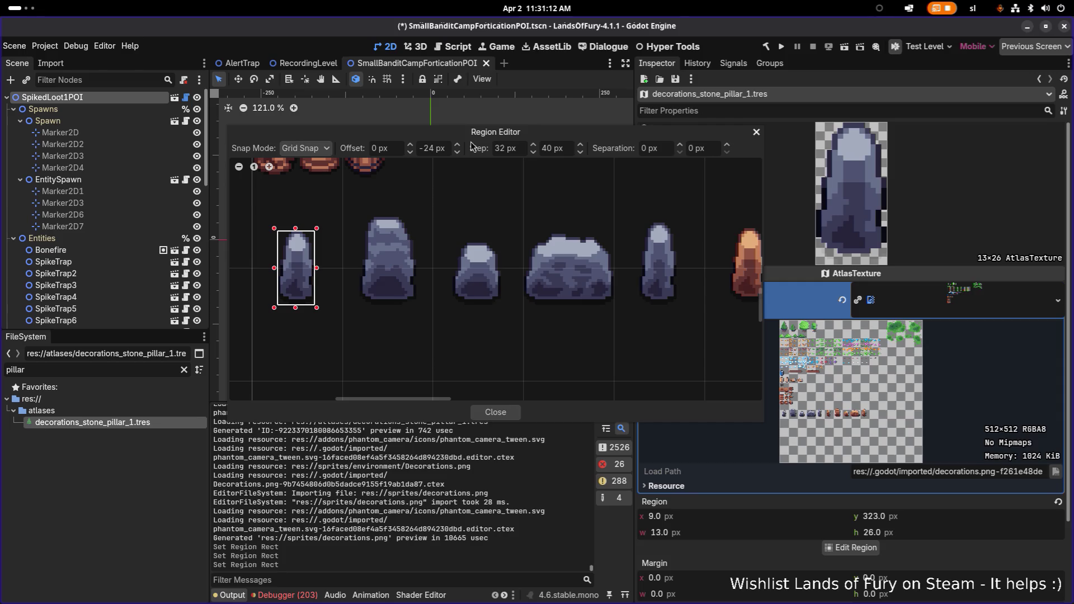
key("BackSpace")
key("BackSpace")
type("4")
key("Return")
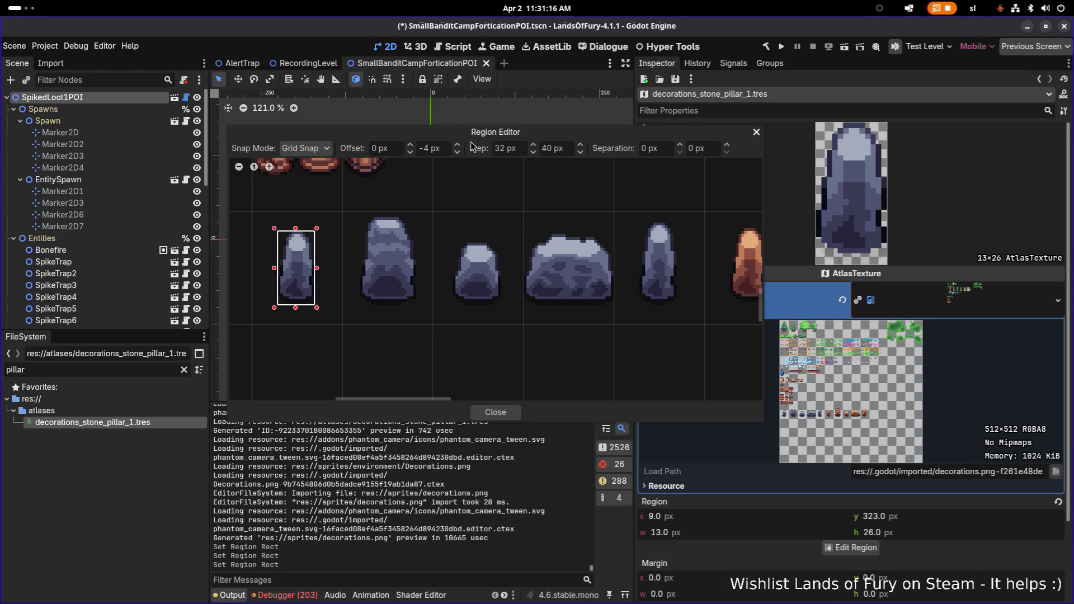
key("BackSpace")
key("BackSpace")
key("BackSpace")
key("BackSpace")
type("6")
key("Return")
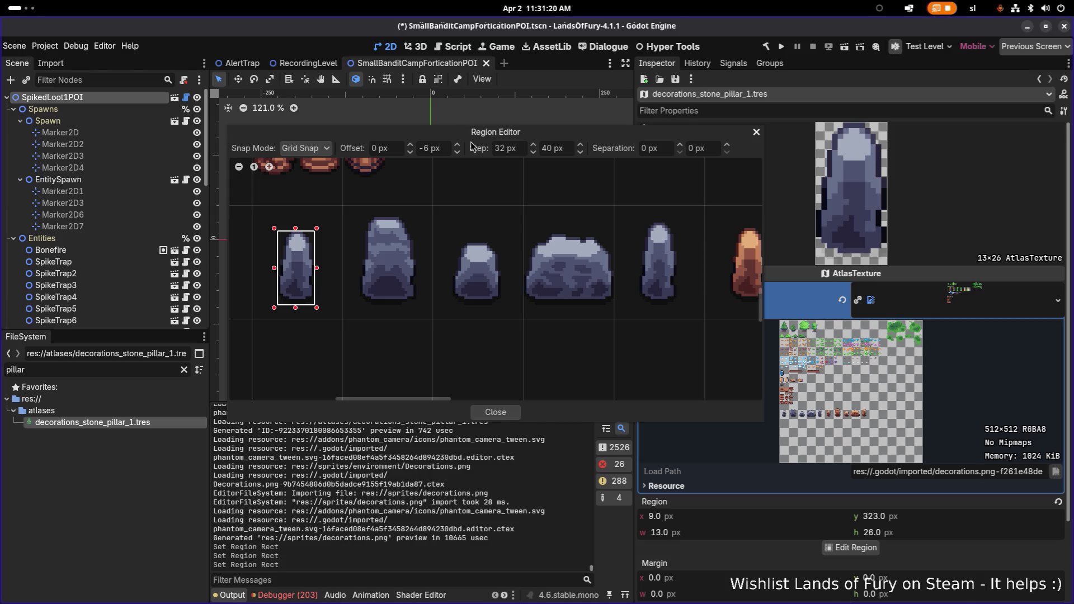
key("BackSpace")
key("BackSpace")
key("BackSpace")
key("BackSpace")
type("8")
key("Return")
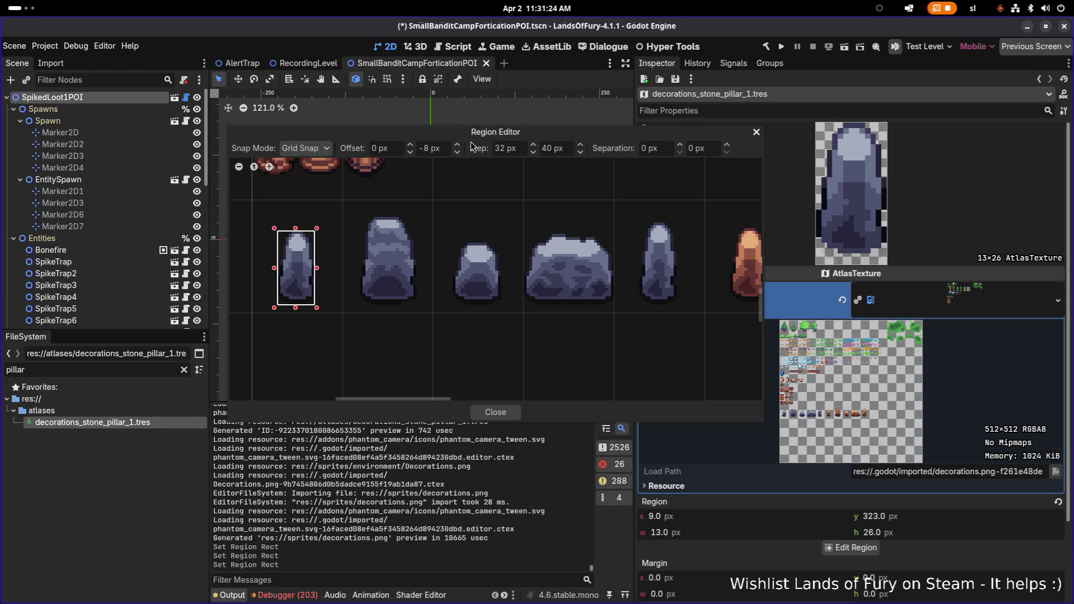
left_click_drag(503, 260, 352, 255)
left_click_drag(498, 258, 372, 247)
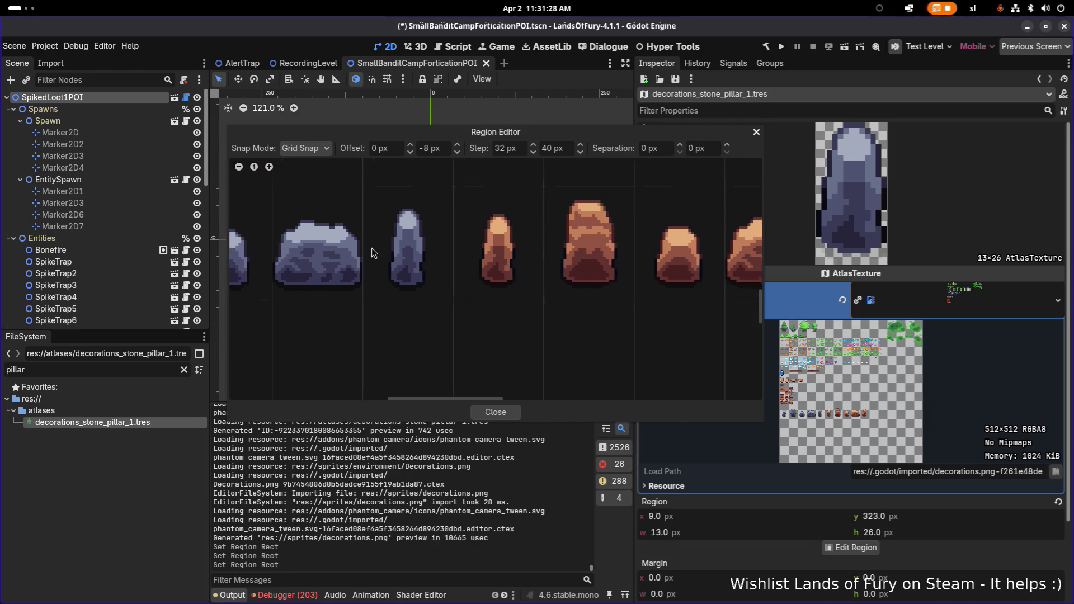
scroll(532, 262, "right", 2)
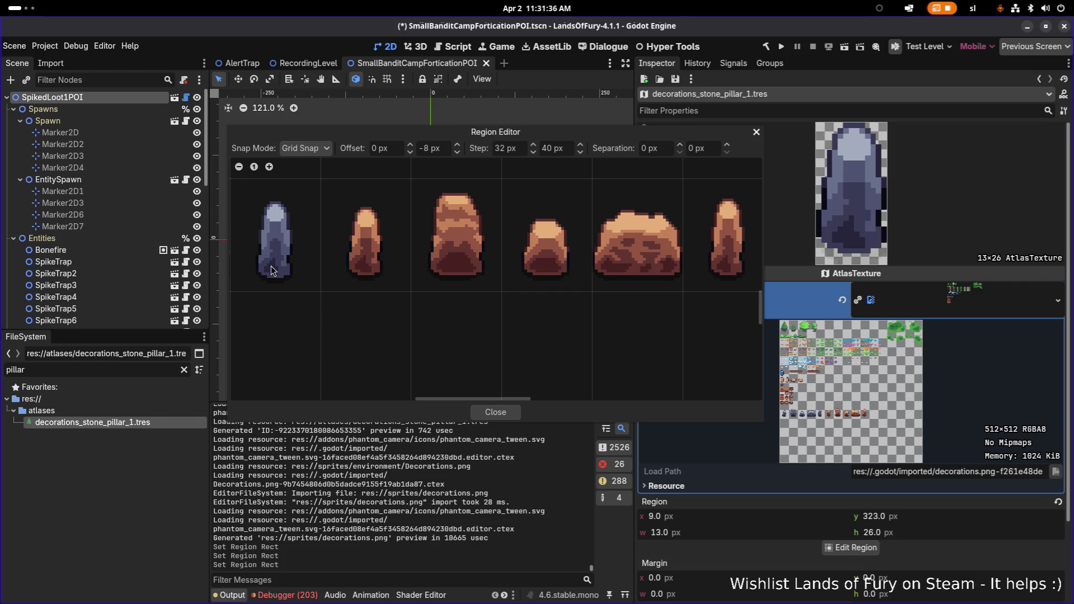
scroll(347, 285, "up", 5)
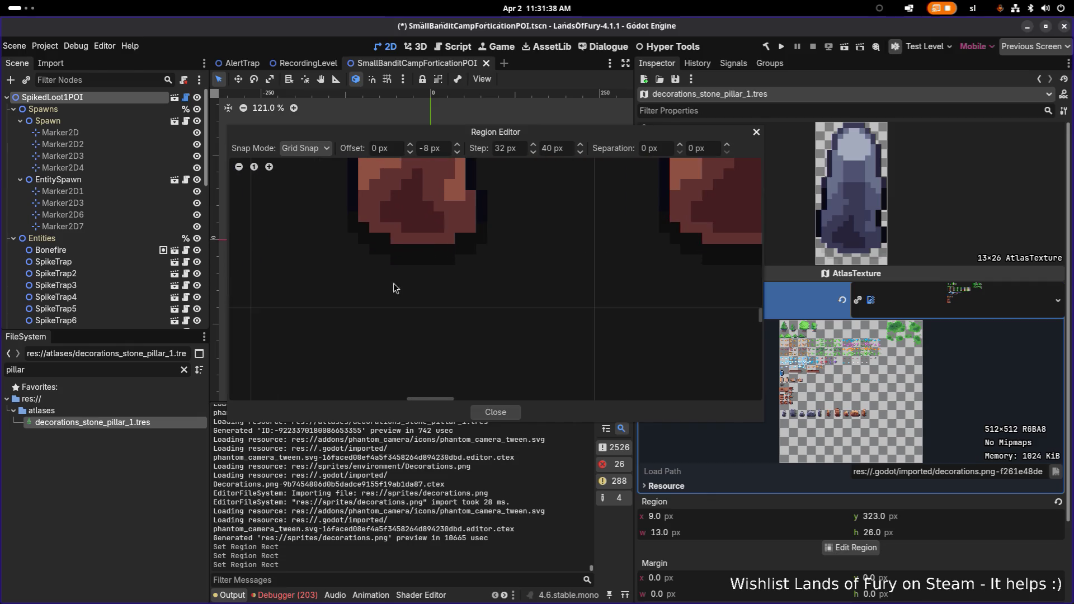
scroll(531, 279, "down", 8)
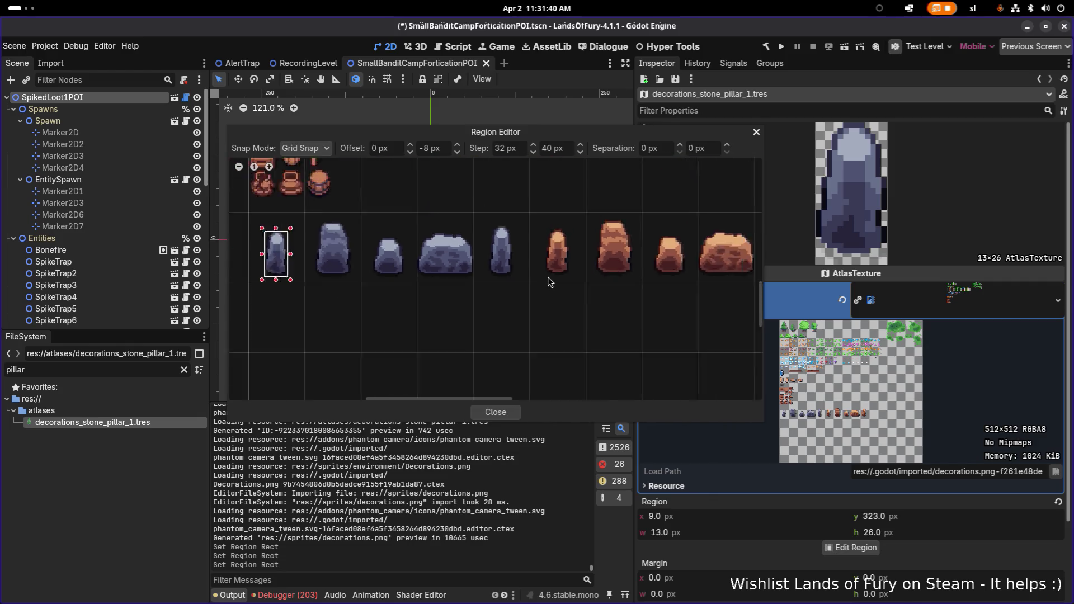
scroll(549, 271, "up", 2)
scroll(595, 284, "up", 6)
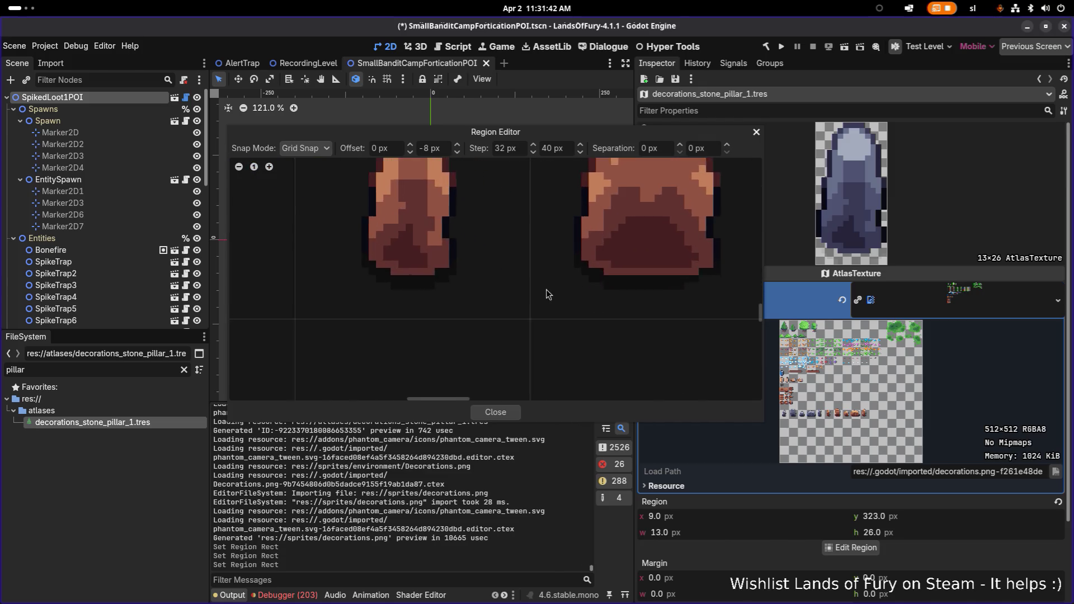
scroll(640, 295, "down", 2)
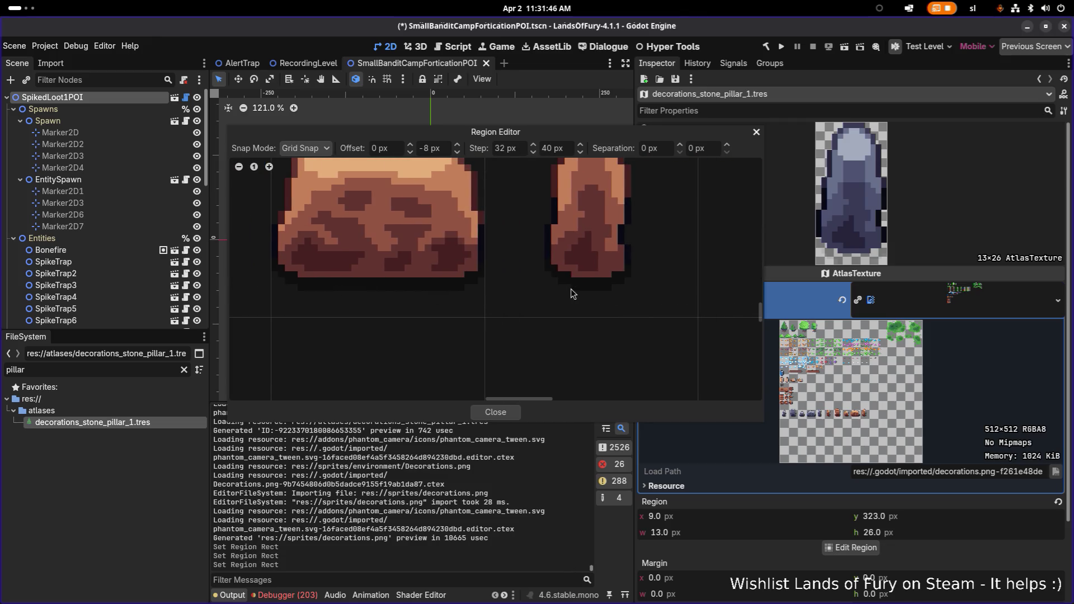
scroll(571, 288, "down", 4)
scroll(485, 280, "up", 5)
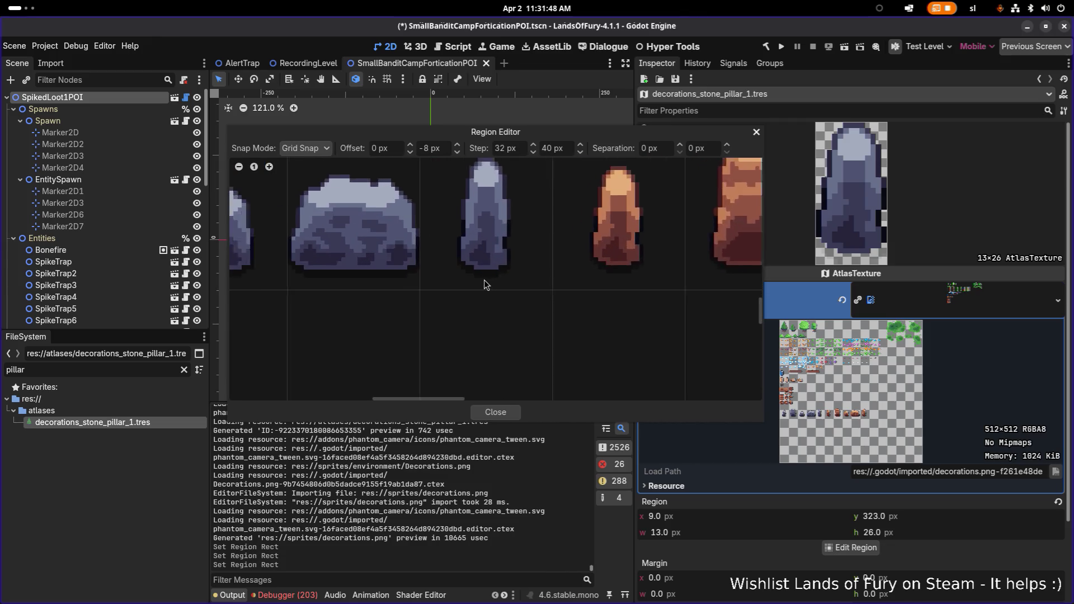
scroll(498, 278, "down", 2)
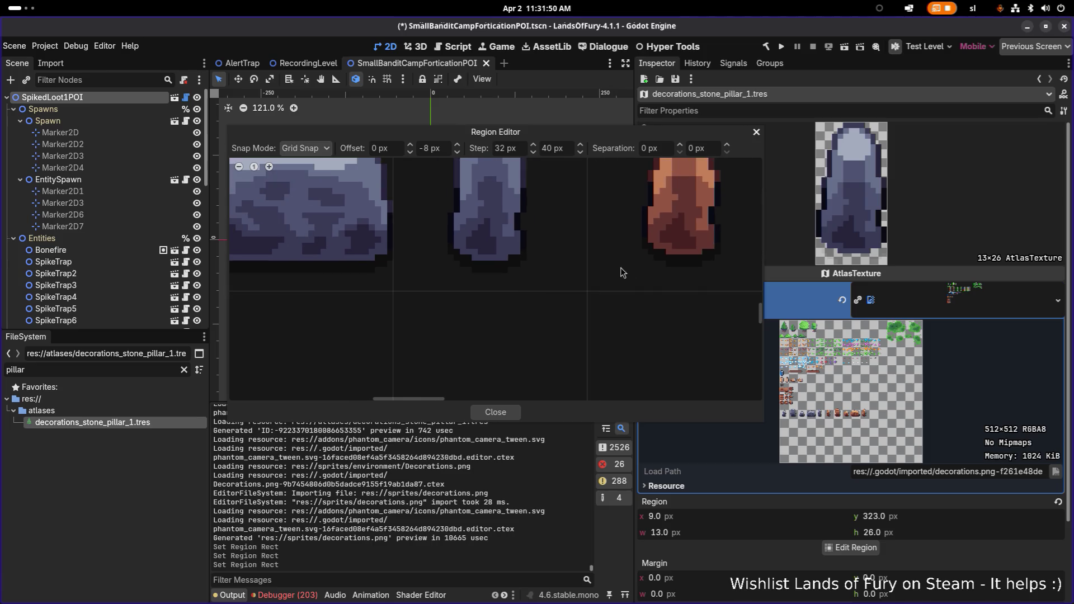
key("alt+Tab")
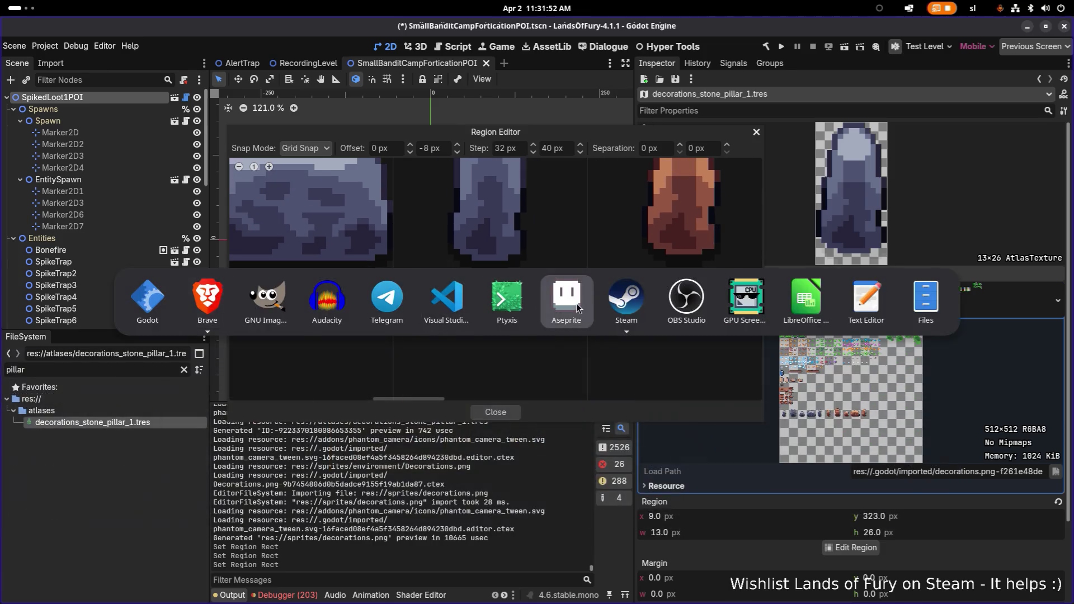
Select the five brown rocks and move them a few pixels lower
scroll(637, 383, "up", 3)
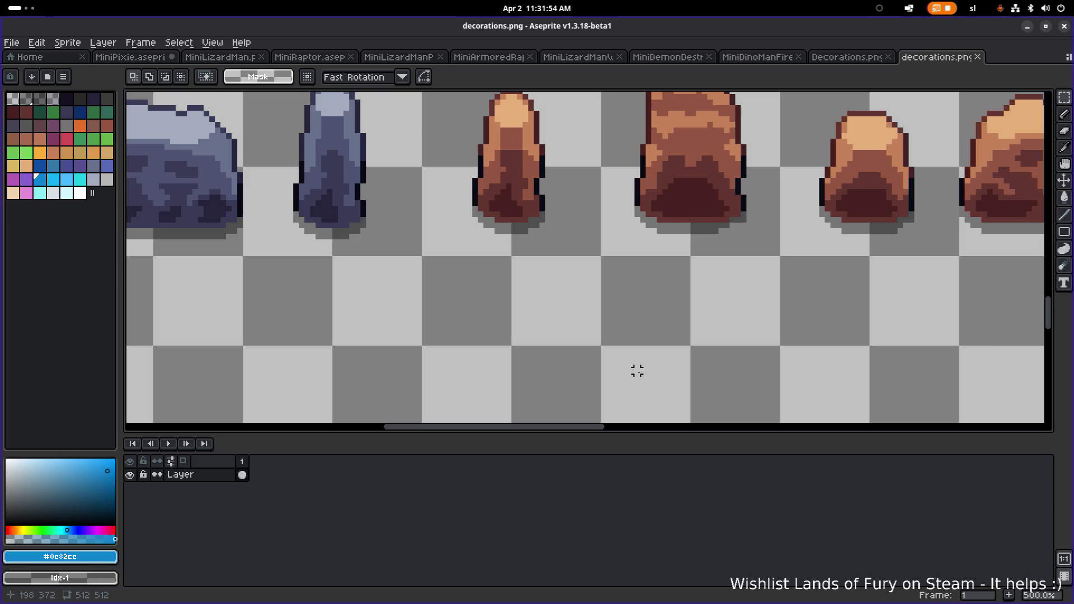
scroll(631, 371, "down", 3)
scroll(664, 280, "up", 1)
mouse_move(1004, 209)
left_mouse_down()
mouse_move(968, 235)
mouse_move(480, 349)
left_mouse_up()
scroll(487, 350, "up", 2)
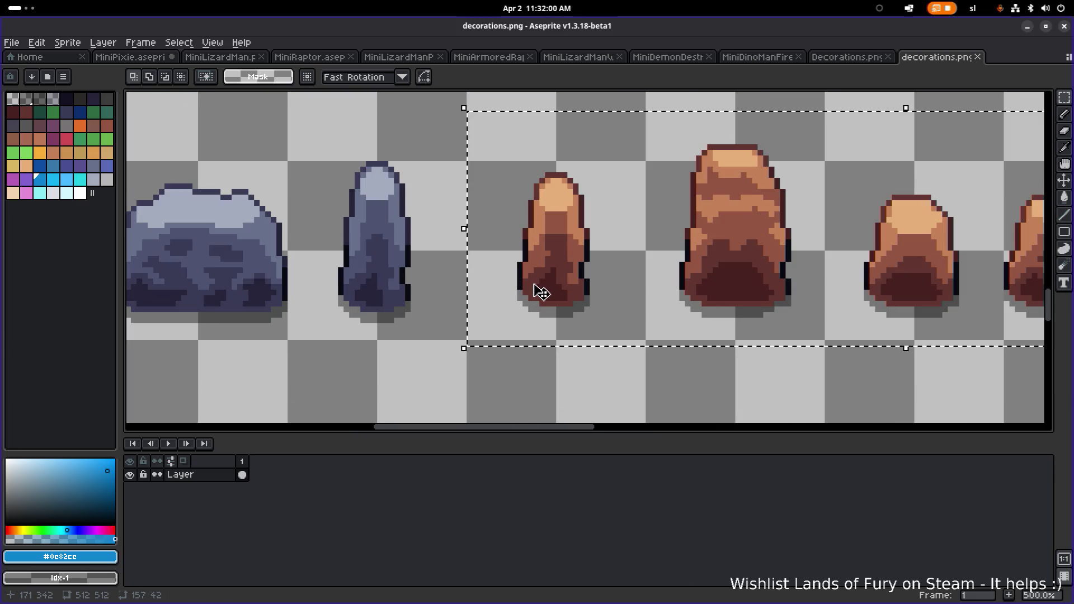
left_click(541, 293)
left_click_drag(540, 291, 541, 297)
left_click(374, 377)
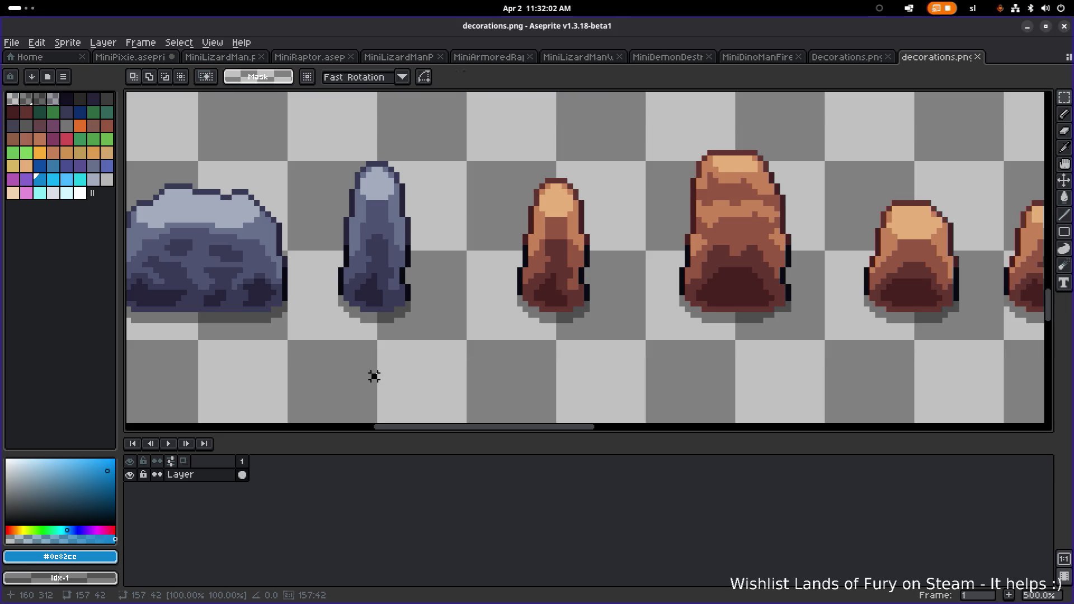
Select thin strips along the base of the brown rocks, then minimise Aseprite
mouse_move(385, 326)
left_mouse_down()
mouse_move(203, 335)
mouse_move(1004, 330)
left_mouse_up()
scroll(914, 355, "down", 1)
scroll(782, 343, "right", 3)
scroll(818, 293, "up", 1)
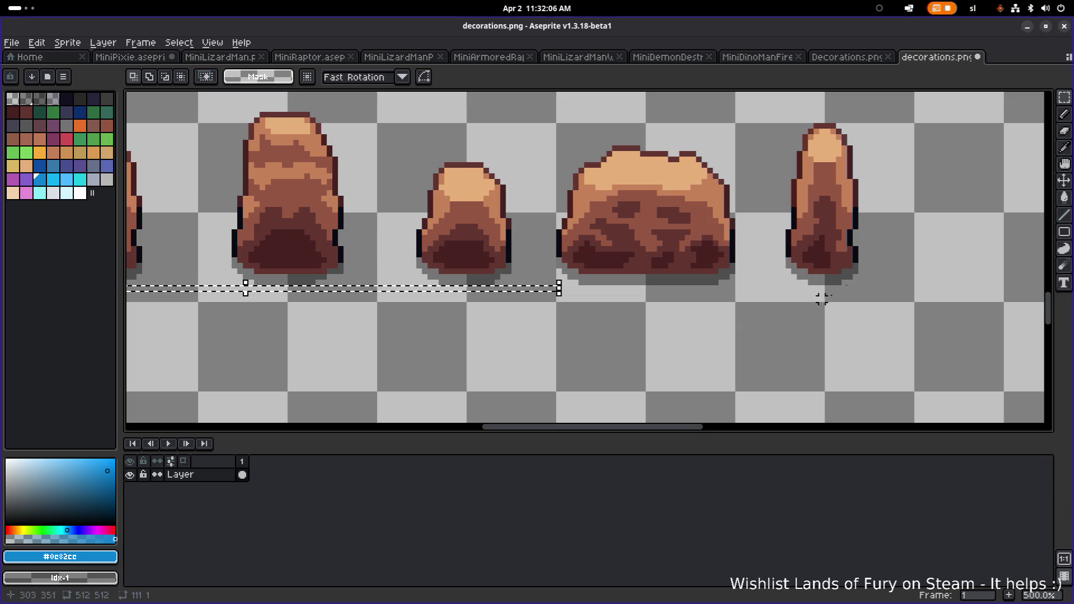
left_click_drag(852, 288, 212, 324)
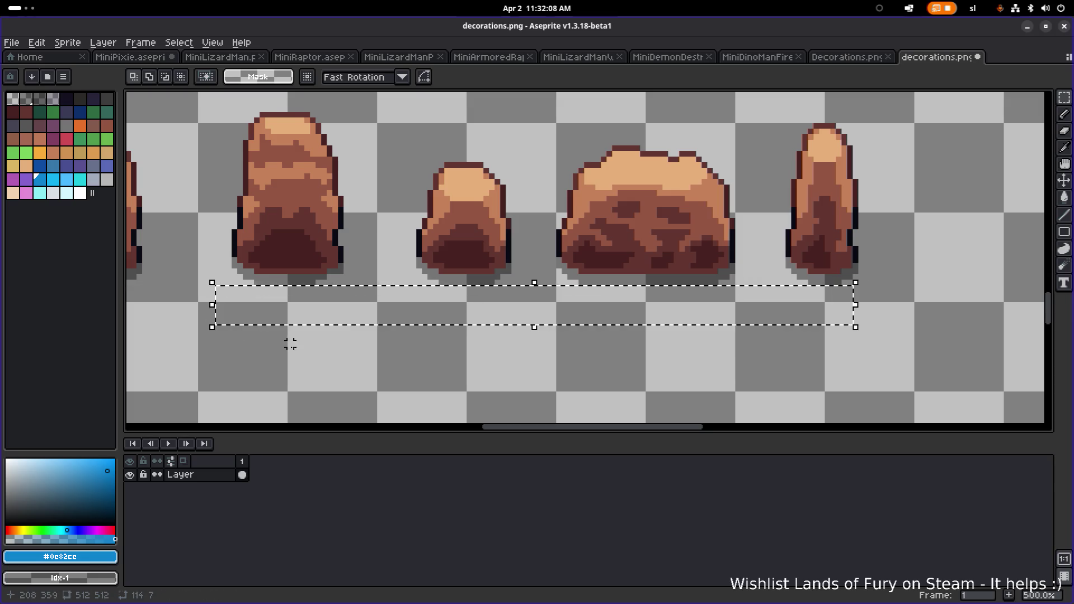
scroll(698, 343, "left", 5)
scroll(857, 342, "left", 4)
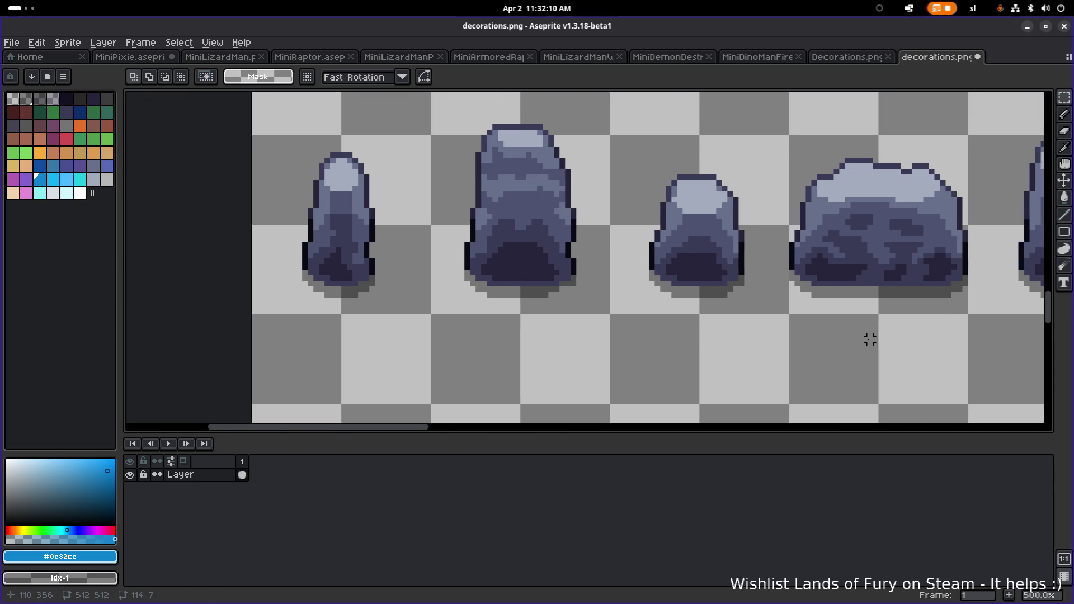
left_click(1028, 27)
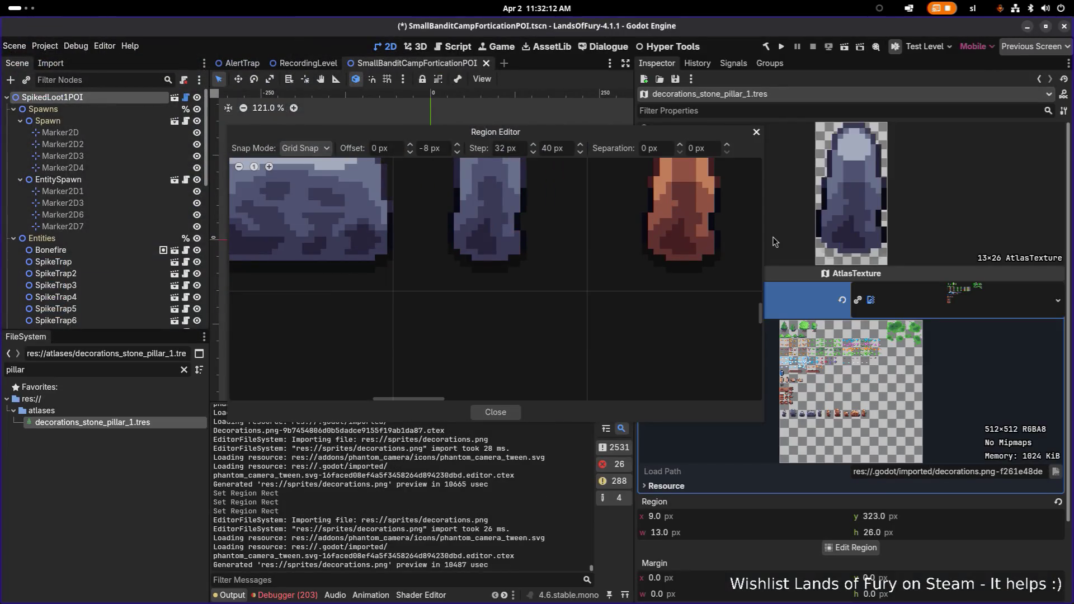
Close the region editor and save with decorations_stone_pillar_1.tres selected
left_click_drag(435, 397, 327, 398)
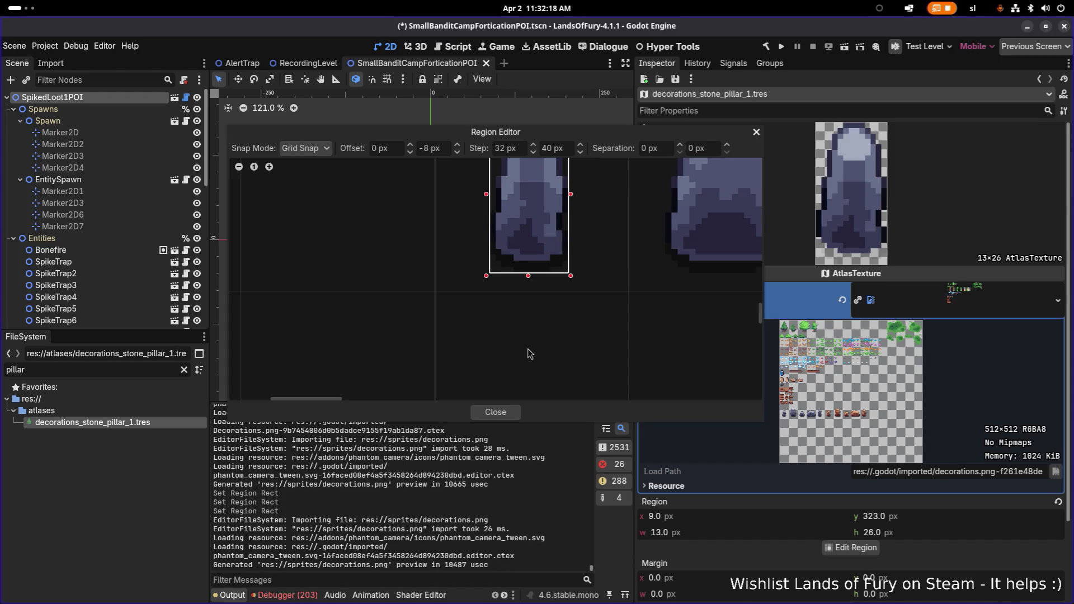
left_click(507, 413)
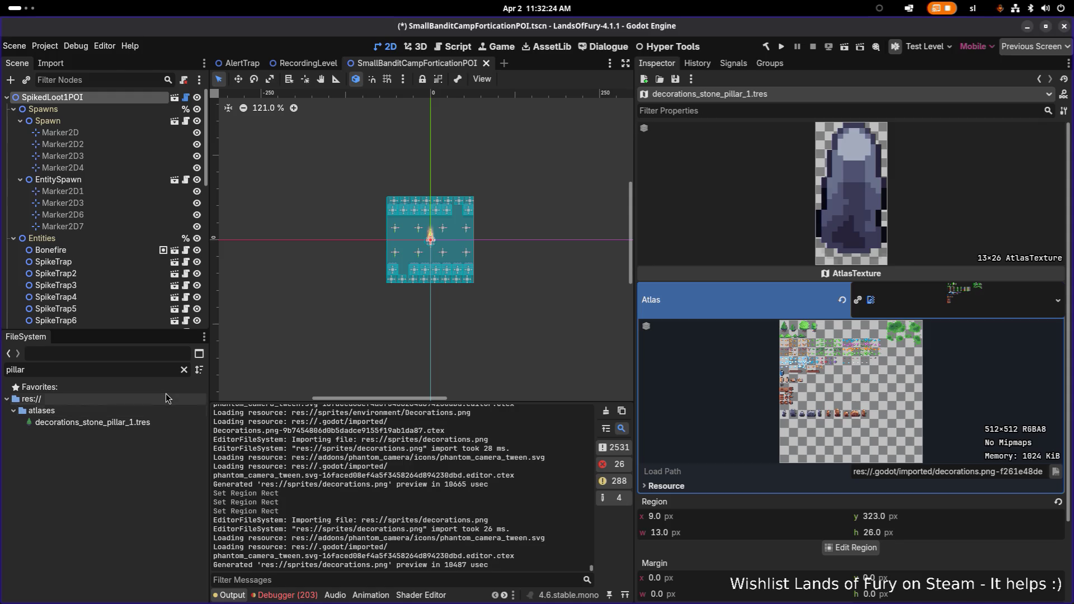
left_click(160, 424)
key("ctrl+s")
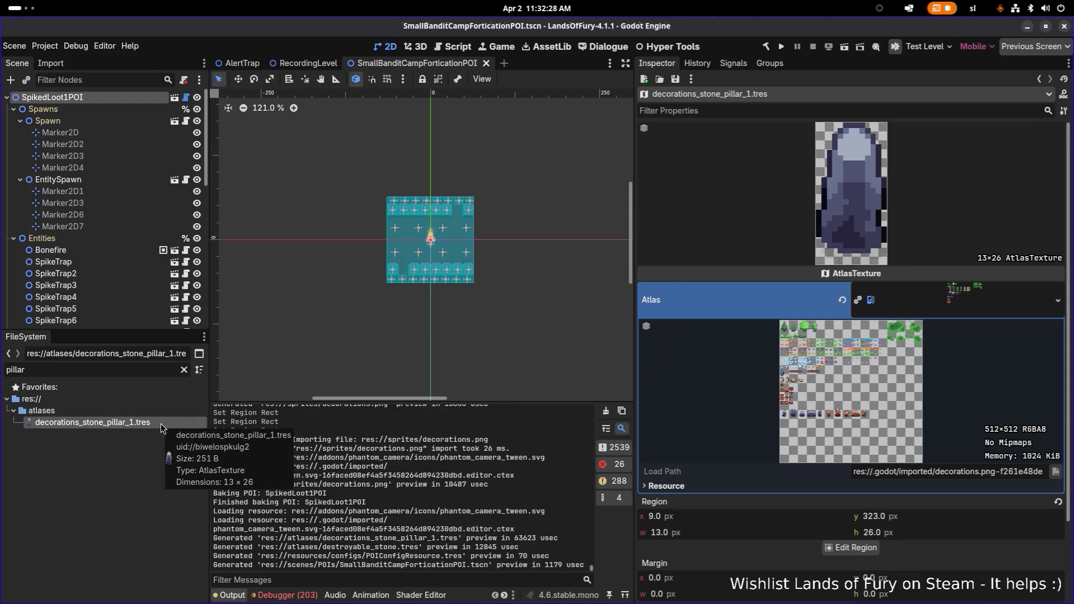
Duplicate the atlas texture as decorations_stone_pillar_2.tres
key("ctrl+d")
type("2")
key("Return")
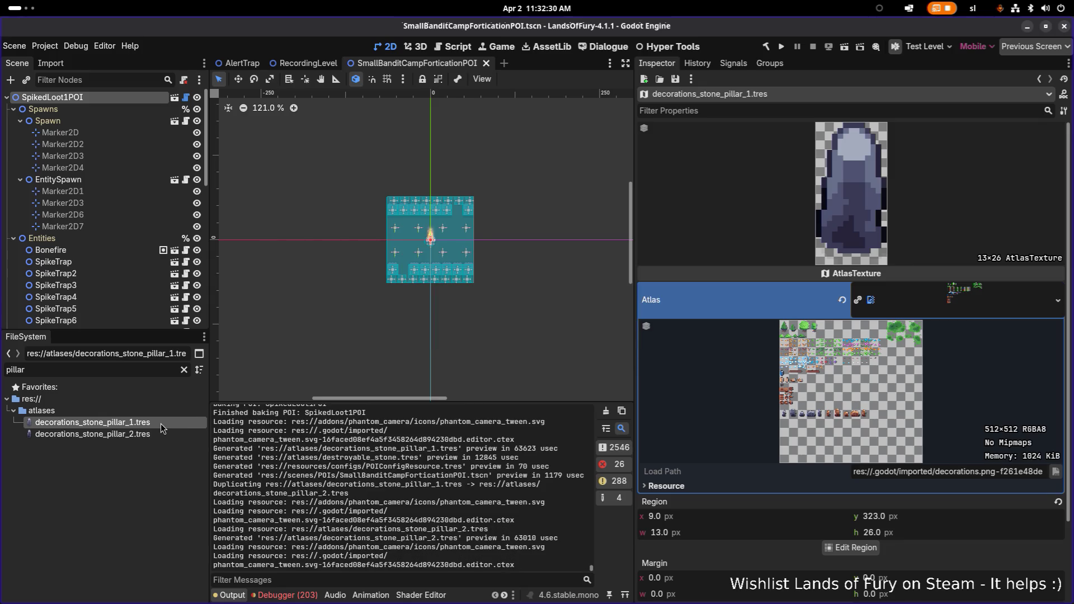
left_click(850, 547)
Move decorations_stone_pillar_2's region onto the larger stone at 32, 312 and save
scroll(486, 330, "up", 5)
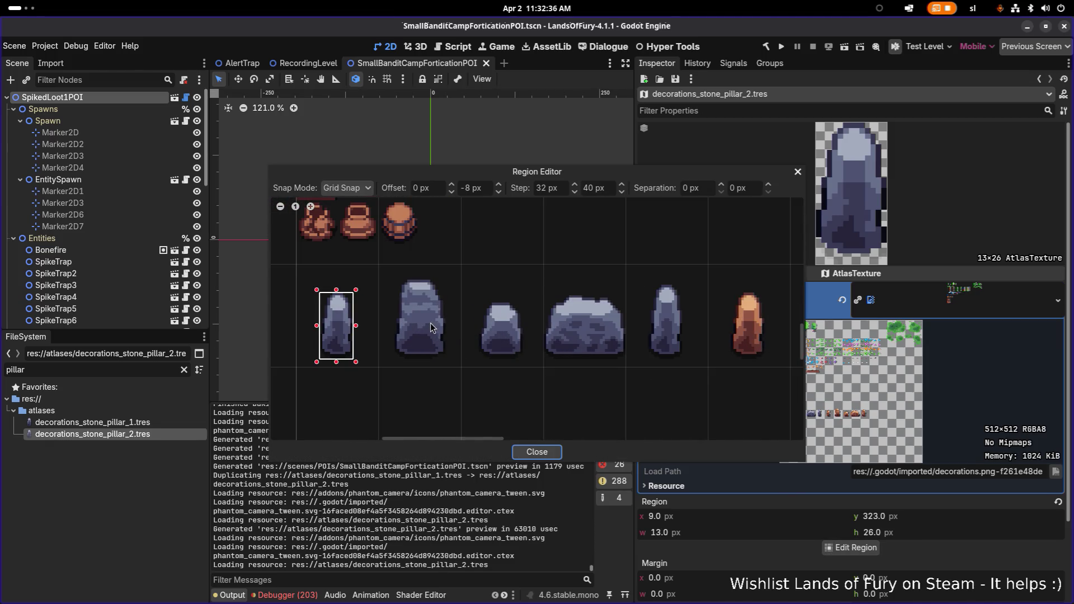
scroll(437, 310, "left", 3)
left_click_drag(501, 273, 436, 361)
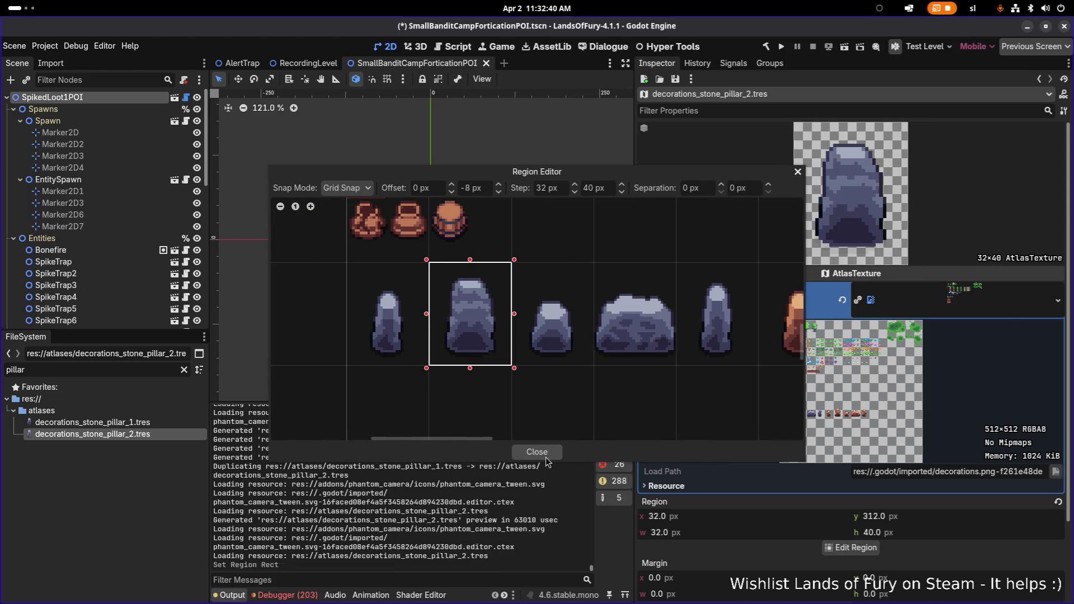
left_click(537, 452)
key("ctrl+s")
Frame the first stone pillar (0, 312, 32×40) in decorations_stone_pillar_1's region and save
left_click(92, 422)
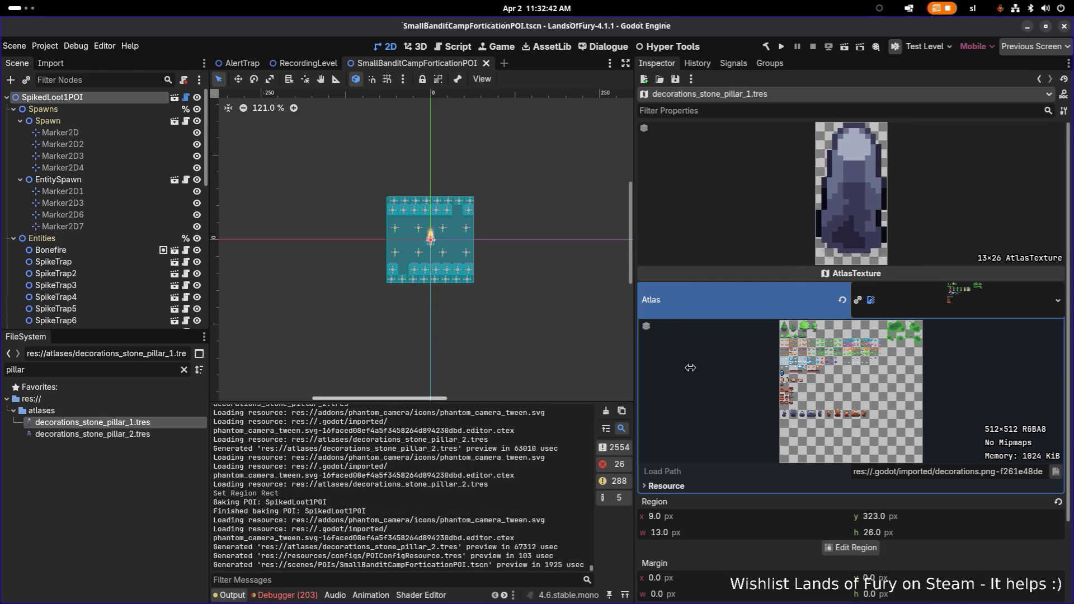
left_click(850, 548)
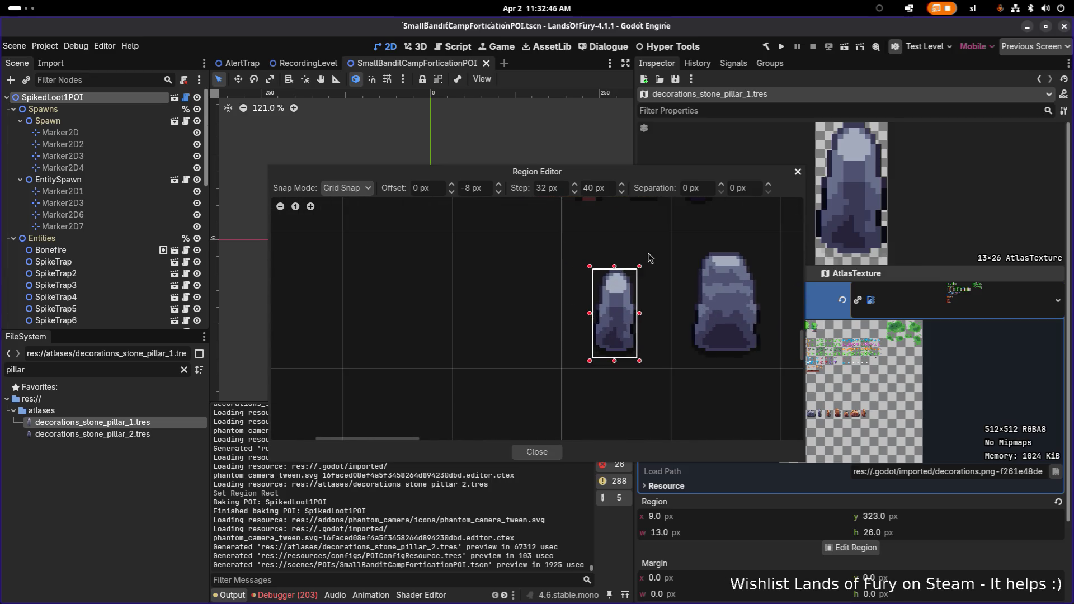
left_click_drag(640, 266, 650, 258)
left_click_drag(593, 362, 564, 371)
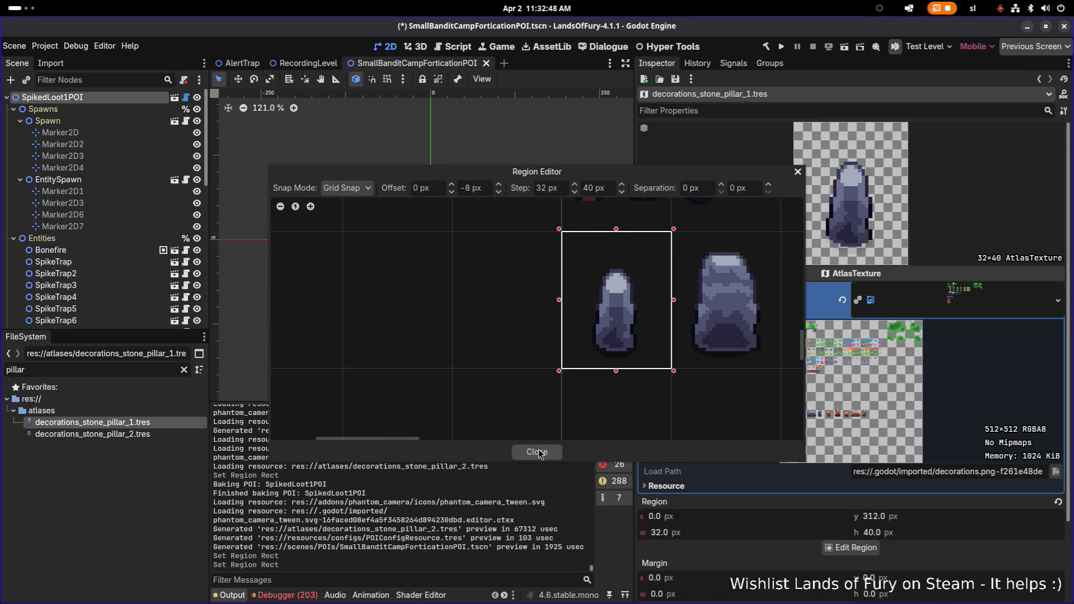
left_click(537, 452)
key("ctrl+s")
left_click(146, 435)
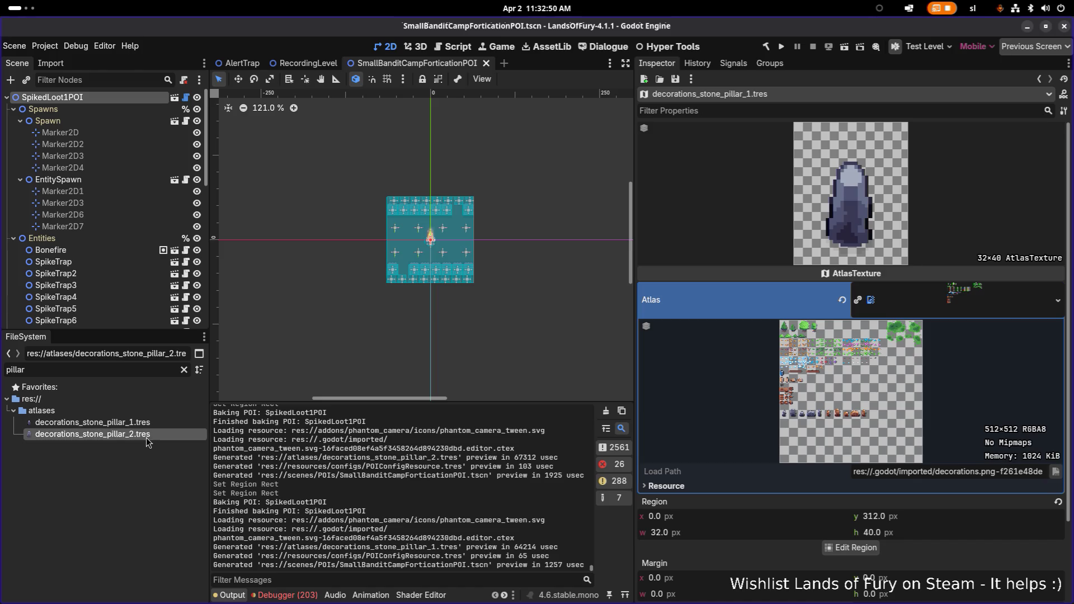
key("ctrl+d")
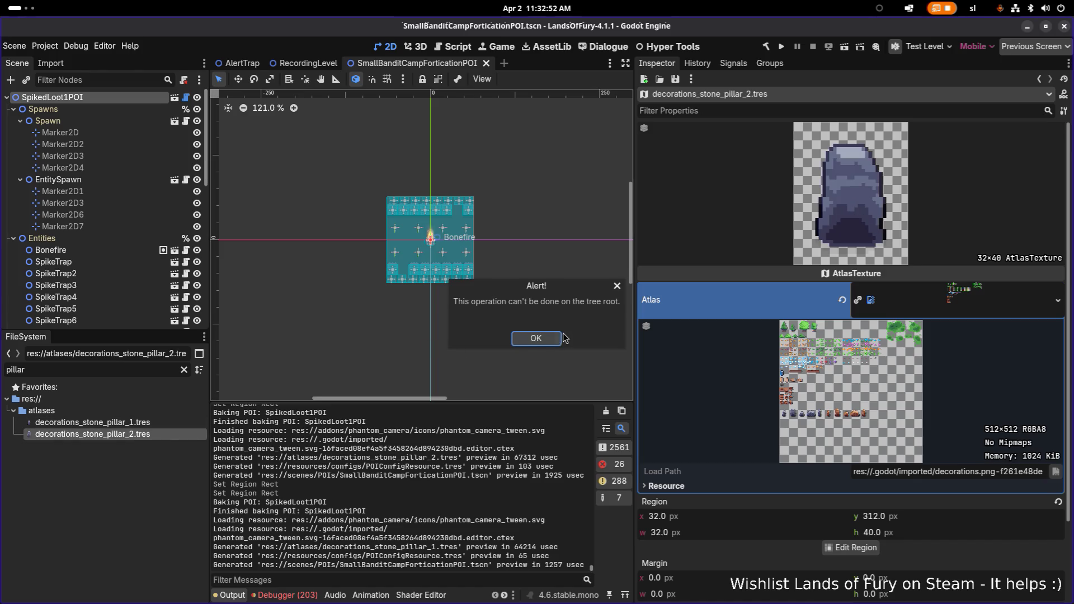
Dismiss the alert and duplicate pillar_2 as decorations_stone_pillar_3.tres
left_click(518, 341)
left_click(159, 435)
key("ctrl+d")
key("Right")
key("BackSpace")
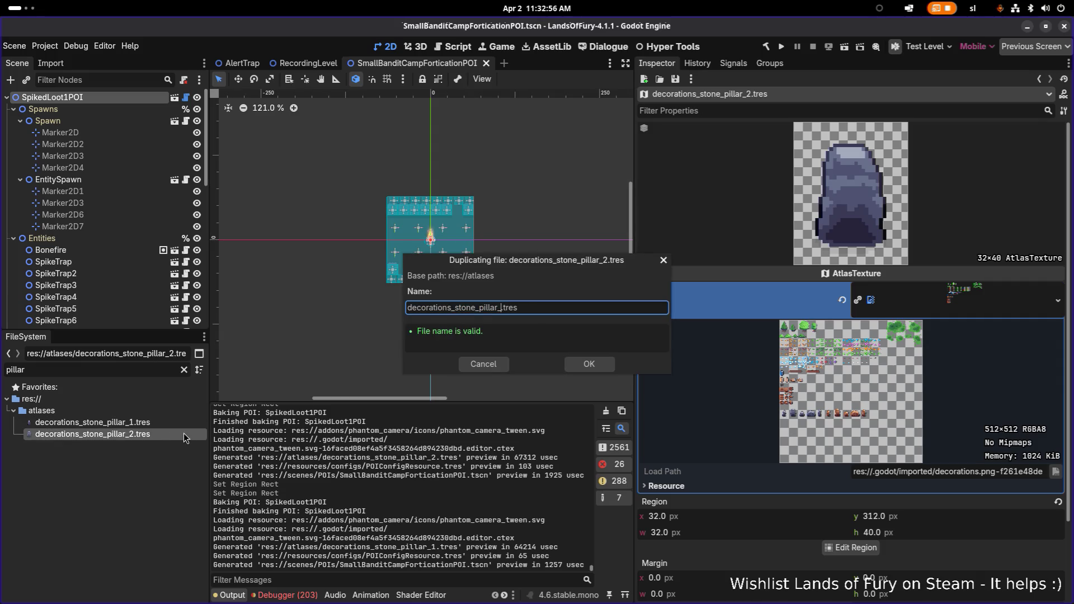
type("3")
key("Return")
Set decorations_stone_pillar_3's region to the cell at 64, 312 and save
left_click(159, 446)
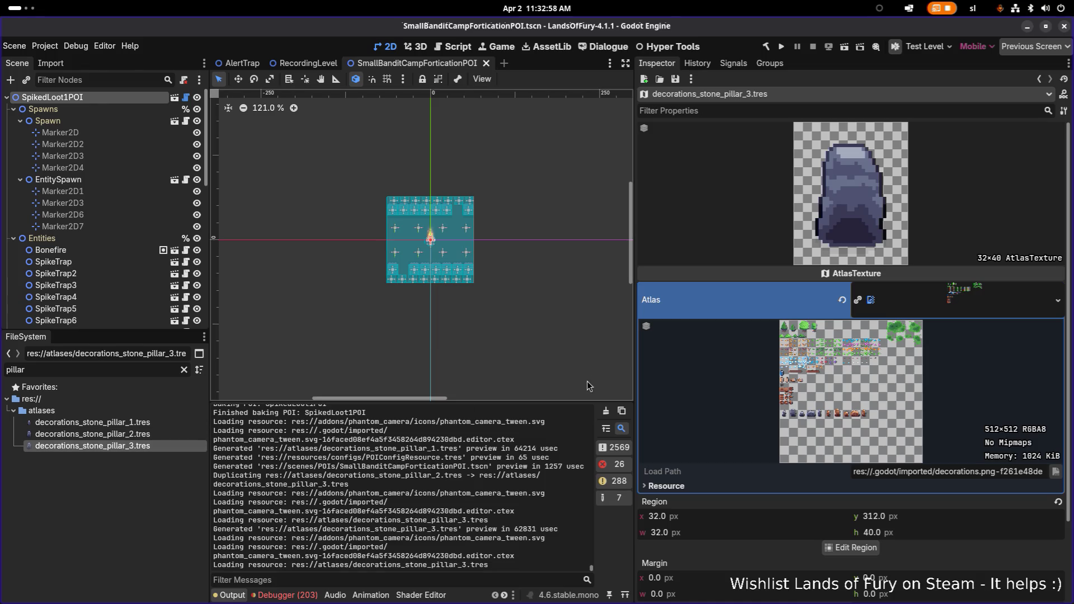
left_click(867, 552)
scroll(433, 358, "up", 5)
left_click_drag(432, 379, 521, 348)
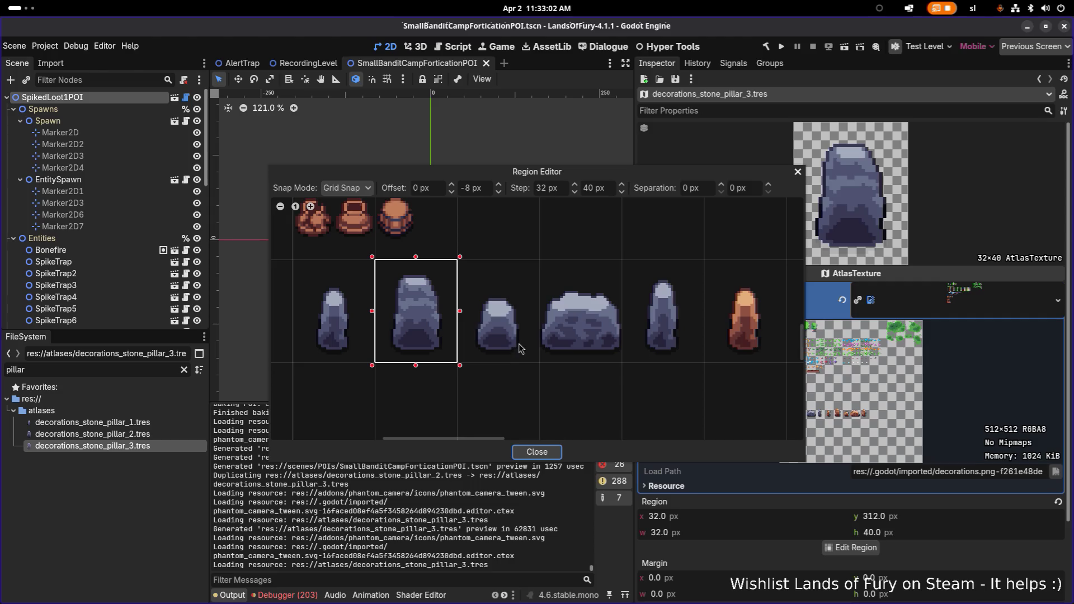
left_click(538, 274)
left_click(537, 452)
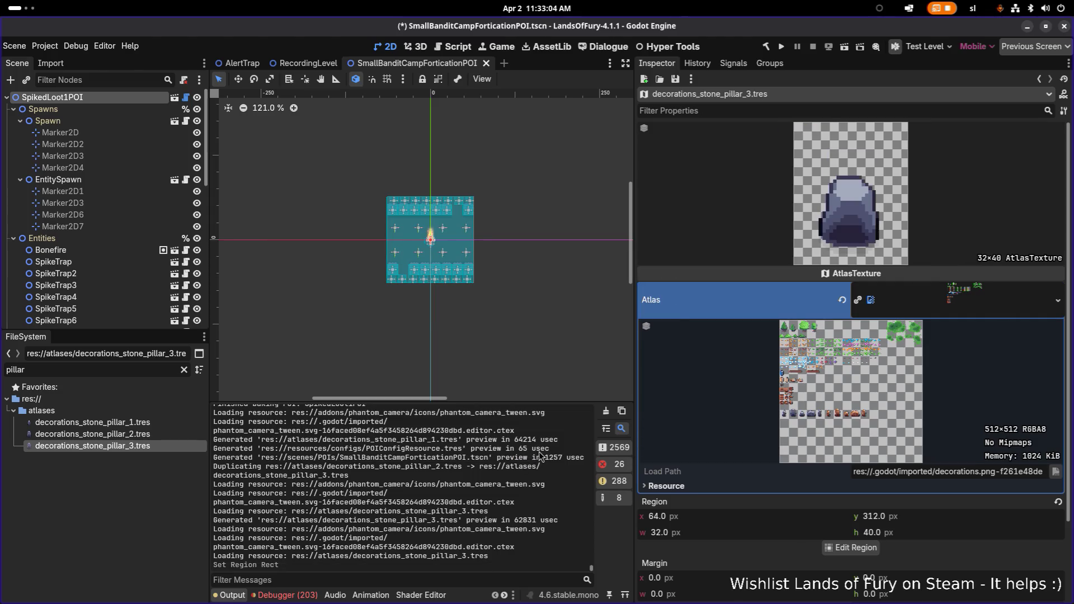
key("ctrl+s")
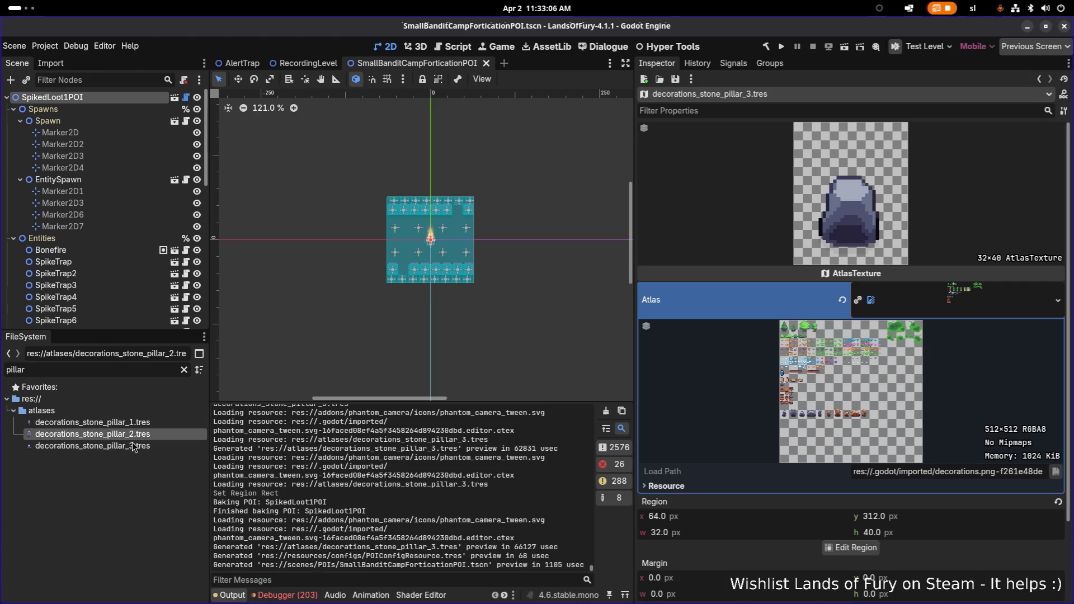
Create decorations_stone_pillar_4 framing the boulder at 96, 312, save, then duplicate it as pillar_5
key("ctrl+d")
key("Return")
left_click(852, 548)
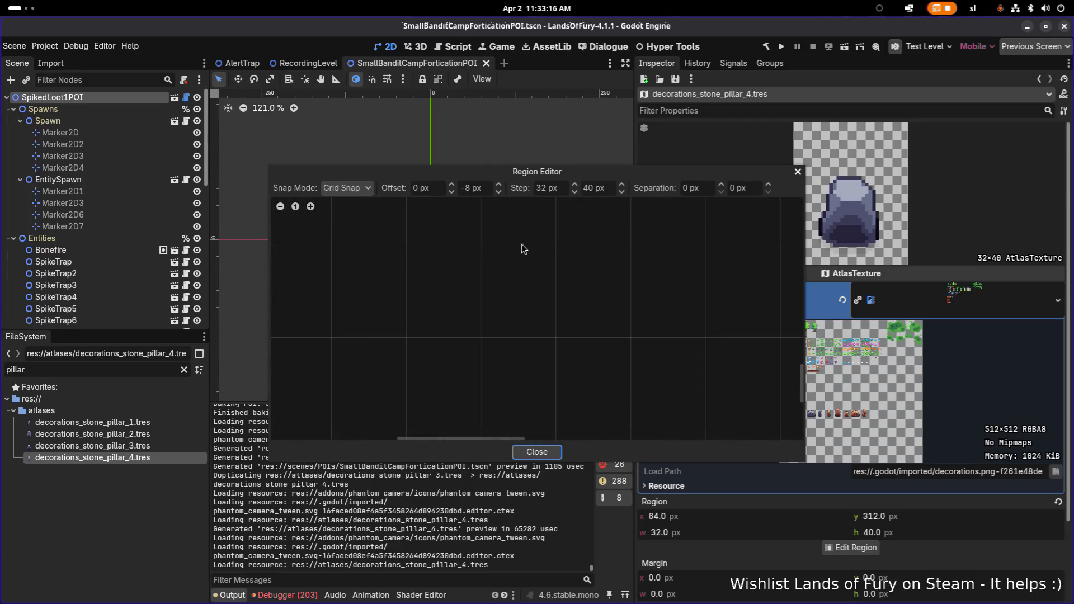
scroll(528, 328, "up", 1)
left_click(519, 286)
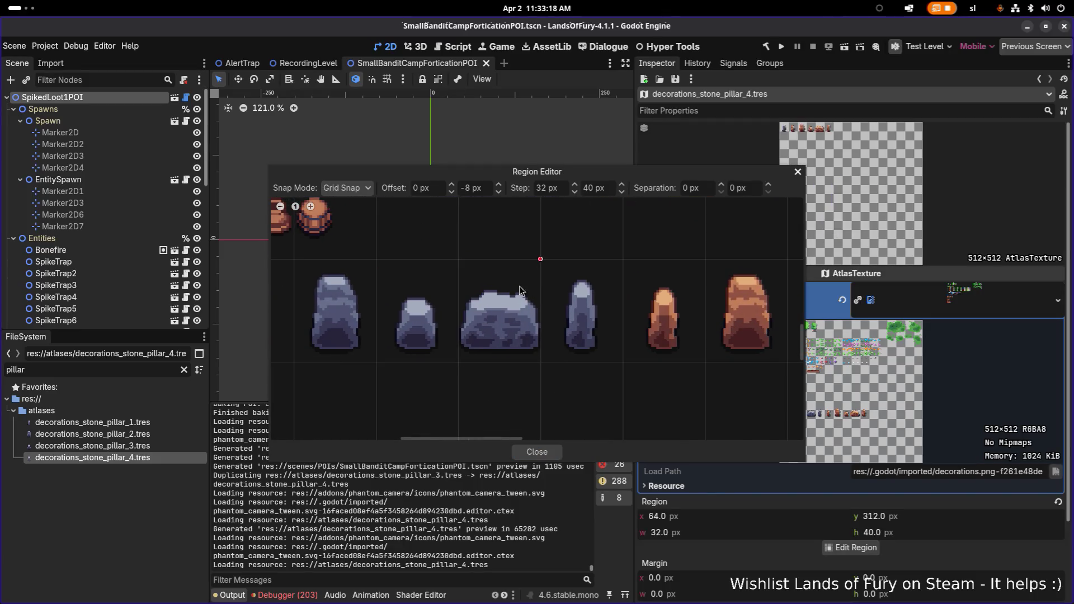
left_click(537, 452)
key("ctrl+s")
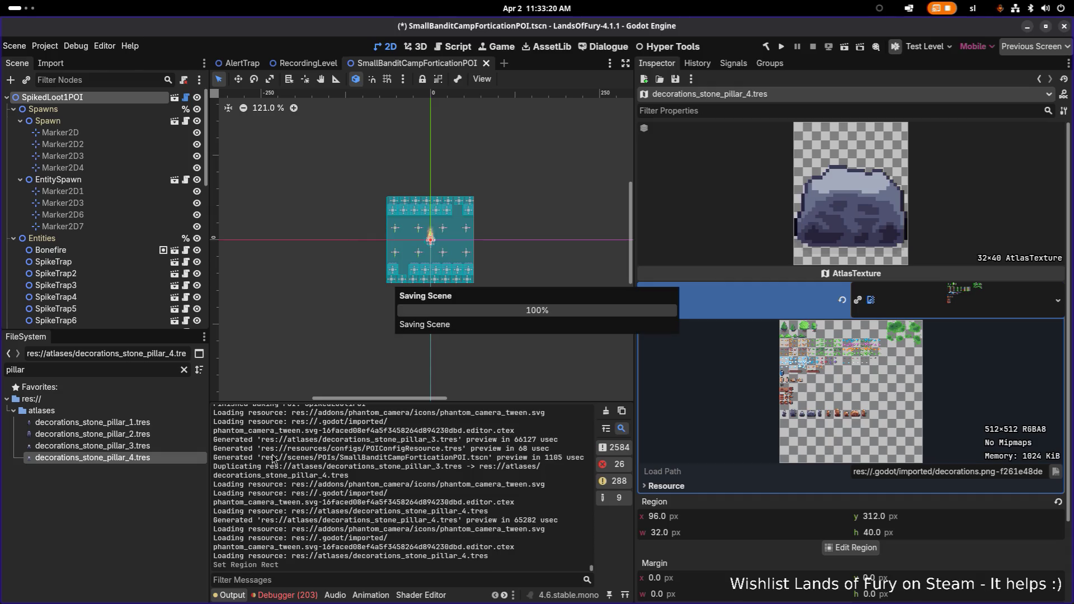
key("ctrl+d")
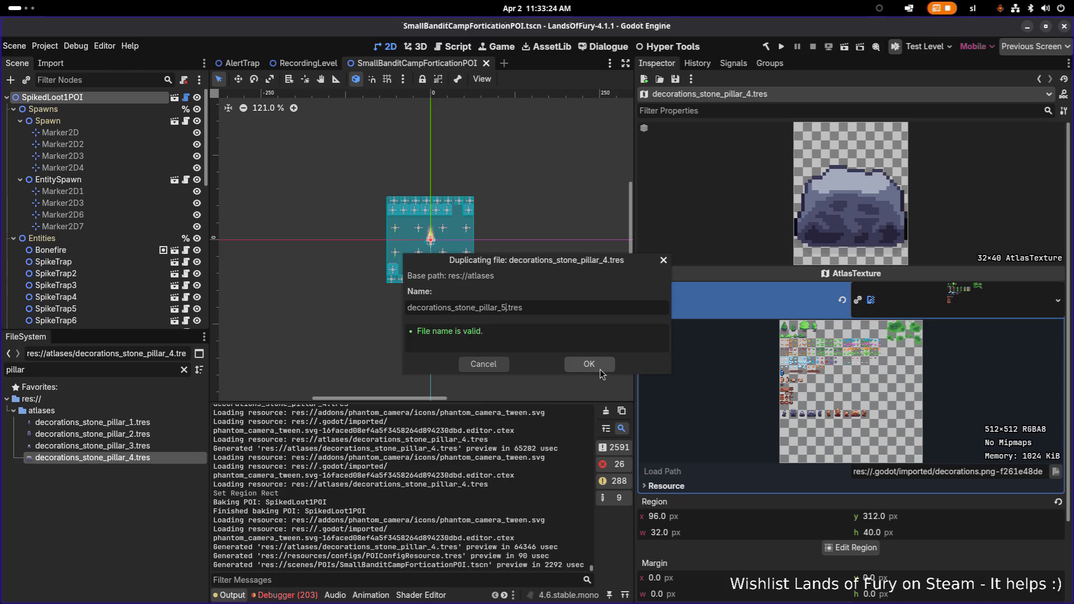
left_click(598, 369)
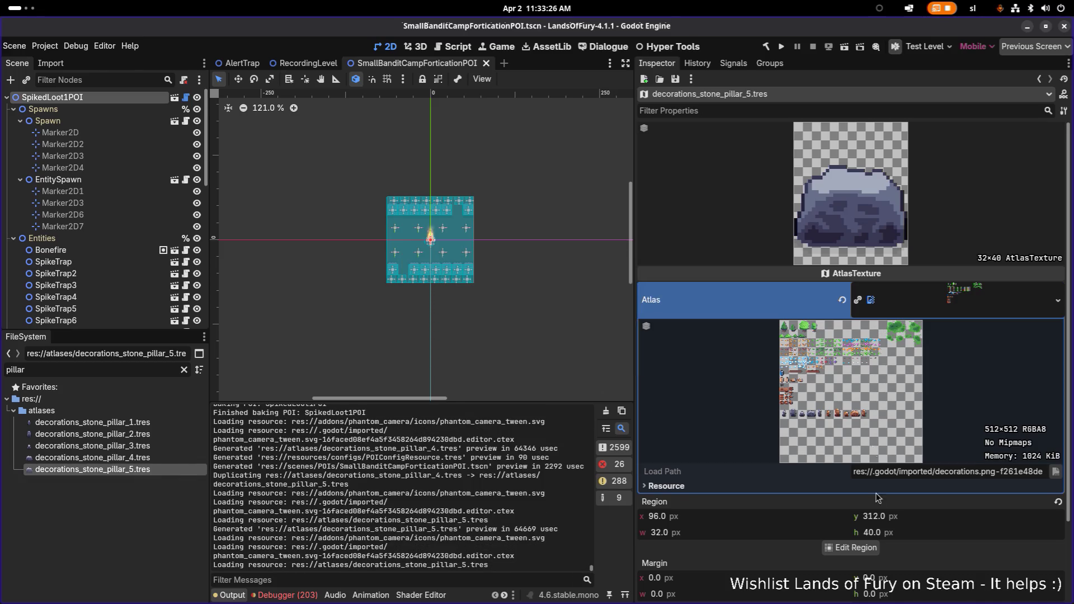
Frame decorations_stone_pillar_5 on the slim pillar at x 128 (32×40) and save the scene
left_click(851, 548)
scroll(520, 330, "up", 5)
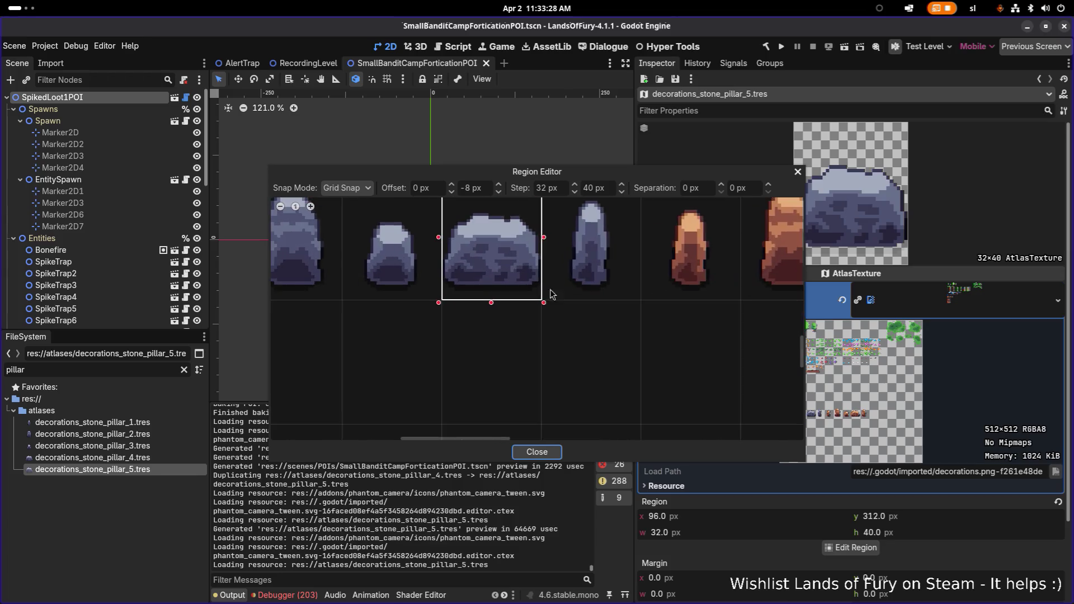
scroll(520, 336, "up", 3)
scroll(521, 336, "right", 2)
left_click(506, 369)
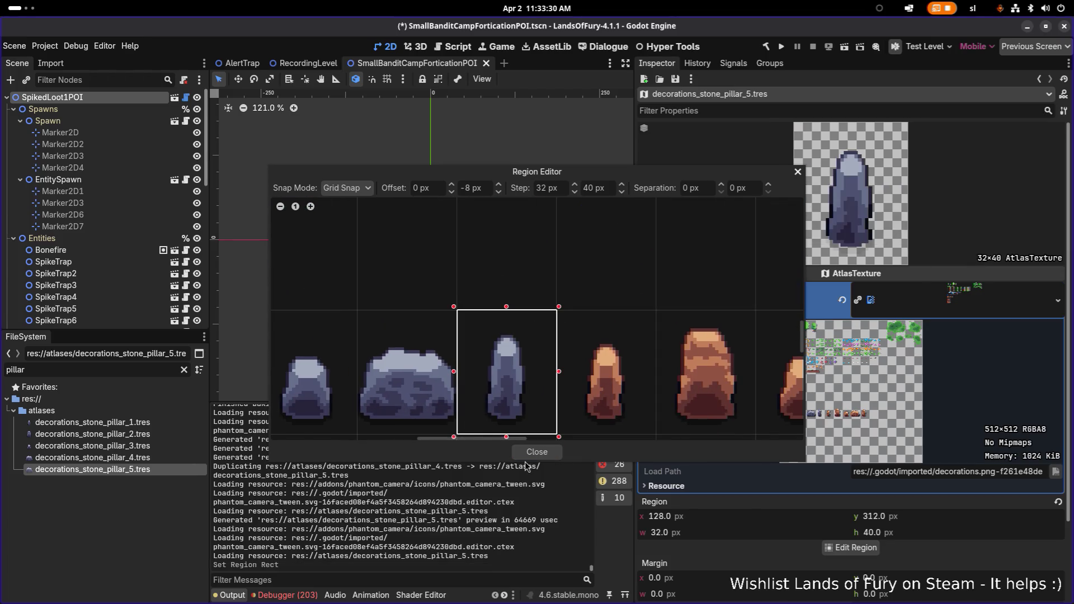
left_click(548, 455)
key("ctrl+s")
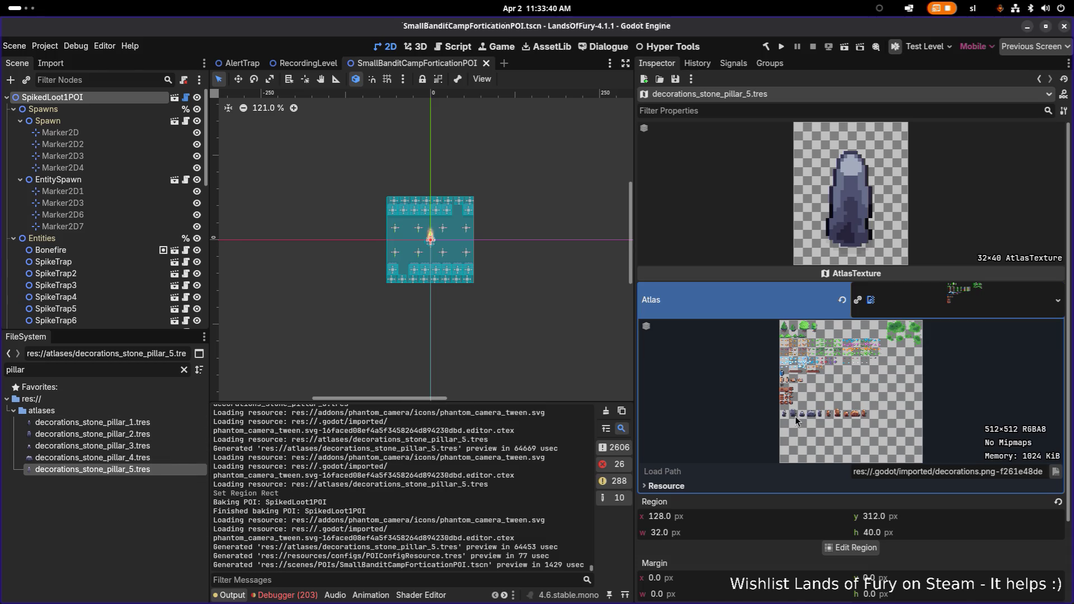
left_click(169, 457)
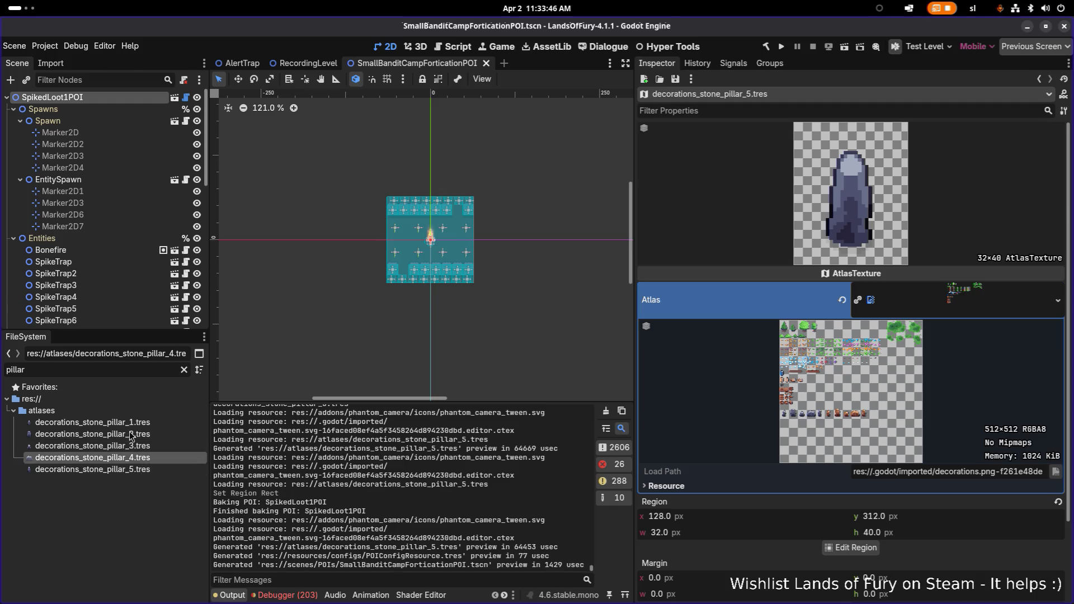
Duplicate stone_pillar_1 as decorations_brown_pillar_1.tres and frame the brown pillar at x 160
left_click(144, 425)
key("ctrl+d")
key("Left")
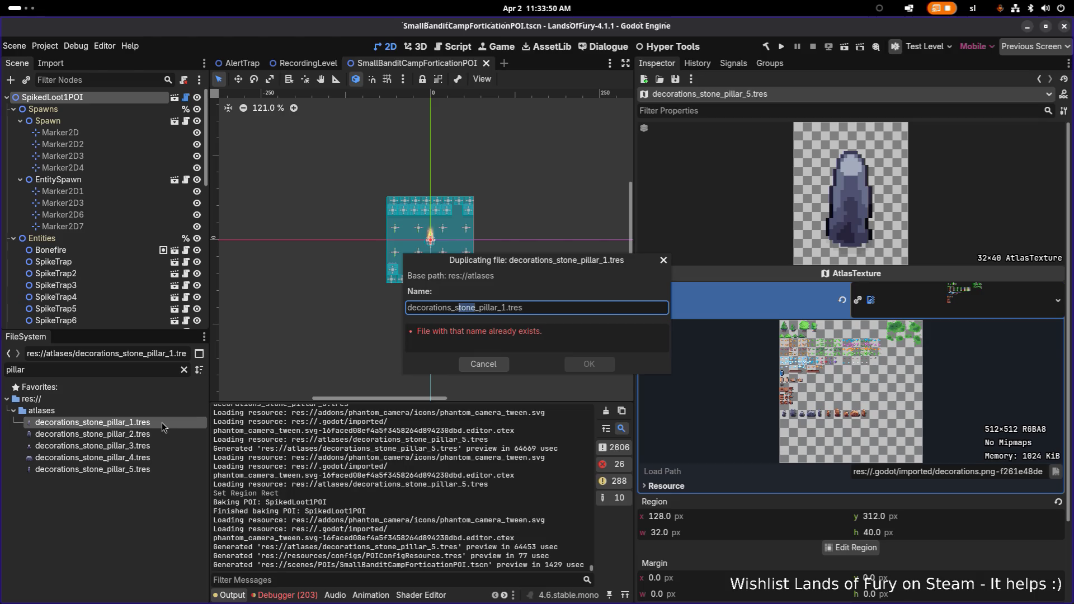
type("brow")
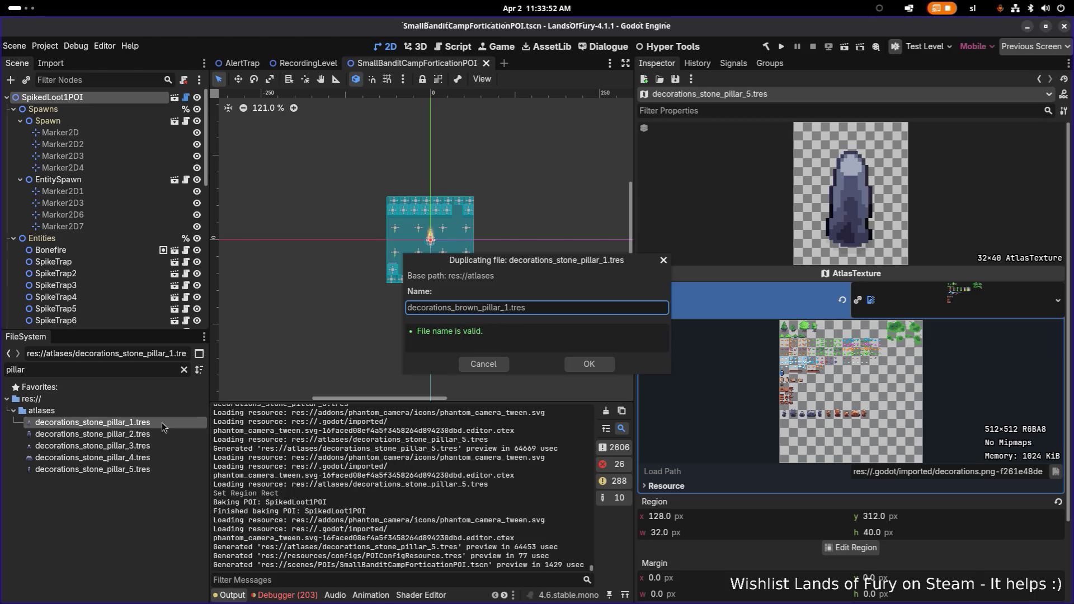
key("Return")
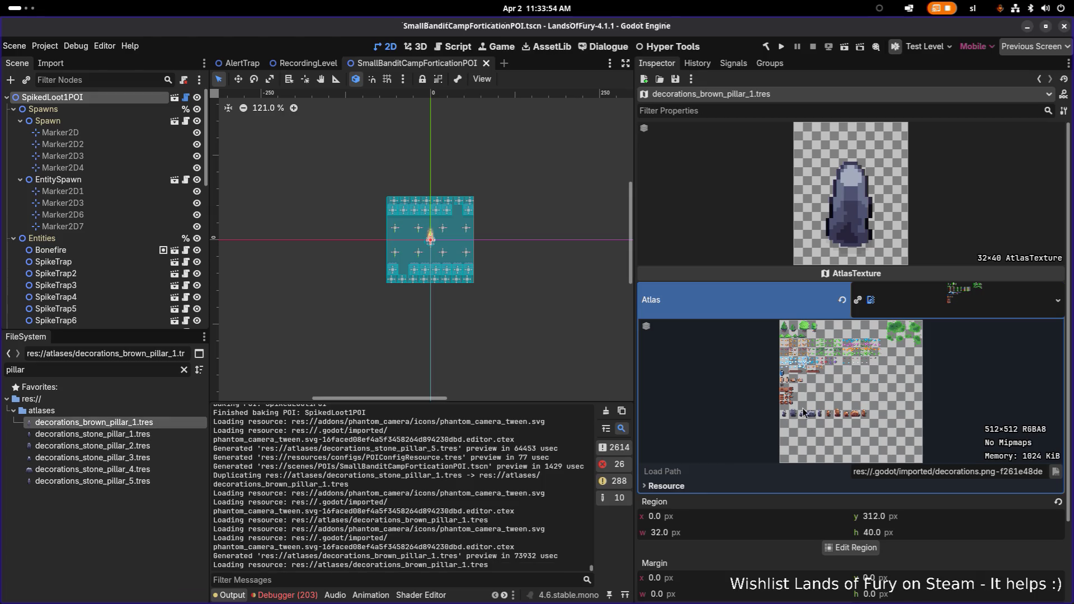
left_click(852, 548)
scroll(617, 345, "up", 5)
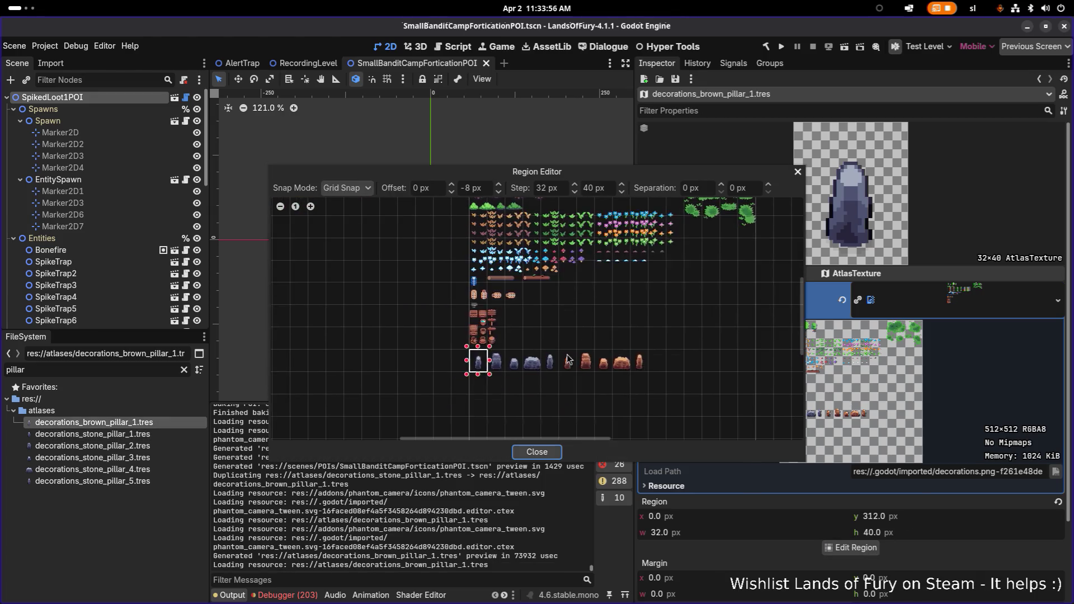
left_click(617, 345)
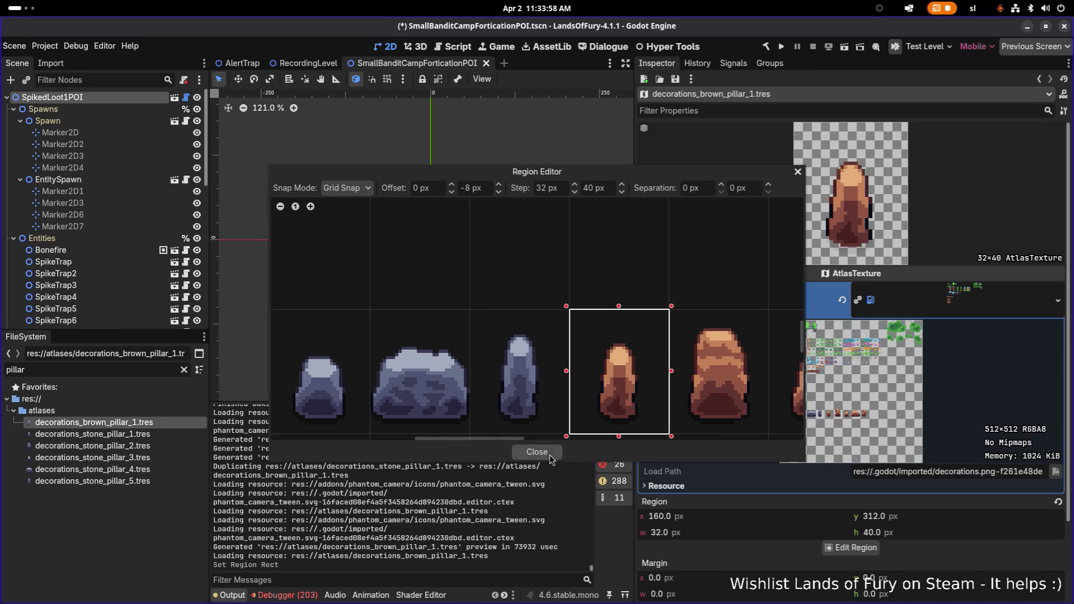
left_click(550, 455)
Copy it as decorations_brown_pillar_2.tres and open that file
key("ctrl+d")
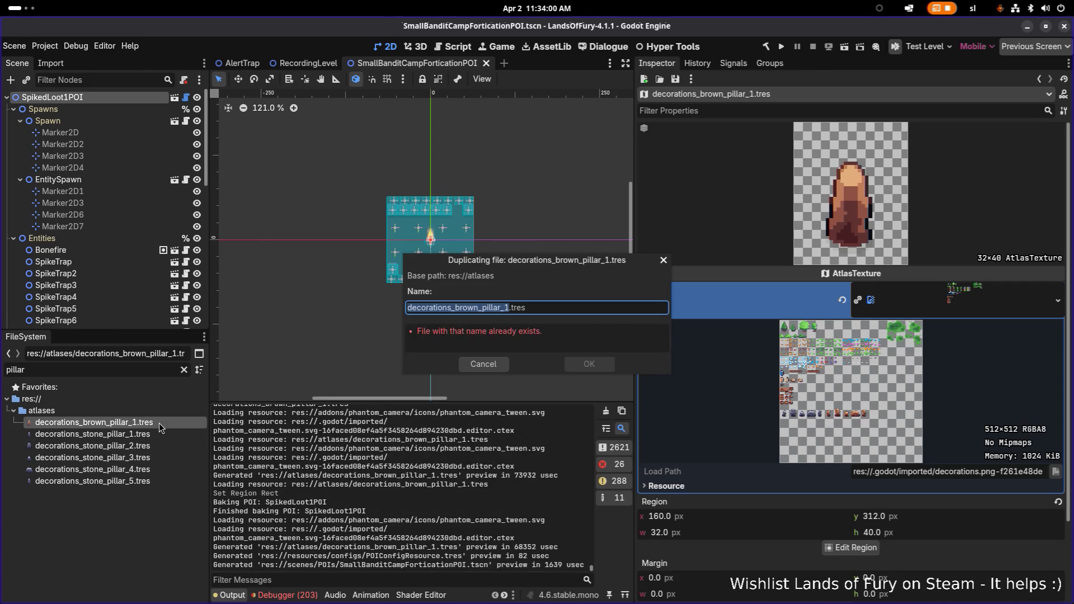
key("Right")
key("BackSpace")
type("2")
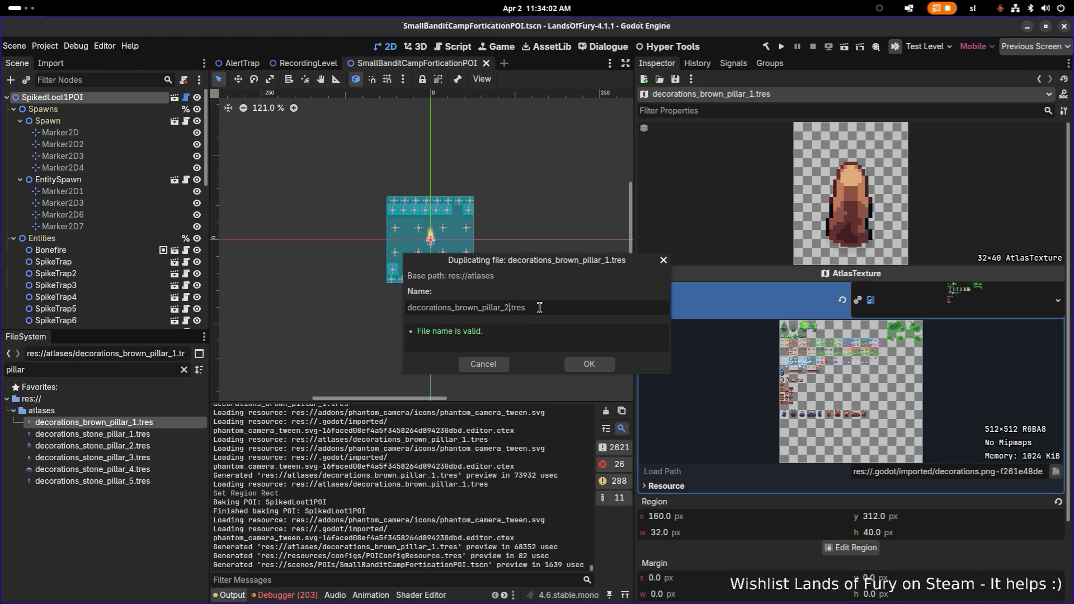
key("Return")
left_click(153, 432)
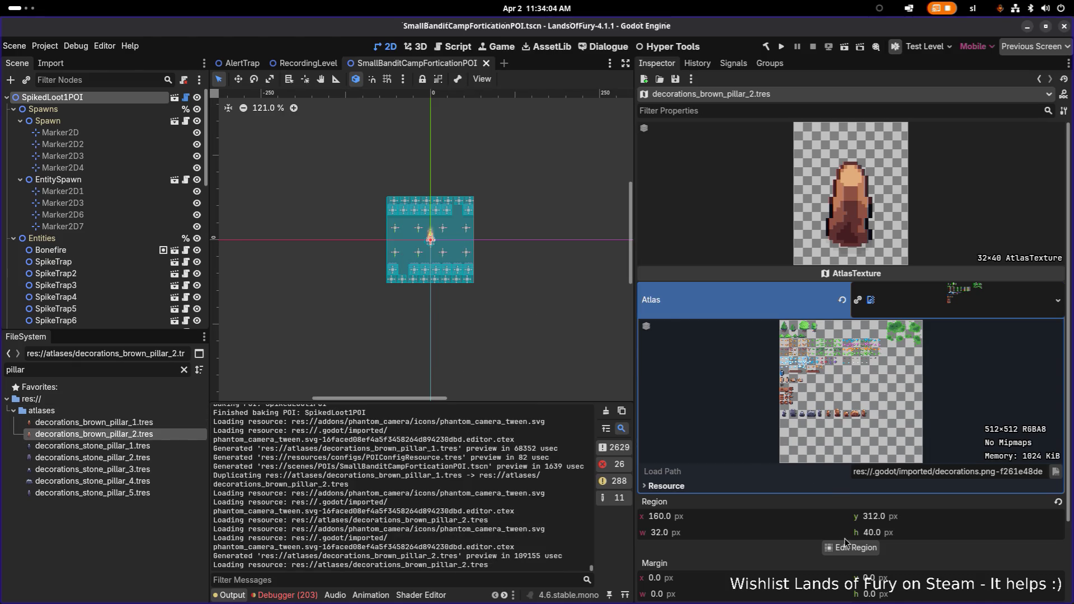
Move brown_pillar_2's atlas region to the next brown pillar
left_click(851, 548)
scroll(411, 403, "up", 3)
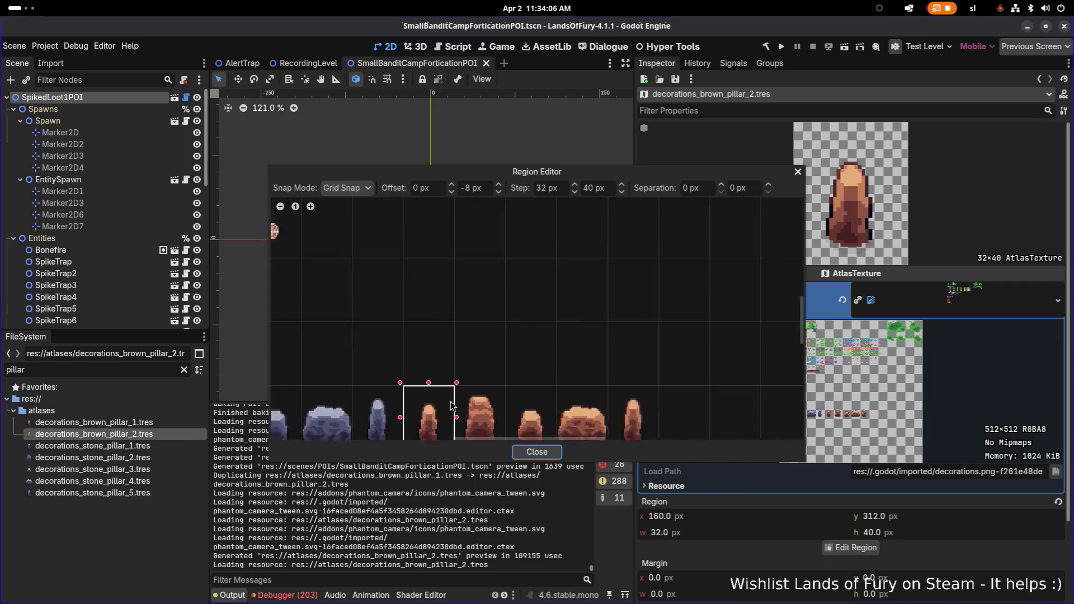
left_click_drag(484, 364, 552, 365)
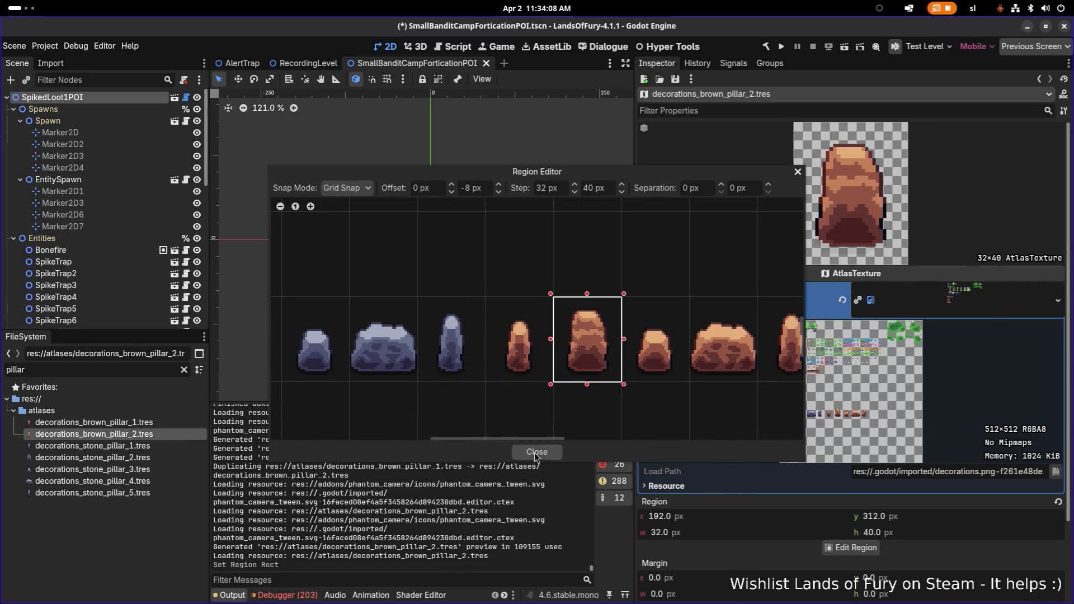
left_click(538, 452)
Duplicate it as decorations_brown_pillar_3.tres, framing the brown pillar at x 224
key("ctrl+d")
key("Right")
key("BackSpace")
type("3")
key("Return")
left_click(115, 447)
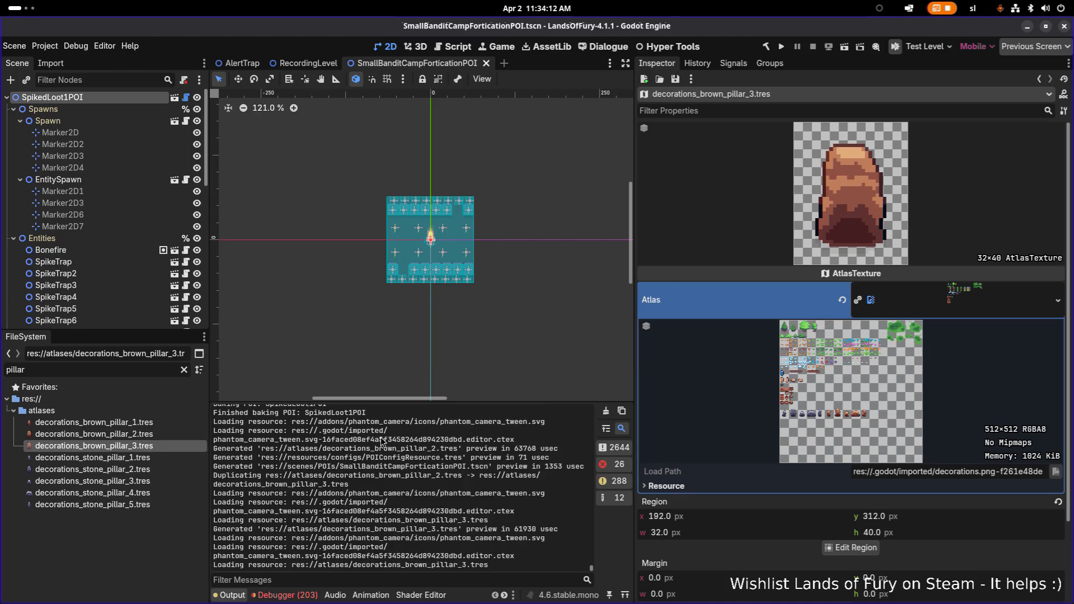
left_click(876, 546)
scroll(536, 363, "up", 5)
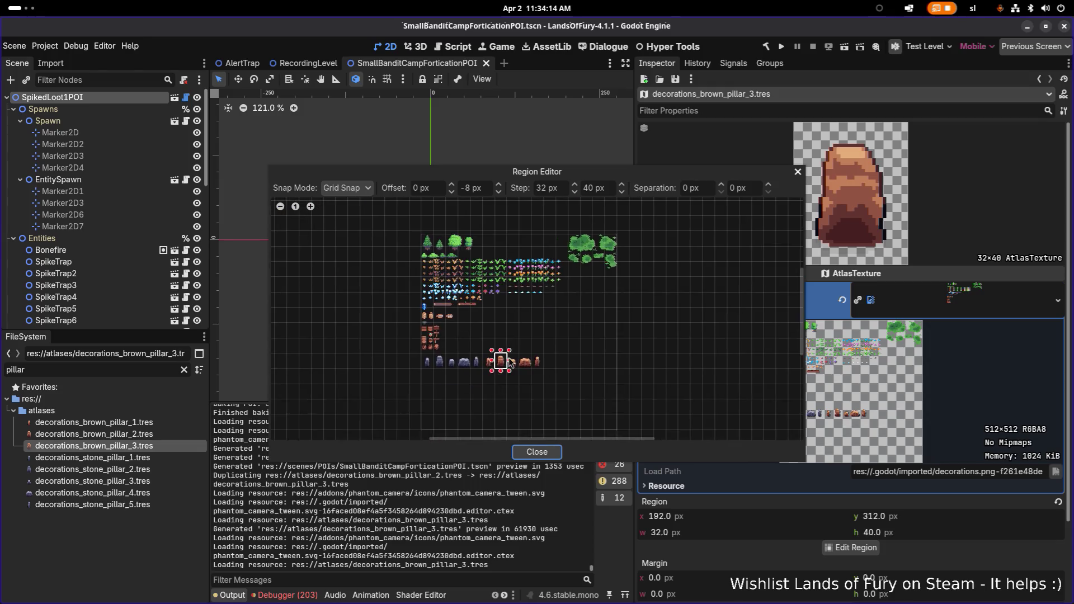
left_click(552, 342)
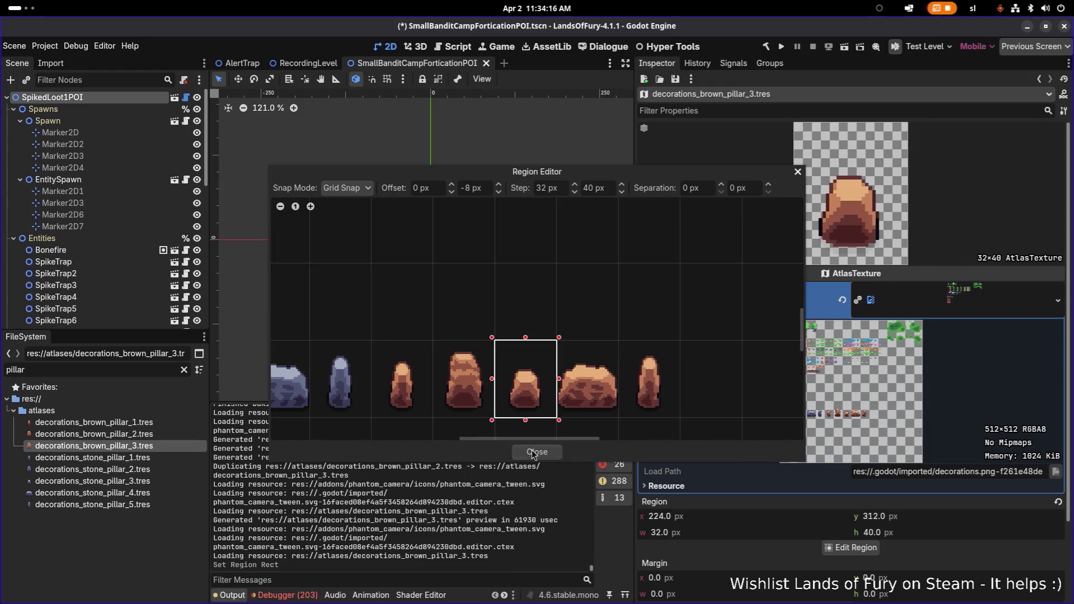
left_click(537, 452)
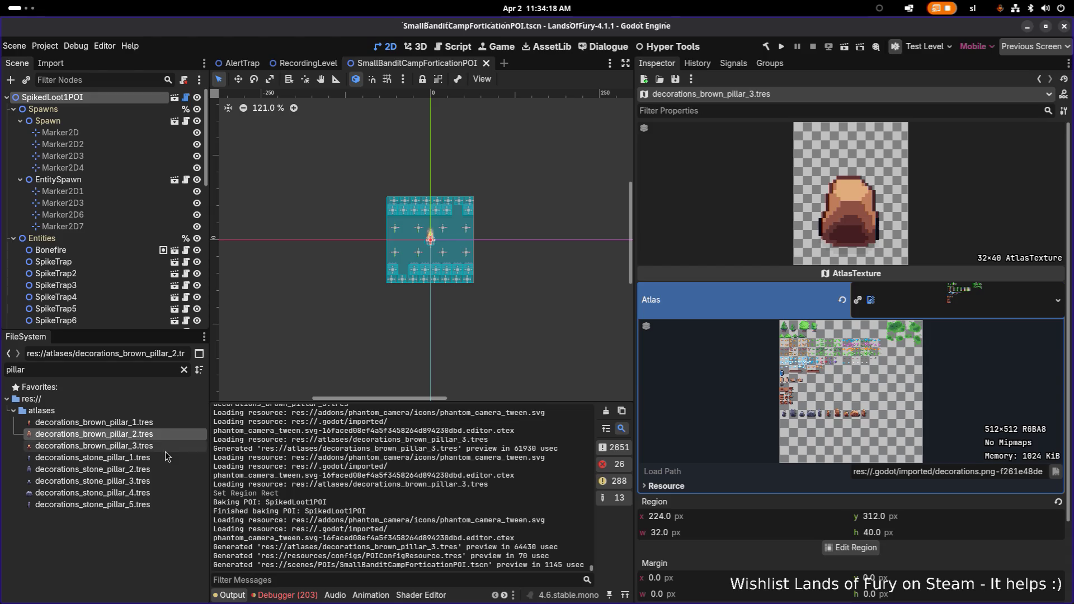
Duplicate as decorations_brown_pillar_4.tres and shift its region to x 256
key("ctrl+d")
key("BackSpace")
type("4")
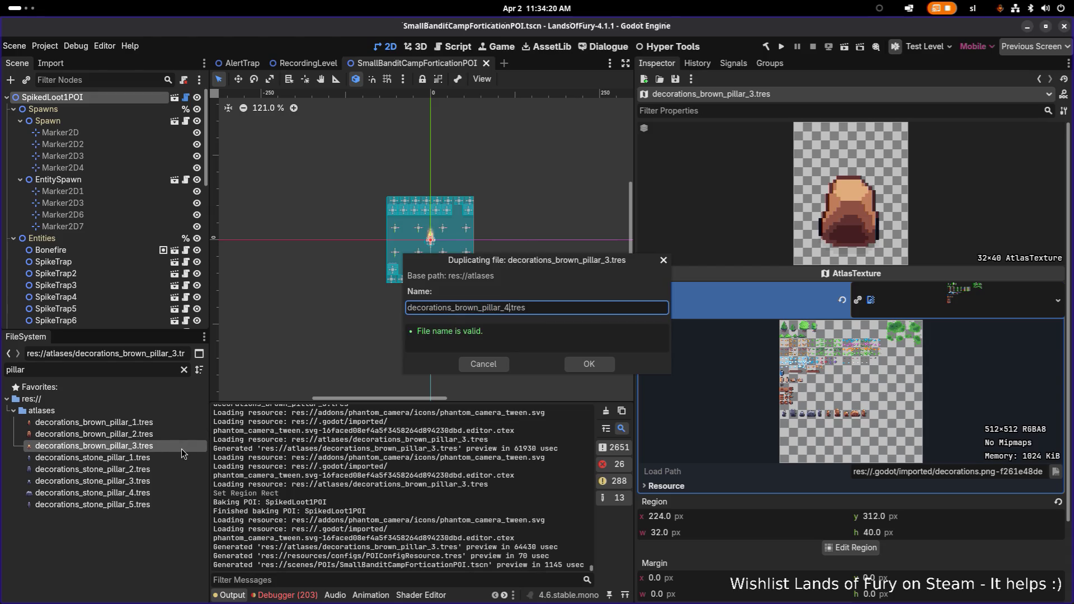
key("Return")
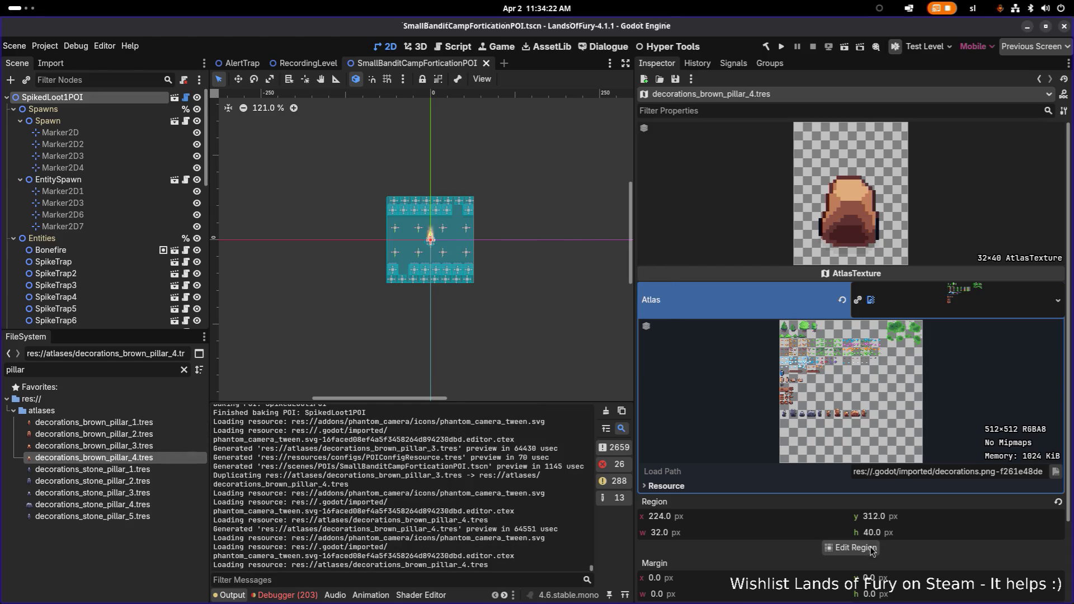
left_click(851, 548)
scroll(582, 336, "up", 3)
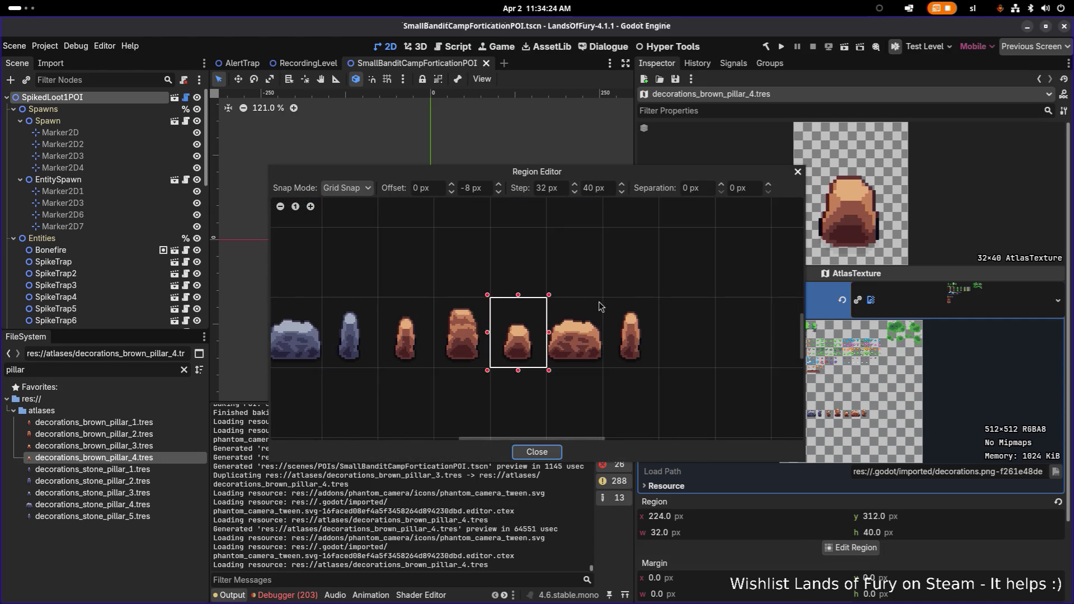
left_click(568, 351)
left_click(537, 452)
Create decorations_brown_pillar_5.tres from _4, framing the last brown pillar at x 288, 32×40
left_click(150, 448)
left_click(154, 458)
key("ctrl+d")
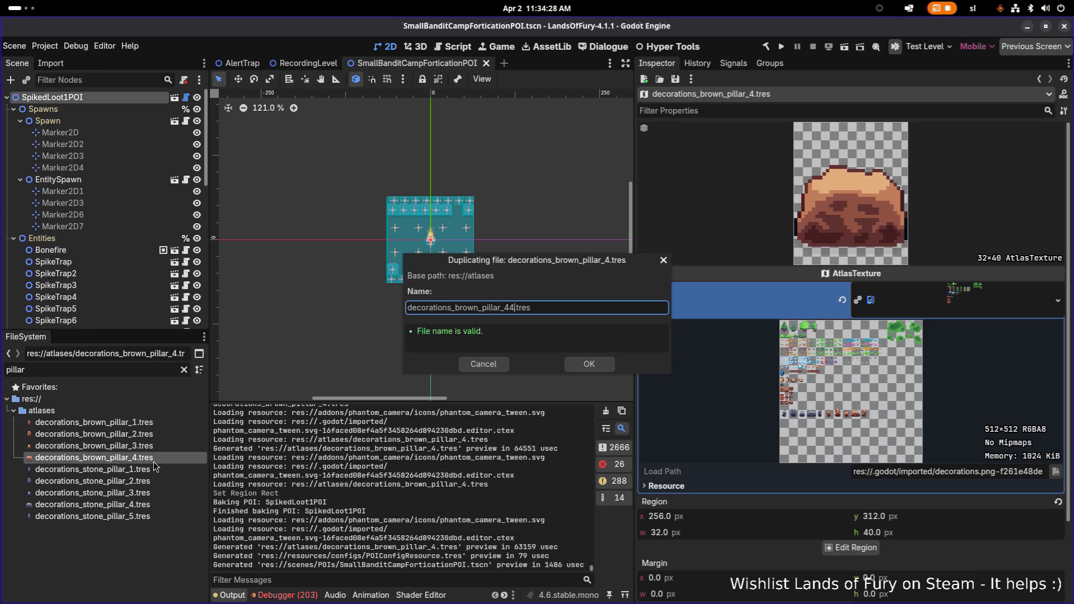
type("5")
key("Return")
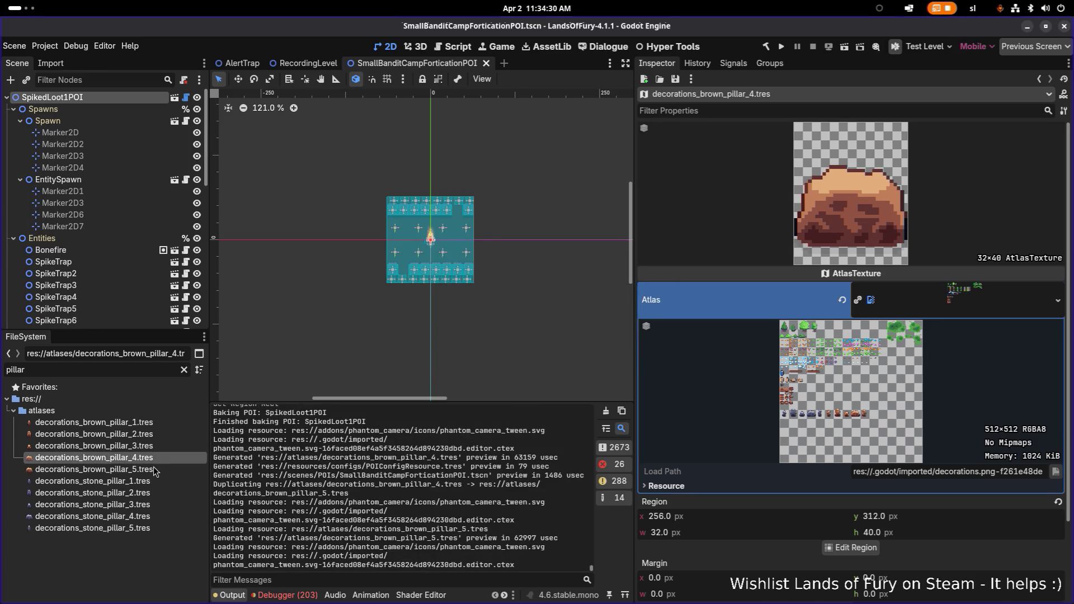
left_click(153, 469)
left_click(858, 549)
scroll(617, 269, "up", 5)
left_click(679, 296)
left_click_drag(679, 297, 649, 335)
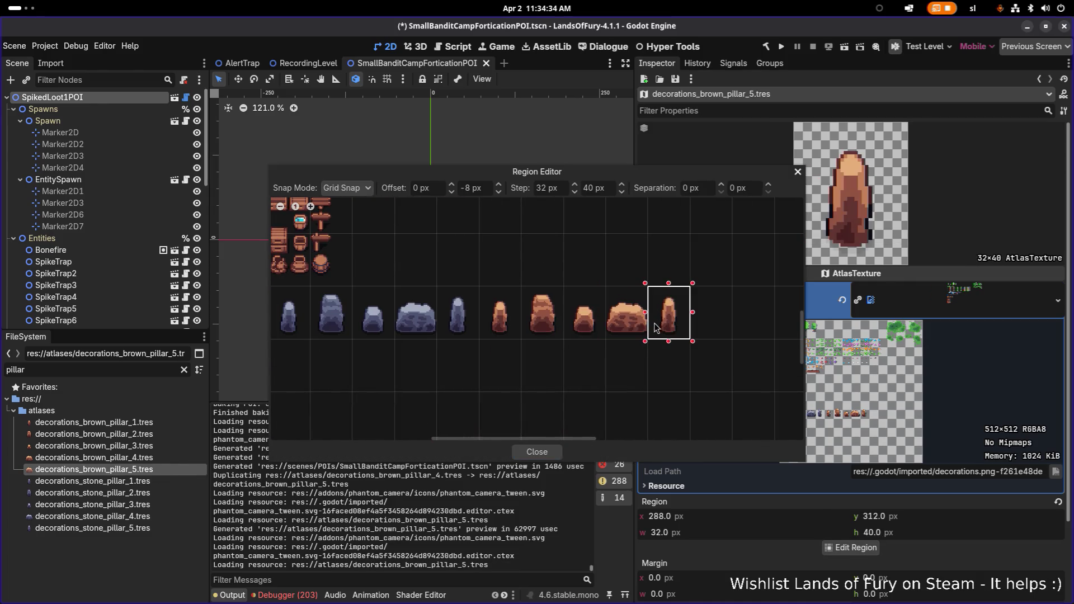
left_click(537, 452)
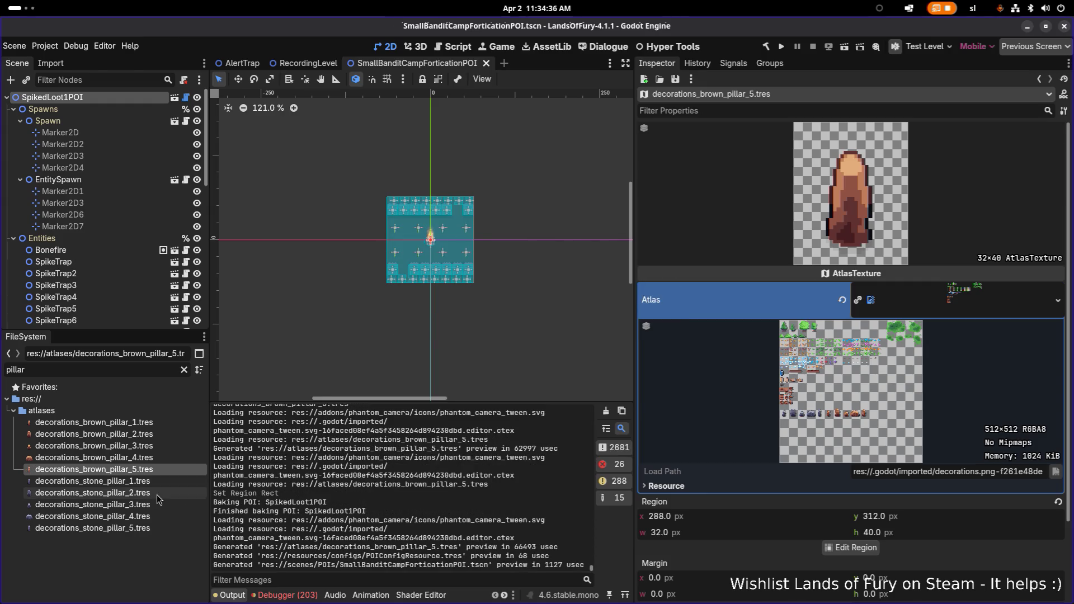
Check decorations_stone_pillar_1 and _5 in the file list
left_click(140, 485)
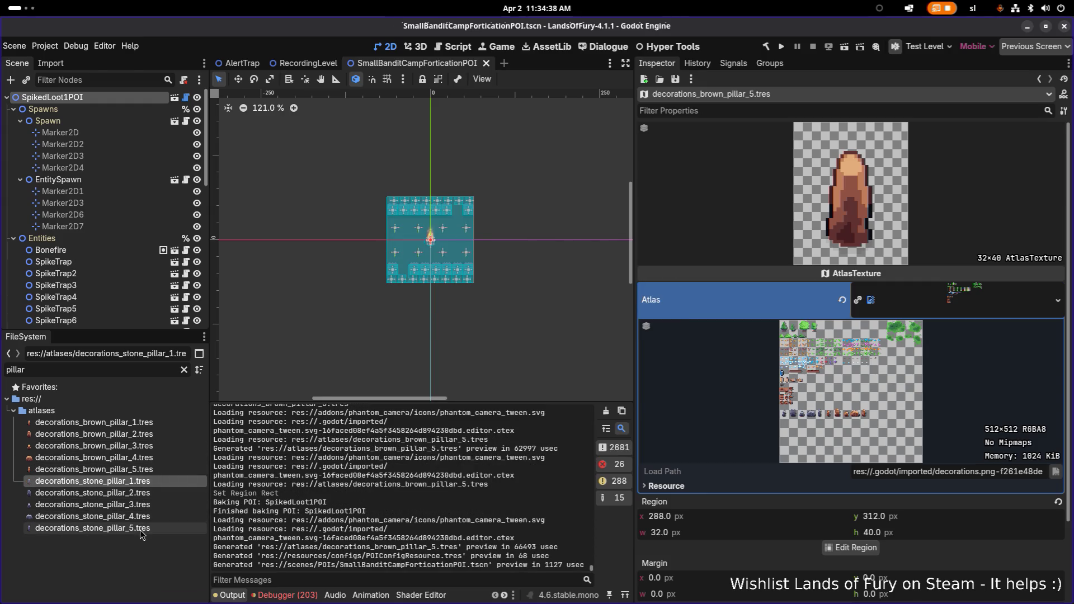
left_click(140, 529)
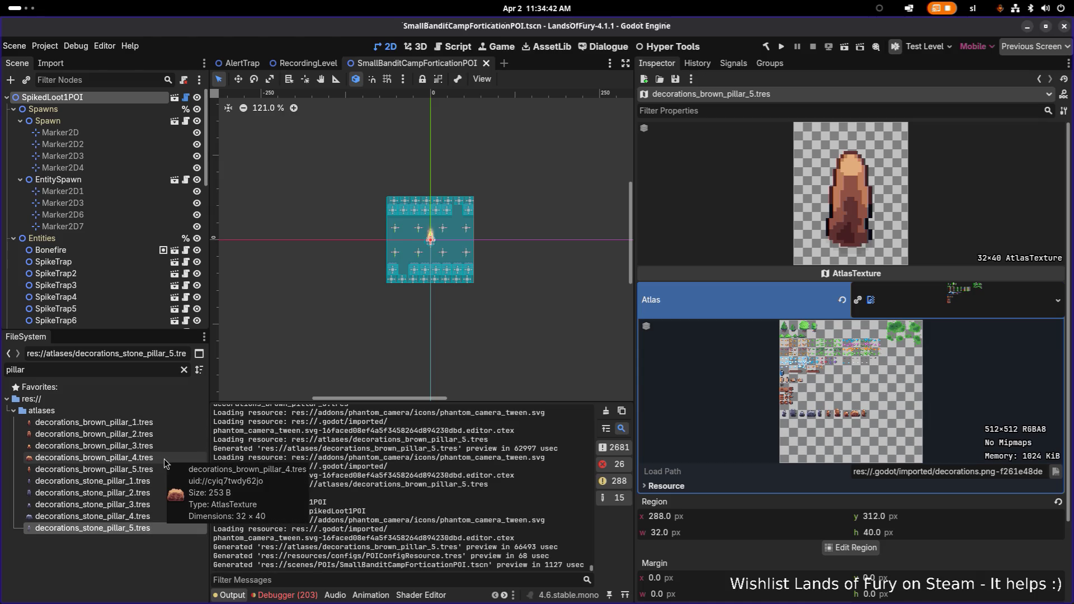
key("super")
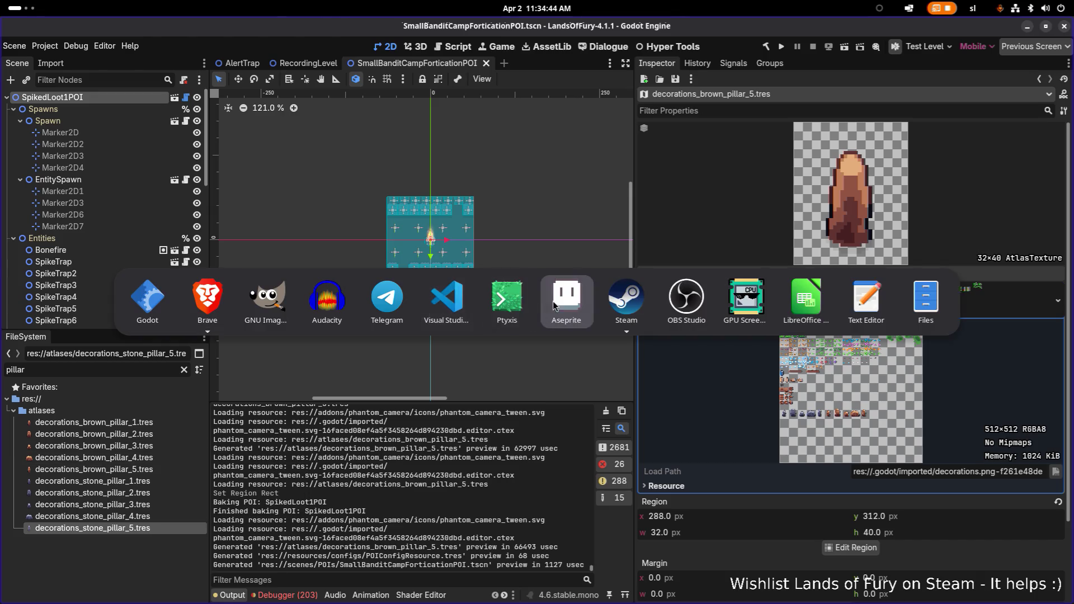
In Aseprite's decorations.png, select the row of five brown rocks
left_click(567, 300)
scroll(595, 303, "up", 4)
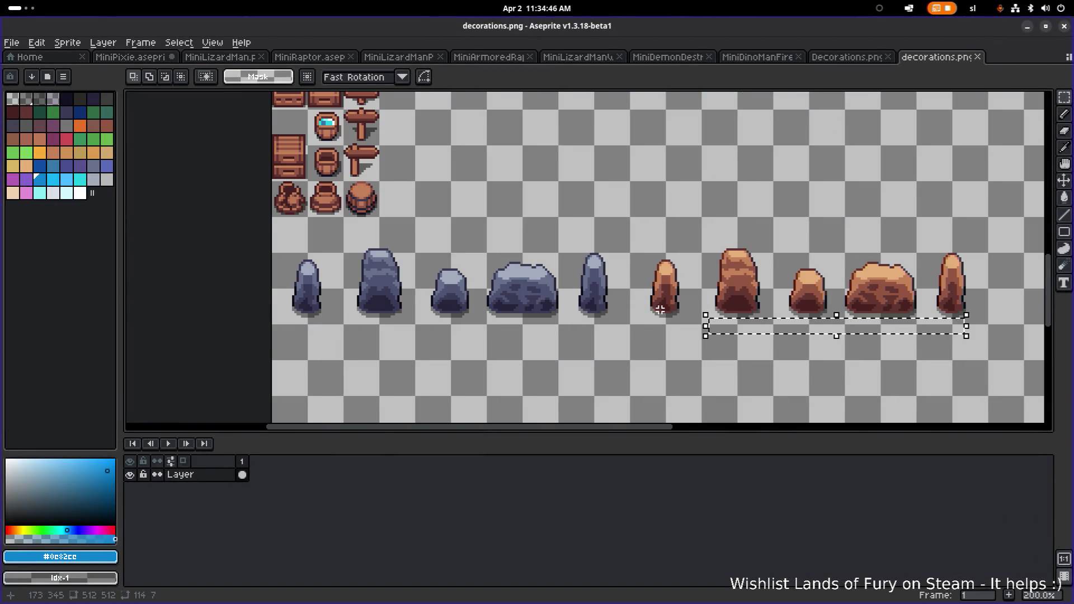
left_click(440, 249)
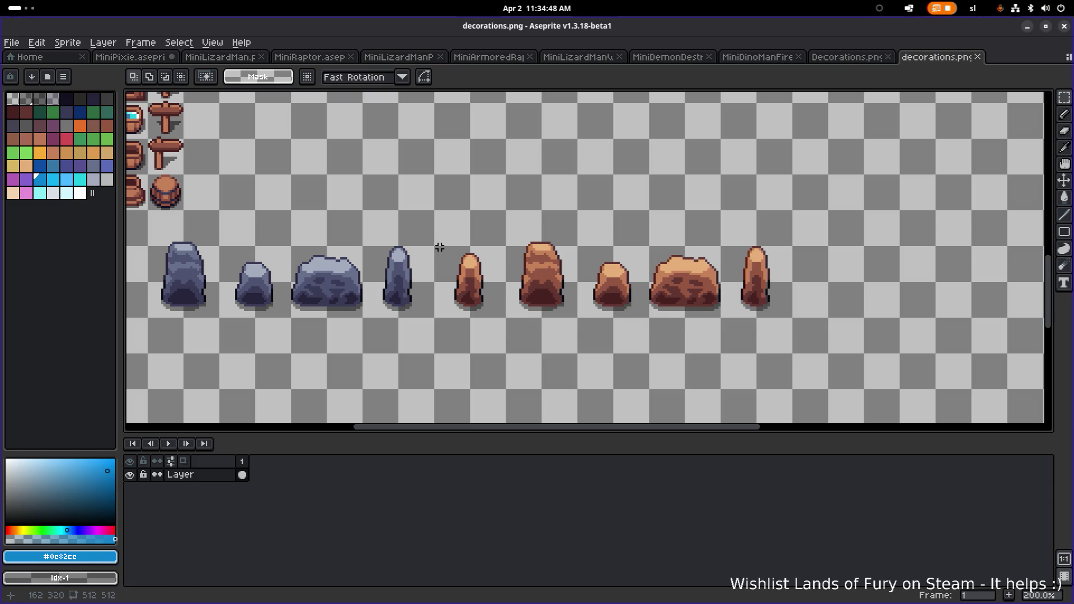
scroll(438, 250, "up", 1)
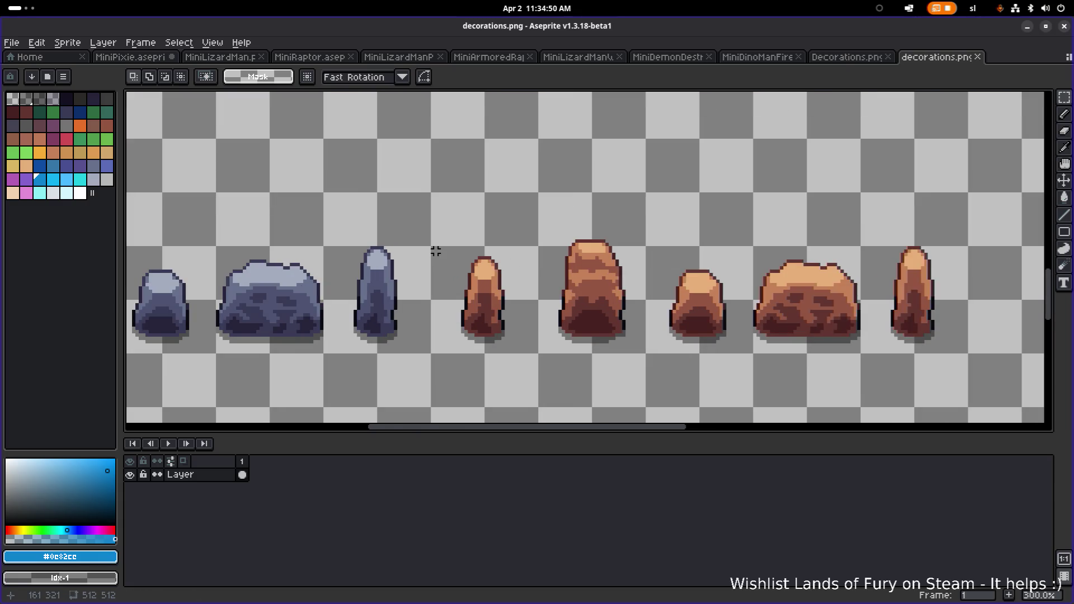
mouse_move(433, 231)
left_mouse_down()
mouse_move(935, 335)
mouse_move(971, 356)
left_mouse_up()
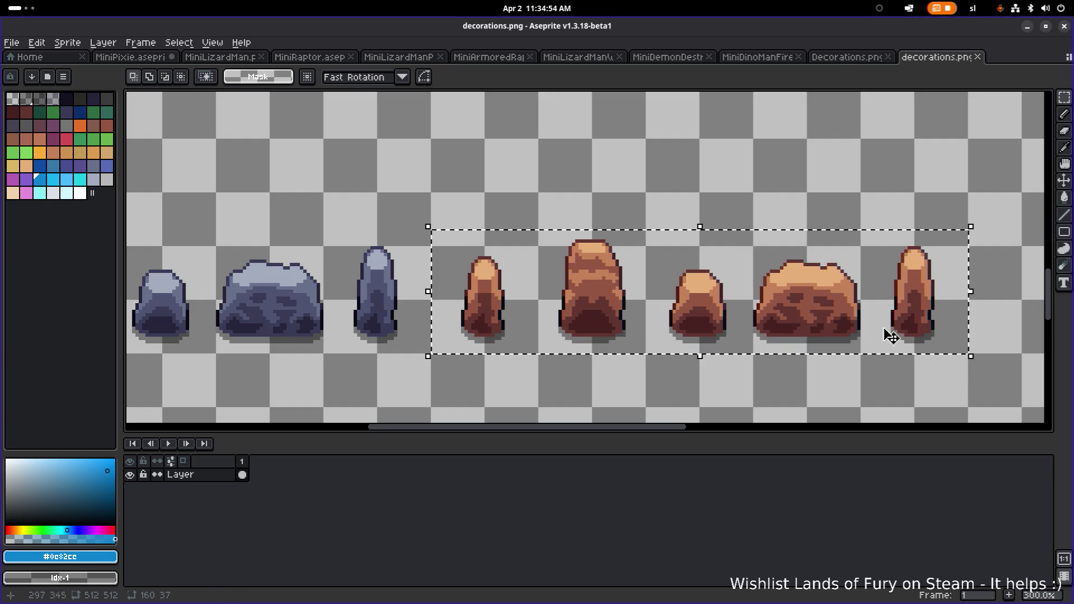
Copy the 160×37 rock group to the right and drop it at 320, 315
scroll(432, 284, "right", 5)
scroll(535, 288, "down", 3)
scroll(535, 289, "up", 1)
scroll(517, 292, "up", 1)
left_click_drag(474, 269, 770, 271, "ctrl")
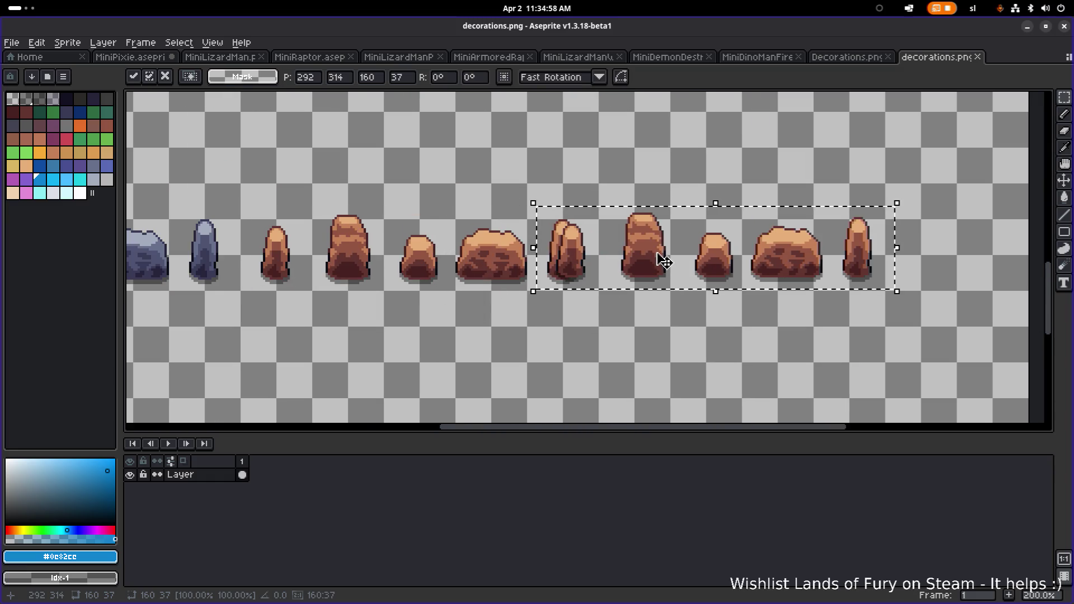
left_click_drag(663, 261, 738, 264)
scroll(666, 270, "up", 3)
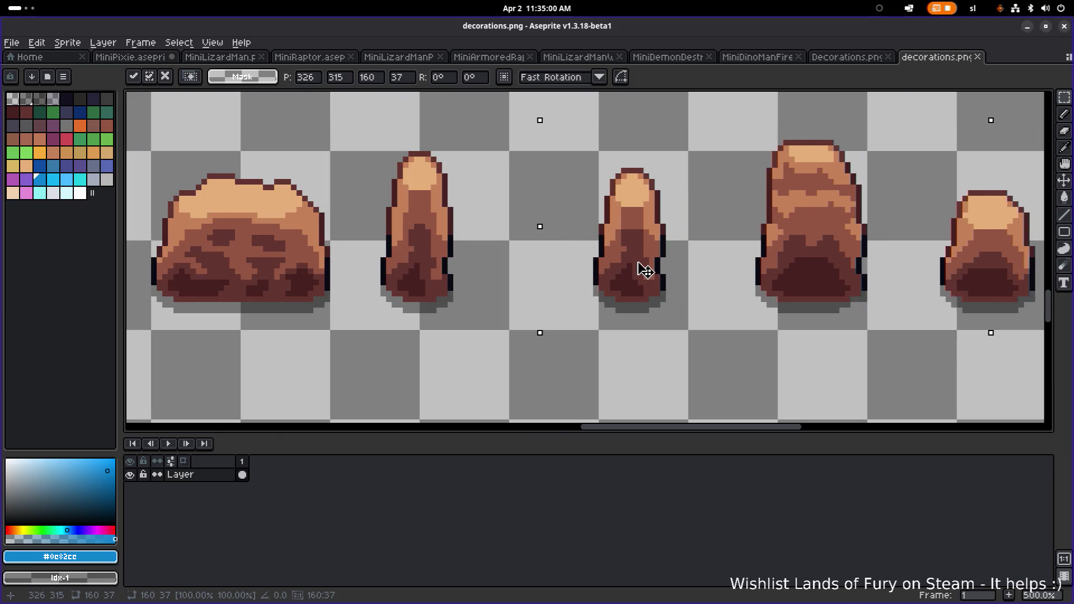
key("Left")
key("Left")
key("Left")
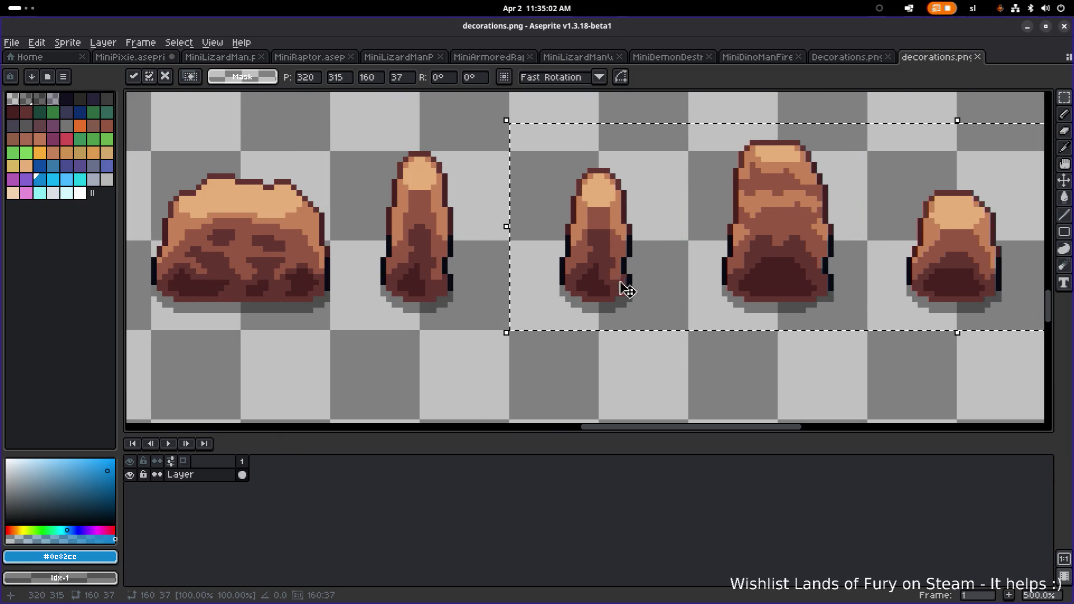
scroll(626, 289, "down", 5)
scroll(618, 313, "up", 3)
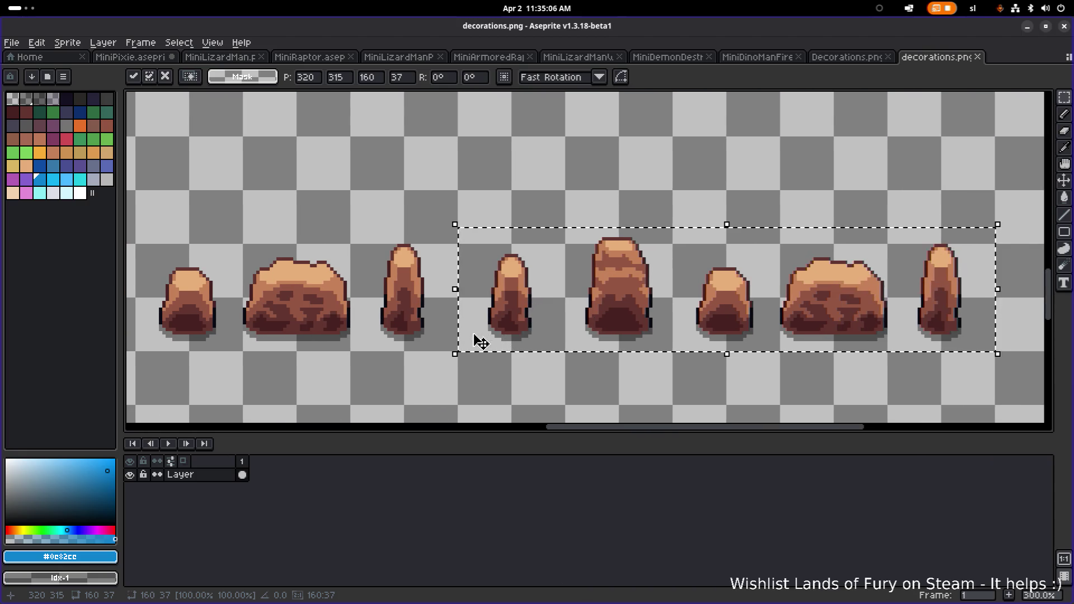
scroll(481, 342, "left", 5)
scroll(473, 307, "up", 1)
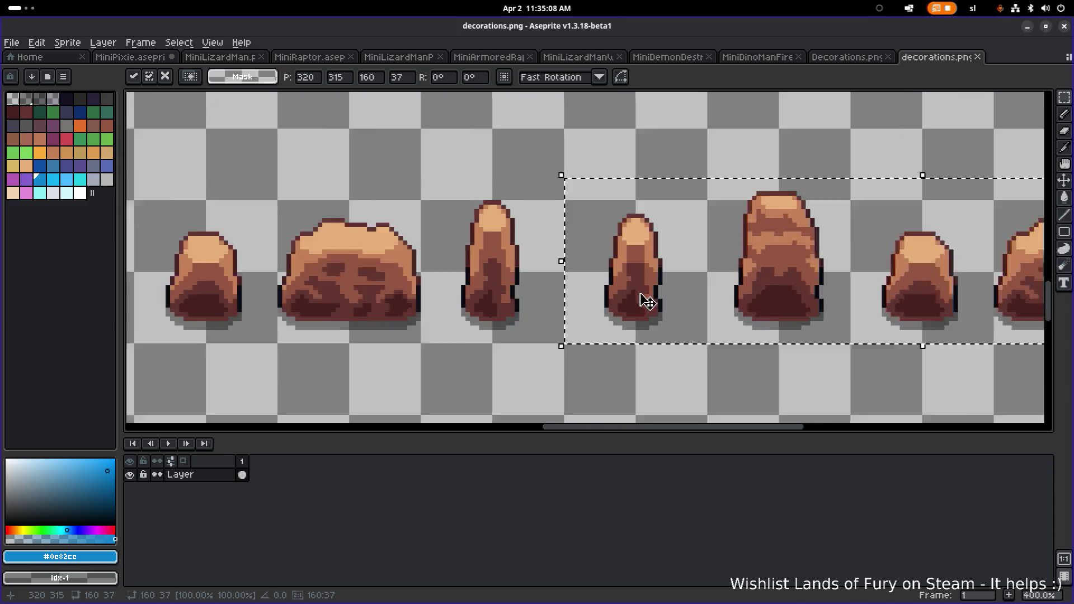
scroll(643, 302, "up", 5)
scroll(636, 300, "down", 3)
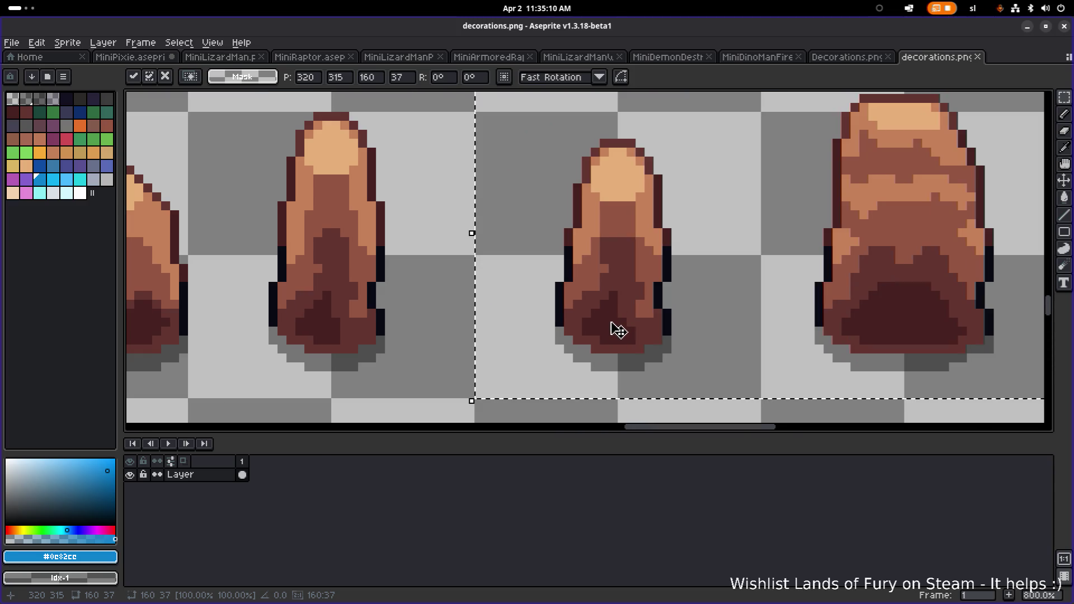
left_click(613, 329, "alt")
Try replacing the darkest brown with bright blue, then cancel without applying
key("shift+r")
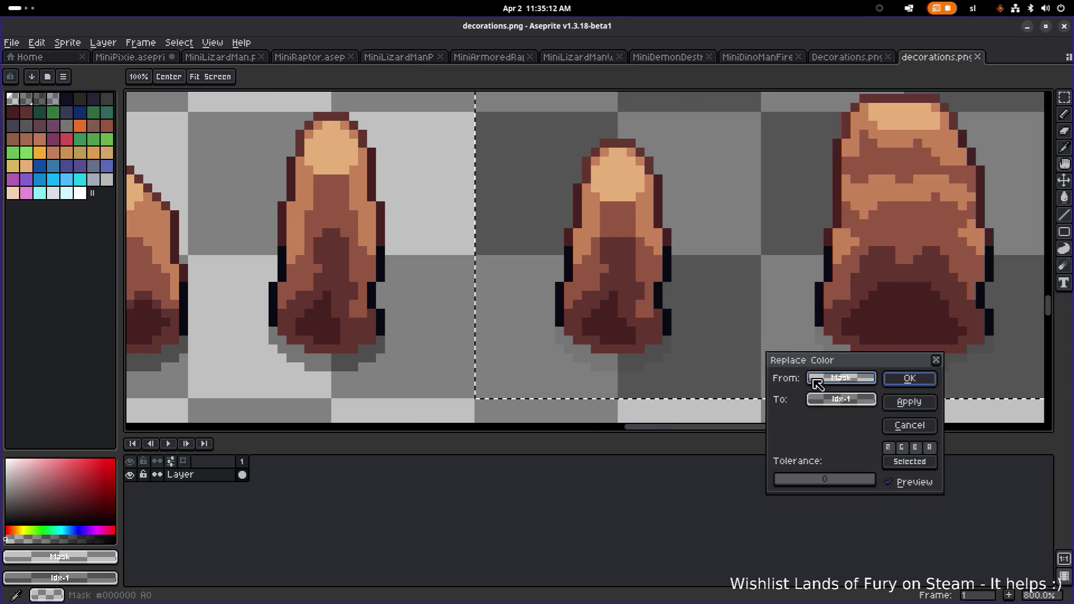
left_click(611, 320, "alt")
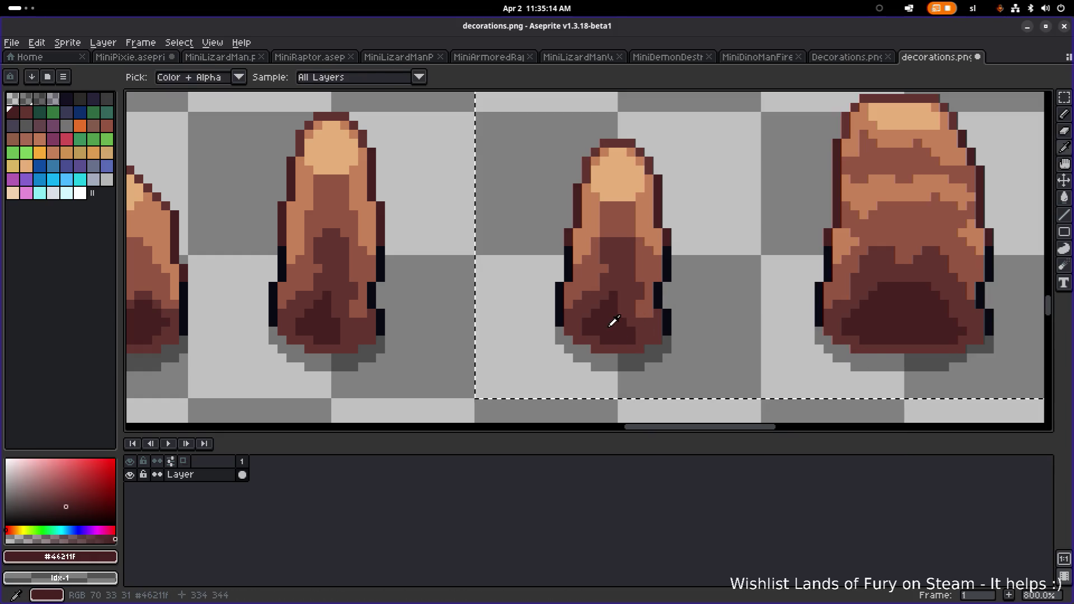
left_click(841, 399)
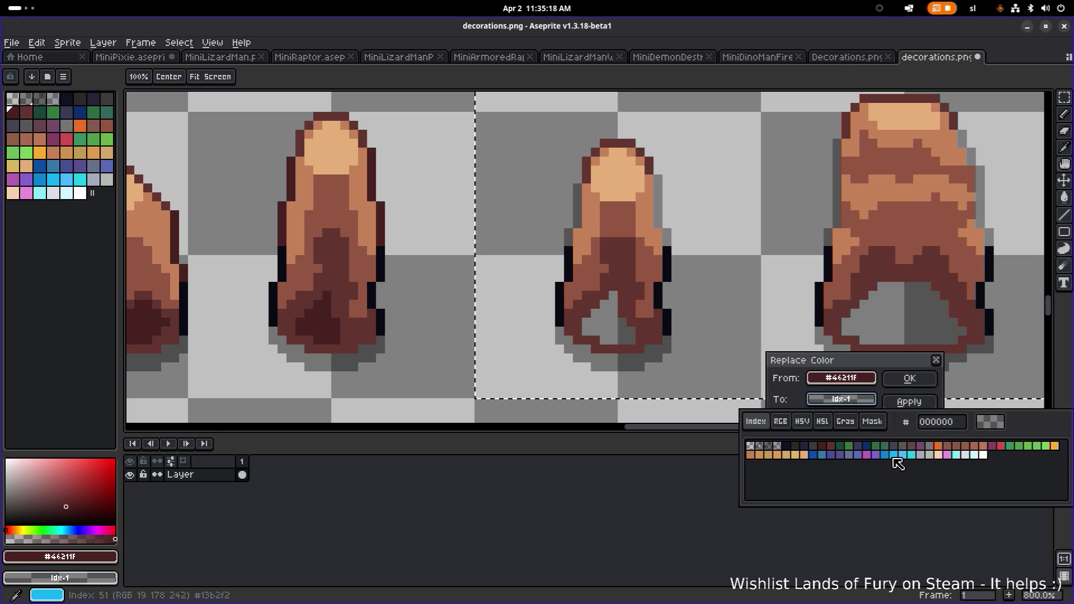
left_click(894, 456)
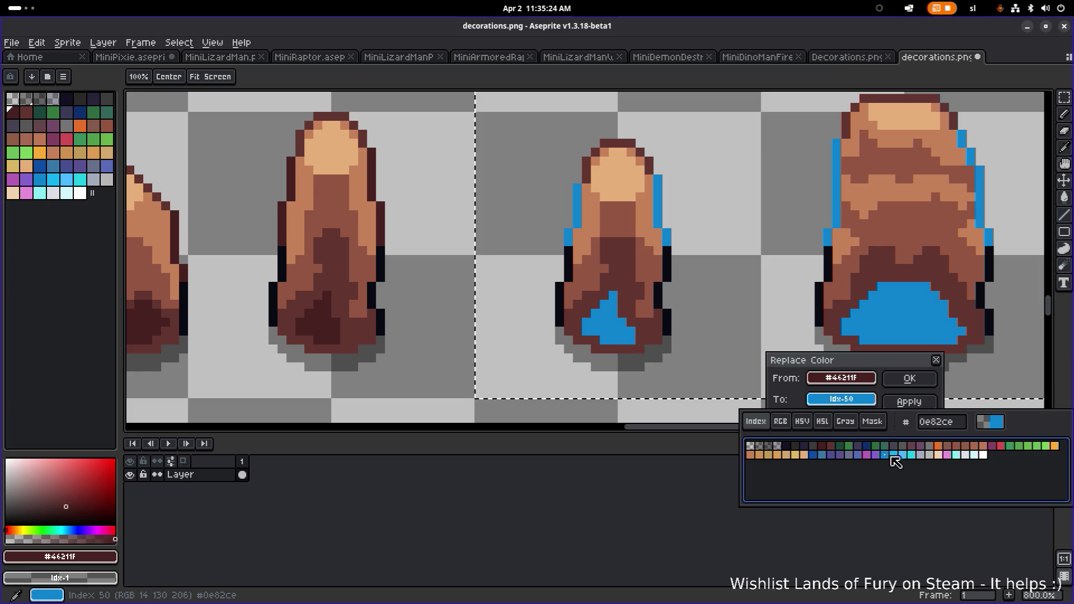
left_click(936, 361)
key("shift+r")
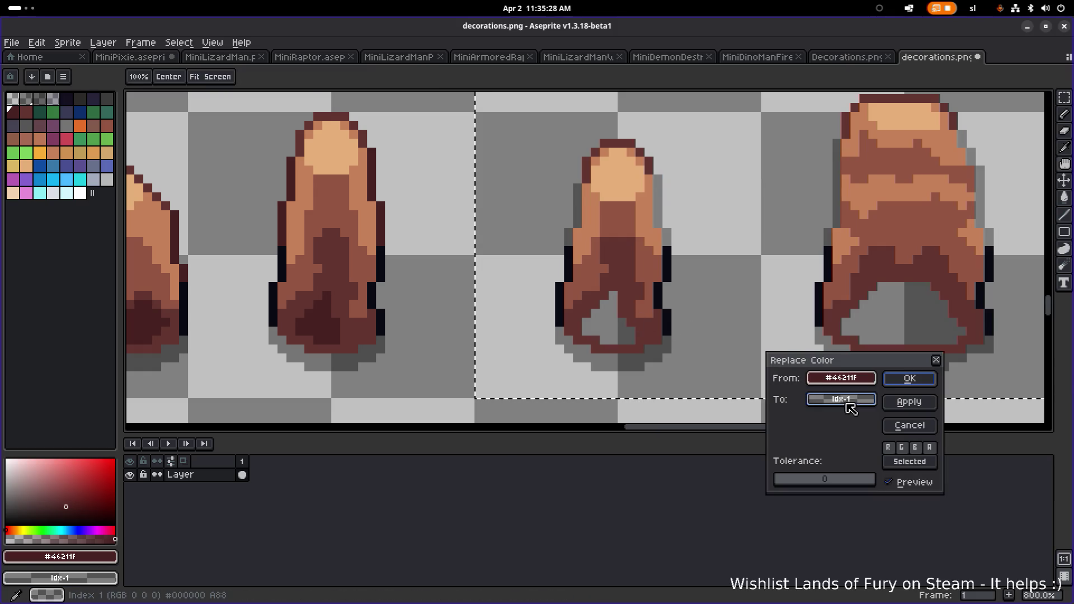
left_click(847, 404)
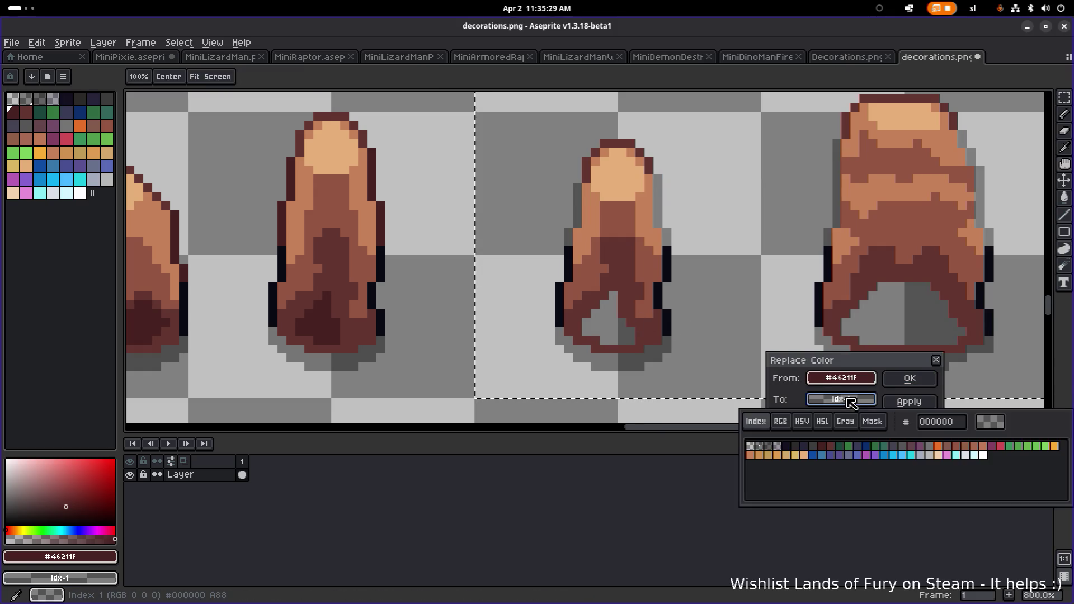
left_click(936, 361)
Sample the dark blue from a stone pillar on the canvas
scroll(575, 335, "down", 5)
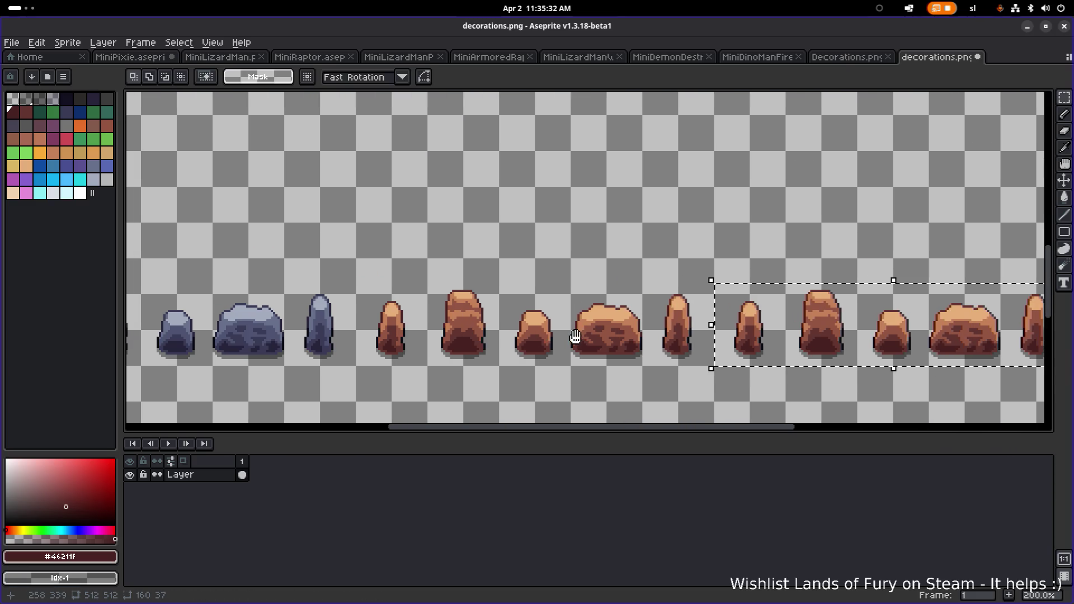
scroll(349, 343, "up", 1)
key("i")
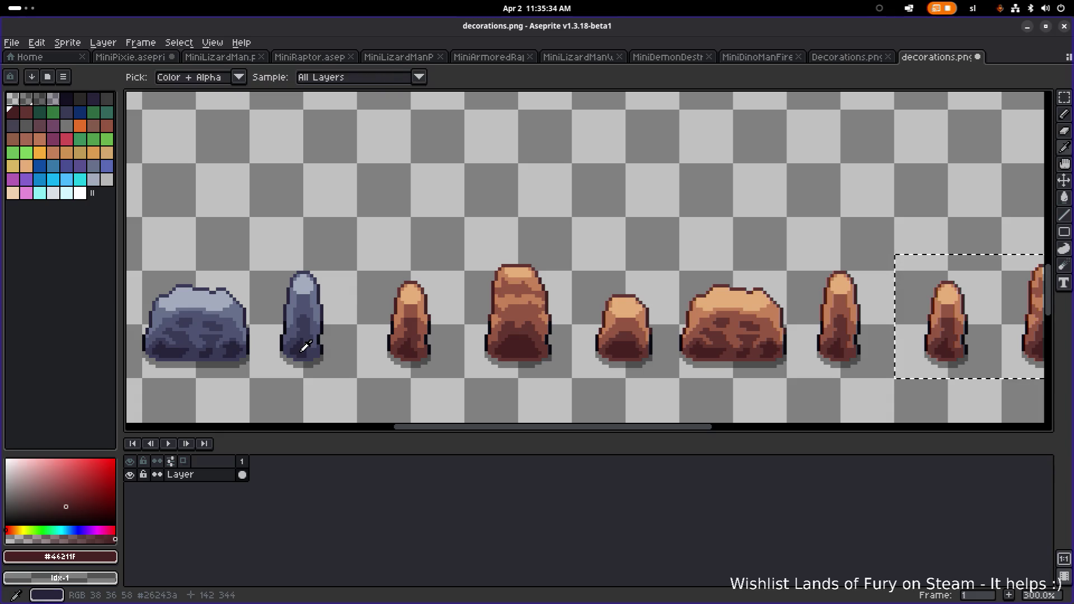
left_click(305, 347)
key("m")
Replace the copied rocks' darkest brown #46211F with dark blue
scroll(721, 367, "up", 3)
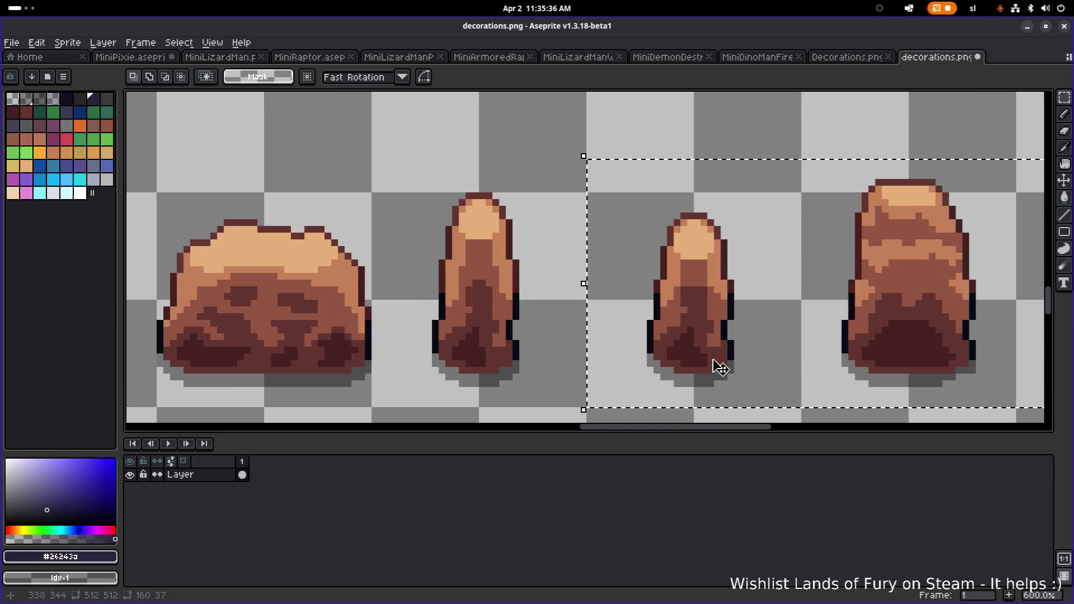
scroll(721, 367, "up", 1)
key("i")
left_click(679, 348)
key("shift+r")
left_click(841, 401)
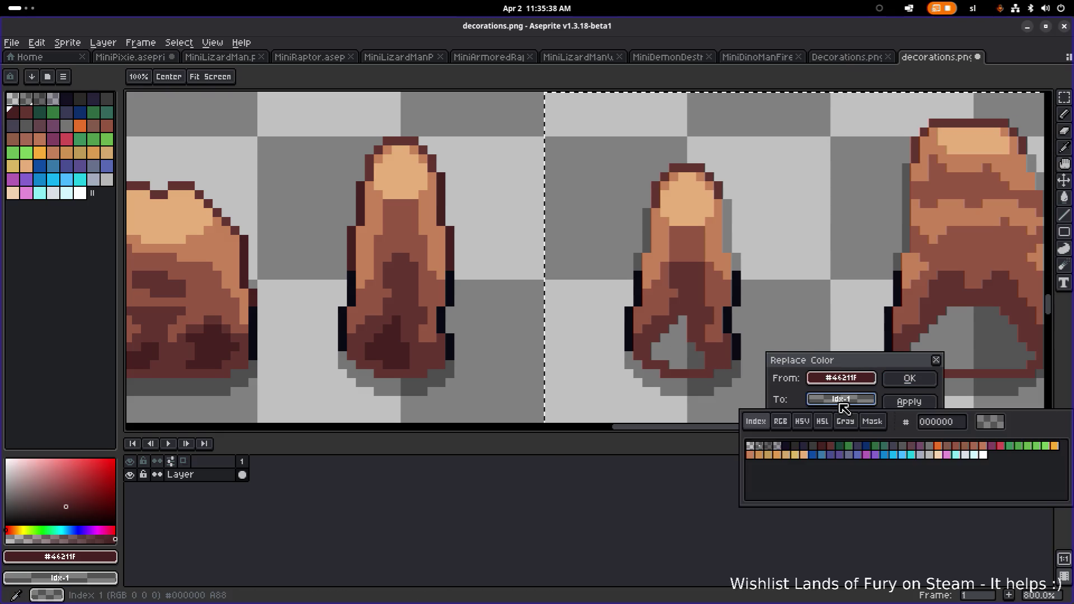
left_click(805, 446)
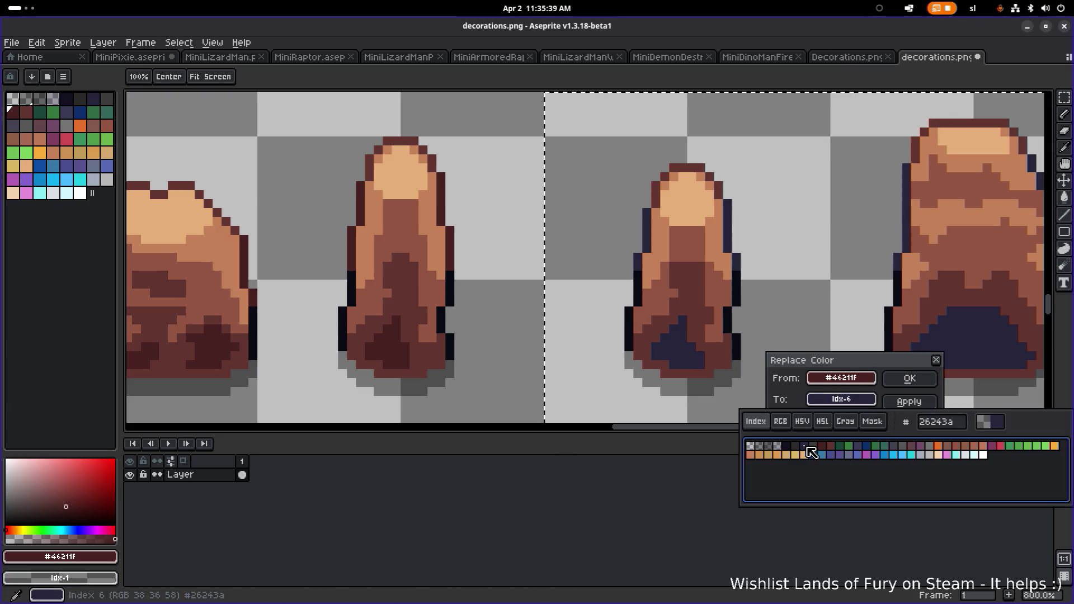
left_click(914, 382)
Replace the next dark brown #623530 with a dark grey
left_click(696, 308, "alt")
key("shift+r")
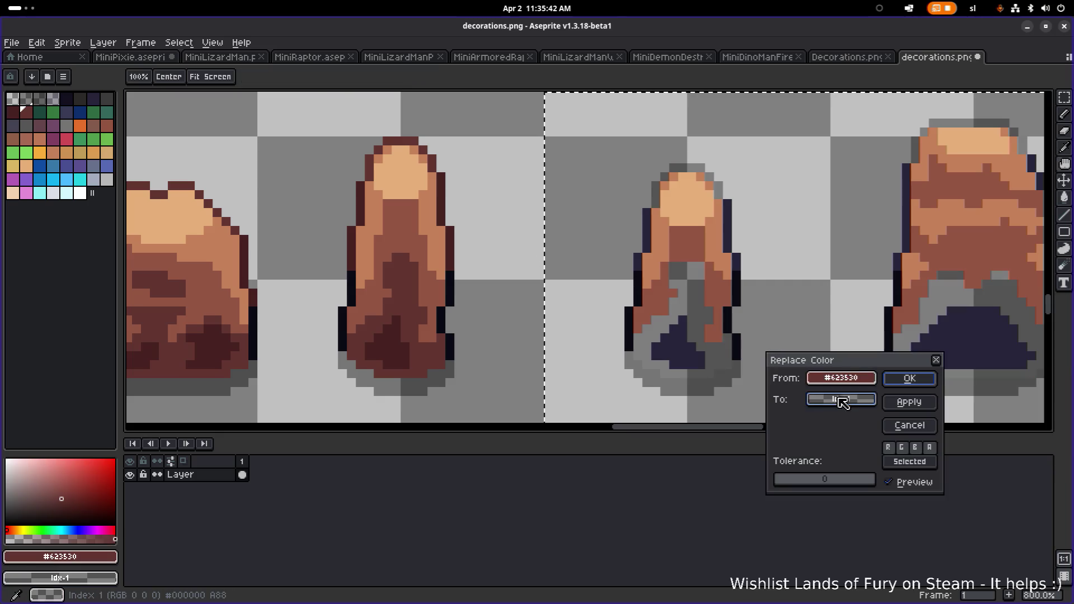
left_click(842, 401)
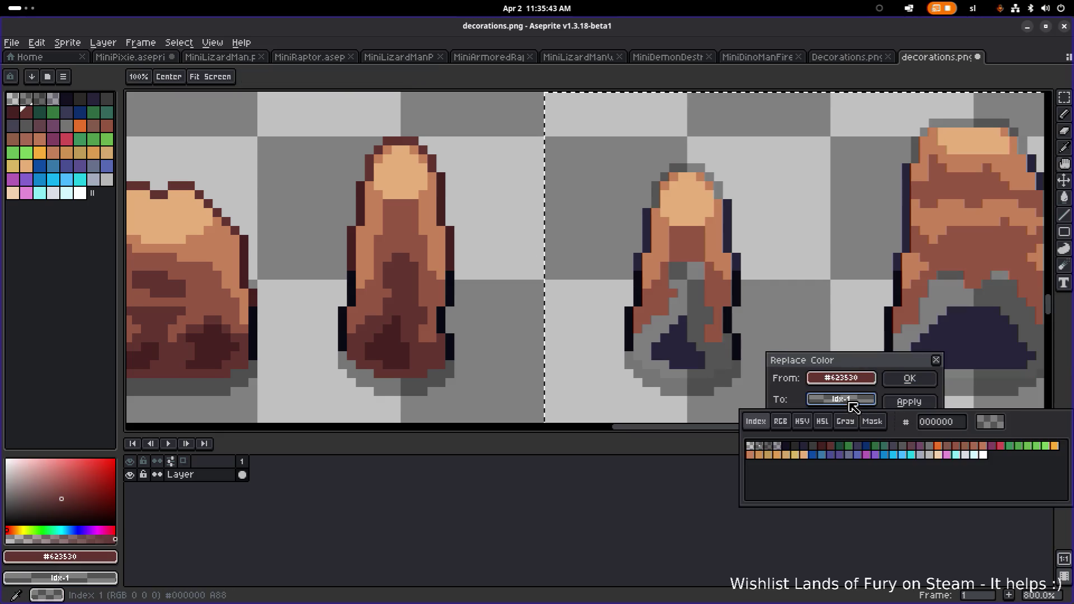
left_click(819, 454)
left_click(910, 379)
scroll(623, 359, "down", 1)
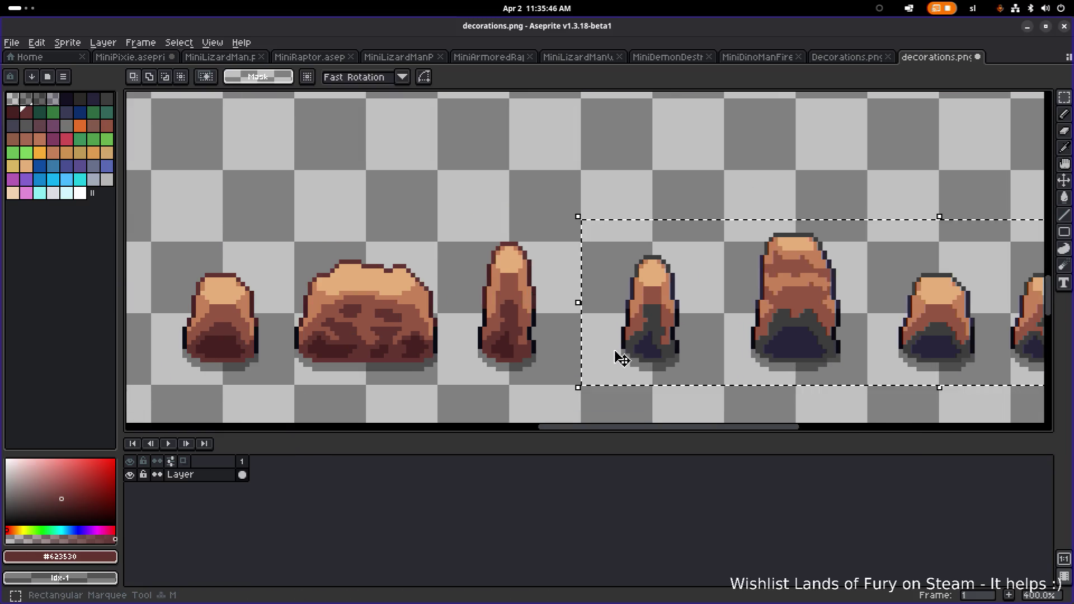
Eyedrop the blue rock's dark blue, then the copies' grey #3c3c3c base colour
scroll(623, 359, "left", 10)
key("i")
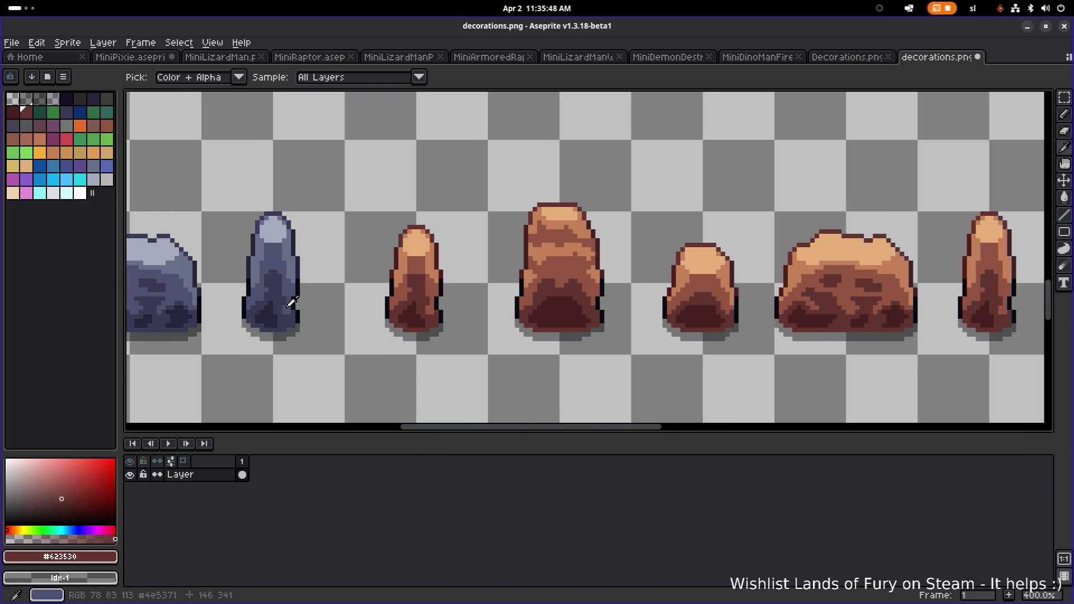
left_click(279, 286)
scroll(683, 307, "right", 13)
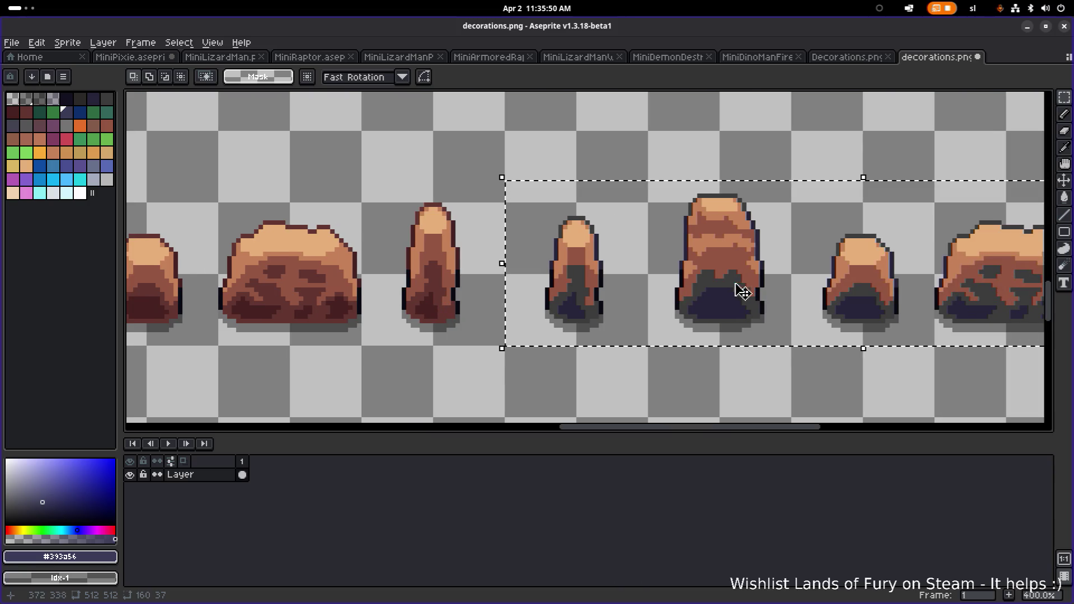
scroll(564, 299, "up", 1)
key("i")
left_click(557, 285)
Replace the copies' grey #3c3c3c base shading with purple-grey #444252
key("shift+r")
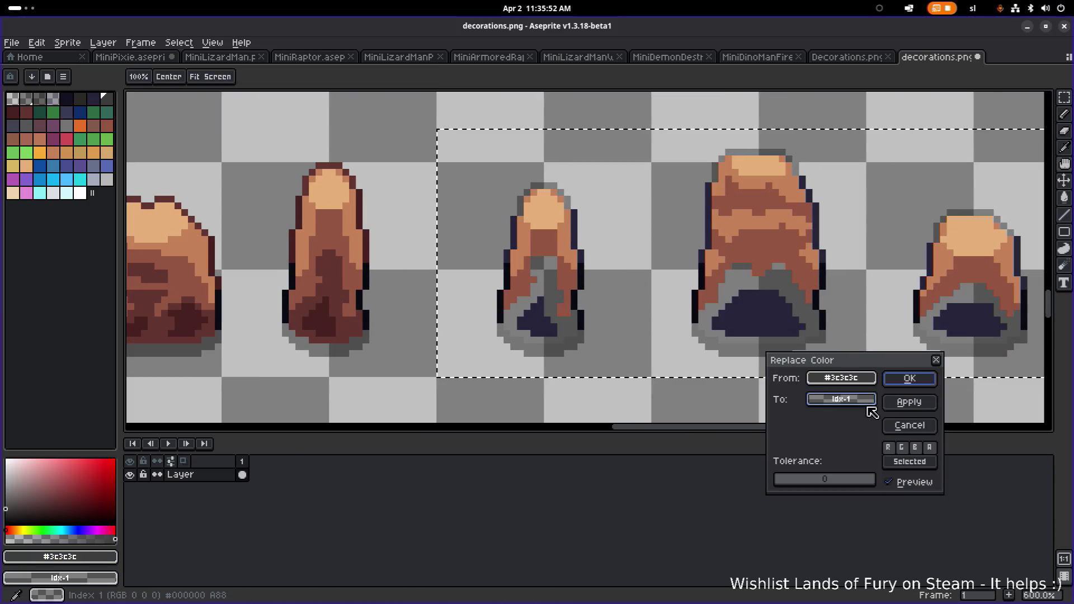
left_click(864, 400)
left_click(817, 448)
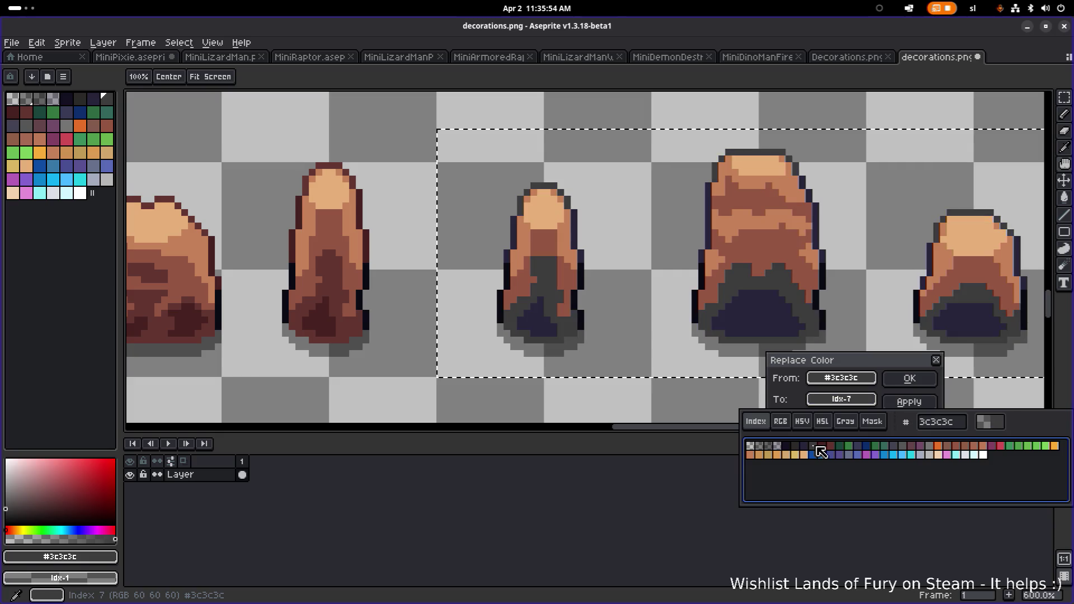
left_click(803, 447)
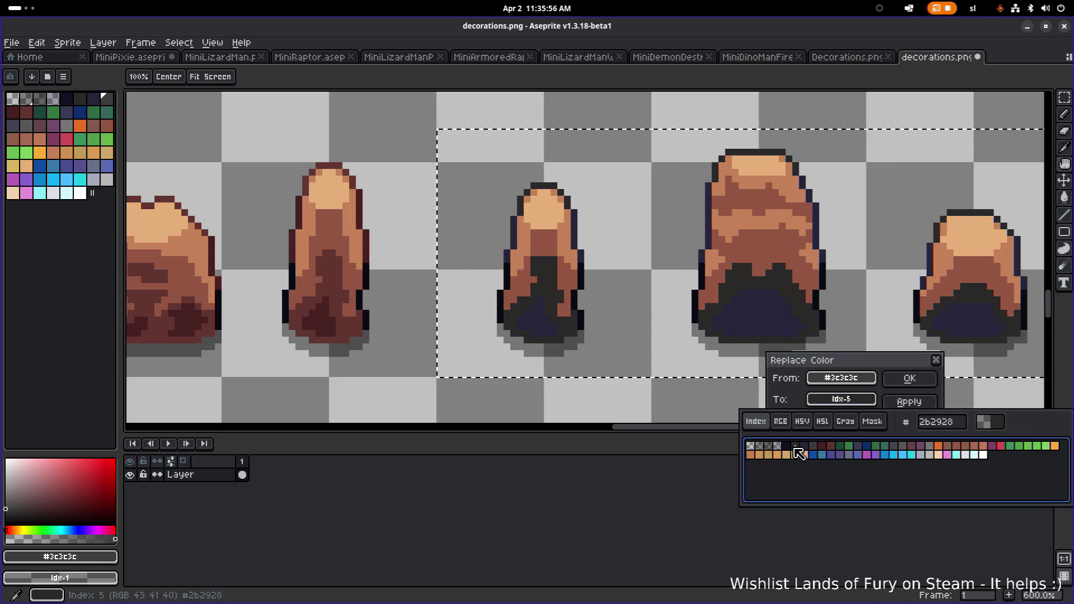
left_click(818, 449)
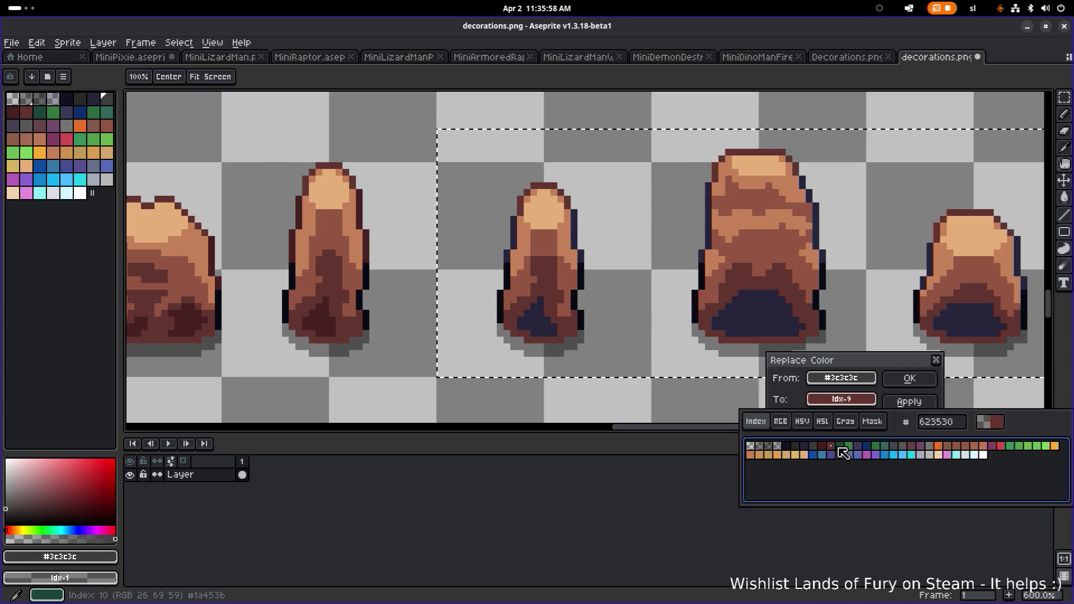
left_click(929, 446)
left_click(930, 453)
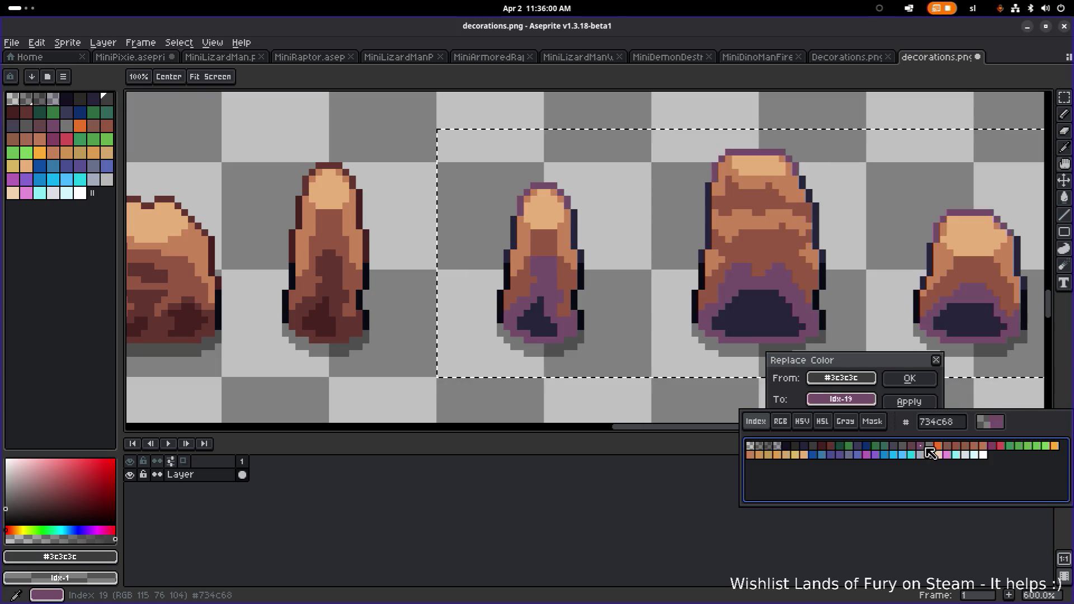
left_click(896, 447)
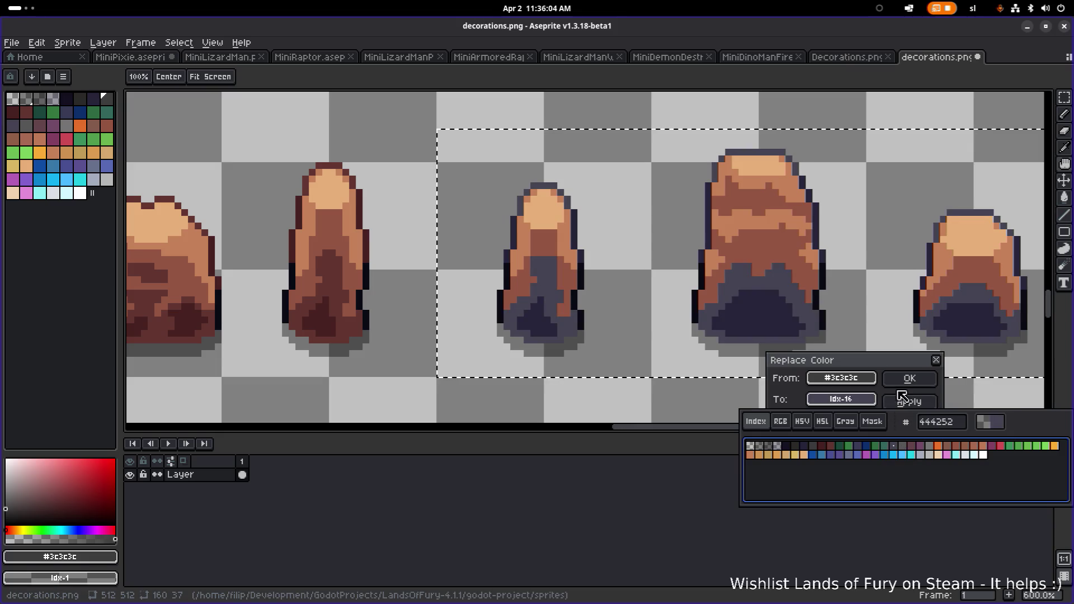
left_click(910, 378)
Sample dark blue #393a56 from the blue rock and bring the recoloured copies into view
scroll(667, 333, "down", 3)
scroll(699, 319, "left", 8)
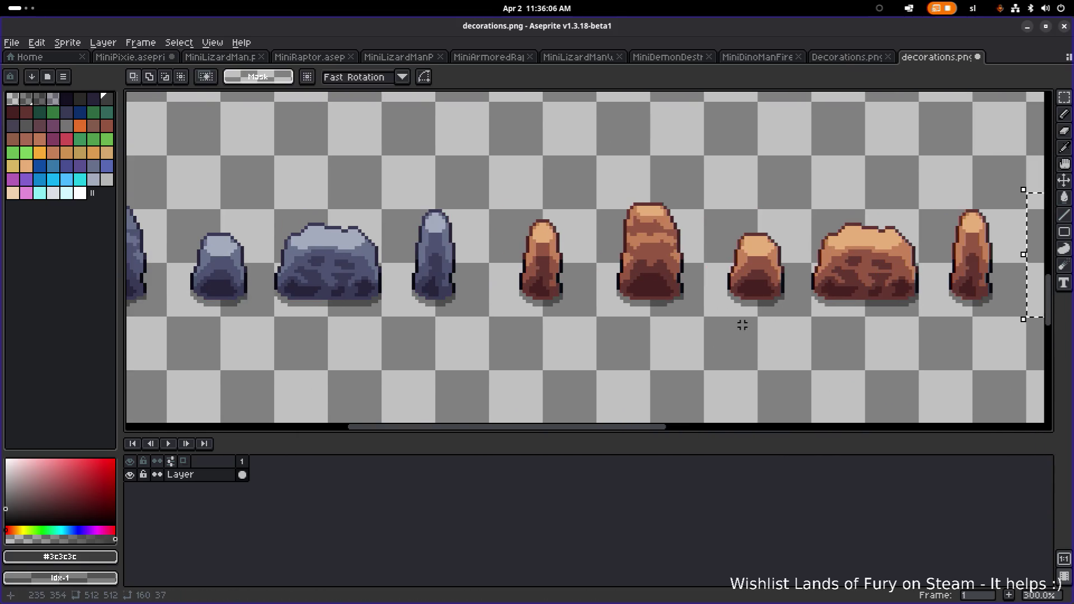
scroll(438, 295, "up", 3)
key("i")
left_click(405, 233)
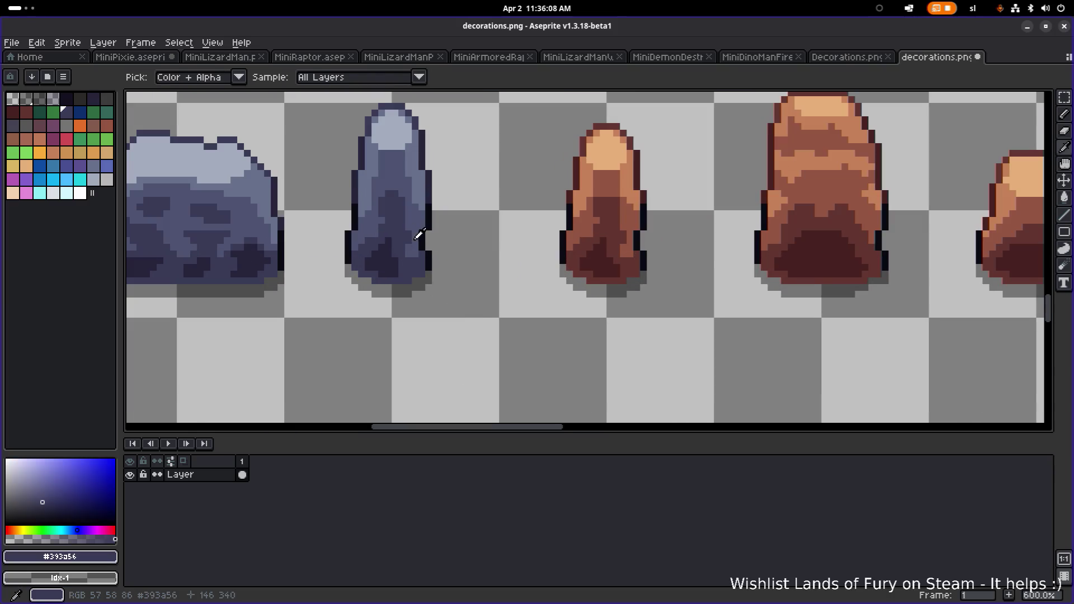
key("m")
scroll(582, 280, "right", 4)
scroll(360, 308, "down", 1)
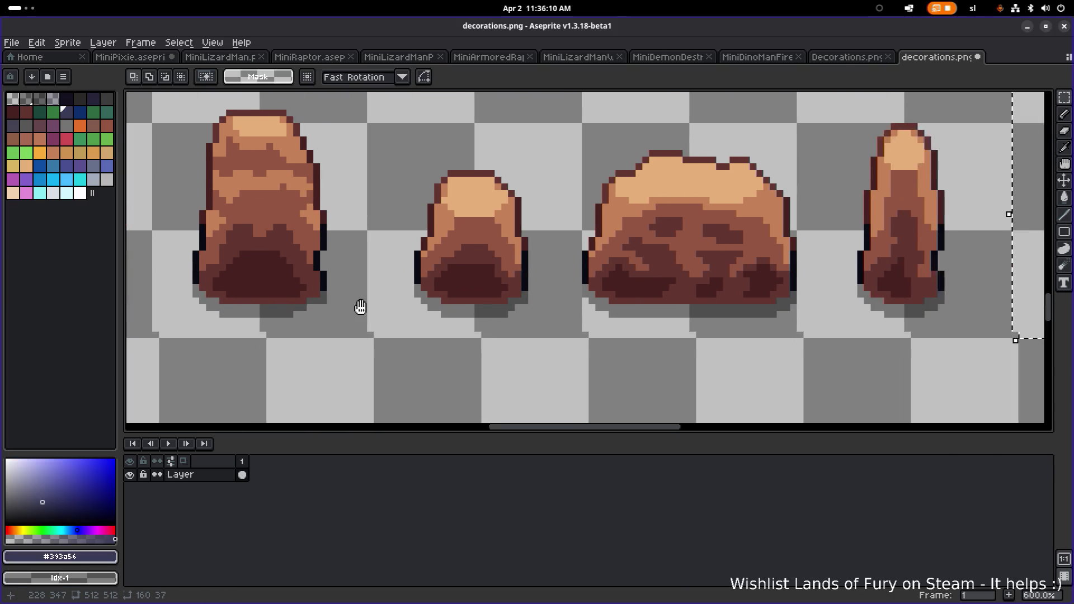
scroll(649, 304, "right", 2)
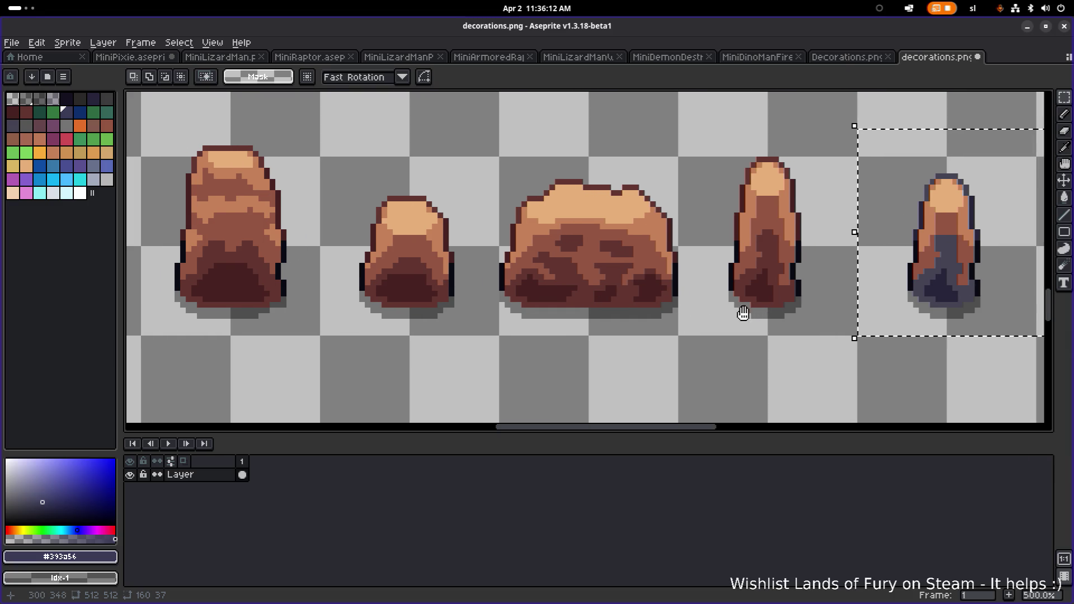
left_click_drag(741, 310, 582, 309)
Replace the purple-grey #444252 with dark blue #393a56 (Idx-12)
key("i")
key("shift+r")
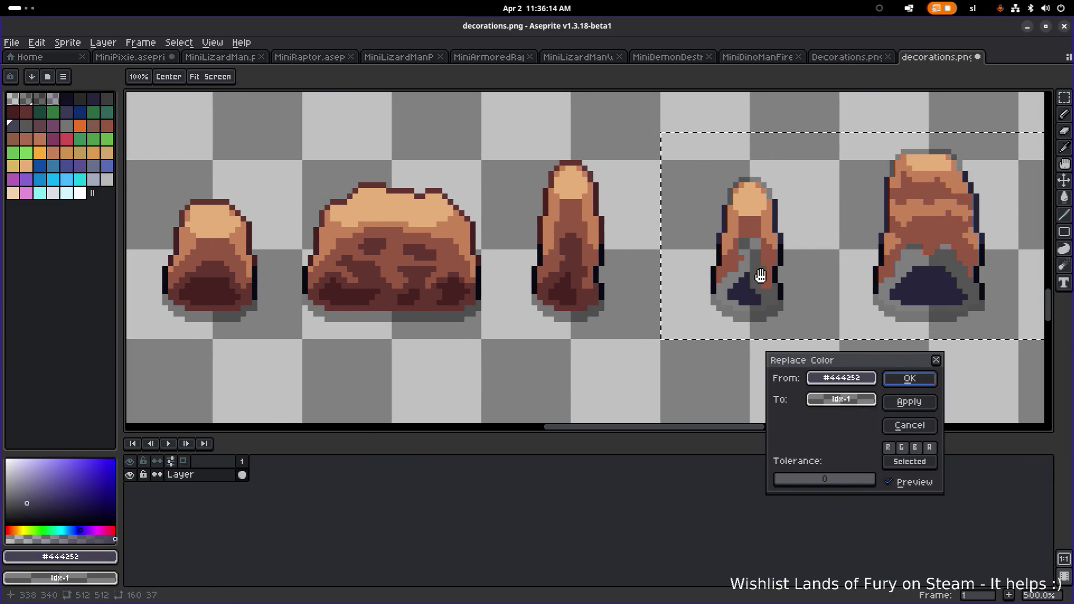
left_click(831, 399)
left_click(858, 446)
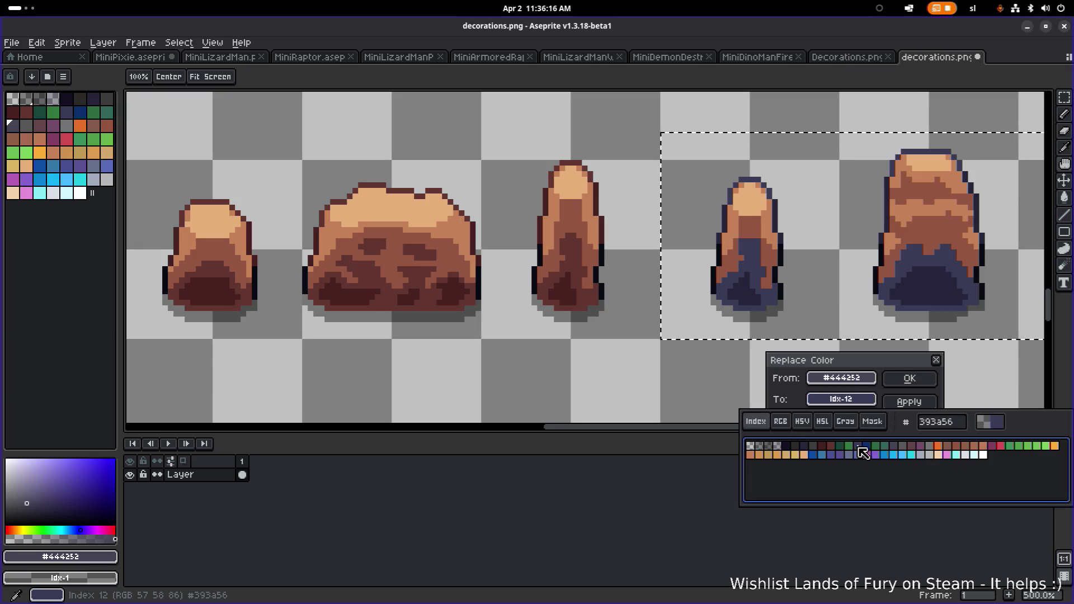
left_click(856, 403)
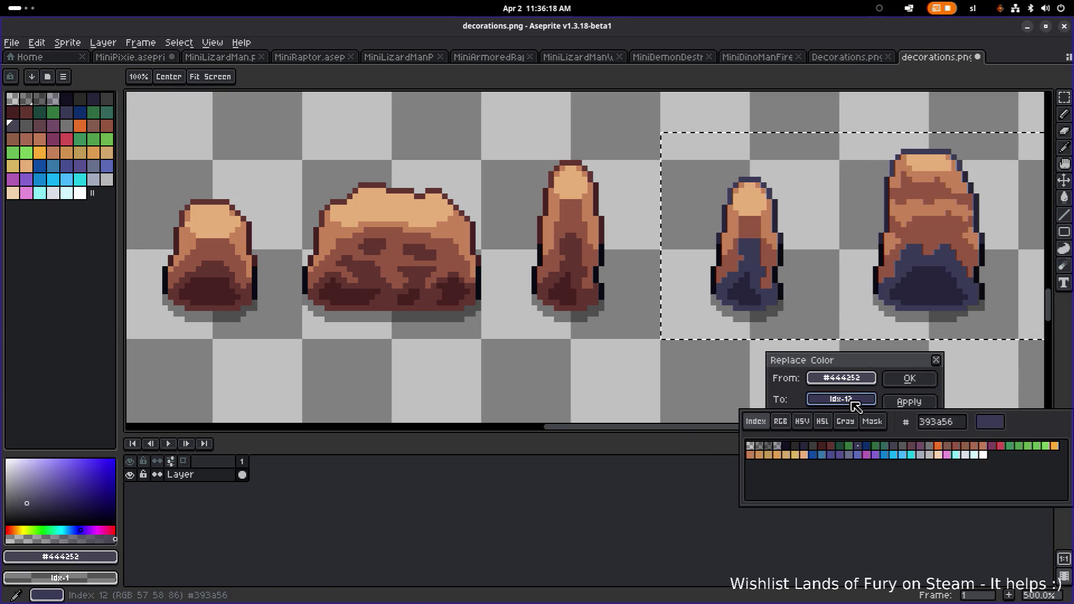
left_click(896, 447)
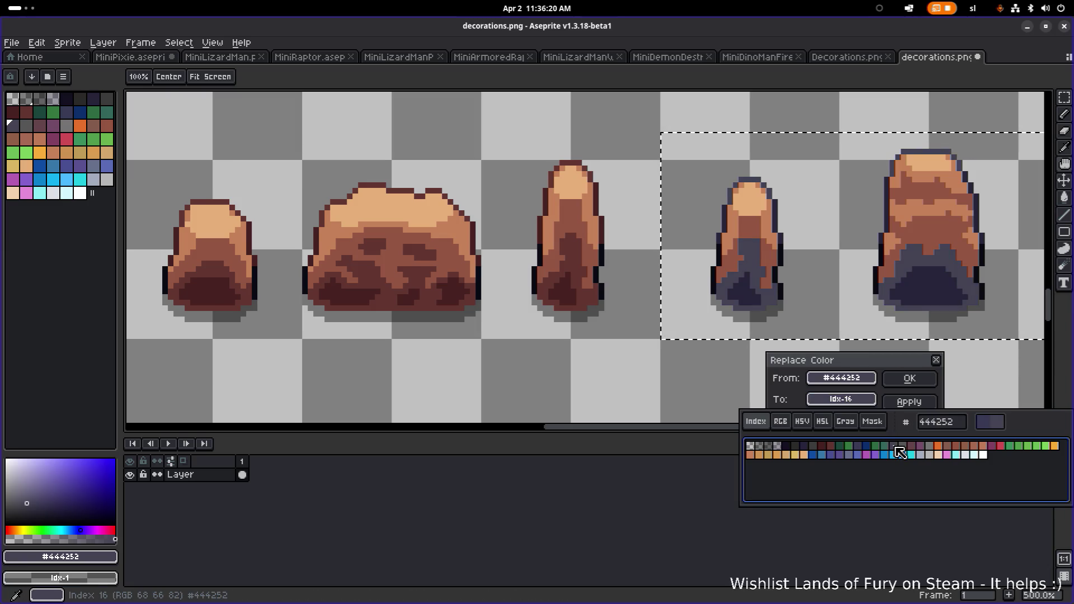
left_click(862, 449)
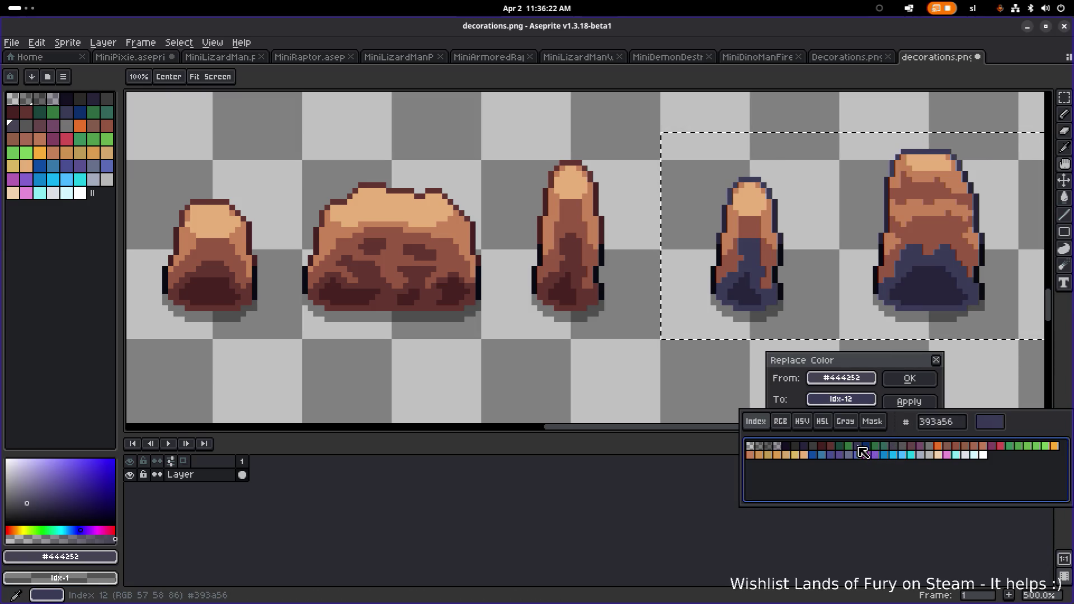
left_click(905, 382)
Sample the rocks' brown #945542 and start a Replace Color for it
scroll(778, 385, "down", 4)
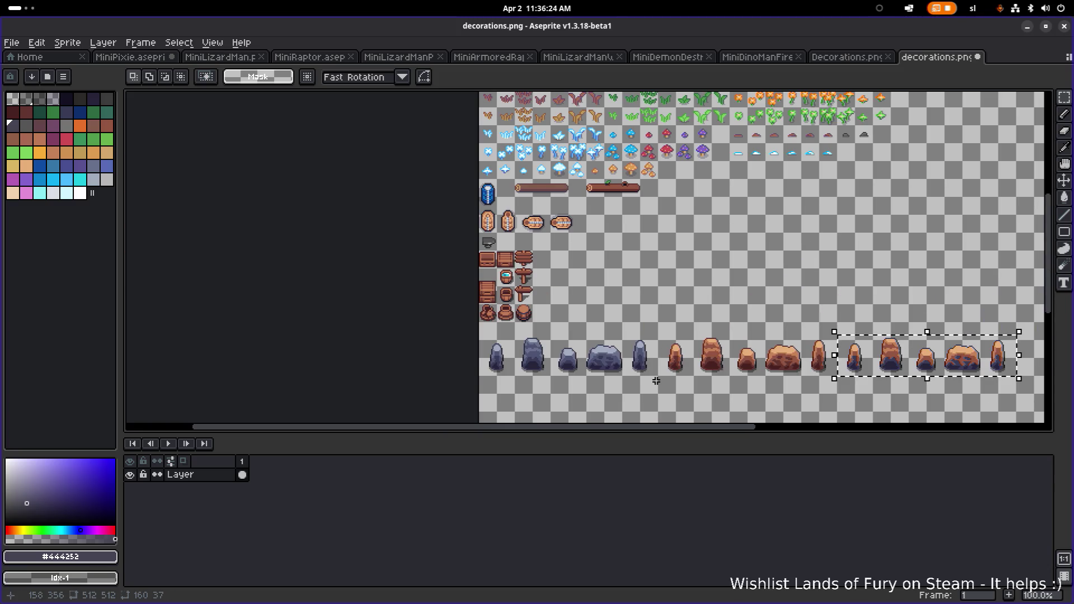
scroll(657, 381, "up", 2)
scroll(547, 326, "right", 10)
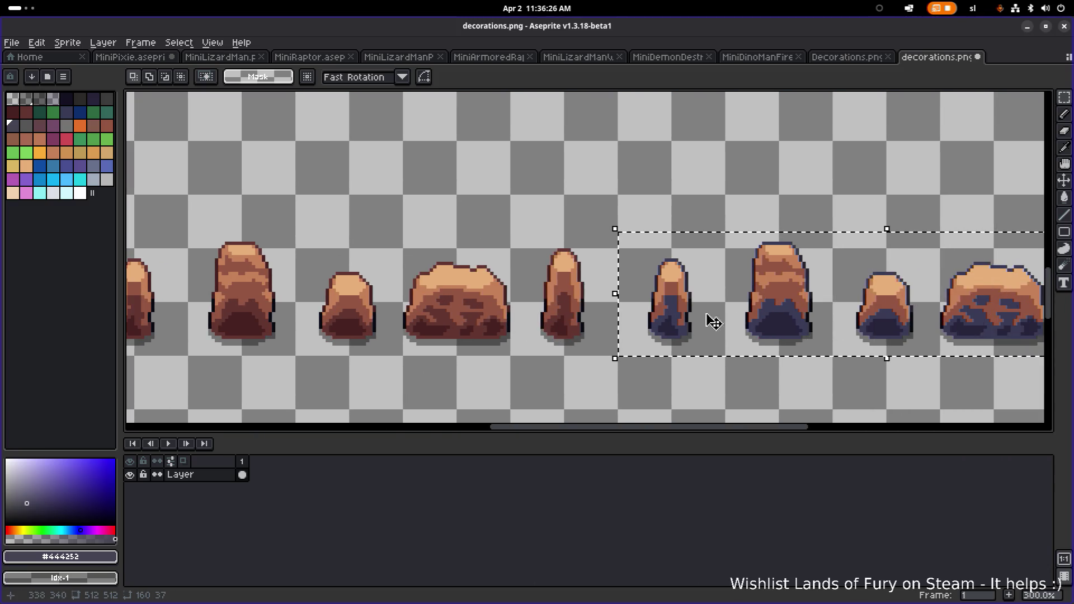
scroll(660, 316, "up", 2)
left_click(645, 301, "alt")
key("shift+r")
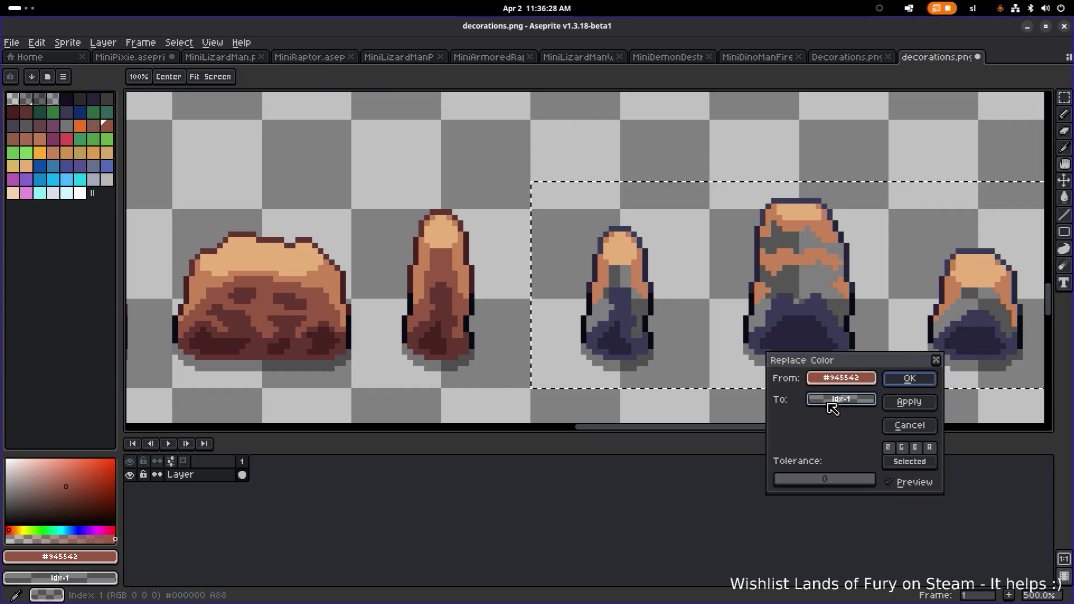
Replace the brown #945542 with pale grey #dbe0e7
left_click(845, 400)
left_click(930, 455)
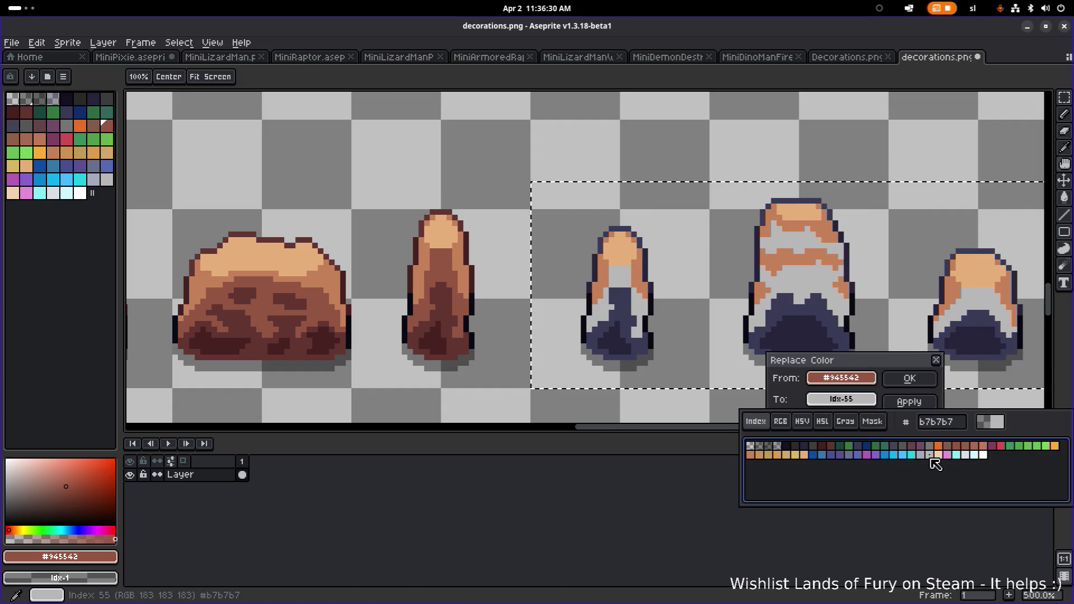
left_click(974, 455)
left_click(983, 455)
left_click(973, 455)
left_click(966, 456)
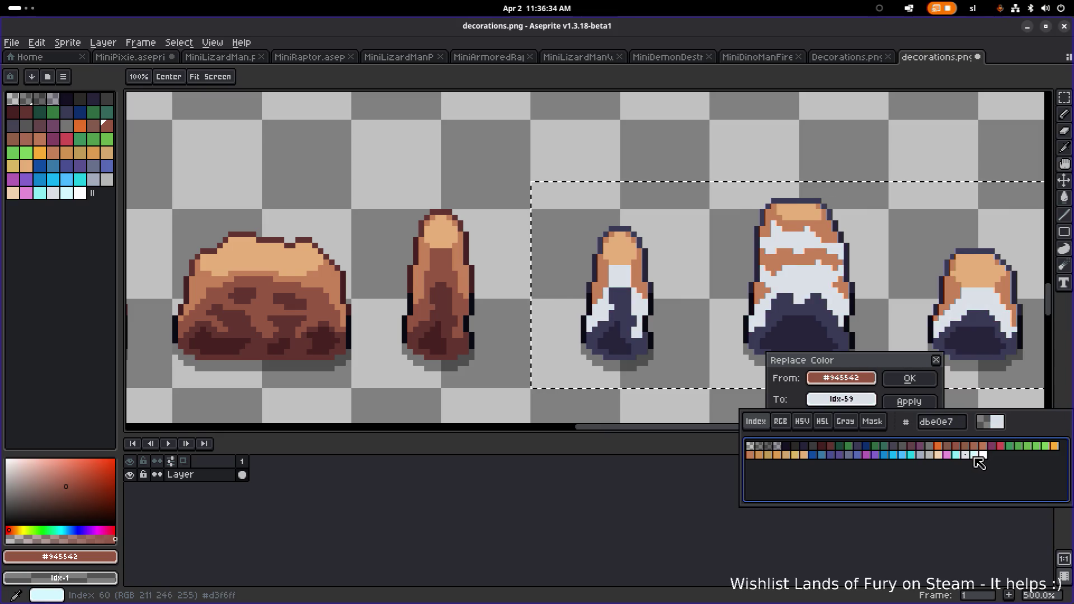
left_click(974, 456)
left_click(967, 456)
left_click(974, 455)
left_click(967, 456)
left_click(929, 379)
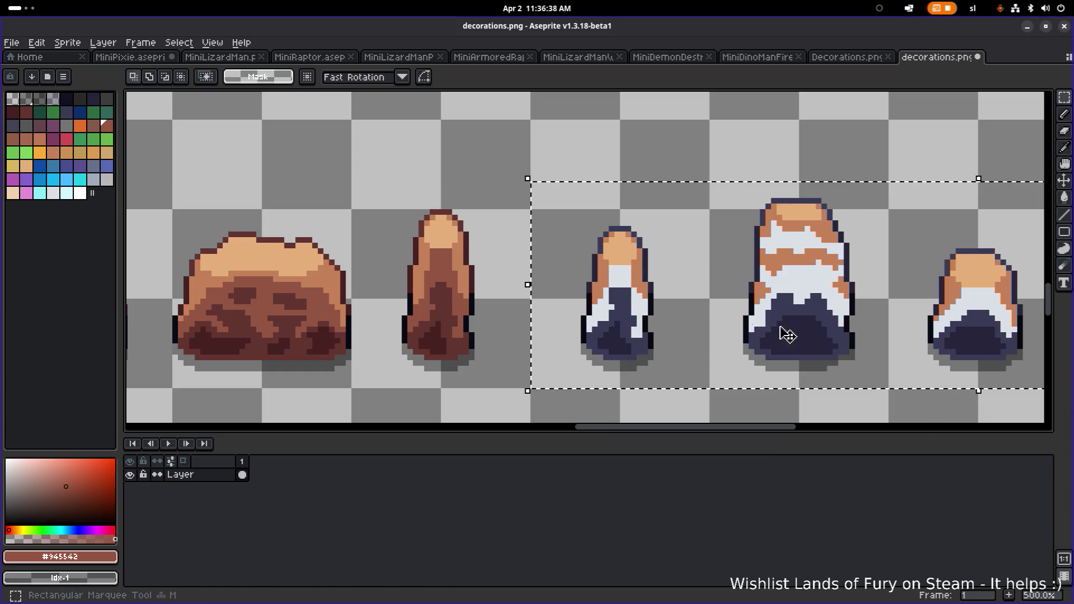
Preview the light orange #c58158 as cyan, white and grey, then cancel and undo the grey recolour
left_click(644, 267, "alt")
key("shift+r")
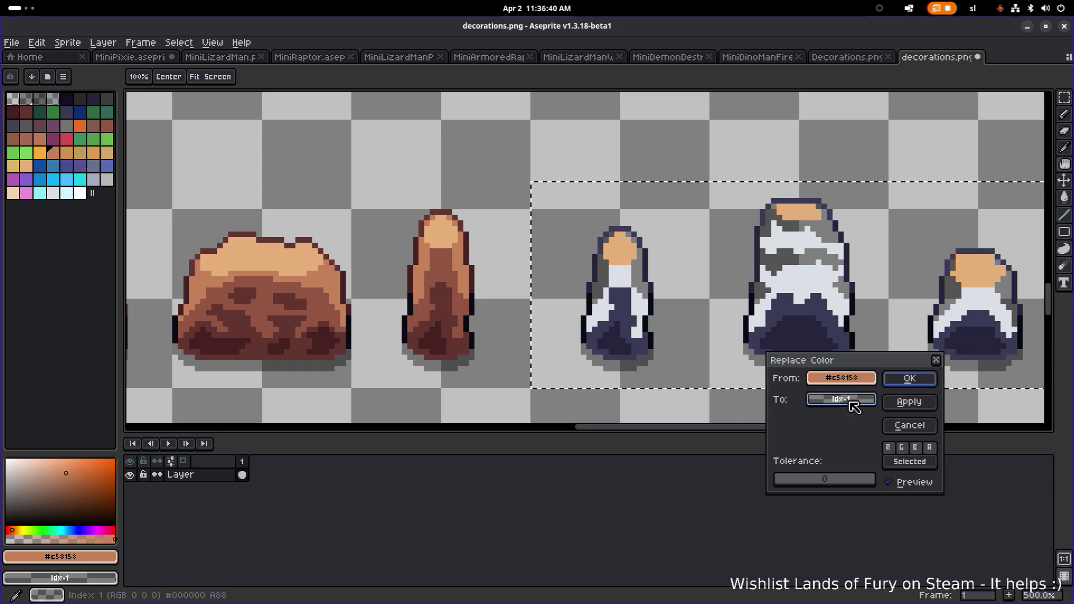
left_click(851, 401)
left_click(974, 455)
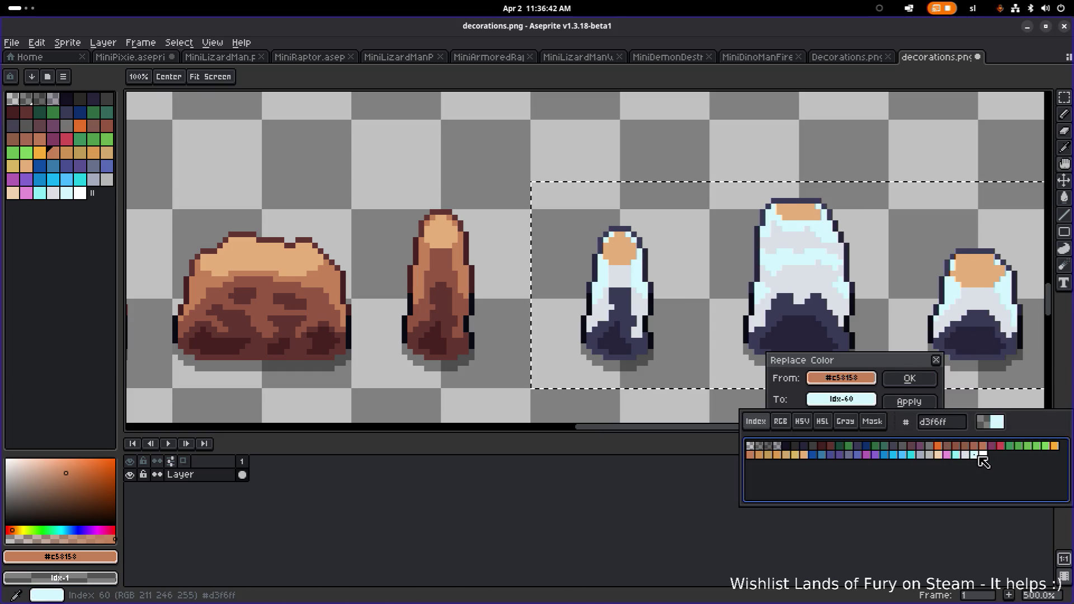
left_click(983, 455)
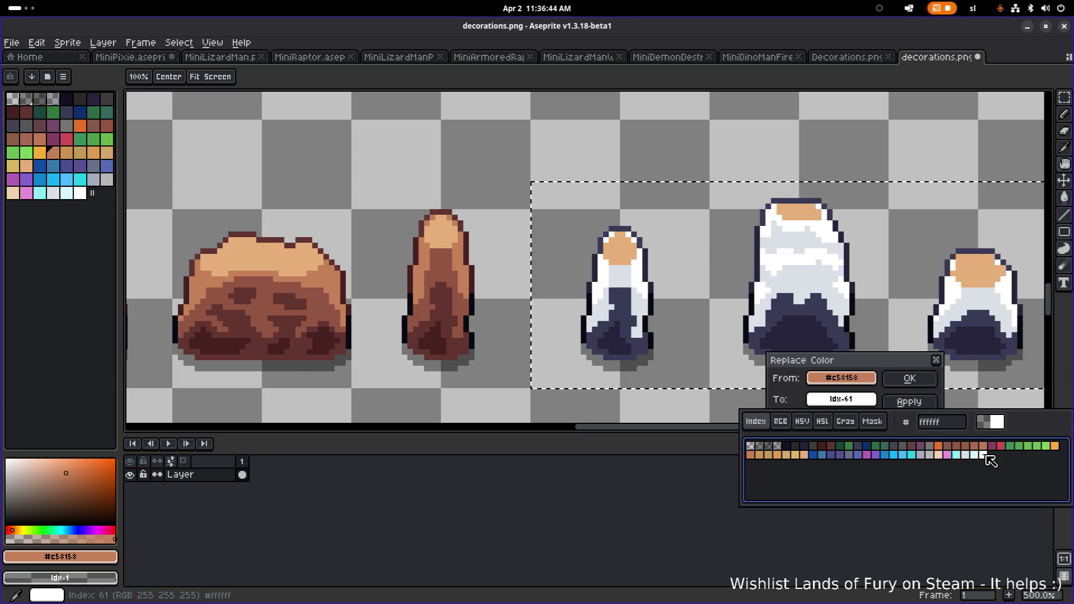
left_click(929, 456)
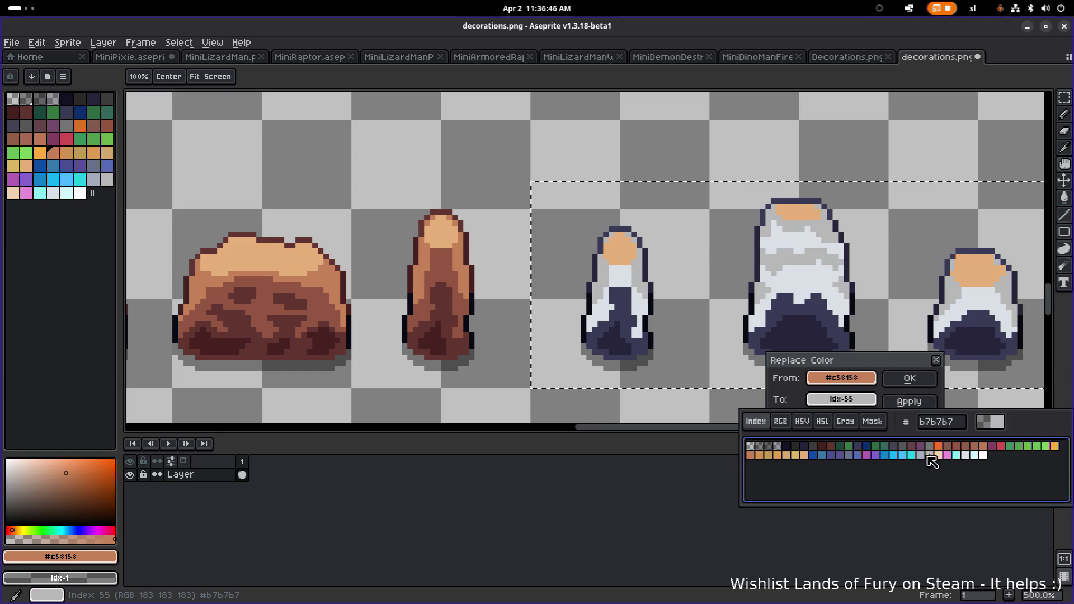
left_click(911, 425)
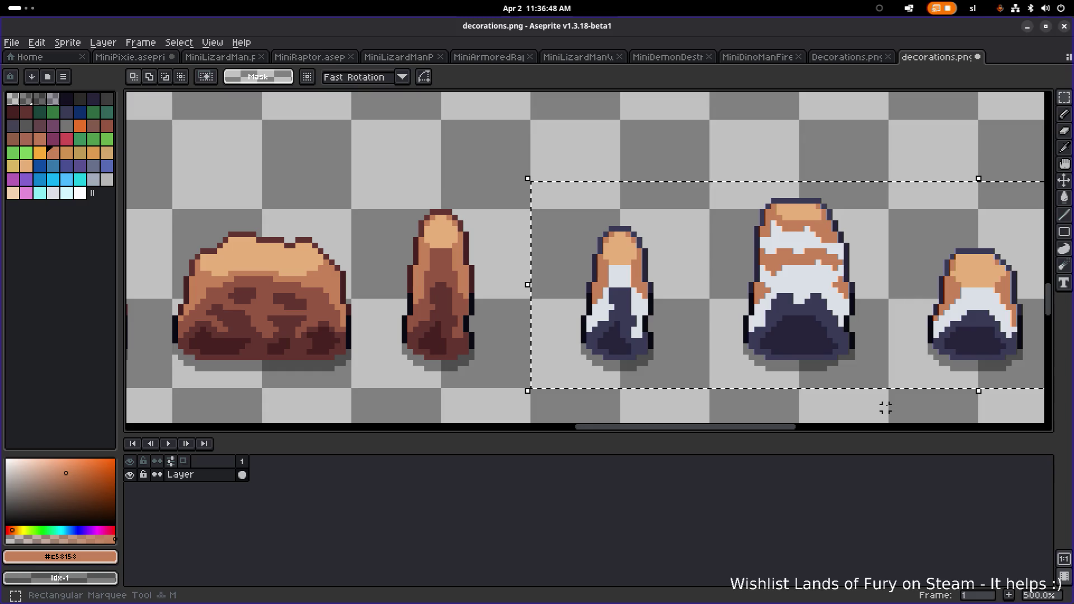
key("ctrl+z")
Redo the brown #945542 replacement with light grey
left_click(641, 311, "alt")
key("shift+r")
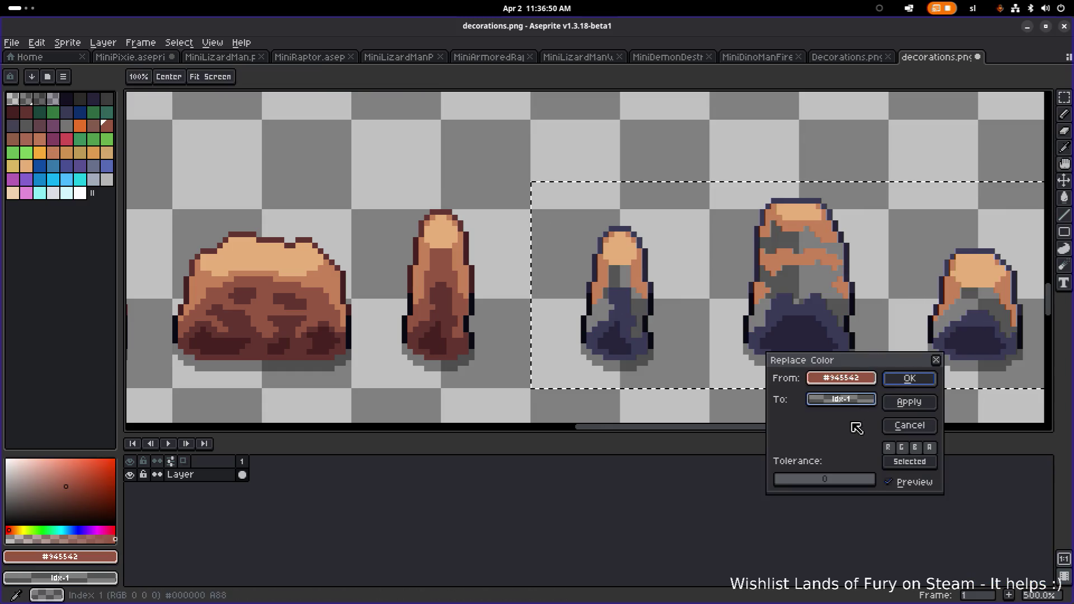
left_click(857, 400)
left_click(966, 455)
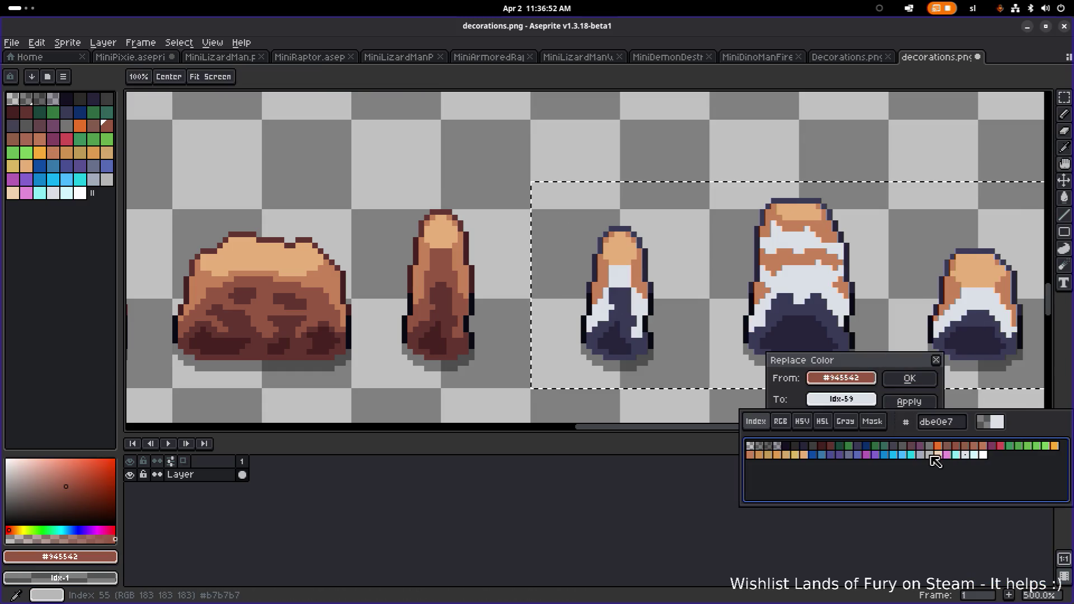
left_click(929, 385)
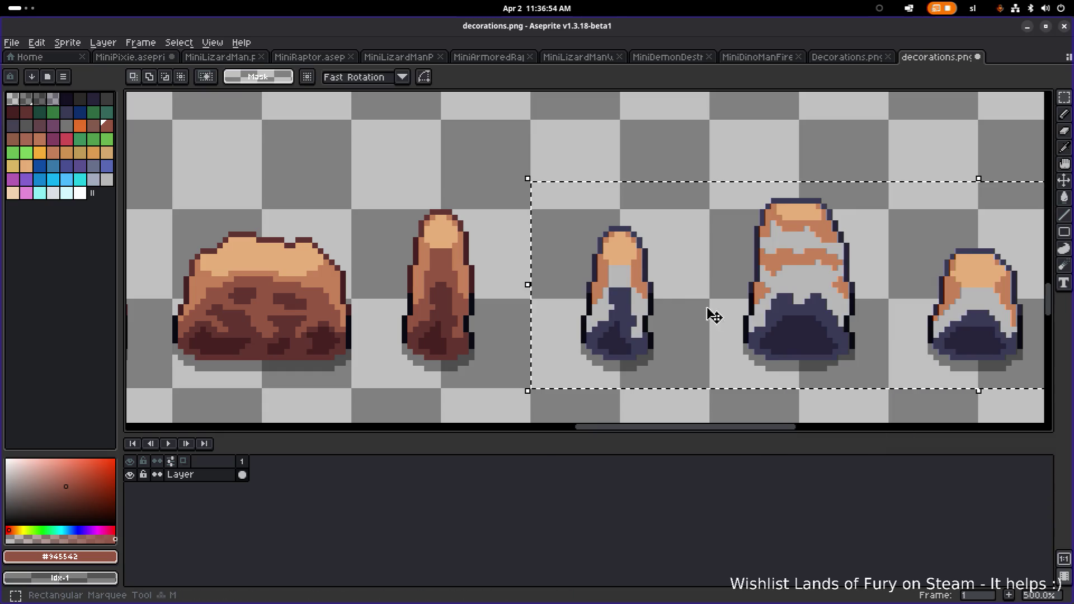
Replace the light orange #c58158 on the pillars with pale cyan (Idx-60)
left_click(643, 285, "alt")
key("shift+r")
left_click(833, 401)
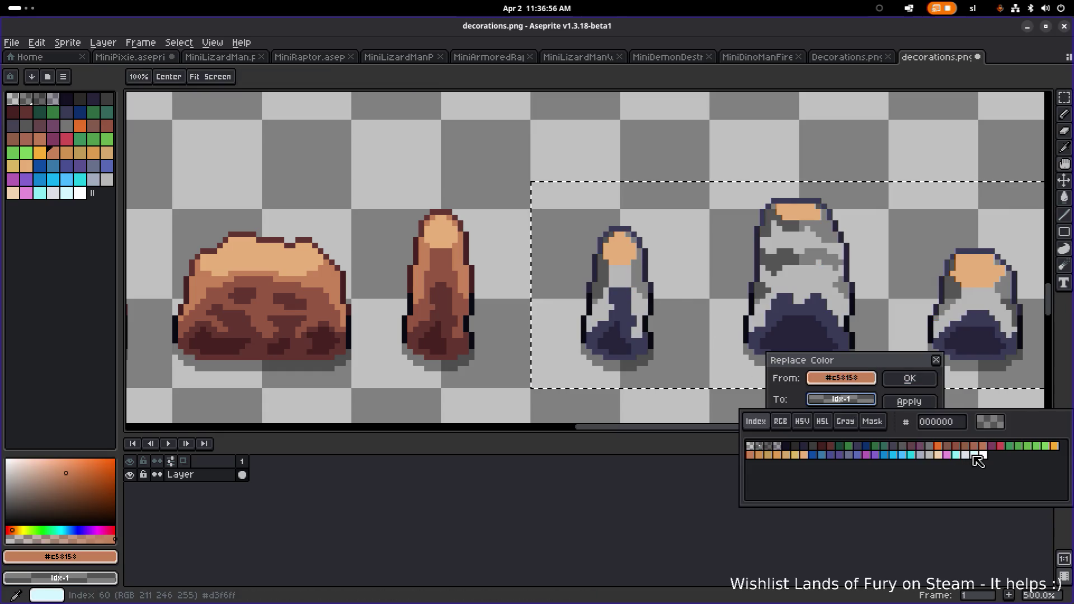
left_click(976, 456)
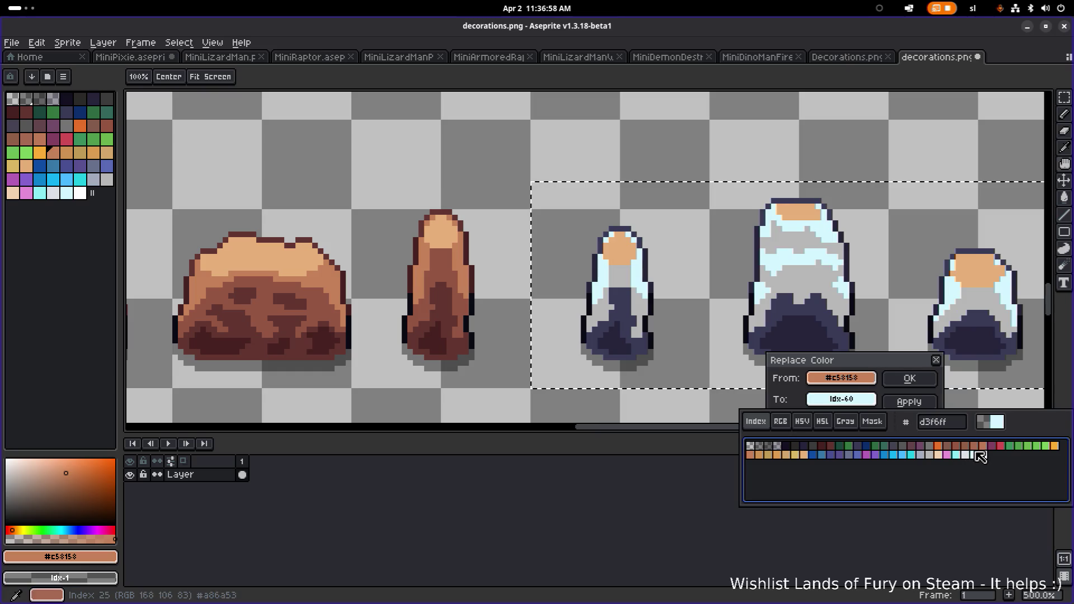
left_click(910, 378)
Turn the peach pillar tops white (Idx-61)
left_click(632, 251, "alt")
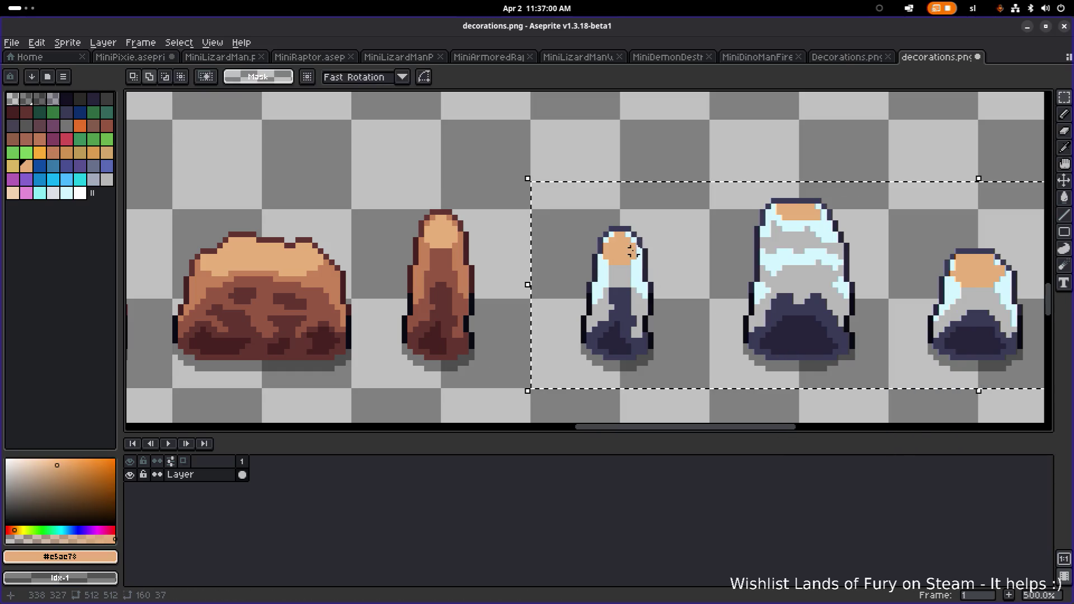
key("shift+r")
left_click(869, 403)
left_click(980, 455)
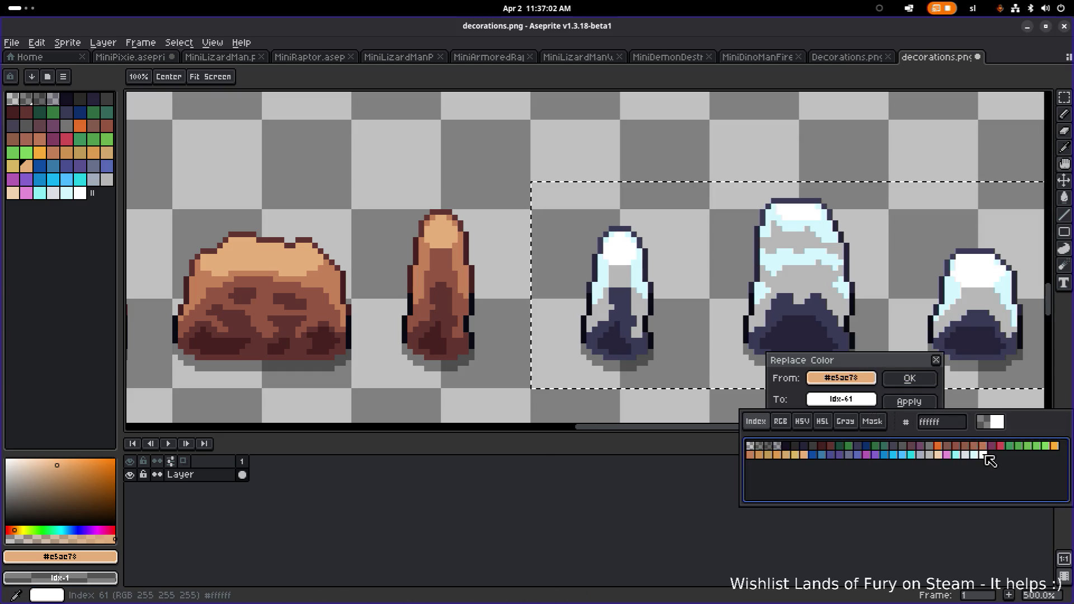
left_click(910, 379)
scroll(717, 350, "down", 3)
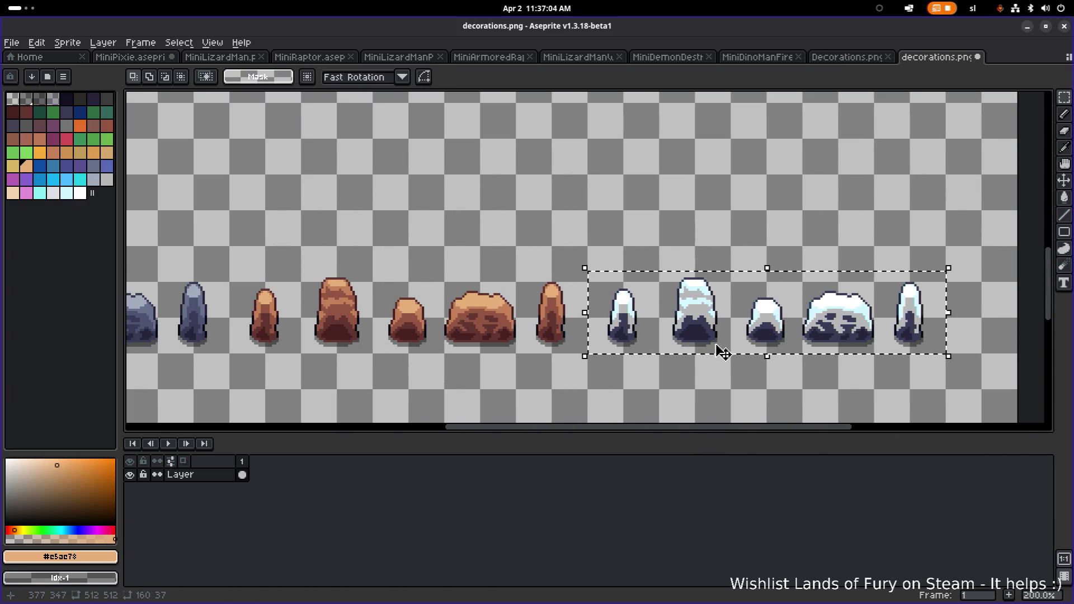
Replace the navy #393a56 pillar base shading with lighter grey #747474
scroll(724, 353, "up", 3)
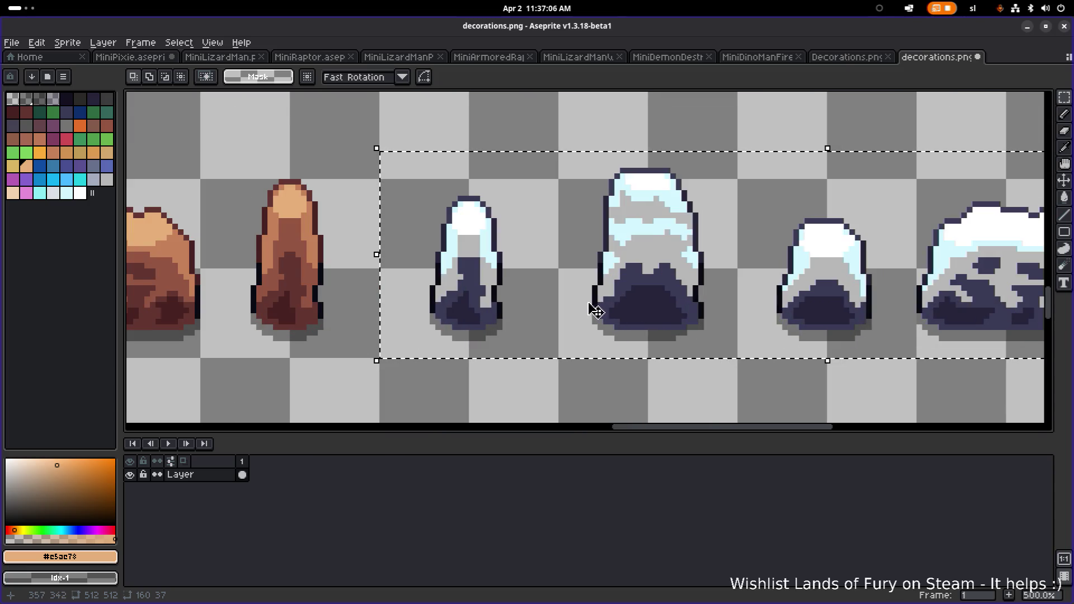
scroll(607, 312, "down", 3)
scroll(461, 291, "up", 5)
left_click(463, 271, "alt")
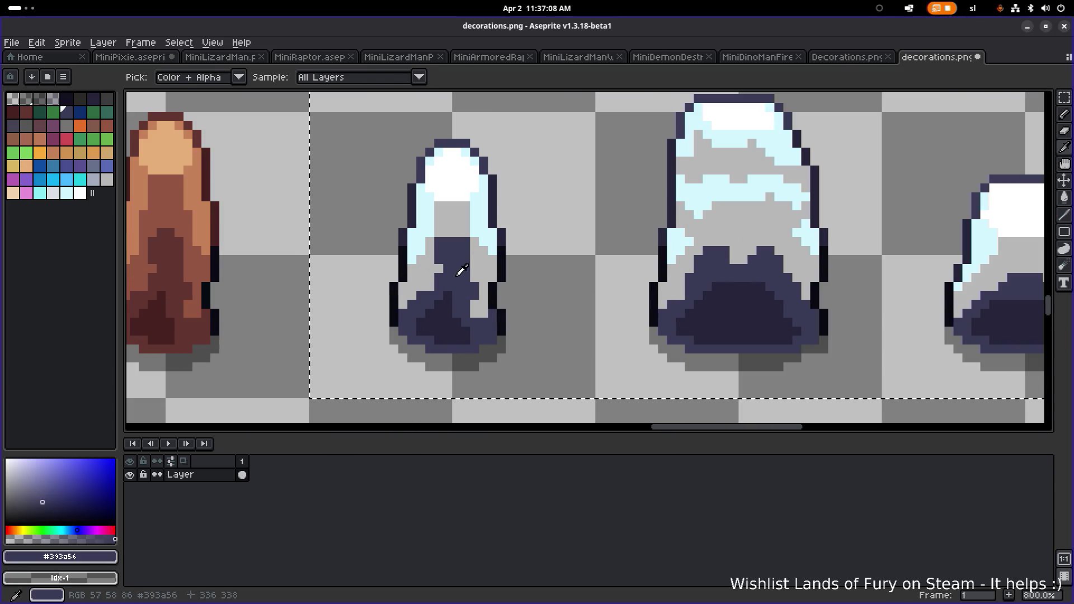
key("shift+r")
left_click(844, 401)
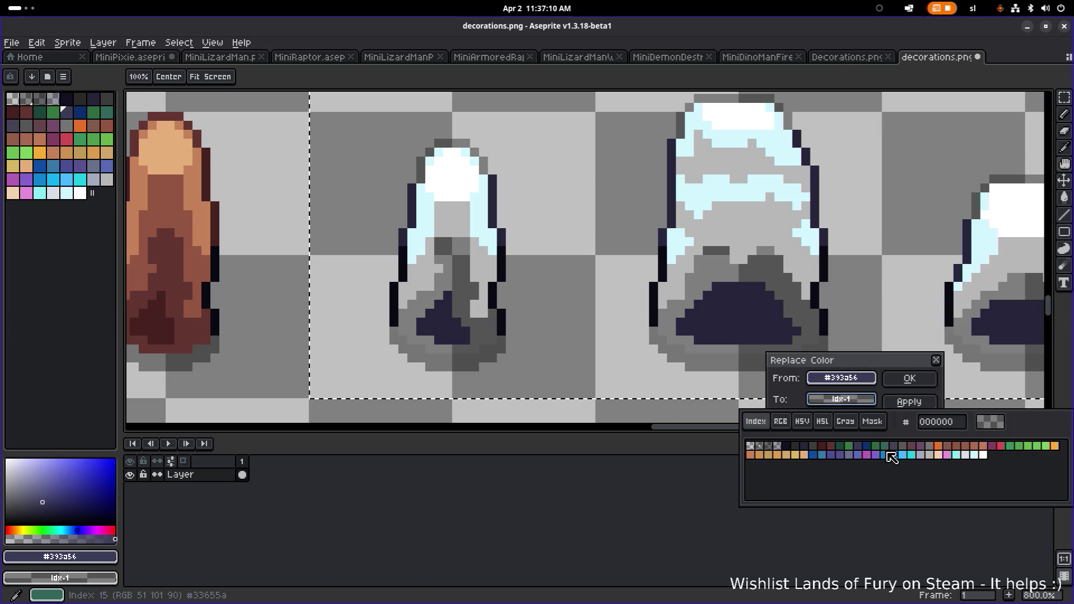
left_click(907, 451)
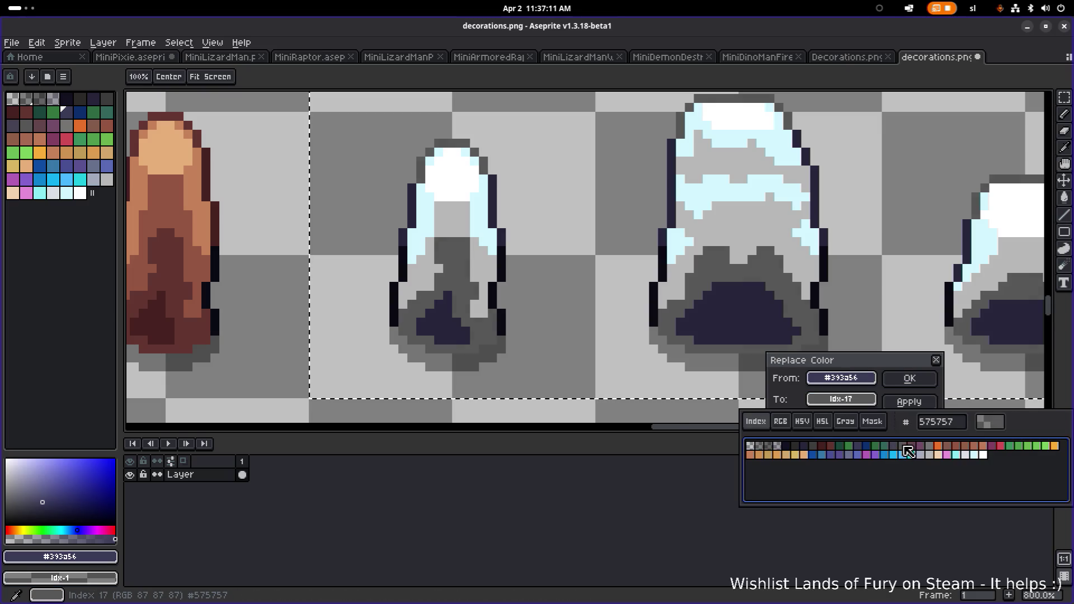
left_click(936, 452)
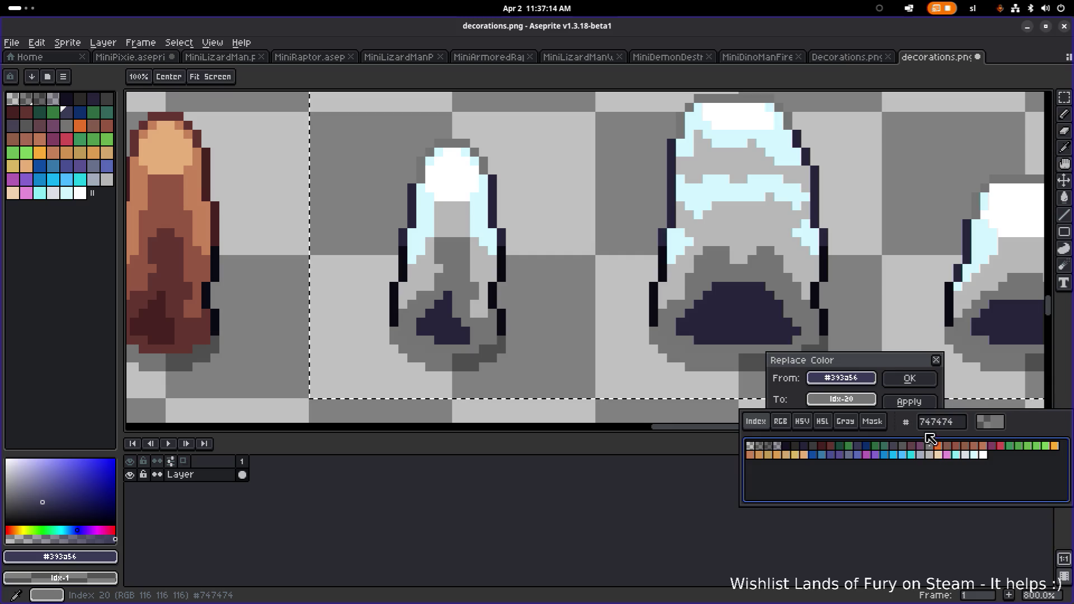
left_click(910, 379)
Replace the darker navy #26243a shadow with dark grey #3c3c3c
left_click(736, 307, "alt")
key("shift+r")
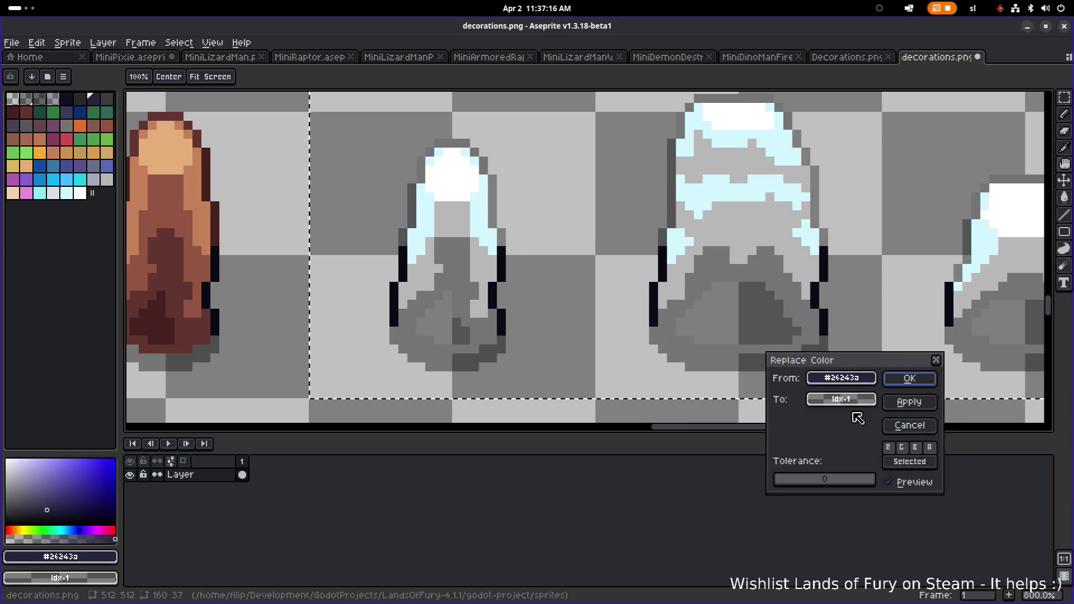
left_click(845, 399)
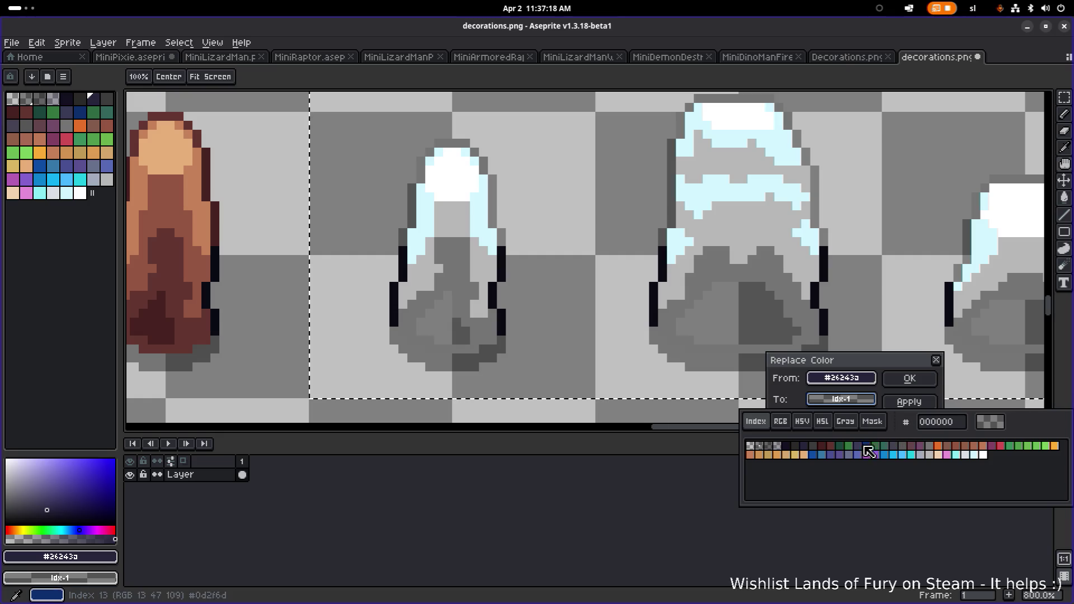
left_click(819, 453)
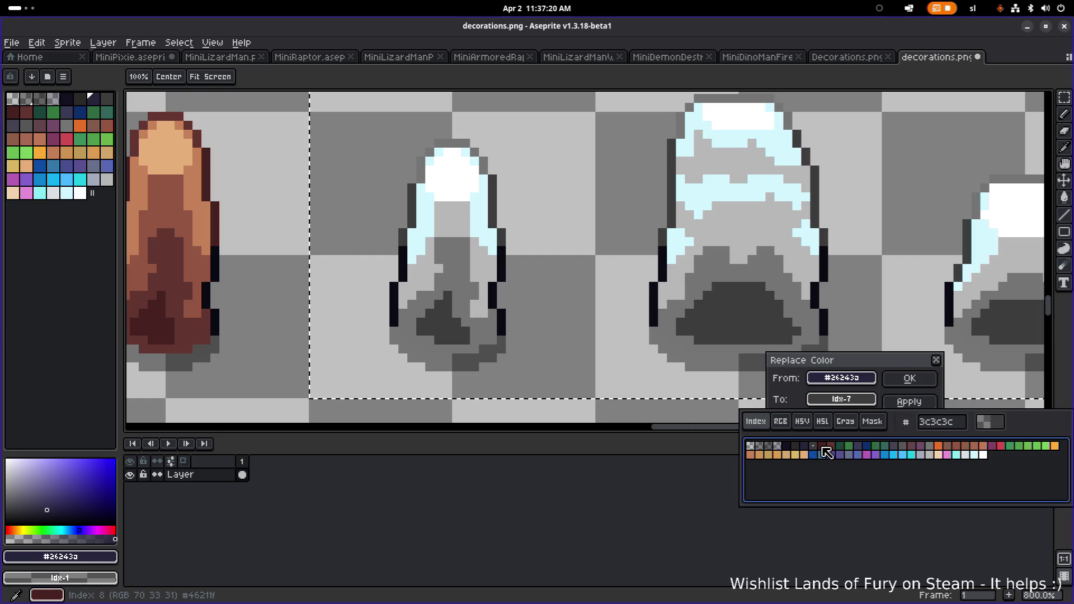
left_click(796, 448)
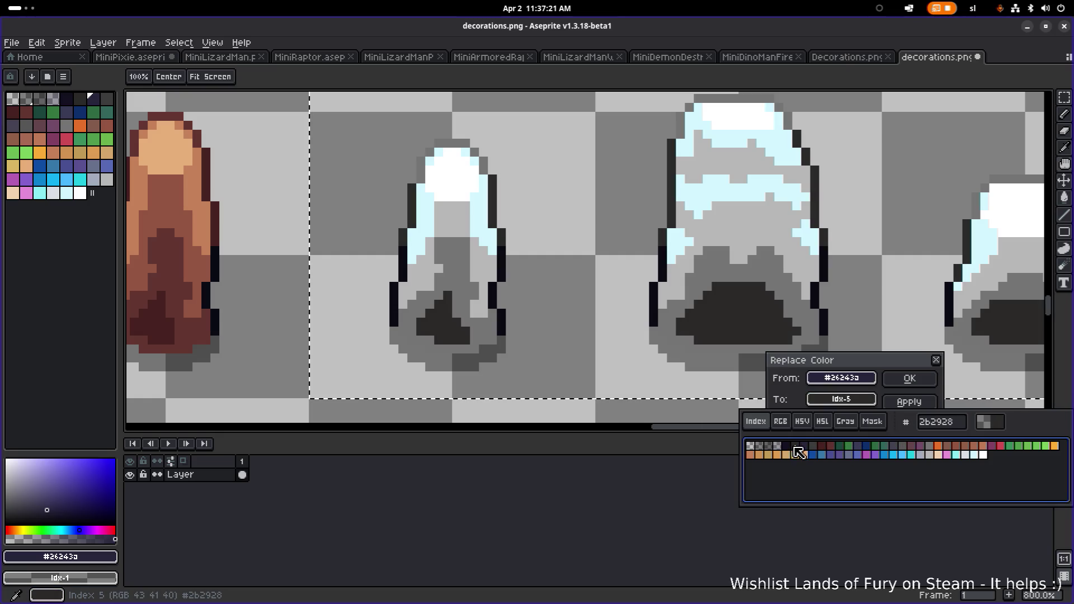
left_click(834, 448)
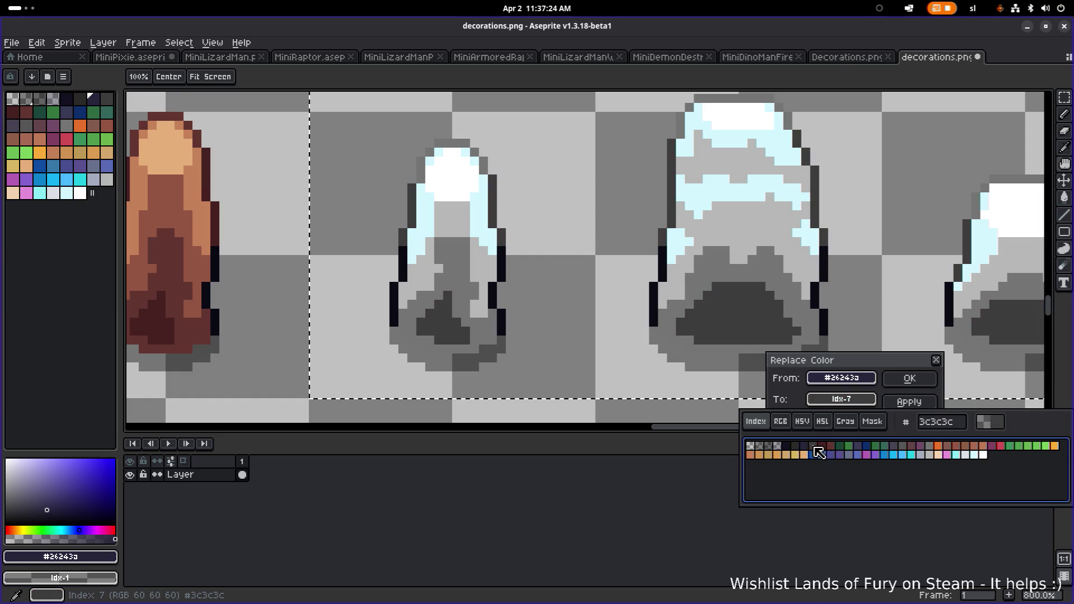
left_click(826, 453)
left_click(910, 378)
scroll(889, 380, "down", 5)
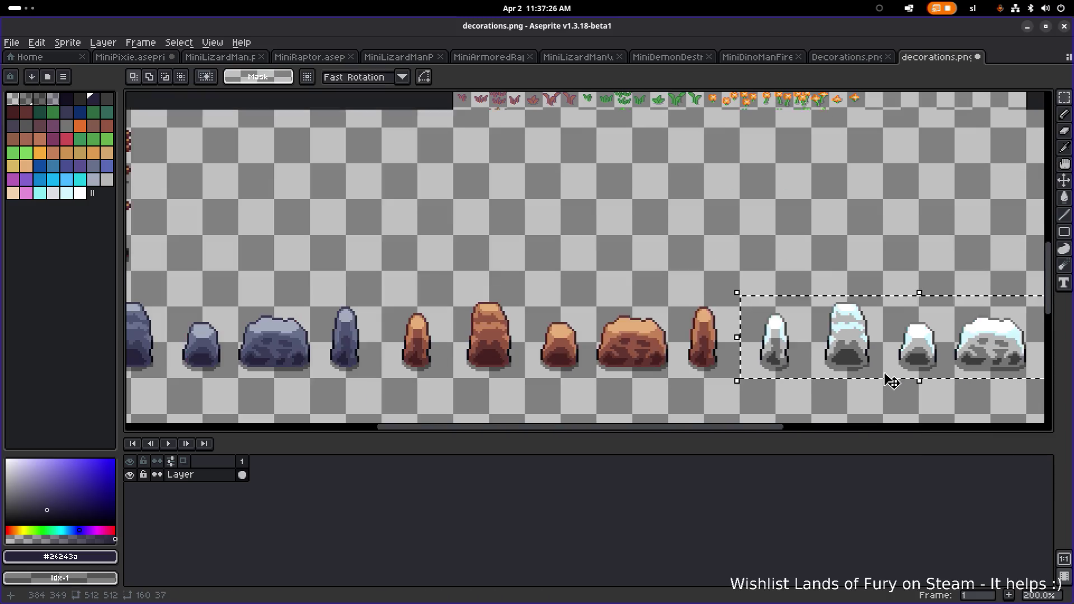
Replace the dark grey sampled from a pillar base with a mid grey
scroll(877, 380, "up", 5)
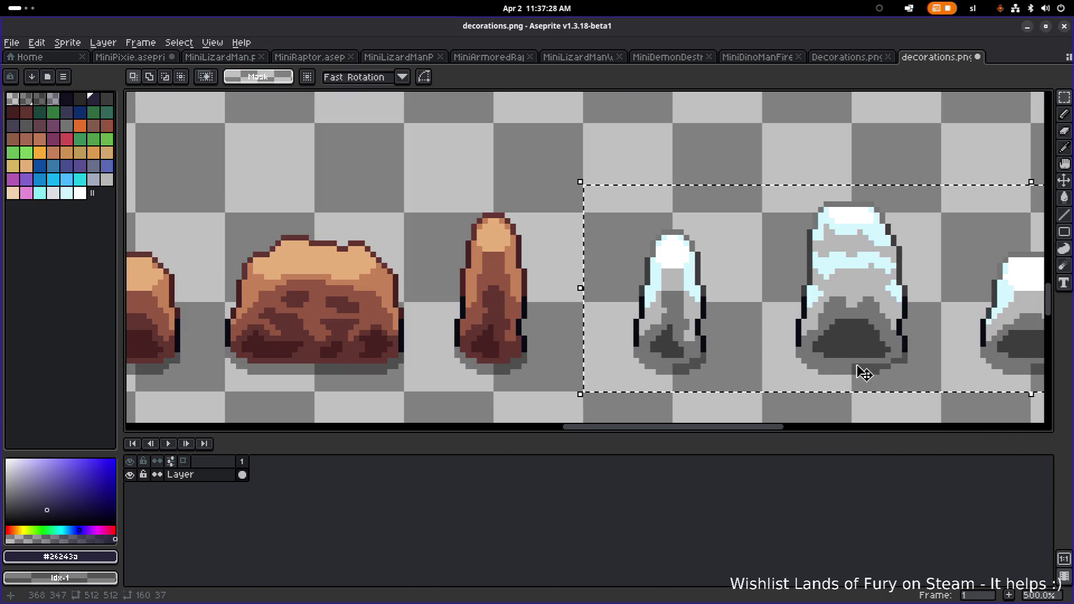
left_click(861, 339, "alt")
key("shift+r")
left_click(861, 407)
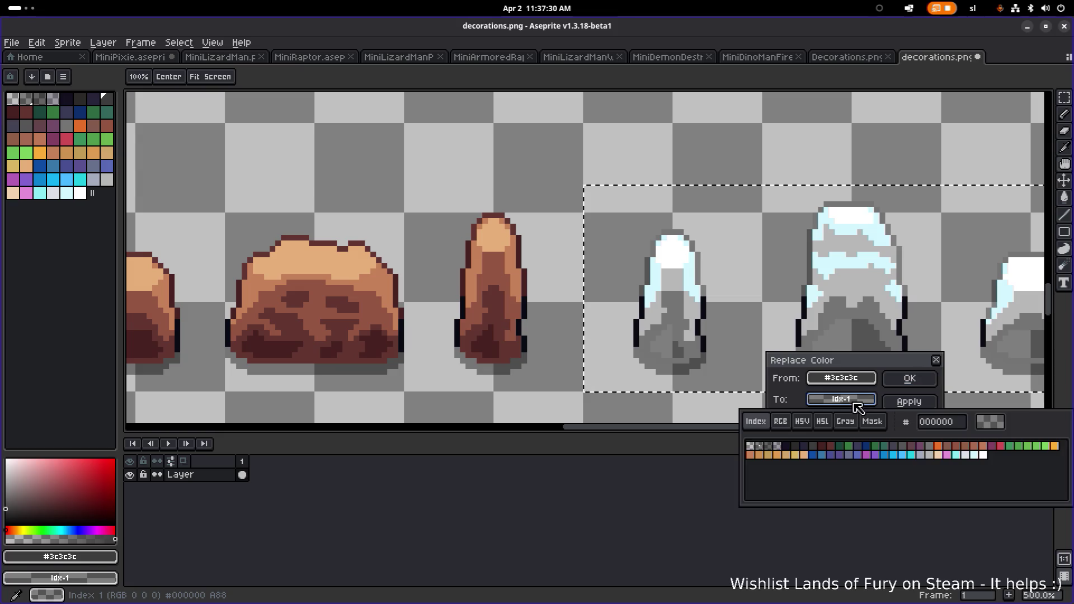
left_click(904, 448)
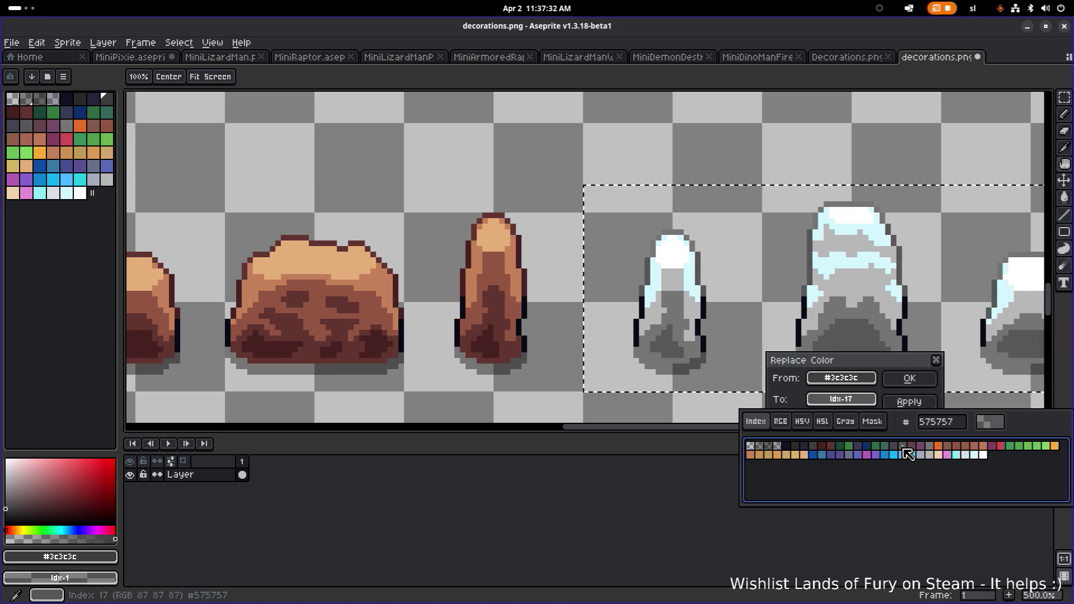
left_click(910, 378)
left_click(910, 379)
Replace the pillar's sampled mid grey with a lighter grey
scroll(654, 348, "down", 4)
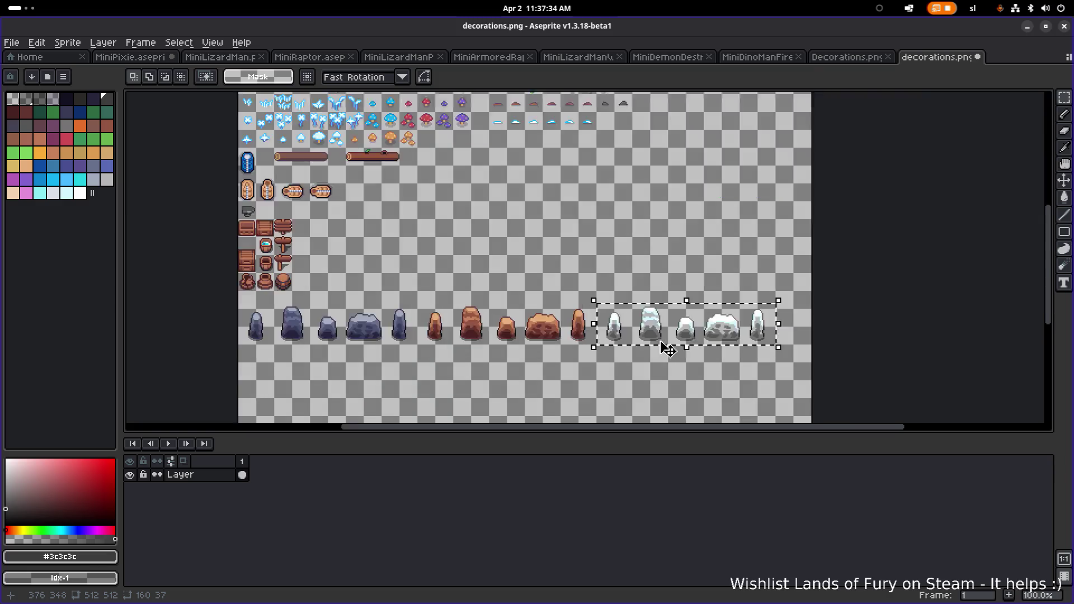
scroll(666, 347, "up", 2)
scroll(667, 349, "down", 2)
scroll(726, 341, "up", 5)
scroll(725, 341, "down", 3)
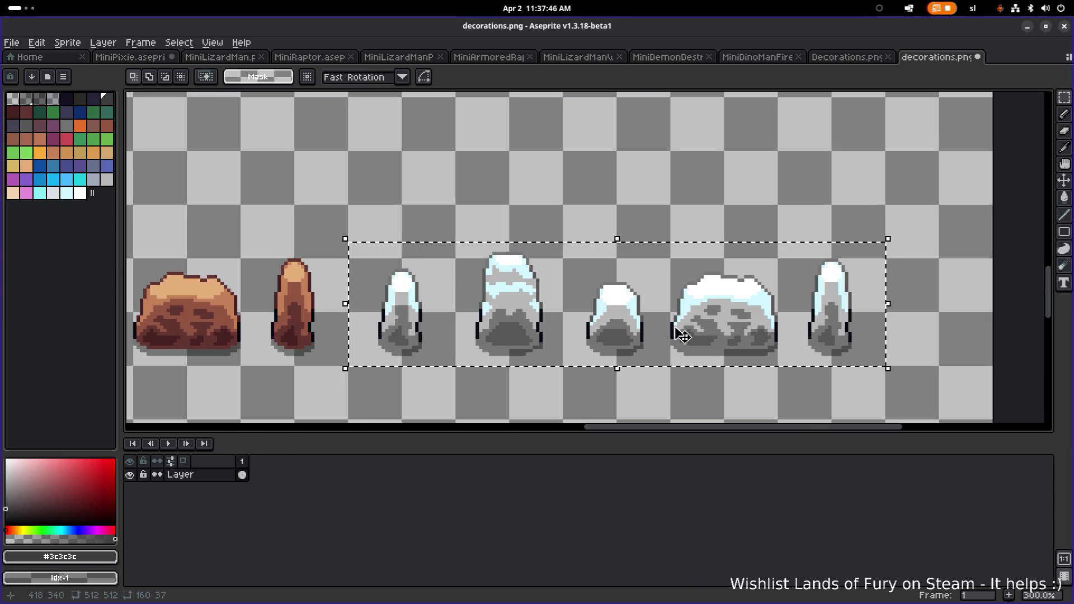
scroll(684, 336, "up", 3)
key("i")
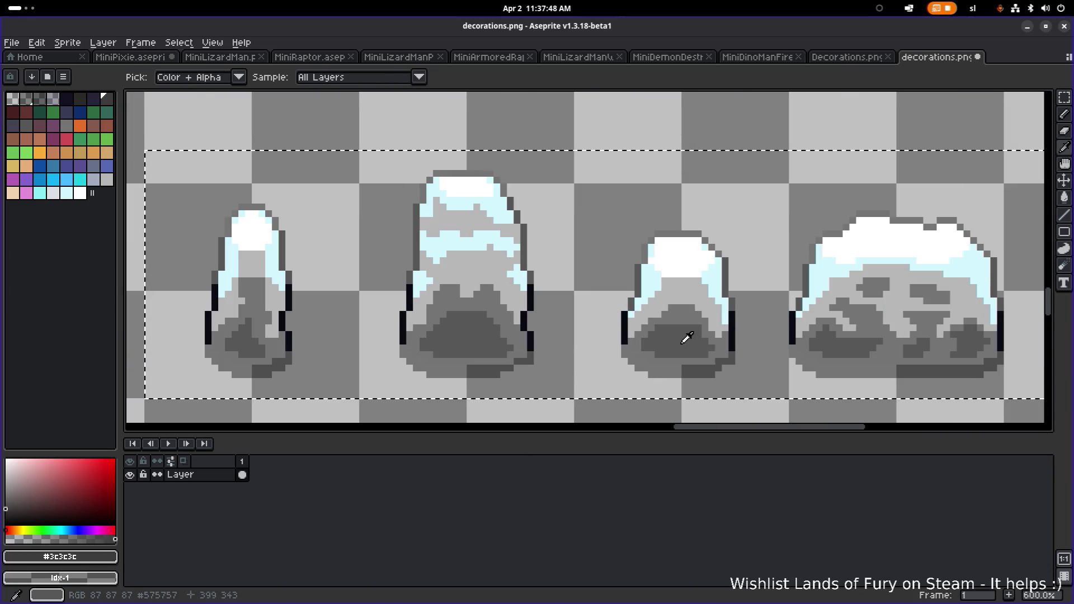
left_click(687, 337)
key("shift+r")
left_click(841, 399)
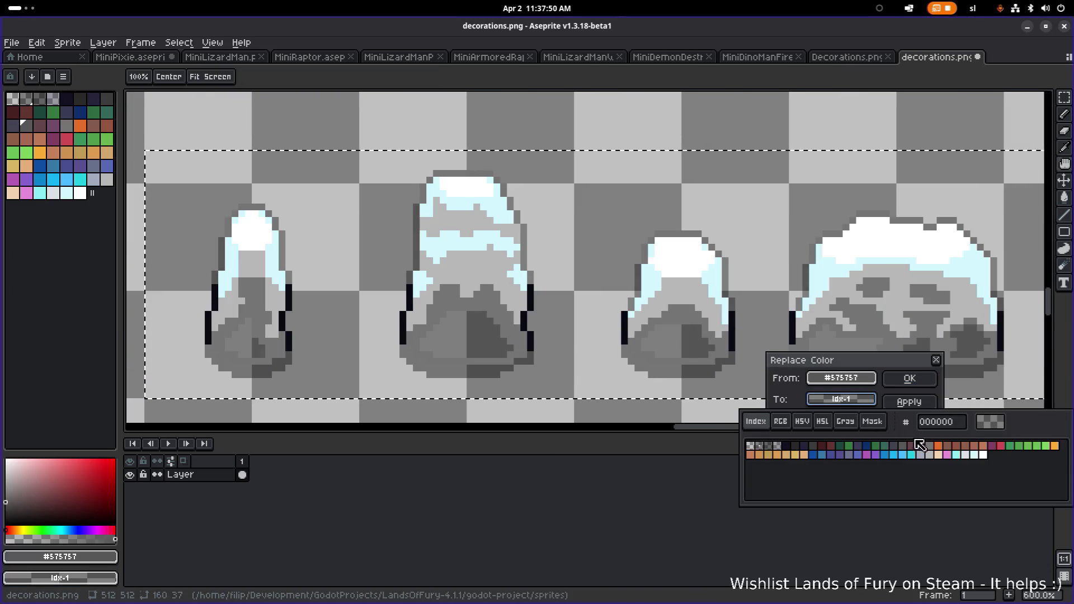
left_click(934, 446)
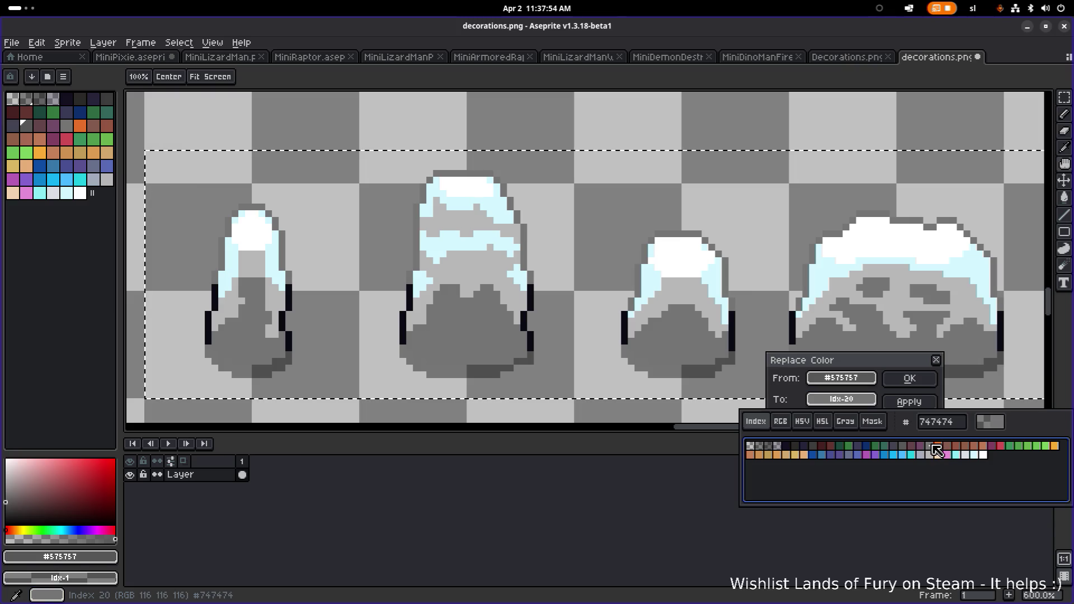
left_click(929, 377)
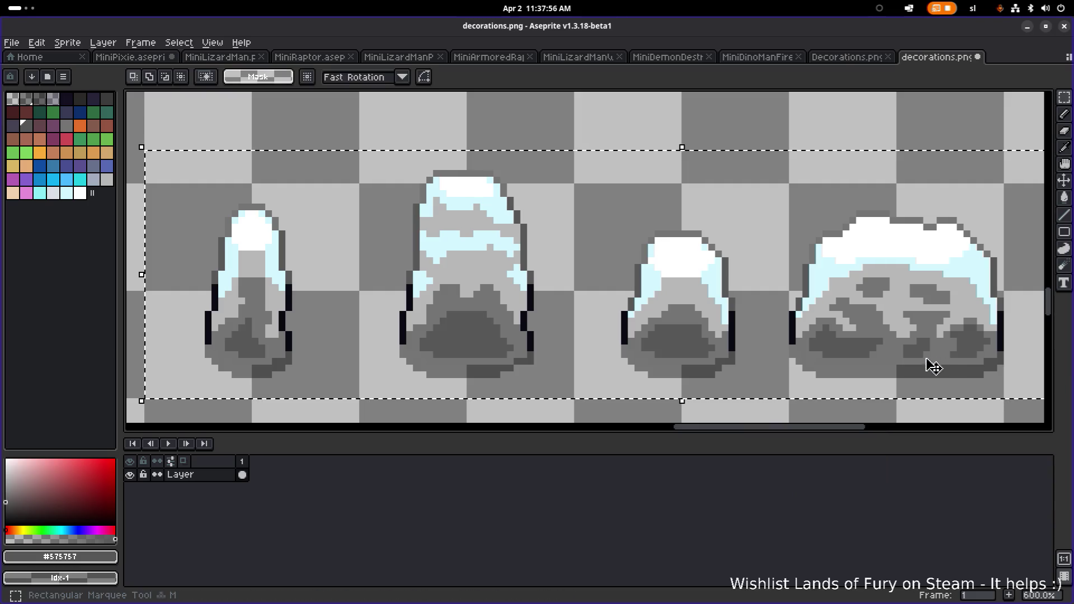
Try blue-grey, pale grey and blue replacements for the lighter grey, then cancel
left_click(493, 296)
key("shift+r")
left_click(842, 399)
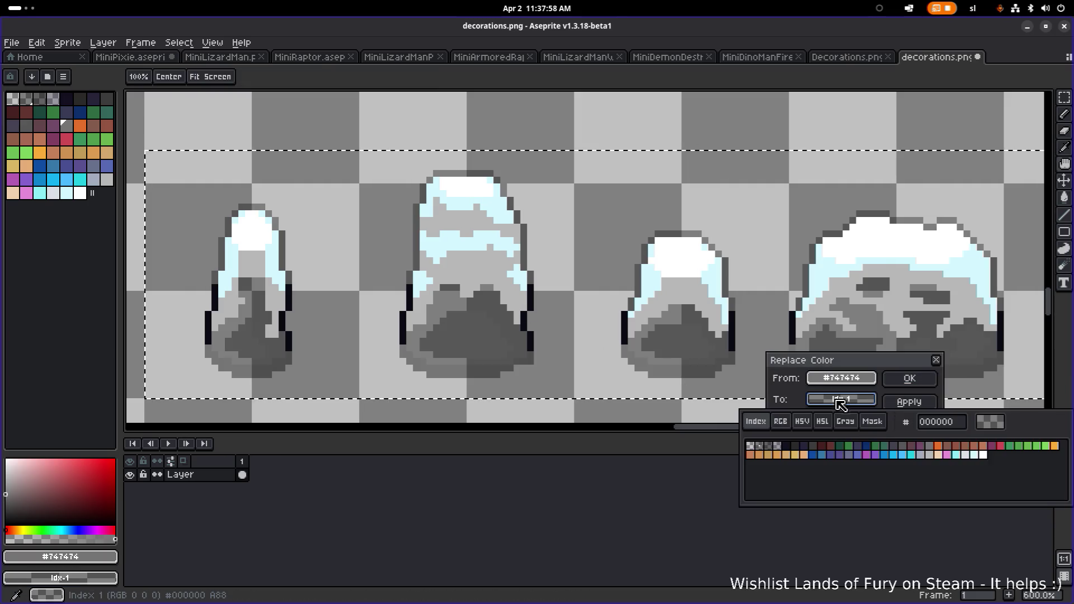
left_click(929, 456)
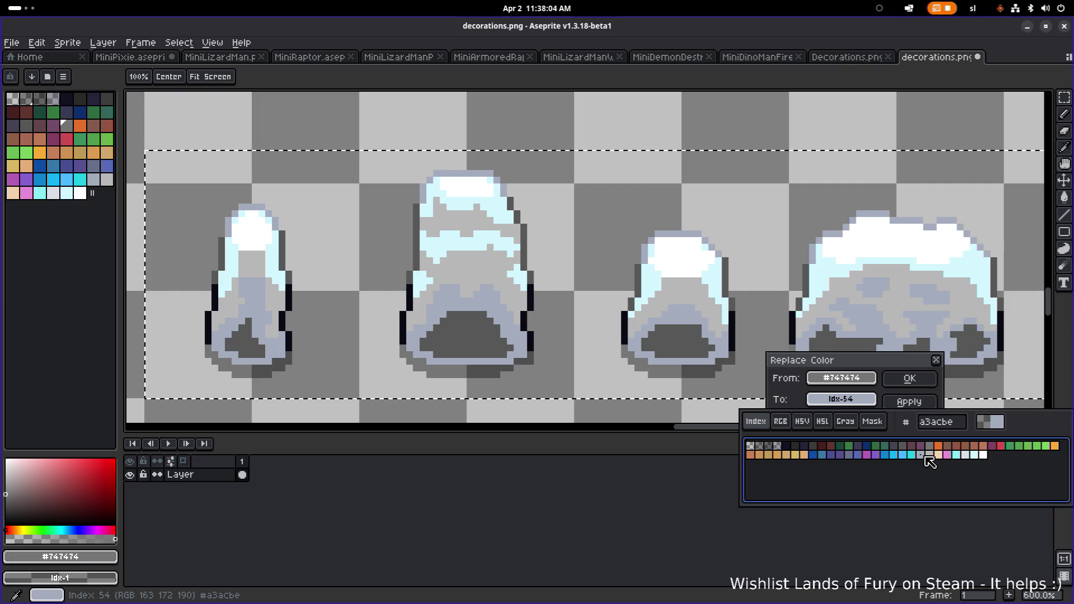
left_click(933, 457)
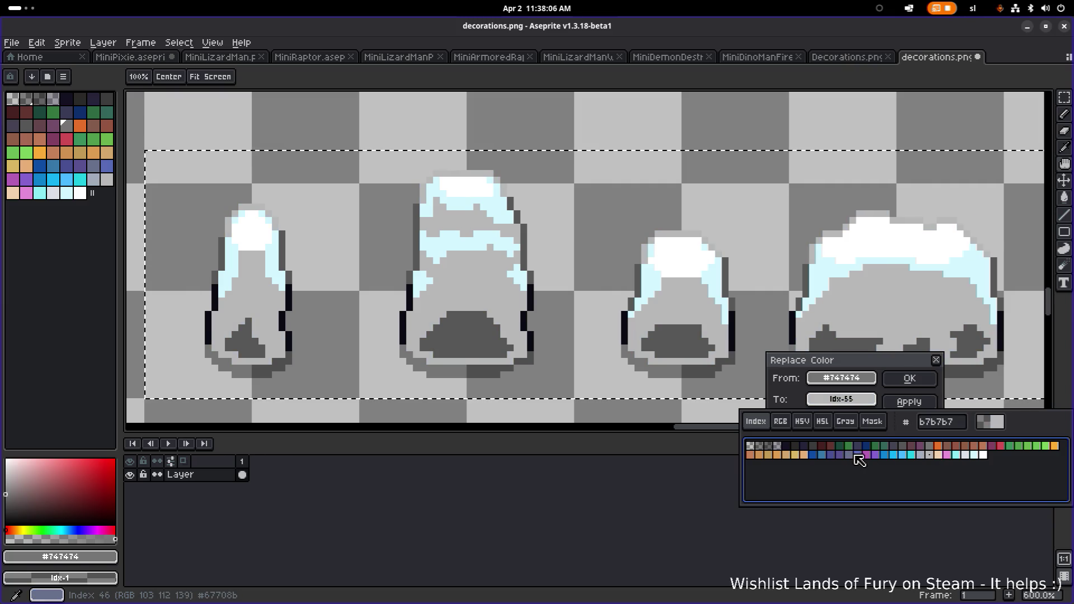
left_click(851, 455)
left_click(934, 447)
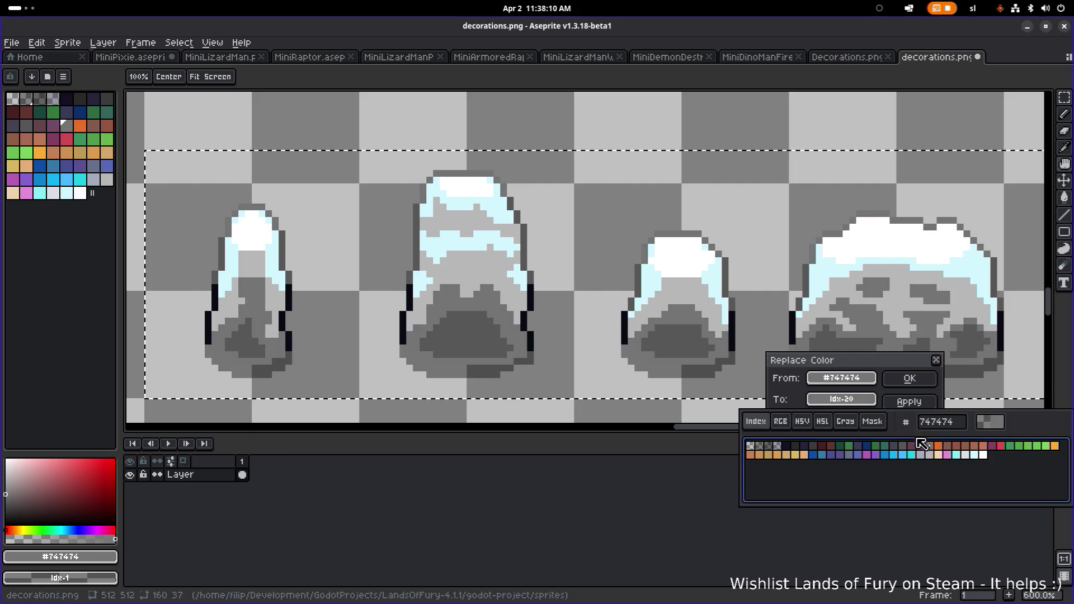
left_click(936, 368)
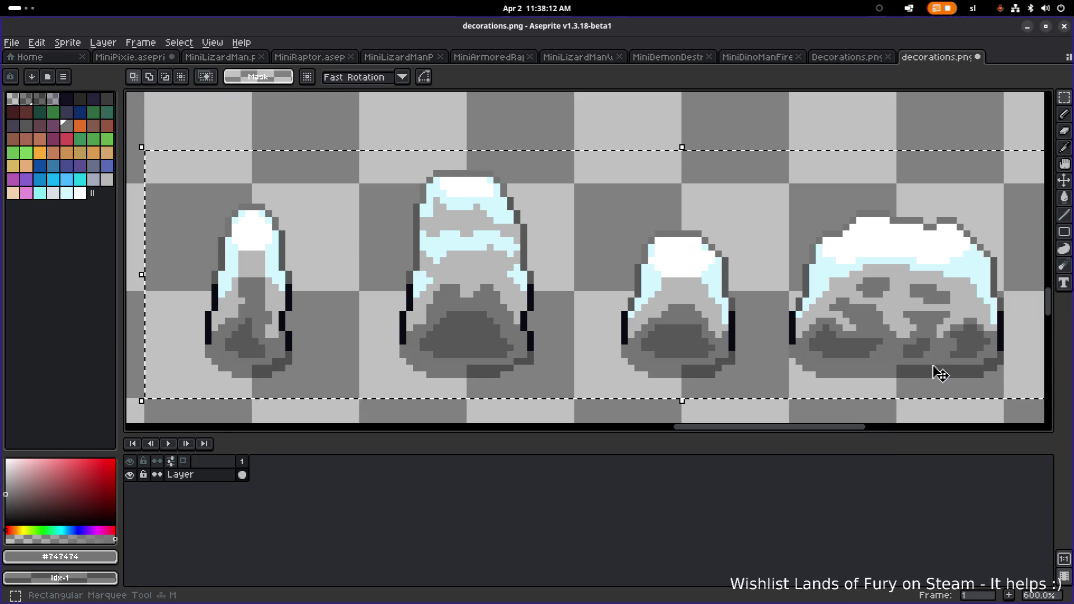
Restore the default palette and sample the white snow colour
left_click(68, 79)
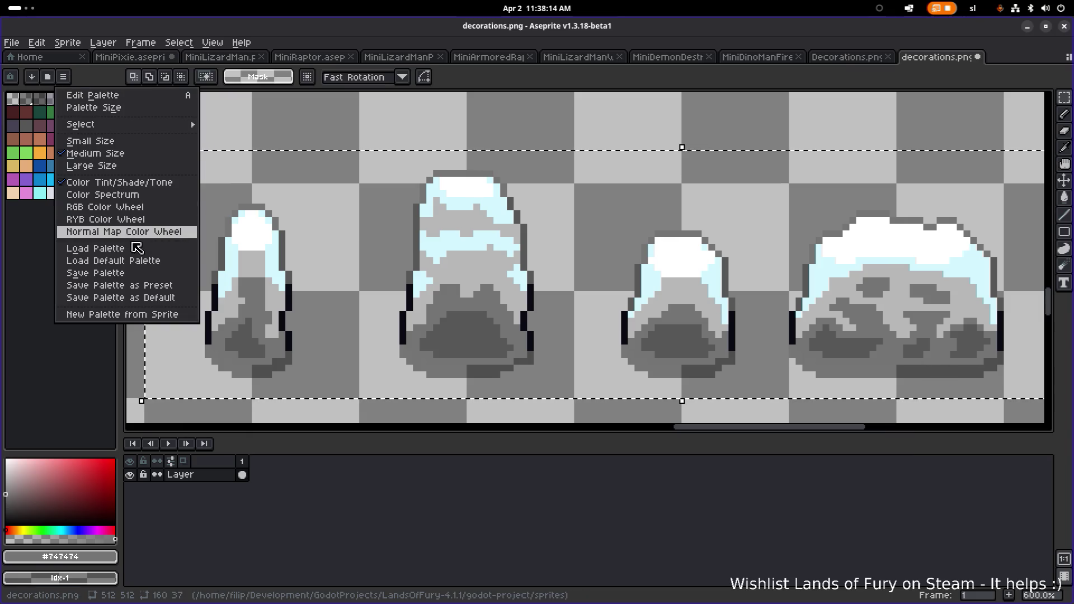
left_click(112, 261)
scroll(562, 273, "right", 3)
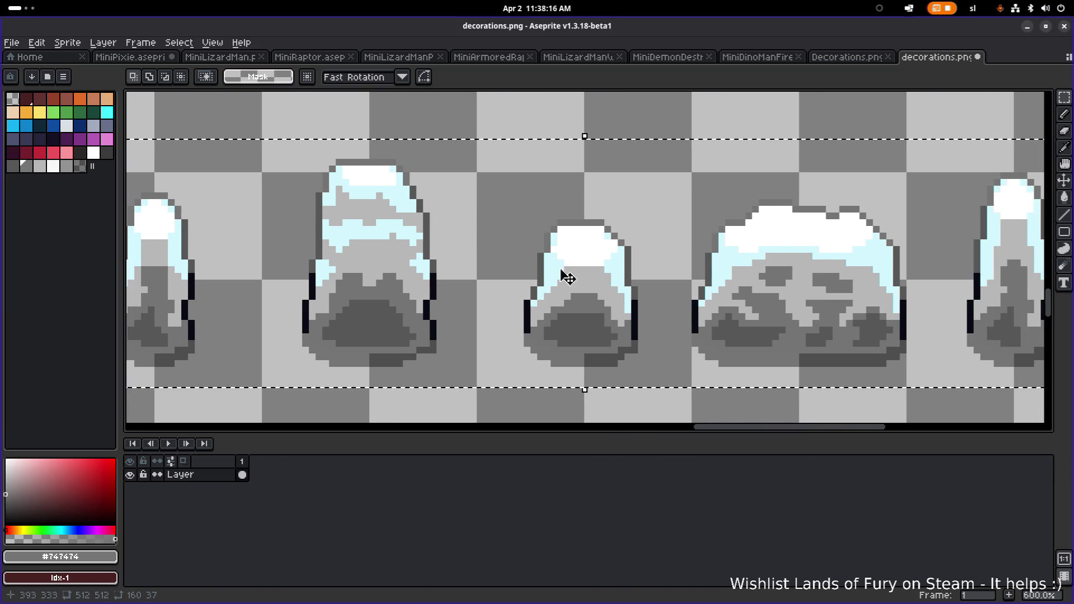
scroll(520, 291, "up", 2)
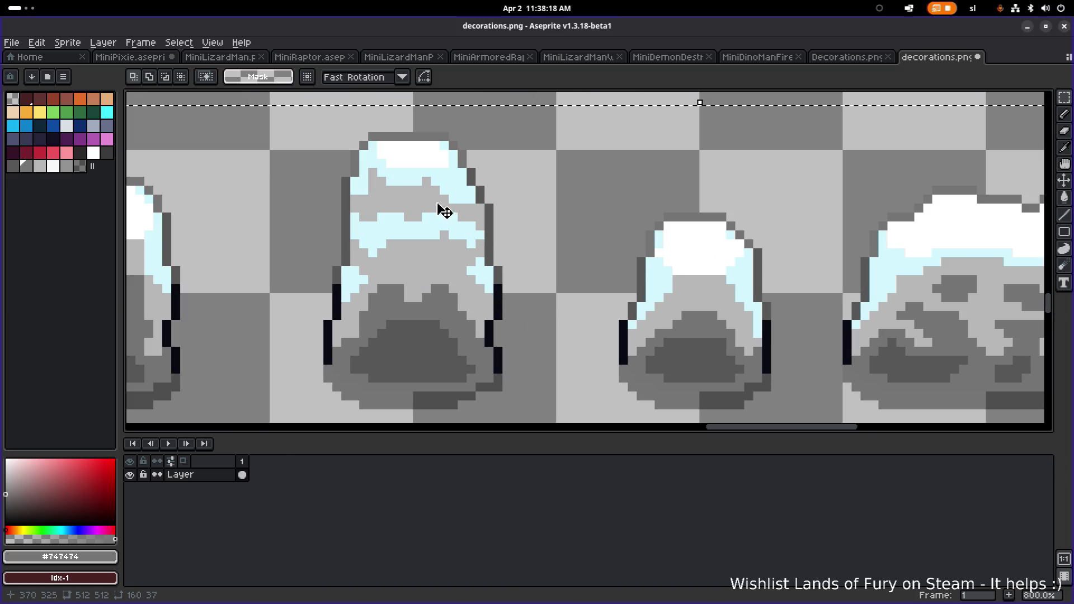
key("i")
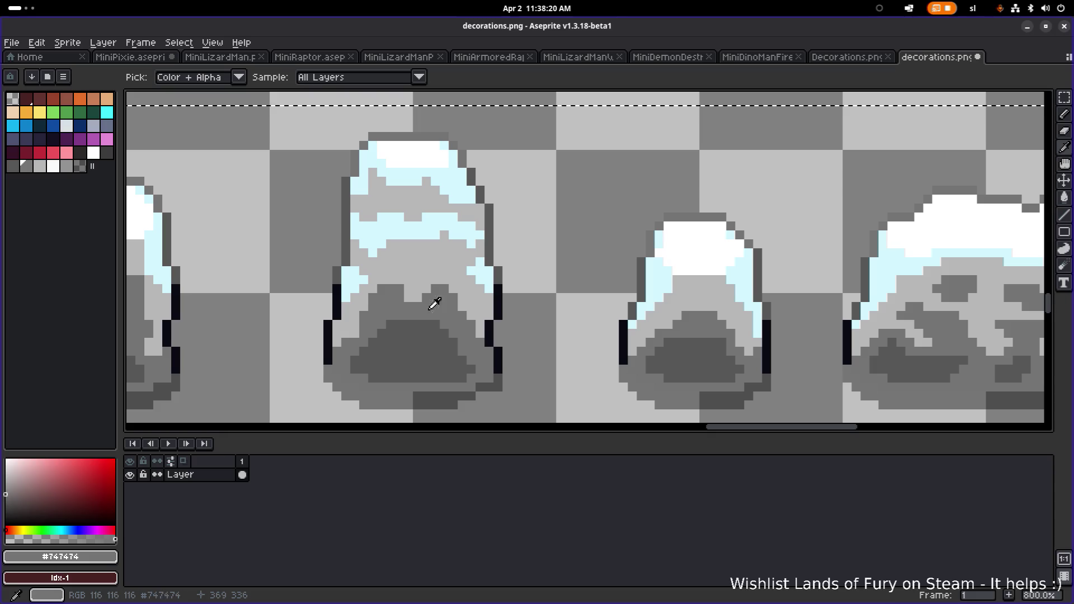
left_click(423, 153)
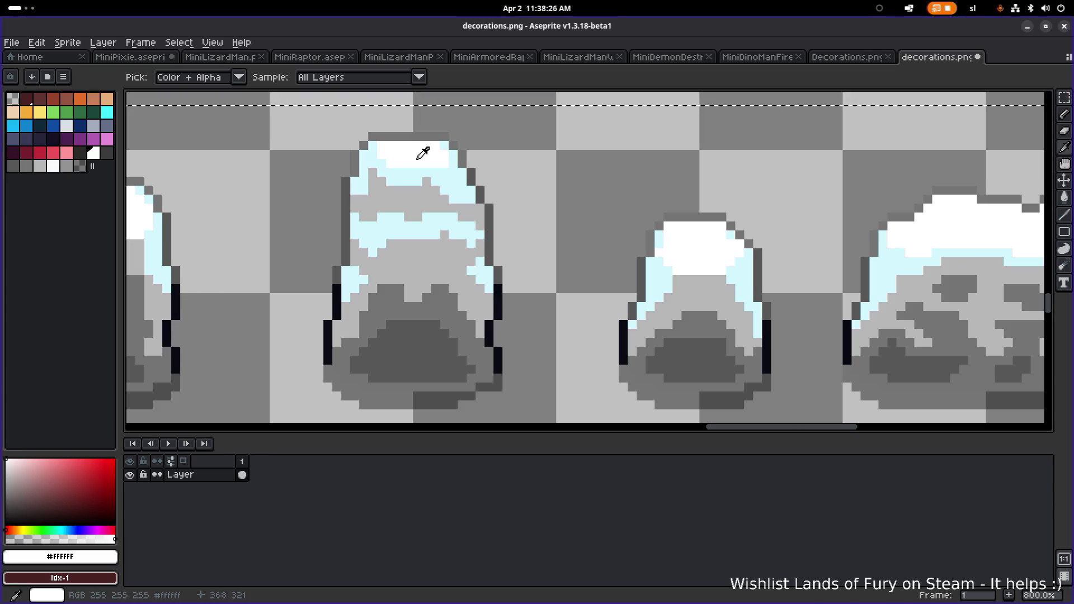
key("m")
Replace the pillars' mid grey #747474 with #939393 after comparing several swatches
left_click(439, 314, "alt")
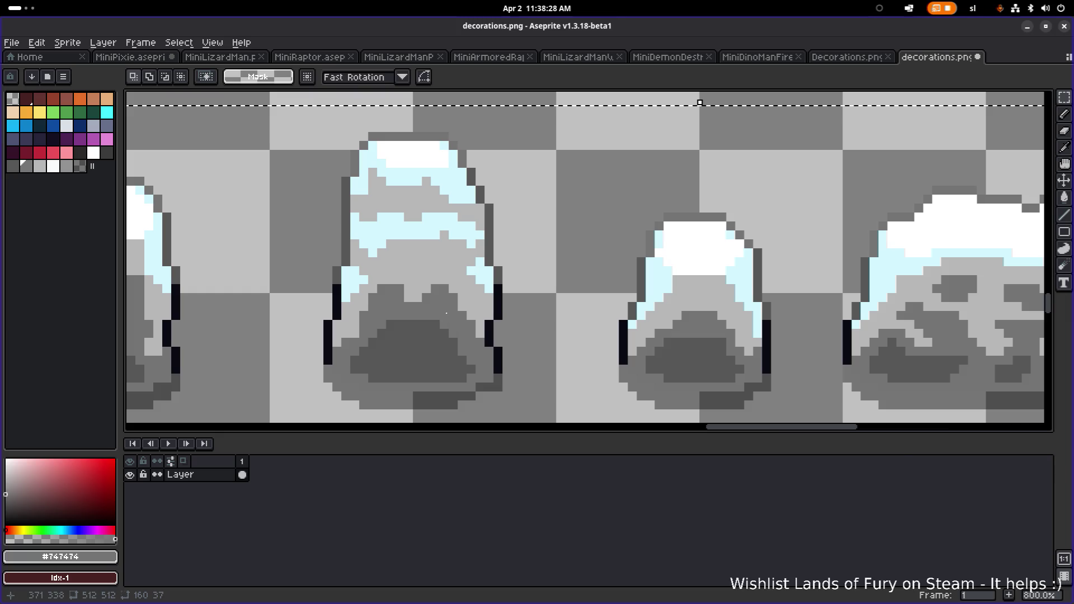
key("shift+r")
left_click(831, 402)
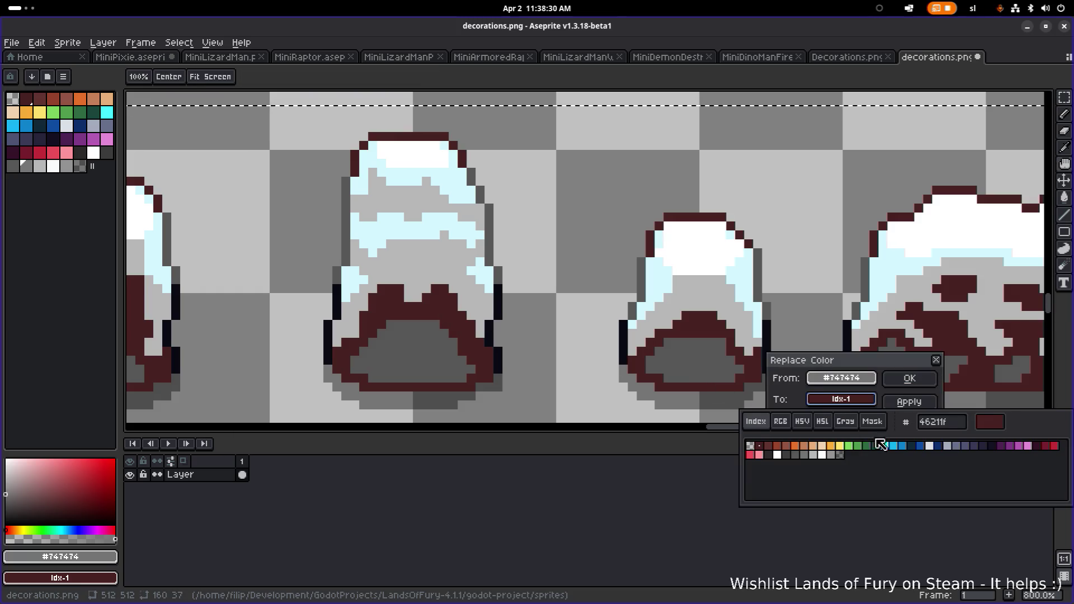
left_click(948, 446)
left_click(958, 447)
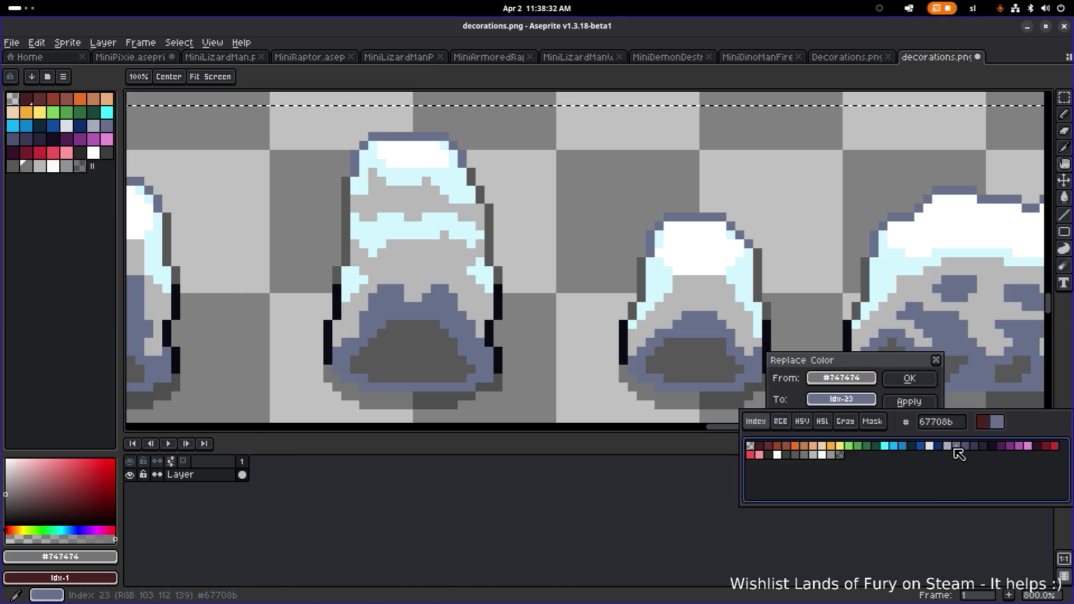
left_click(943, 447)
left_click(952, 448)
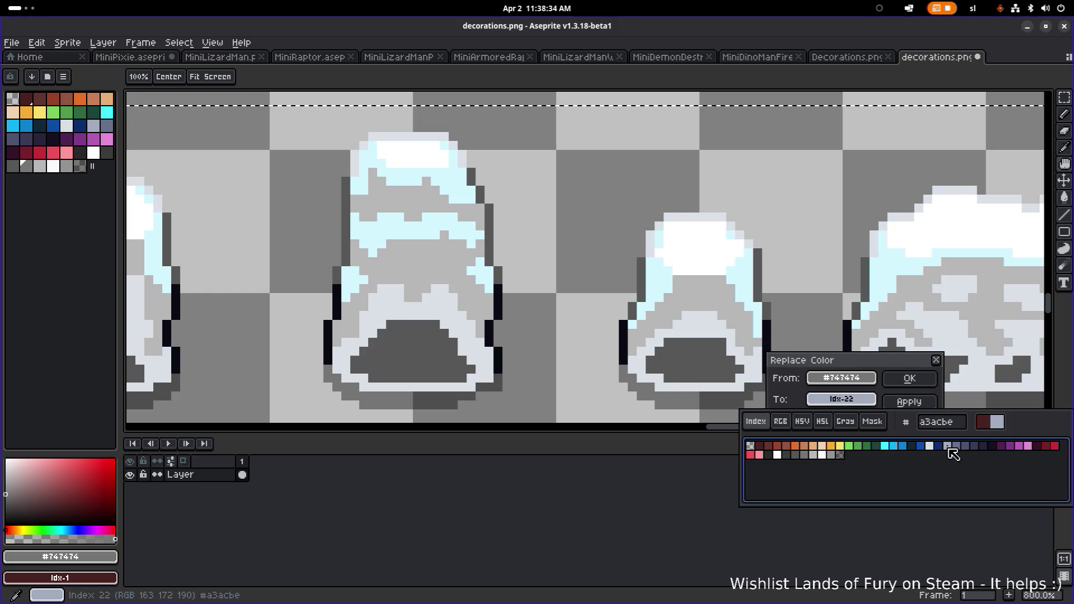
left_click(820, 455)
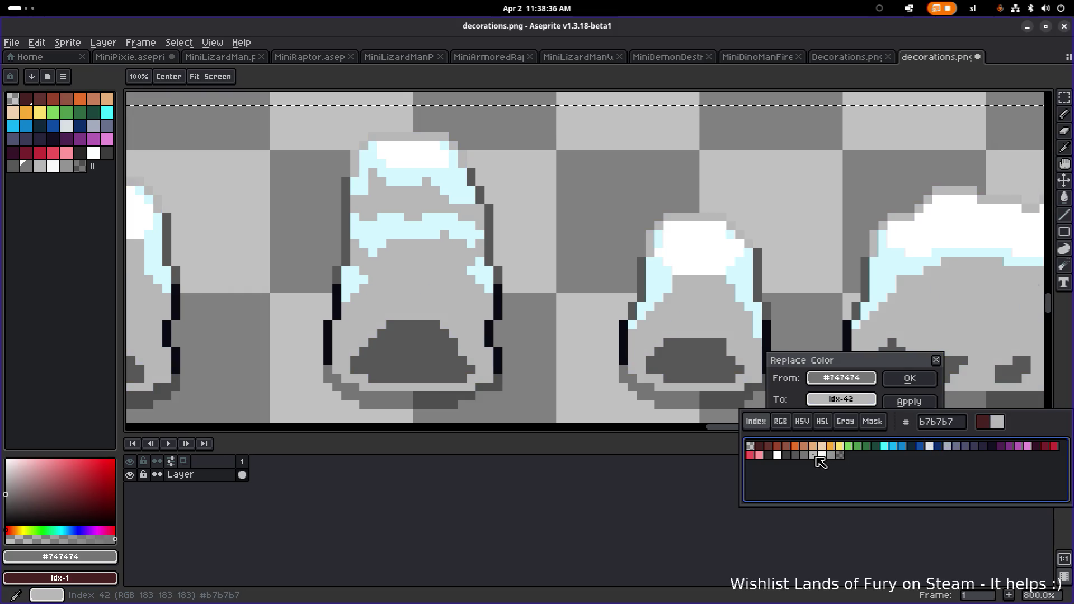
left_click(811, 456)
left_click(821, 457)
left_click(835, 457)
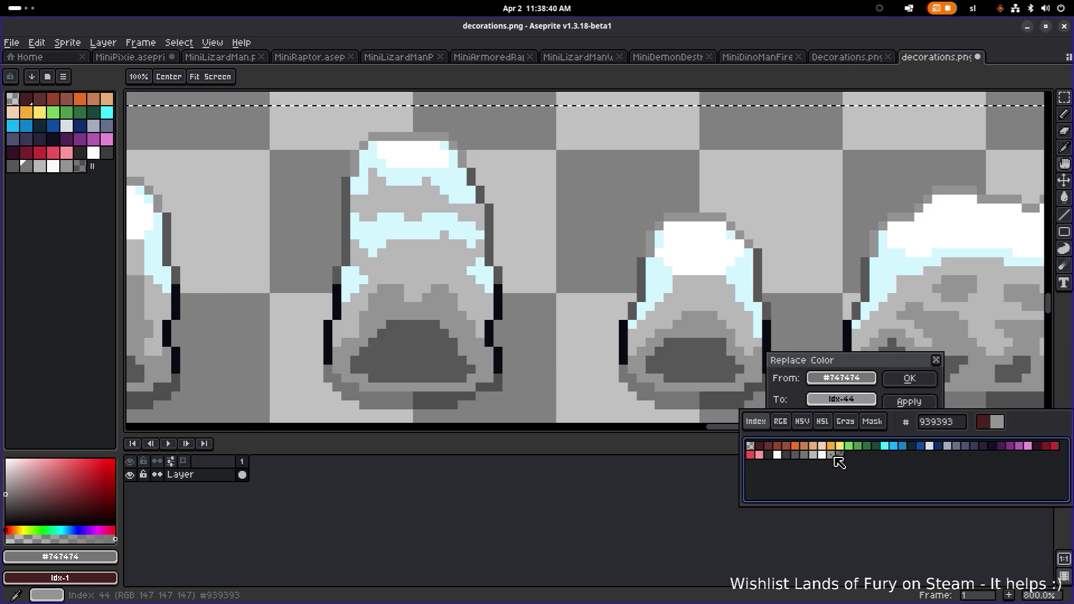
left_click(887, 377)
Replace the dark grey #575757 with #747474
left_click(896, 378)
left_click(720, 366, "alt")
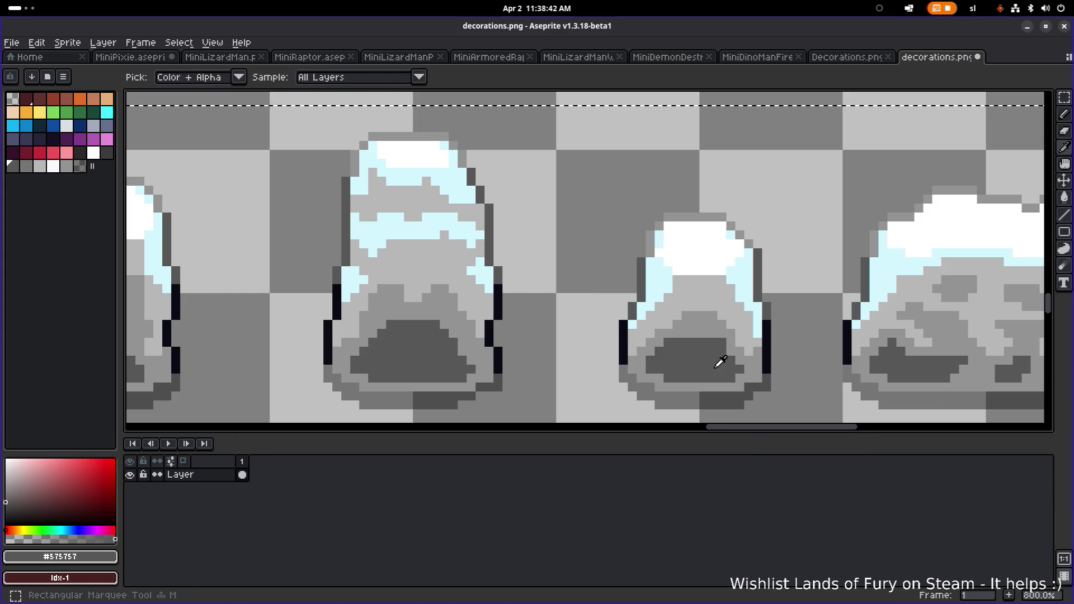
key("shift+r")
left_click(841, 399)
left_click(832, 456)
left_click(824, 456)
left_click(817, 456)
left_click(808, 456)
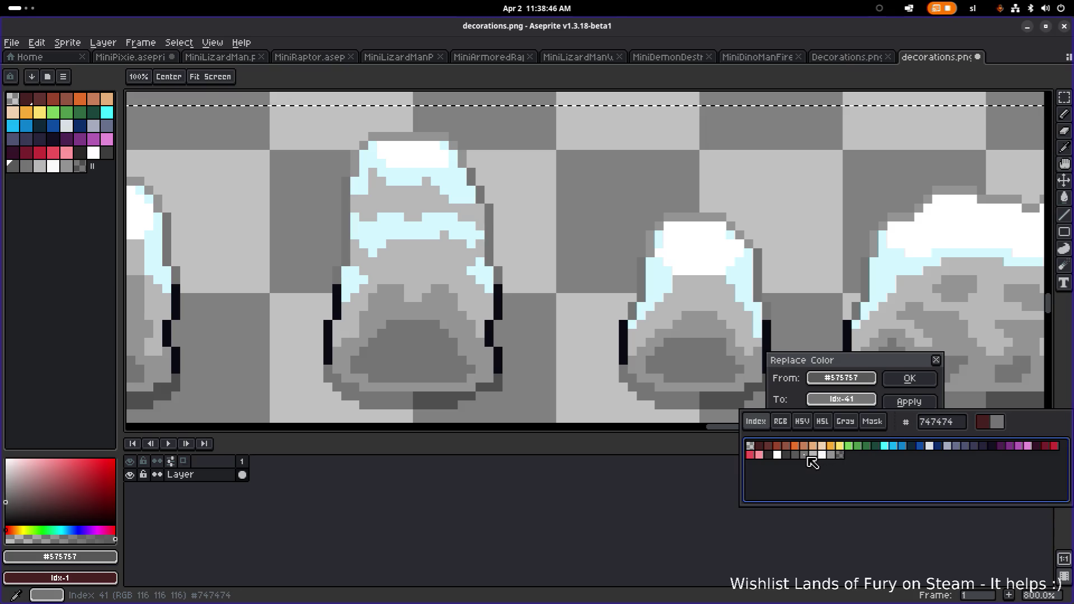
left_click(910, 379)
scroll(736, 318, "down", 6)
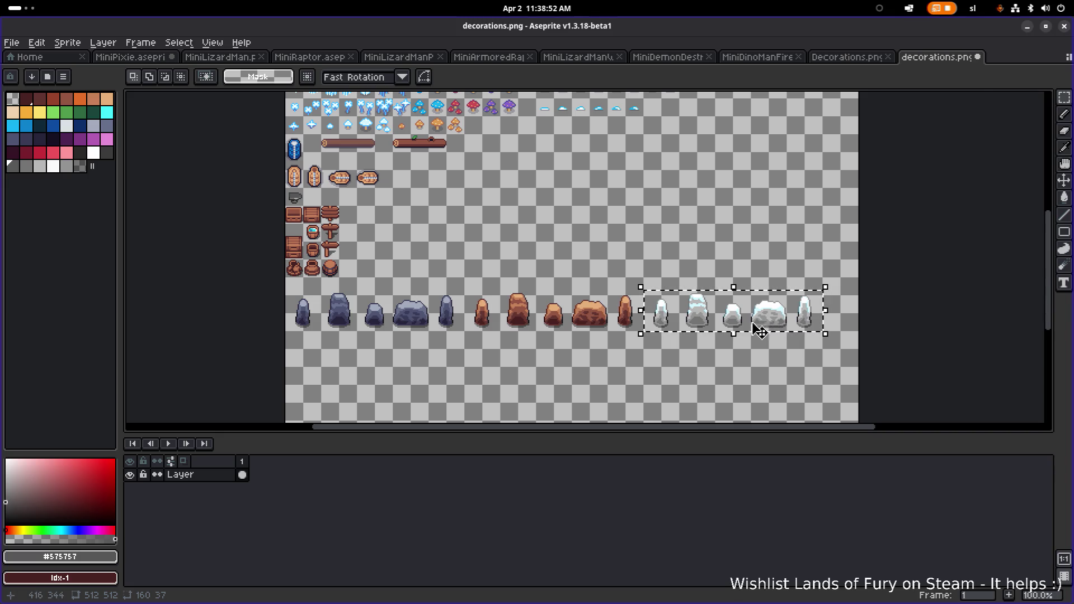
Recolour the near-black #090a14 outlines to #575757 after trying #3c3c3c and #2b2928
scroll(758, 325, "up", 3)
scroll(722, 325, "down", 1)
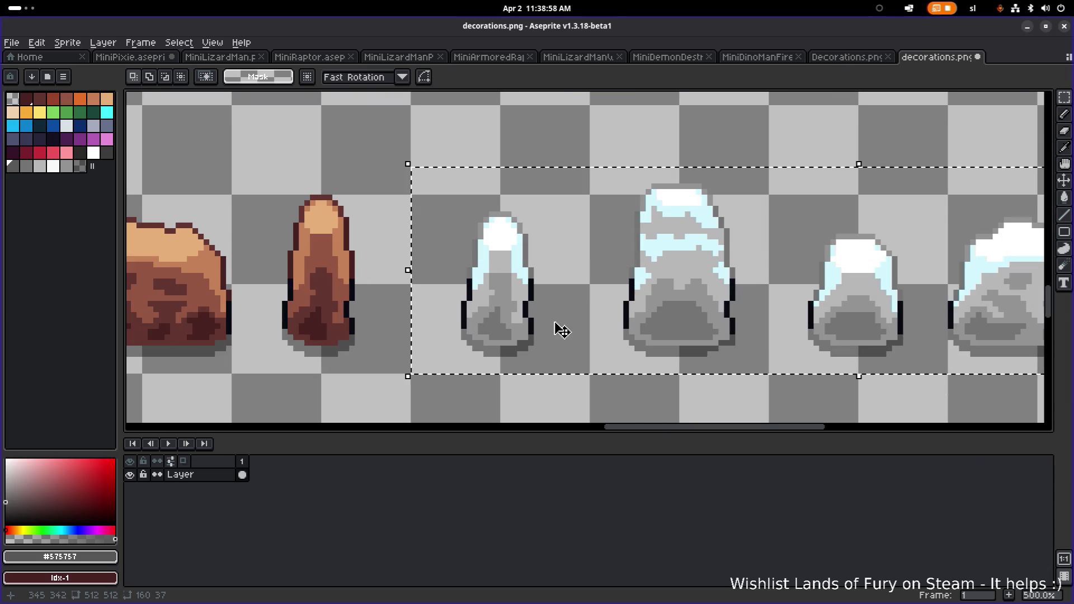
scroll(660, 321, "up", 2)
scroll(492, 311, "up", 4)
left_click(451, 270, "alt")
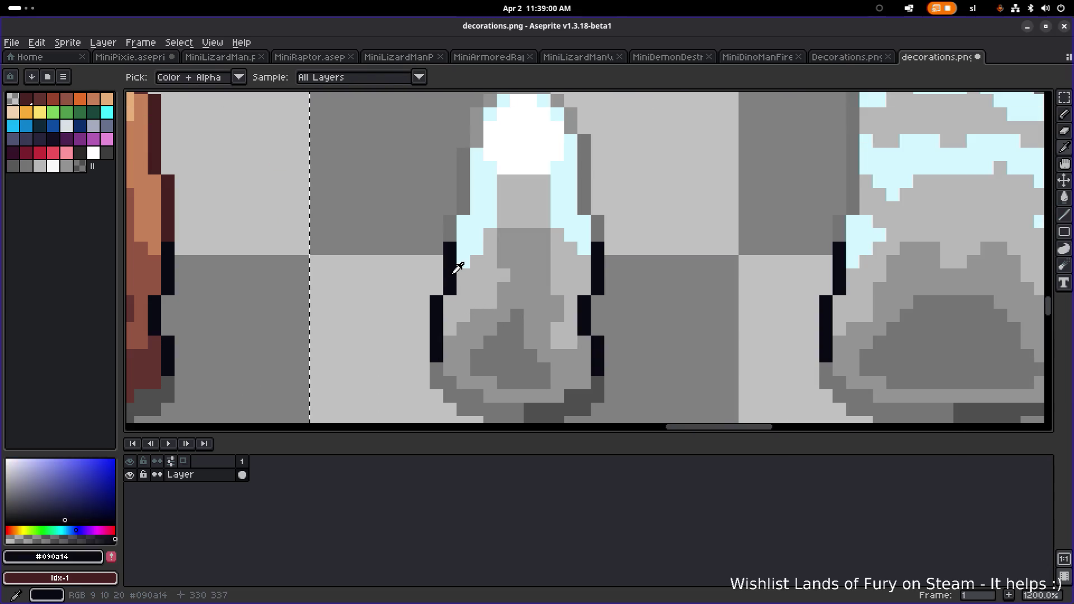
key("shift+r")
left_click(841, 400)
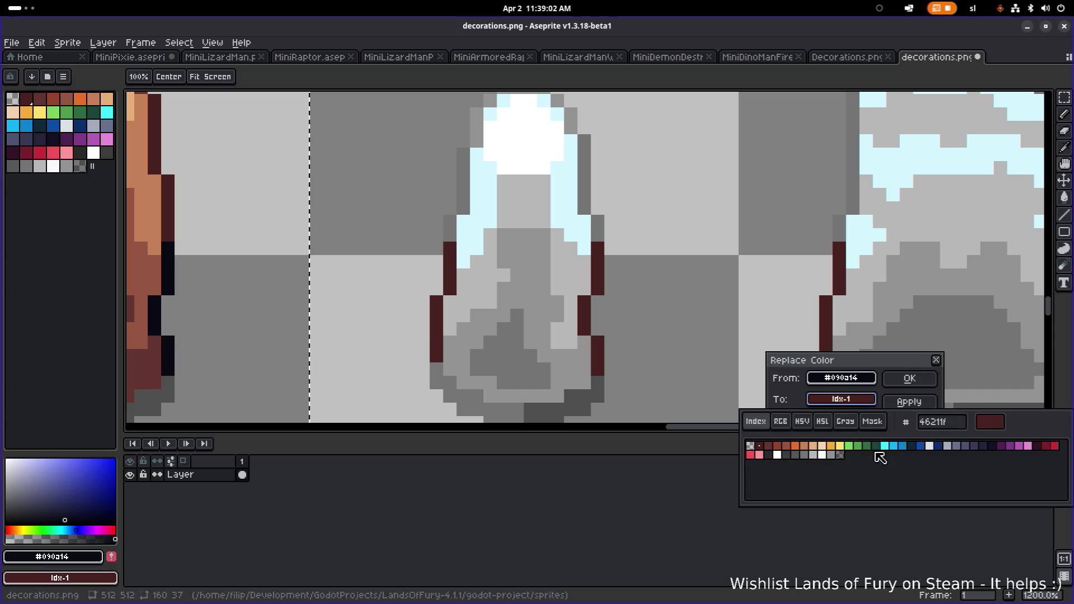
left_click(796, 455)
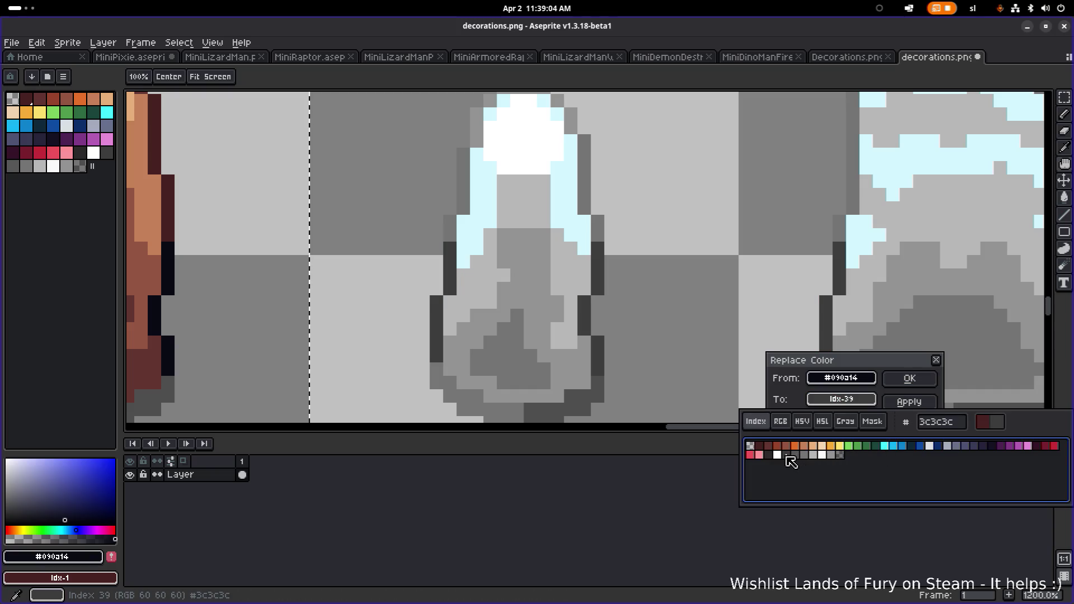
left_click(775, 456)
left_click(803, 455)
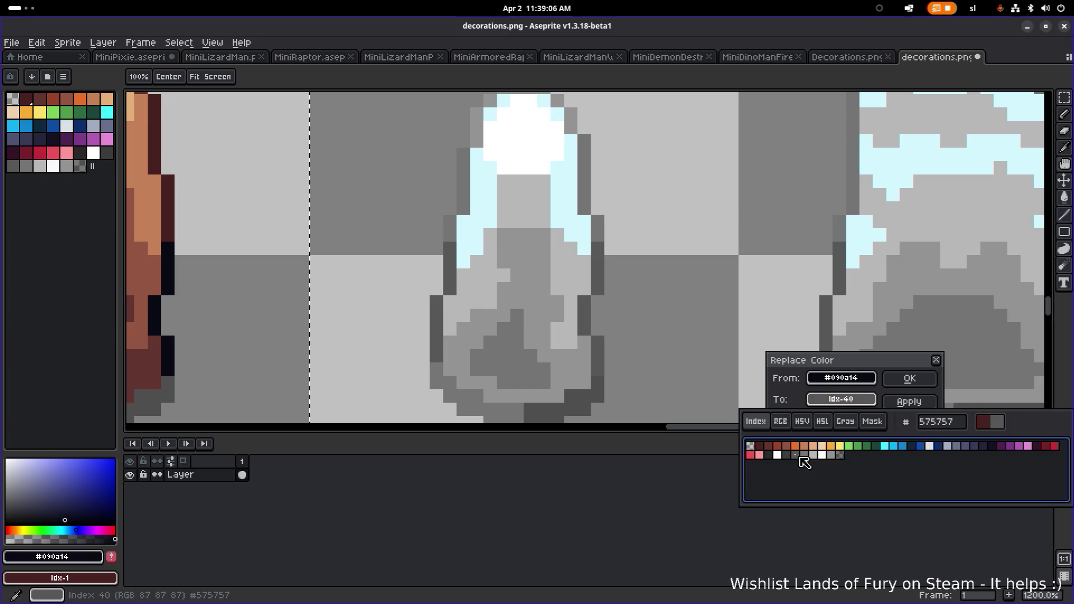
left_click(910, 379)
scroll(868, 367, "down", 6)
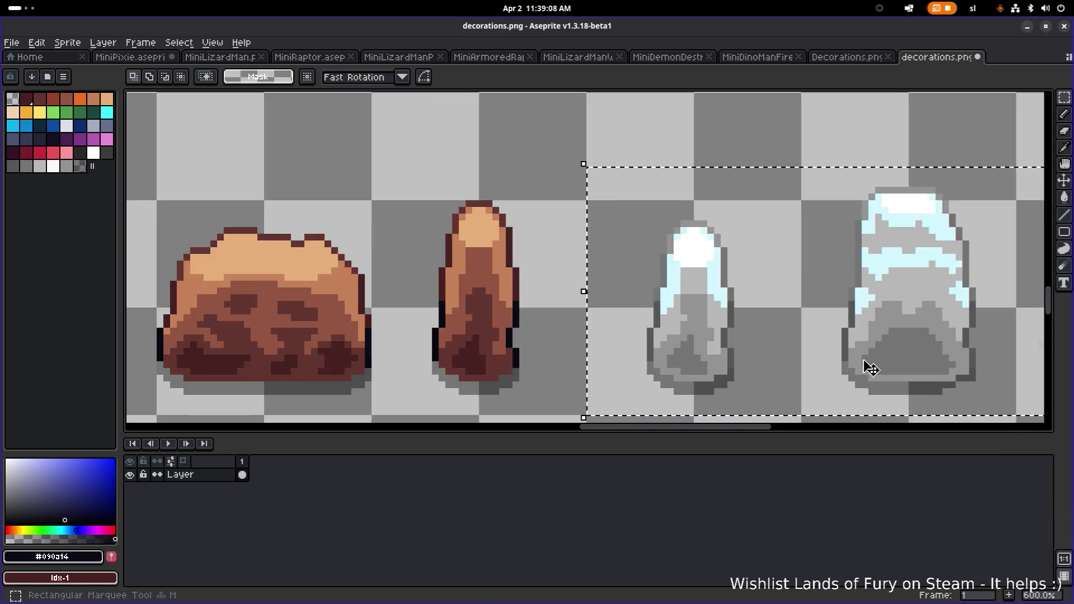
scroll(738, 351, "down", 1)
scroll(722, 347, "right", 3)
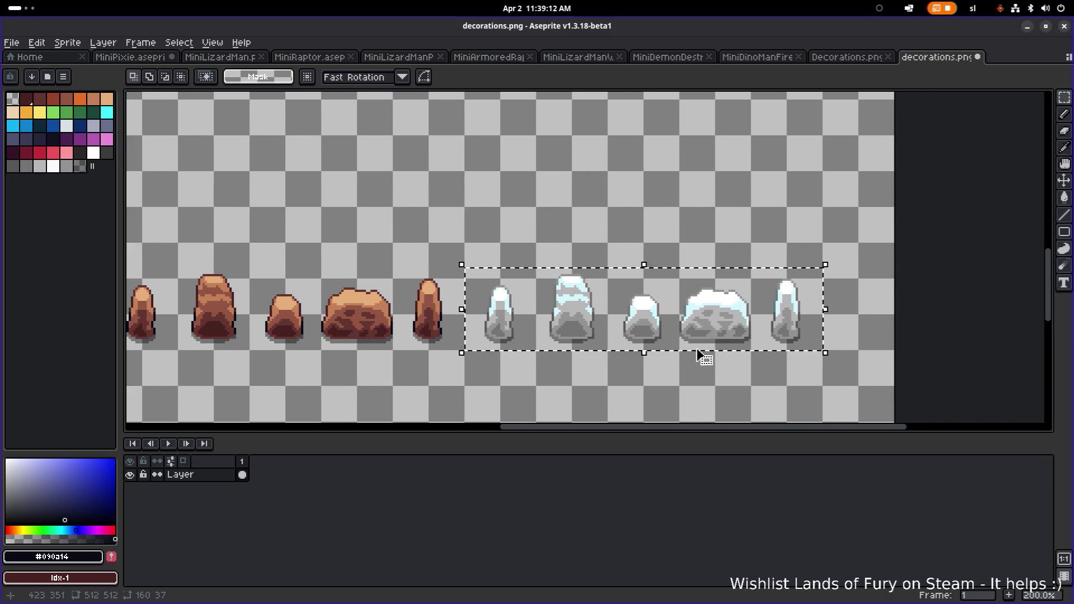
scroll(568, 323, "up", 1)
scroll(567, 324, "up", 1)
scroll(542, 317, "up", 1)
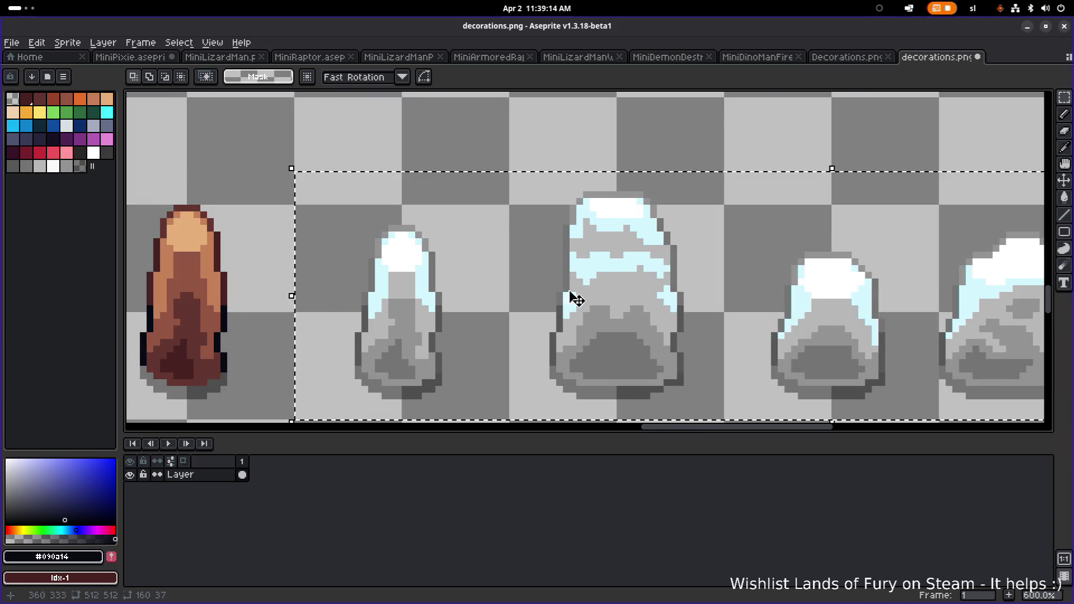
Preview greys, slate blue and cyan for the #d3f6ff snow, then cancel, keeping it
left_click(597, 257, "alt")
key("shift+r")
left_click(841, 399)
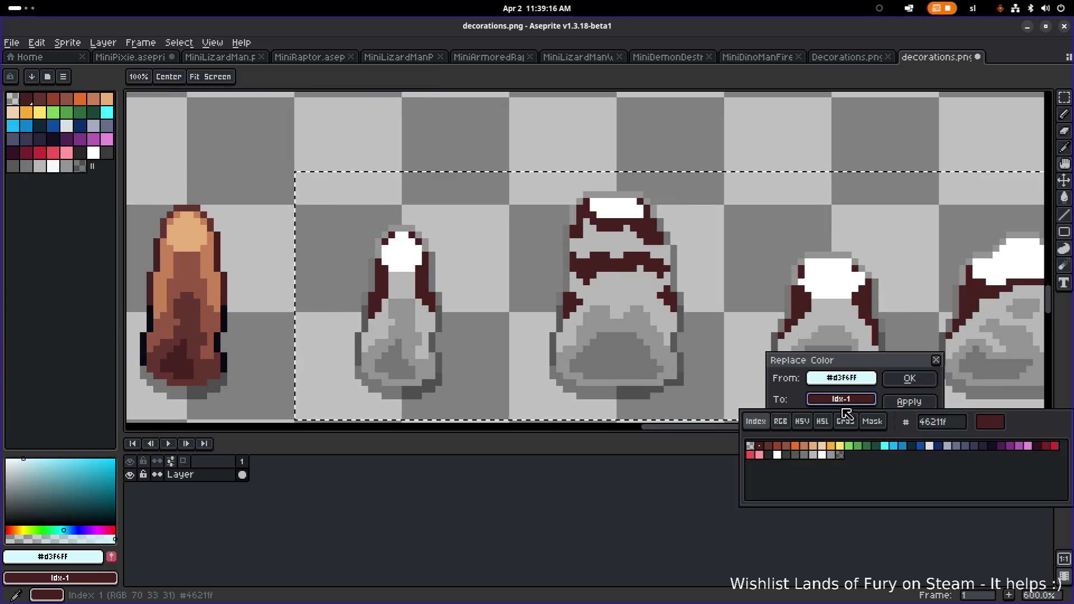
left_click(958, 447)
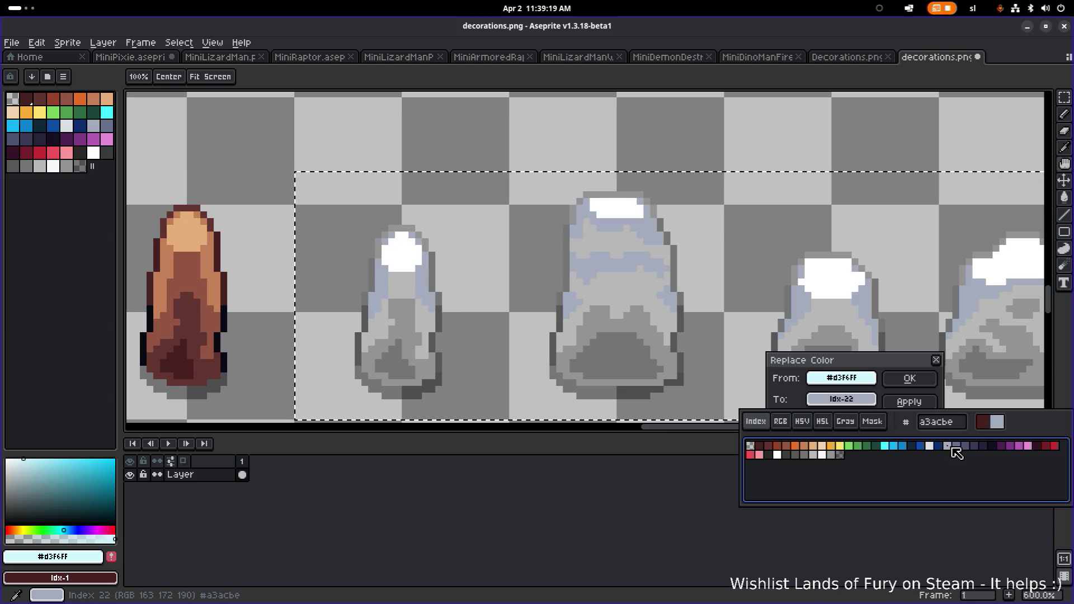
left_click(824, 455)
left_click(818, 455)
left_click(809, 456)
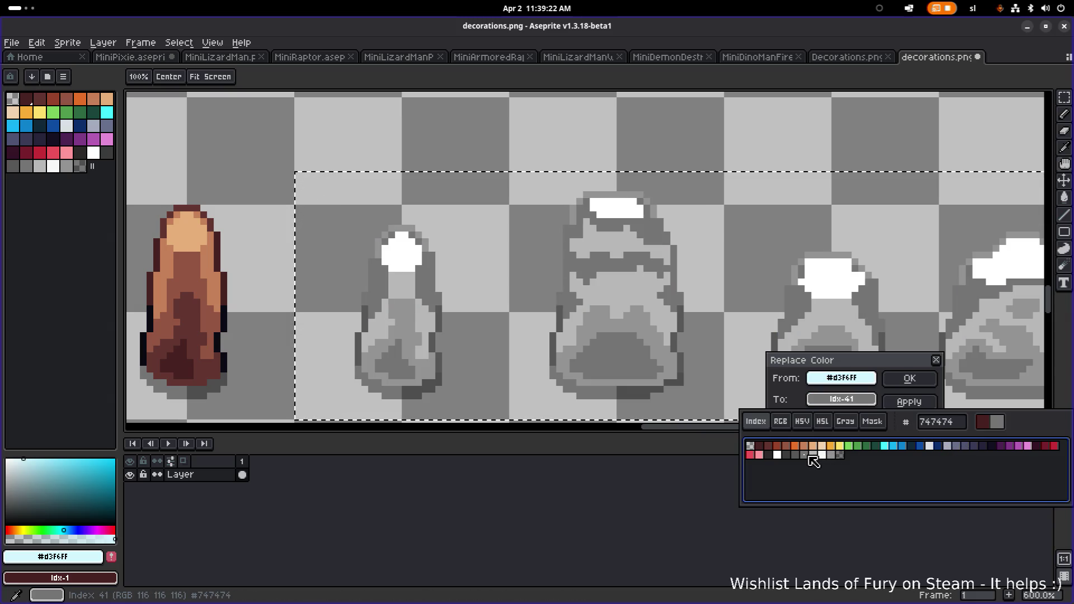
left_click(834, 456)
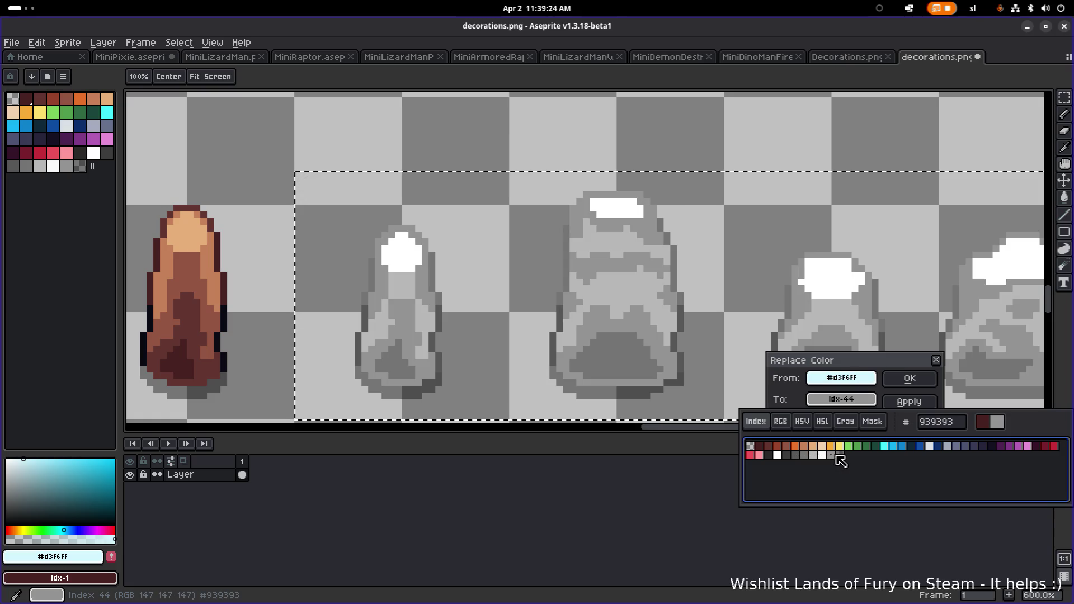
left_click(888, 447)
left_click(932, 401)
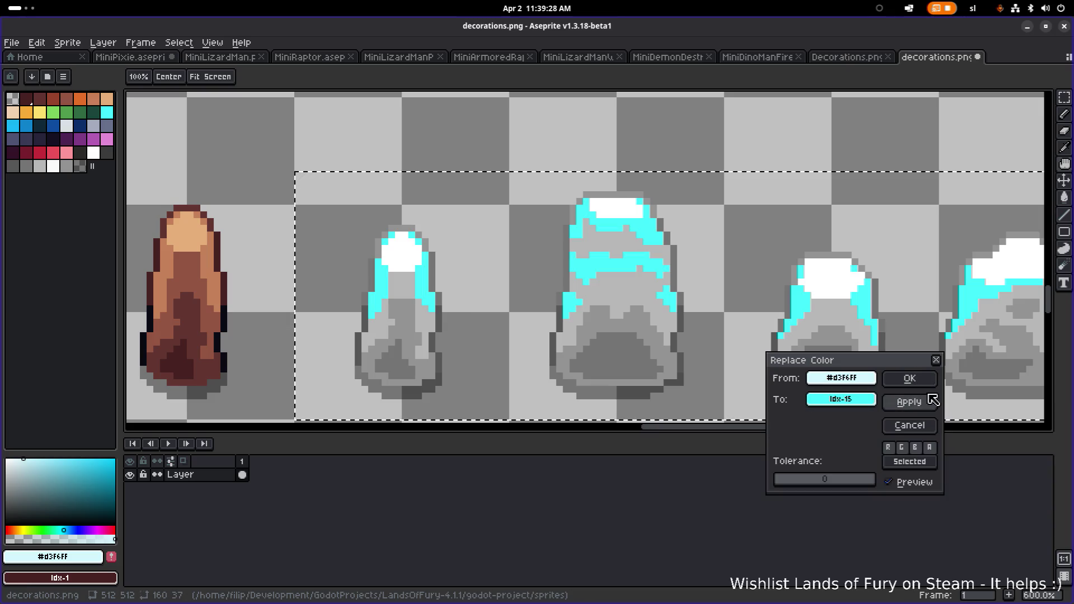
left_click(910, 426)
Replace the white snow highlight with #f9f9f9, then undo the change
scroll(652, 319, "down", 2)
scroll(645, 307, "up", 2)
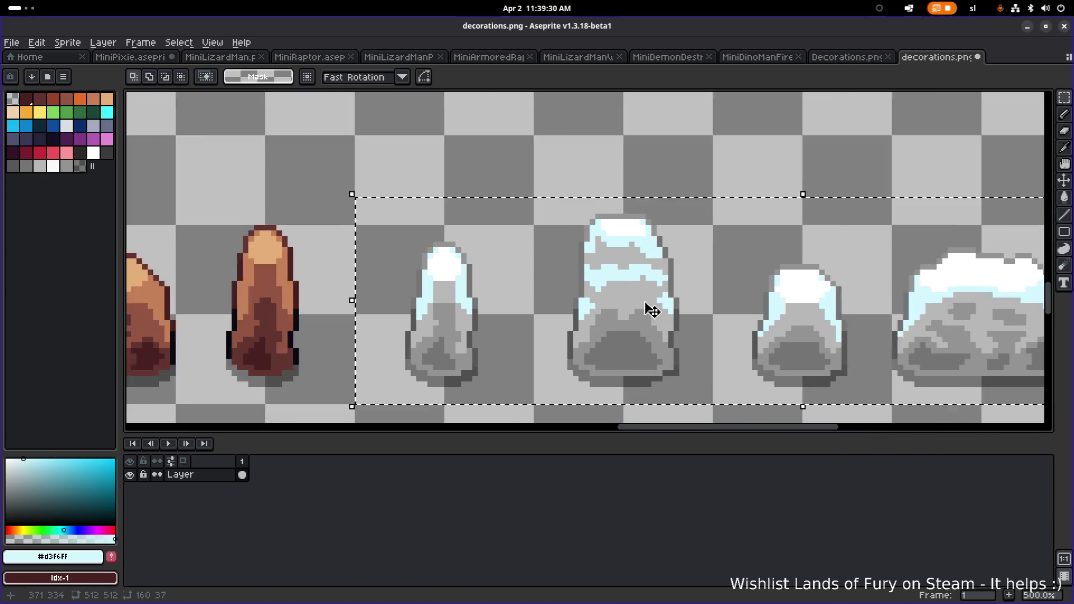
key("i")
left_click(619, 207)
key("shift+r")
left_click(841, 399)
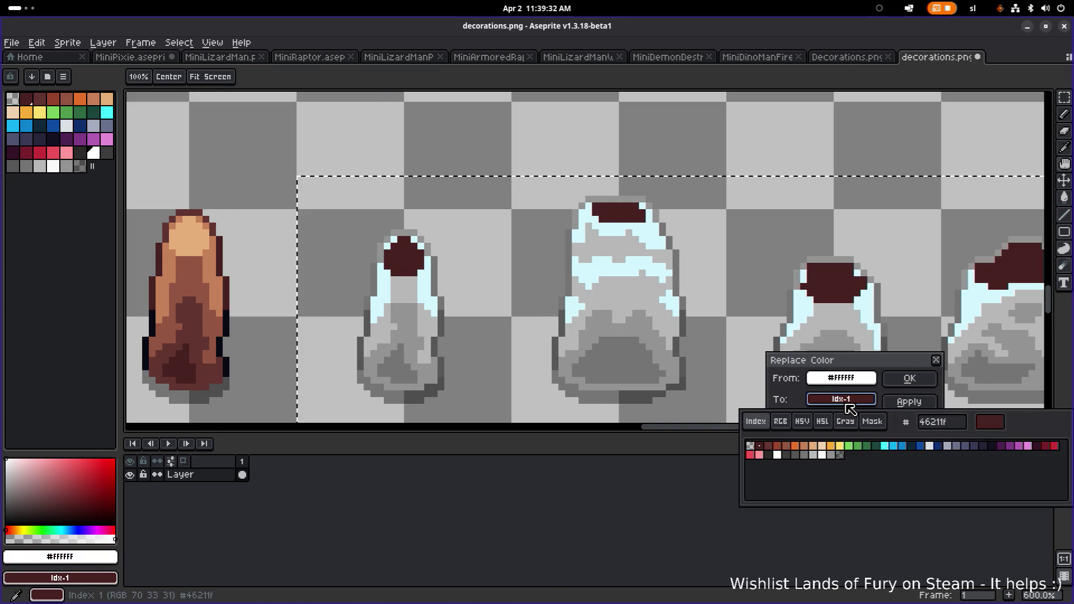
left_click(930, 446)
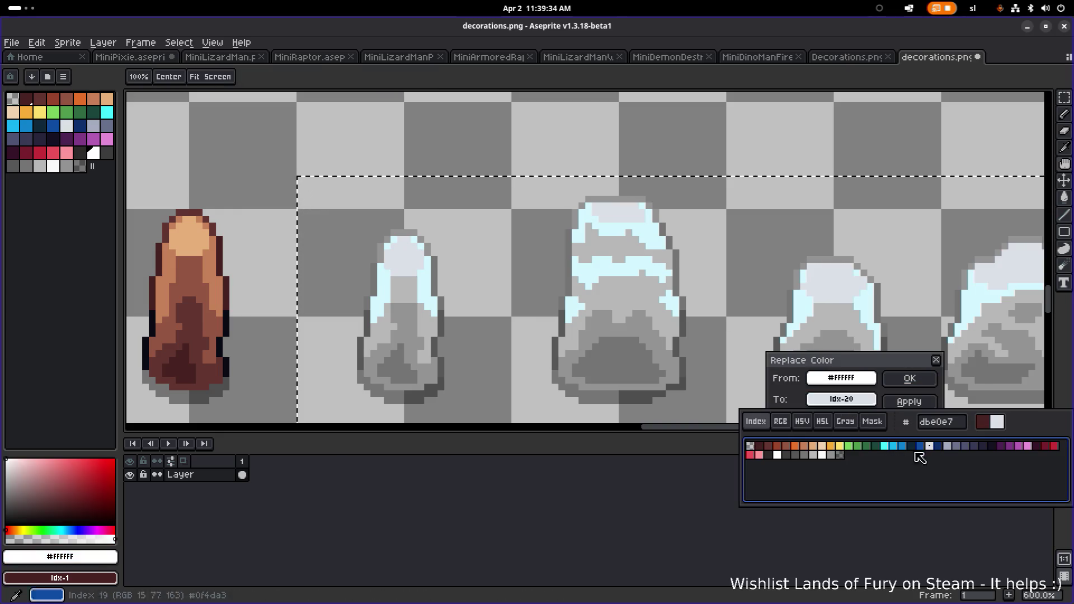
left_click(823, 455)
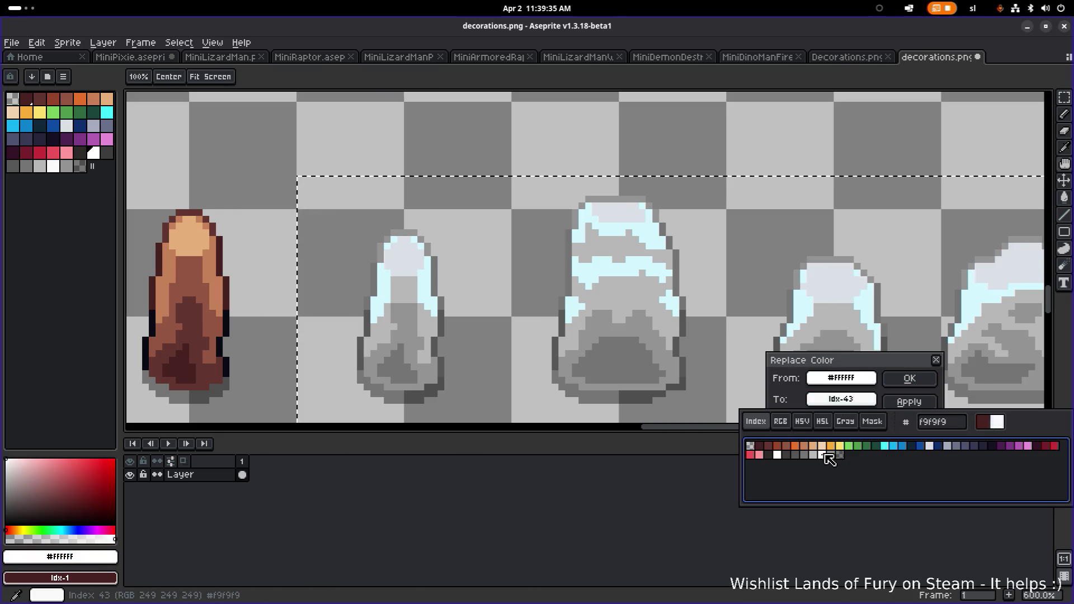
left_click(910, 379)
key("ctrl+z")
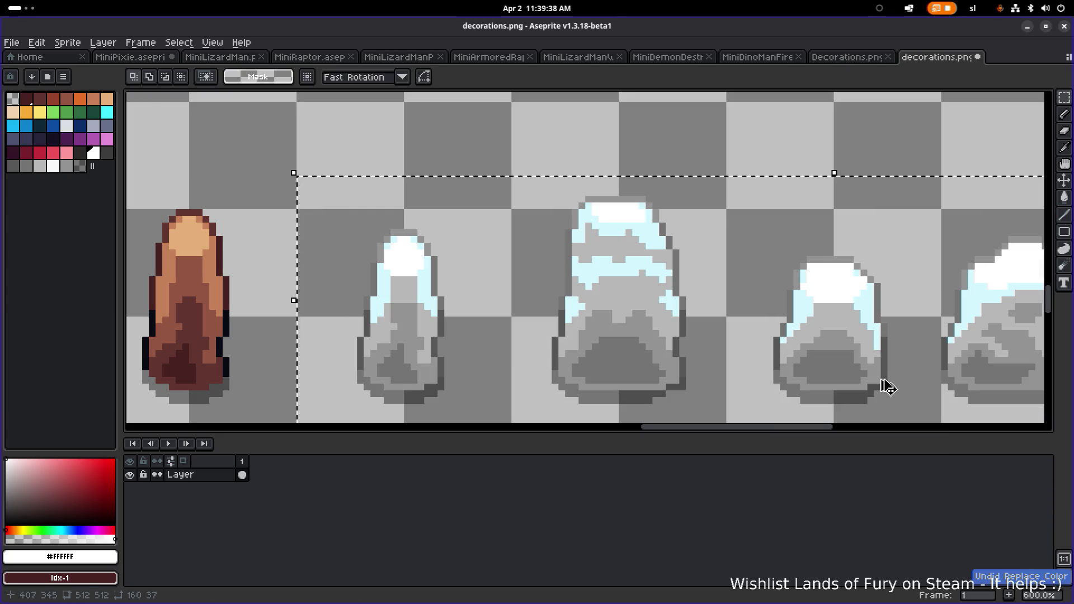
Select the five grey pillar copies at the end of the rock row and zoom in
scroll(849, 390, "down", 2)
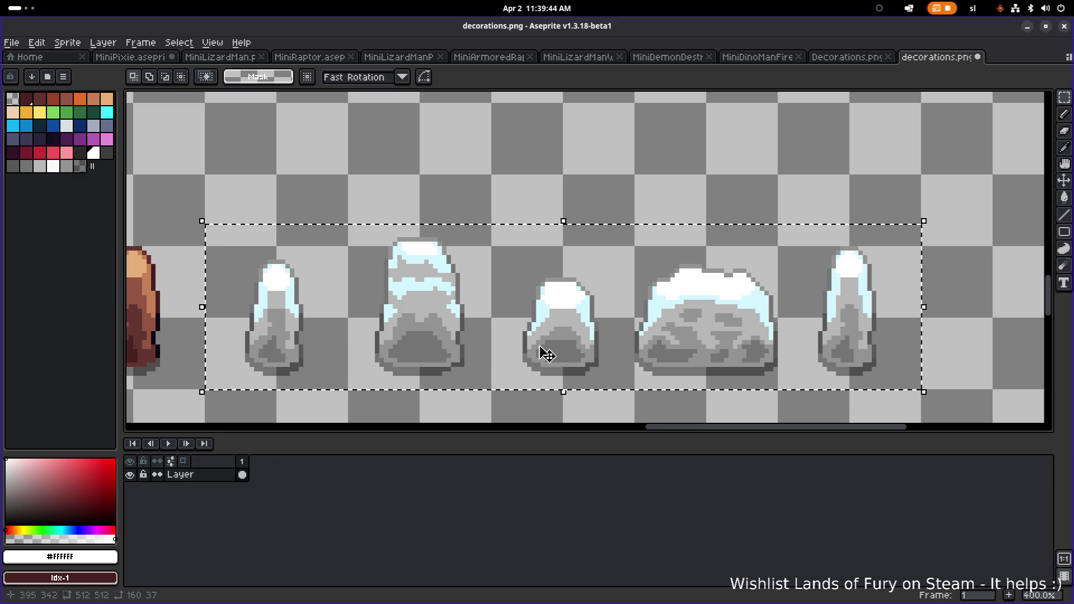
scroll(546, 354, "down", 3)
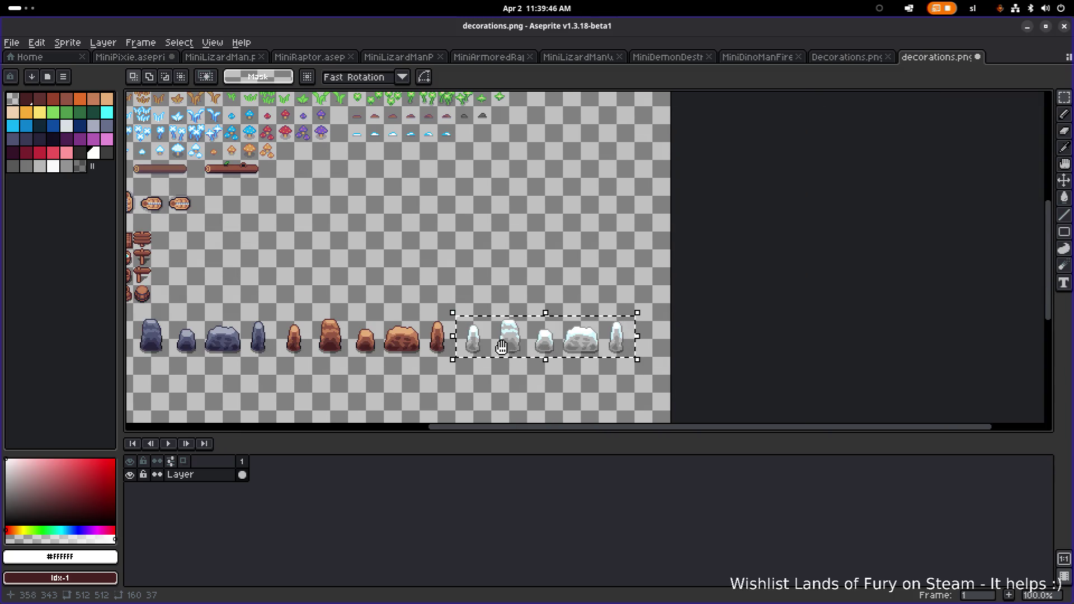
left_click_drag(510, 356, 627, 358)
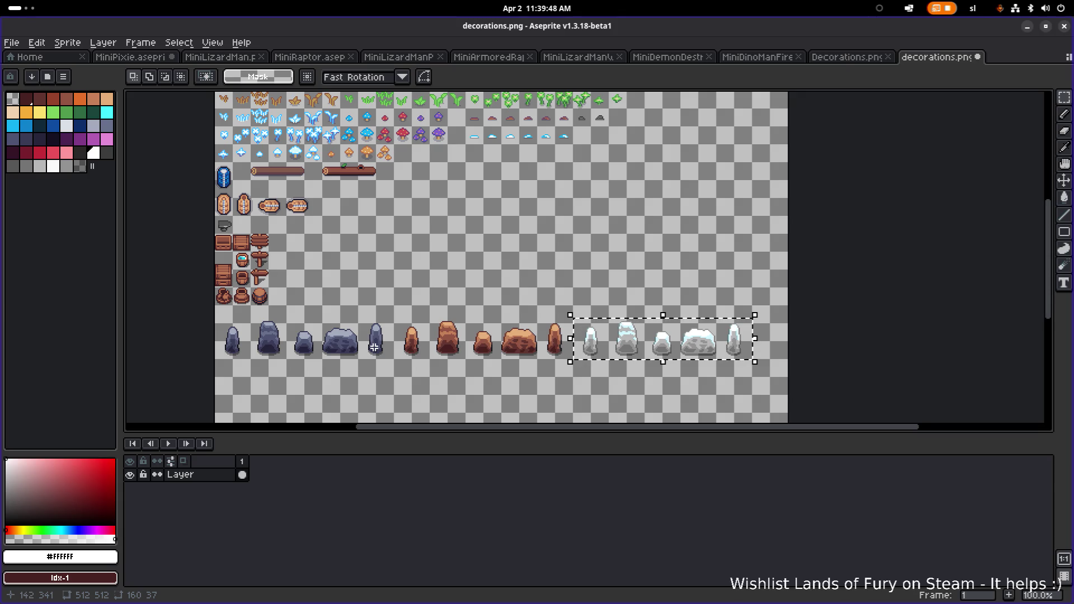
scroll(613, 349, "up", 9)
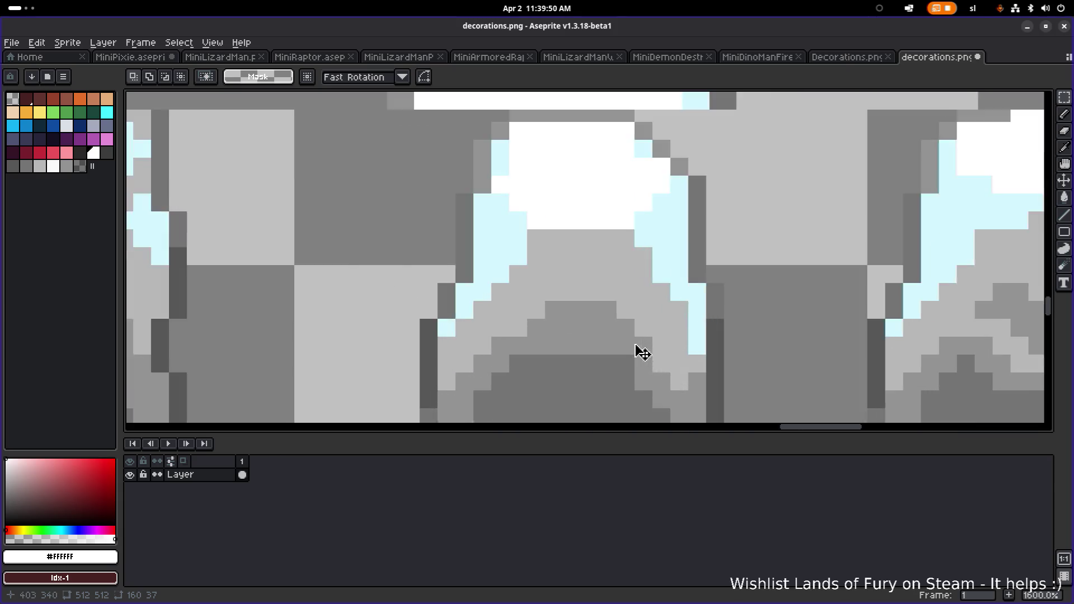
scroll(636, 353, "down", 4)
scroll(578, 343, "down", 3)
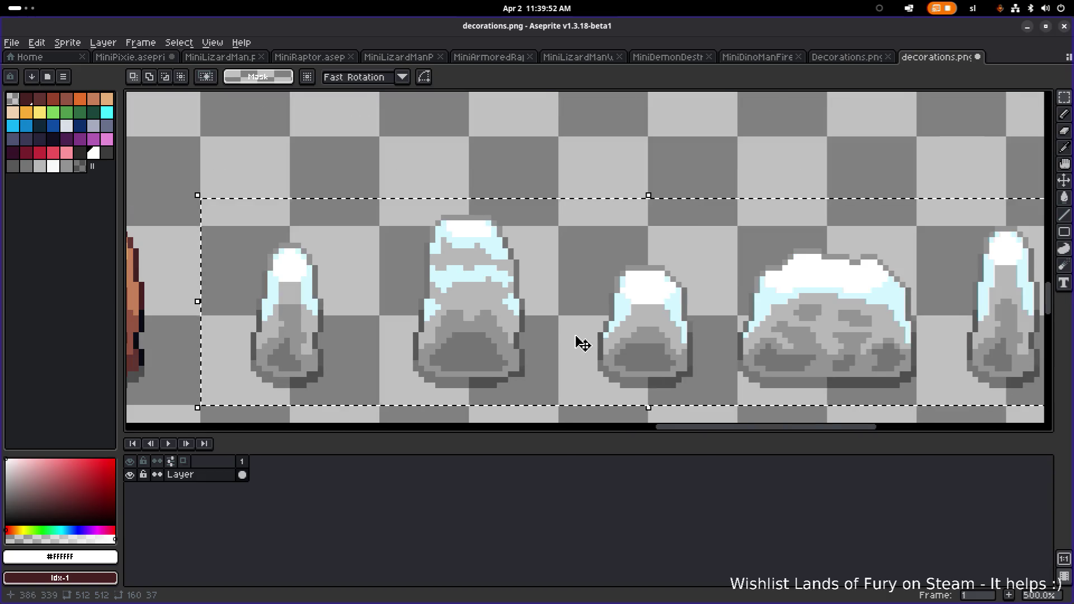
scroll(489, 294, "up", 4)
Turn the pillars' palest shade cyan after briefly trying blue and dark blue
key("i")
left_click(573, 284)
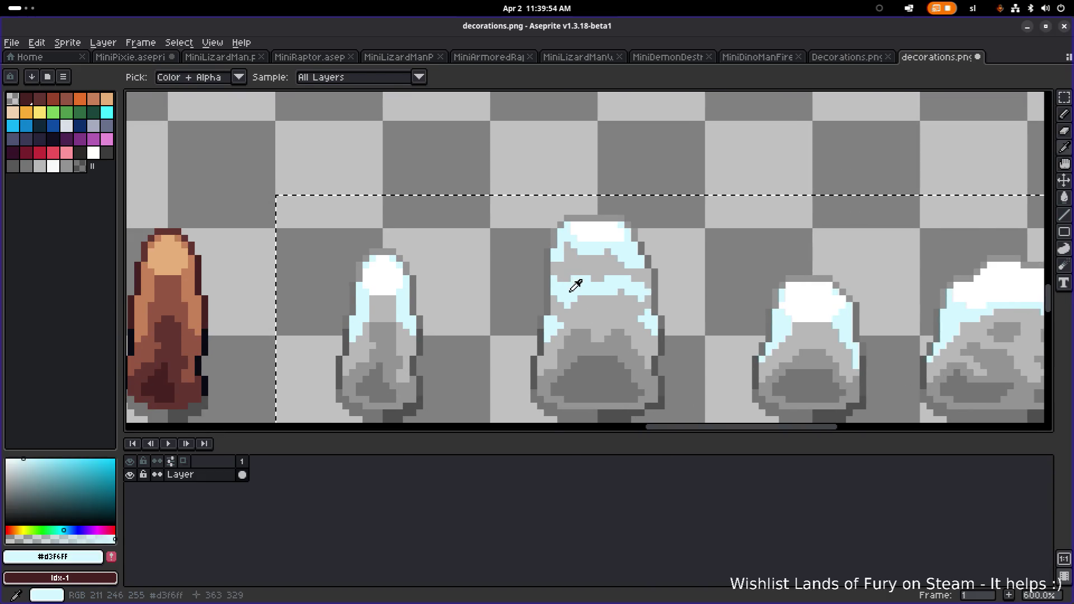
key("shift+r")
left_click(858, 401)
left_click(885, 447)
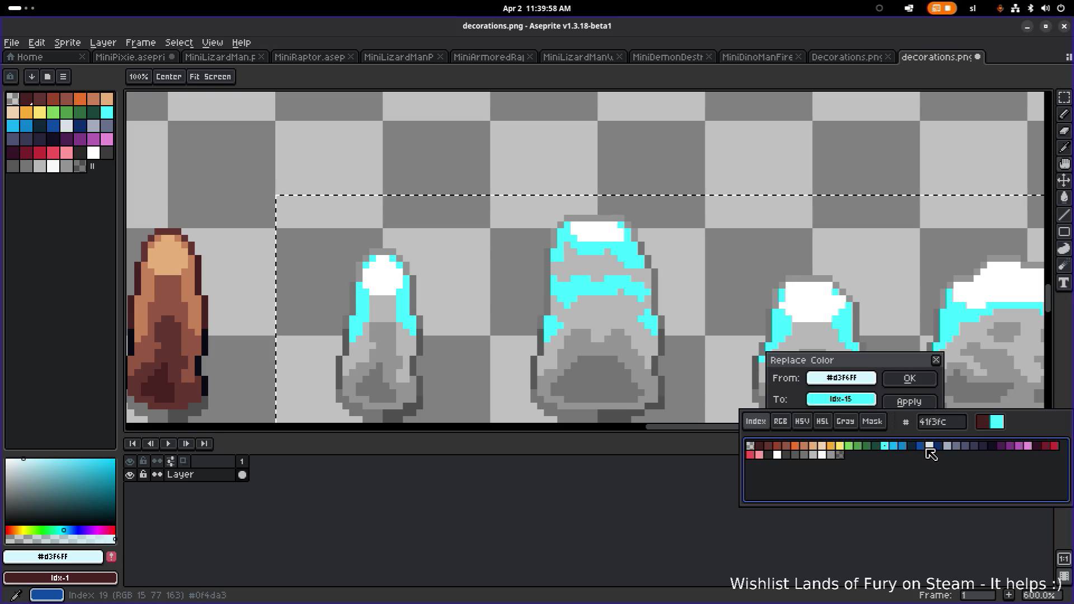
left_click(923, 448)
left_click(940, 447)
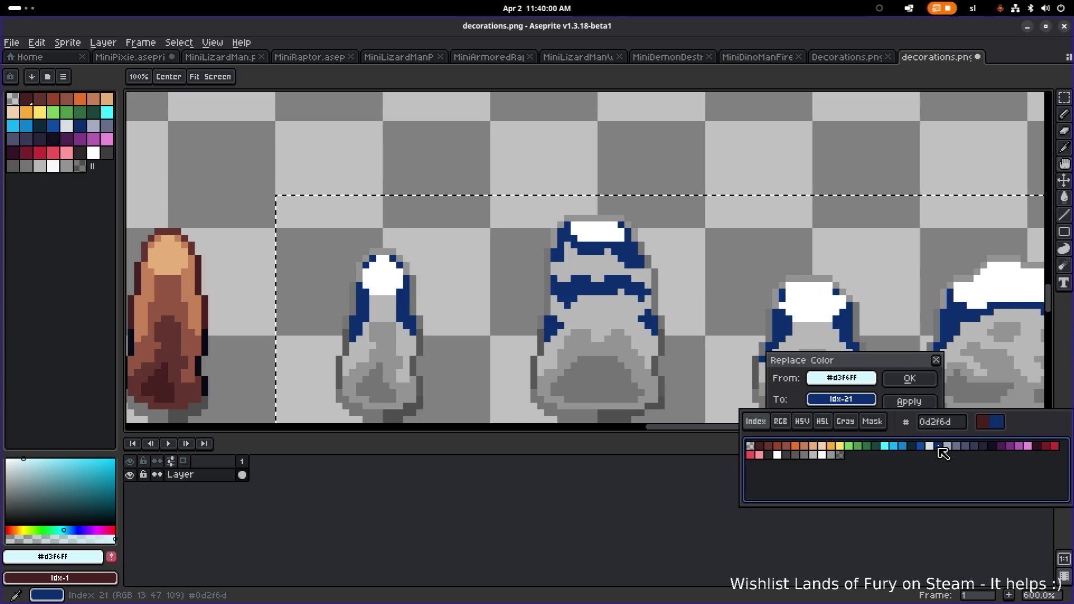
left_click(886, 448)
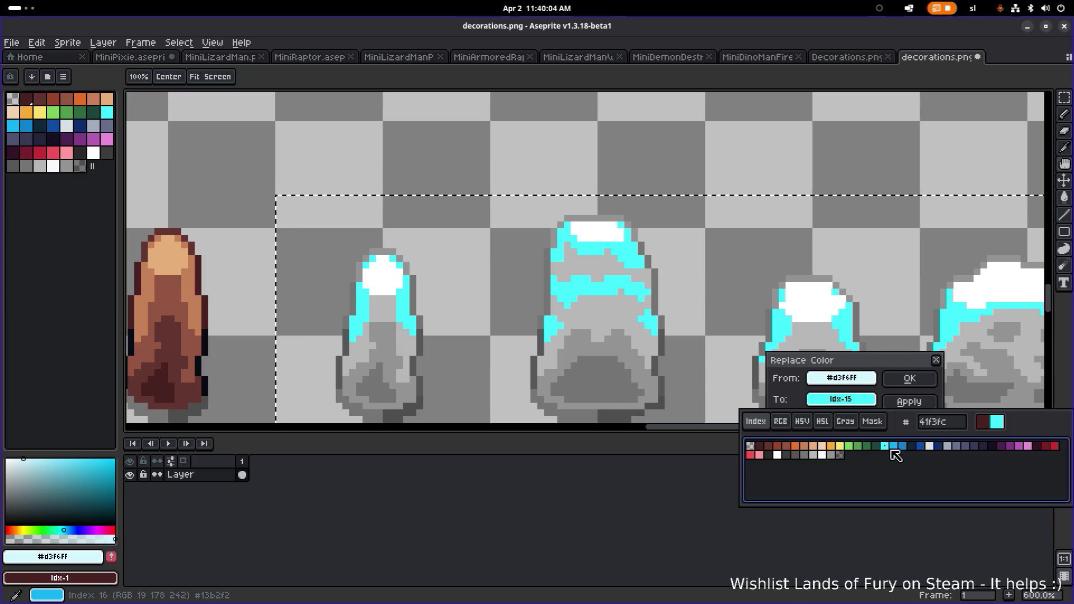
left_click(910, 378)
Replace the pillars' light grey with blue
left_click(607, 314, "alt")
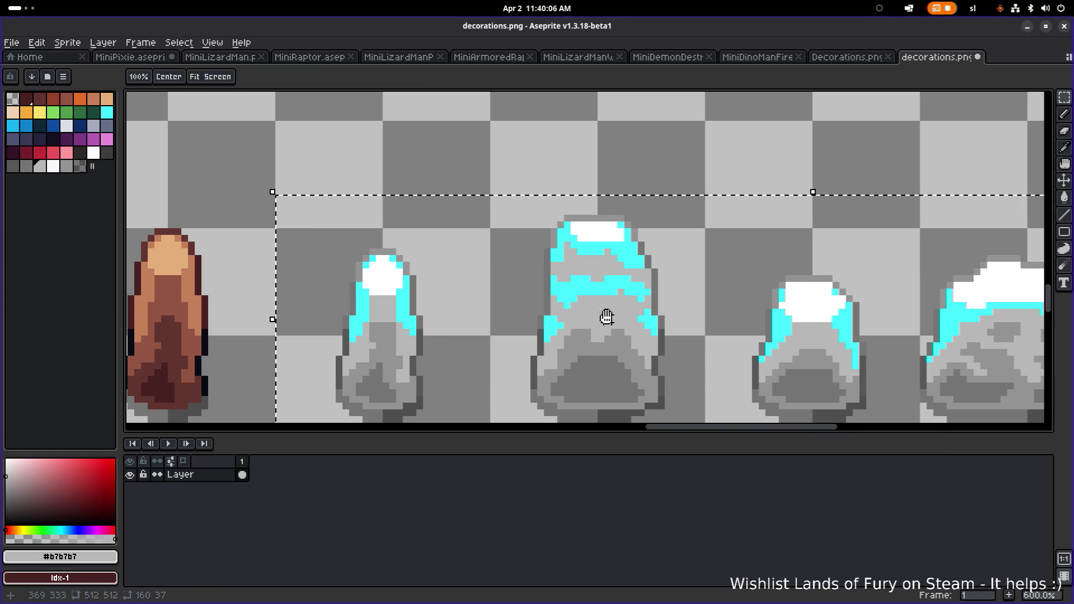
key("shift+r")
left_click(856, 404)
left_click(903, 446)
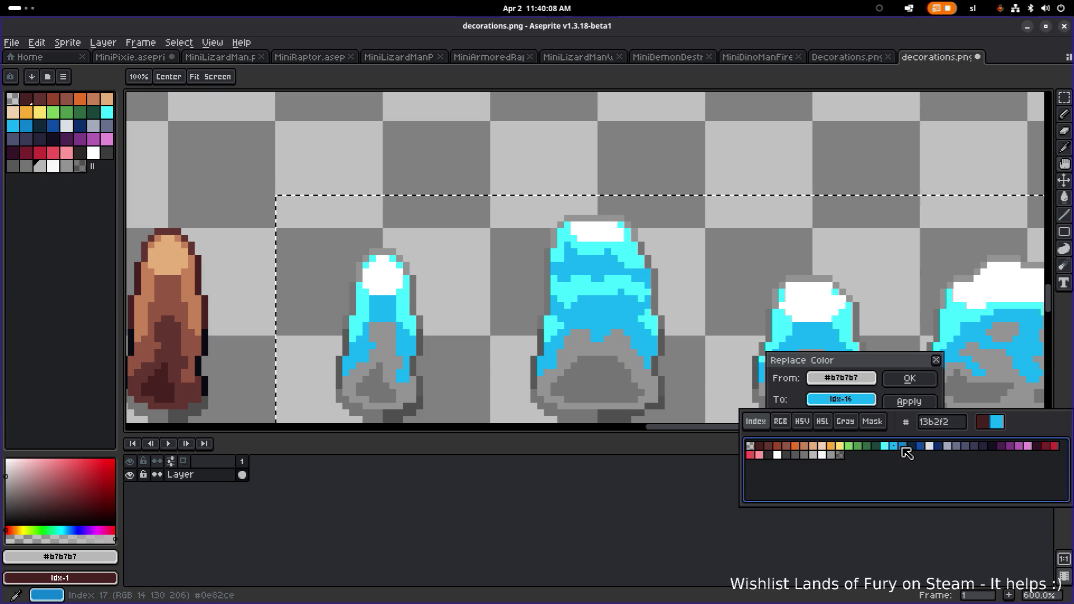
left_click(910, 378)
scroll(852, 371, "down", 4)
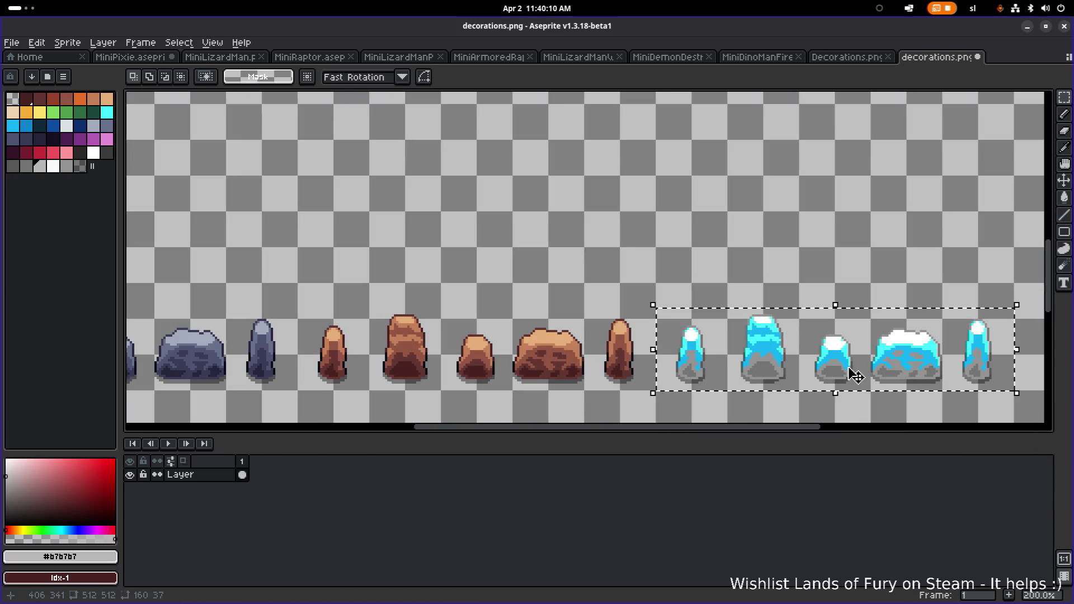
scroll(811, 358, "up", 4)
Change the mid grey to a deeper blue and the base dark grey to a darker blue
left_click(679, 353, "alt")
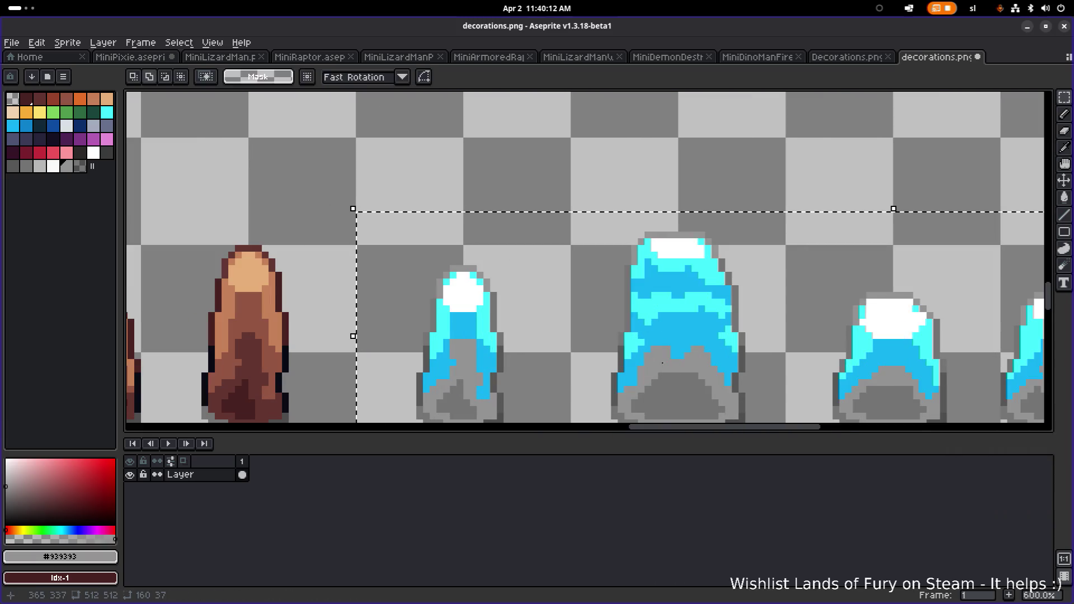
key("shift+r")
left_click(856, 405)
left_click(905, 447)
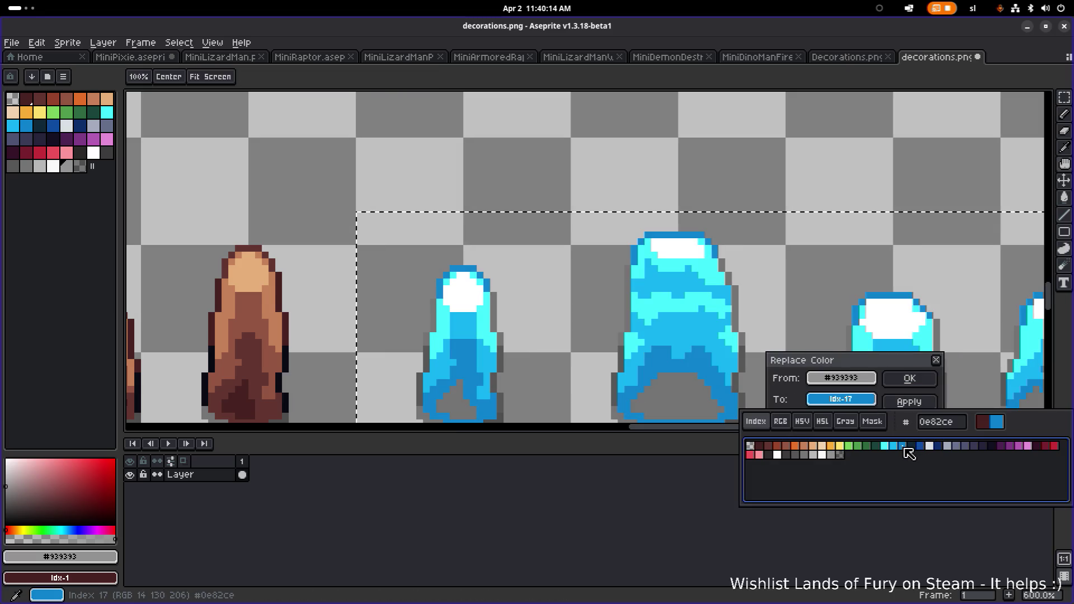
left_click(910, 378)
left_click(676, 390, "alt")
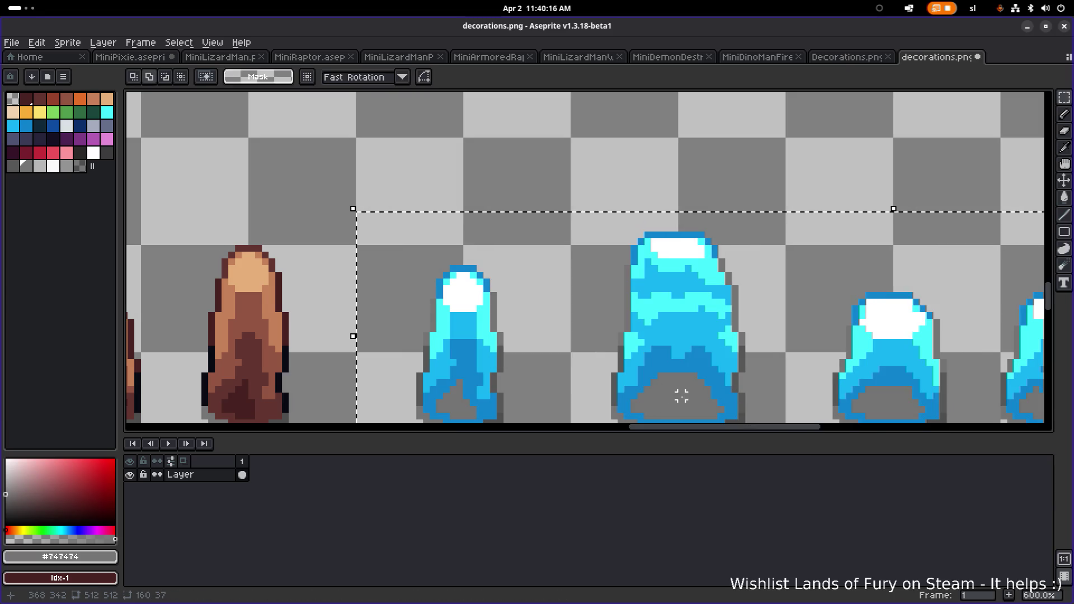
key("shift+r")
left_click(841, 399)
left_click(920, 446)
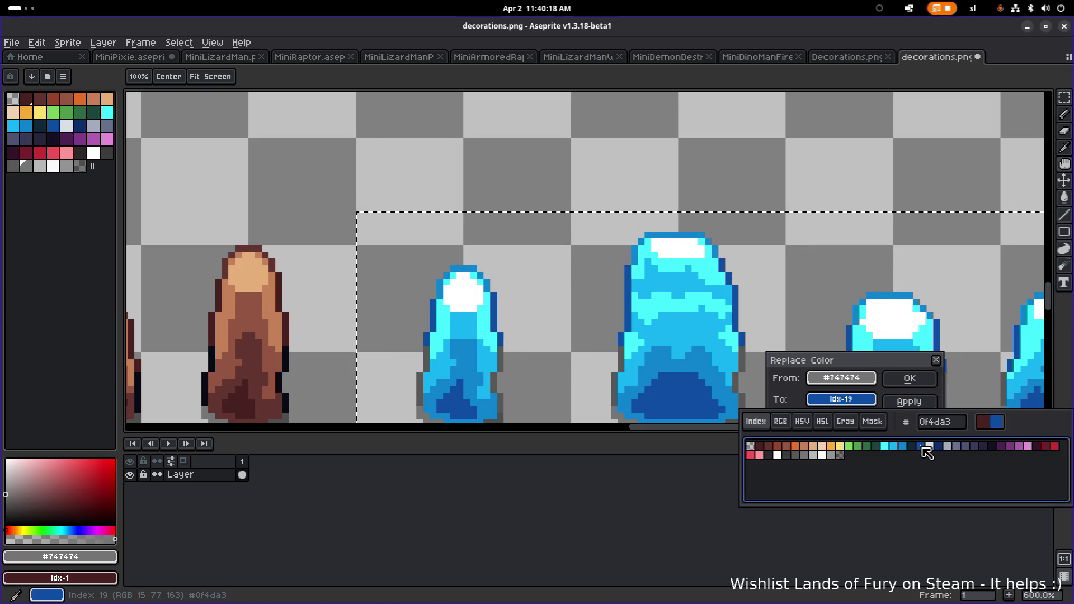
left_click(897, 385)
Recolour the pillars' darkest outline grey to navy
scroll(636, 311, "down", 6)
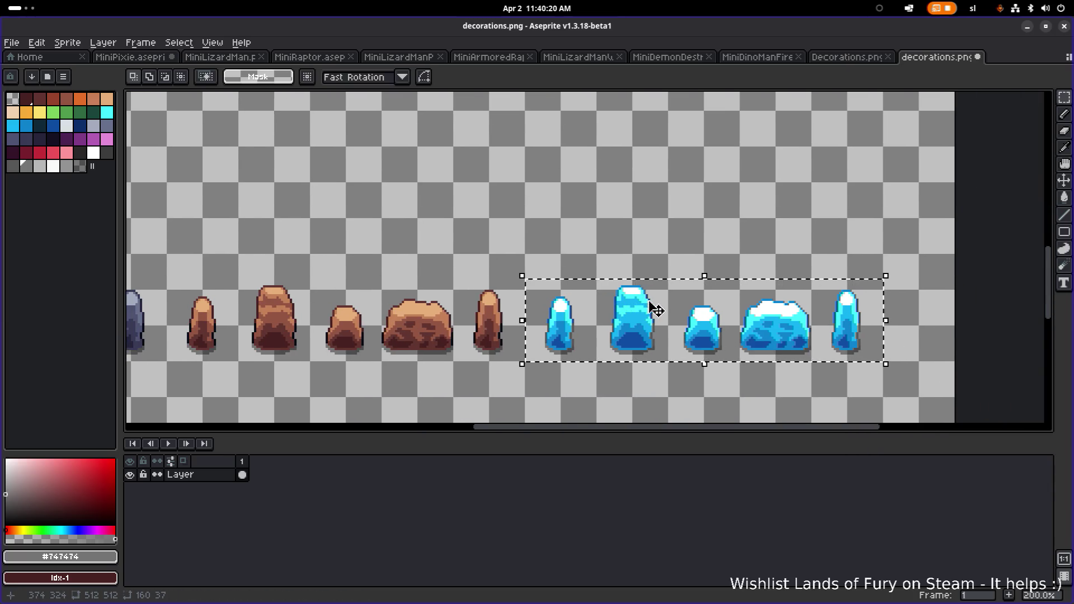
scroll(665, 312, "up", 2)
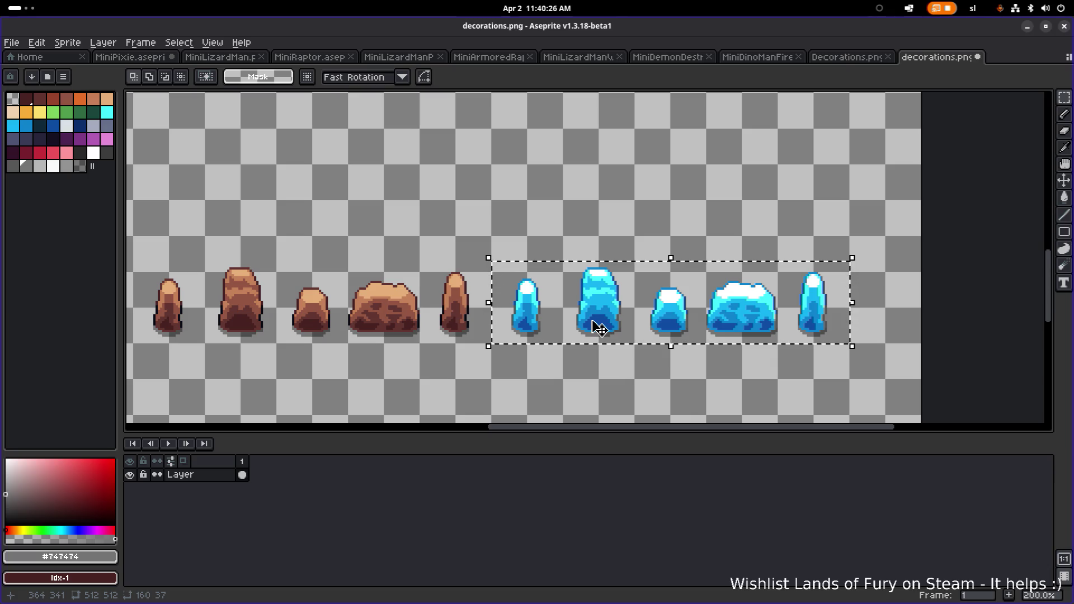
scroll(599, 327, "up", 4)
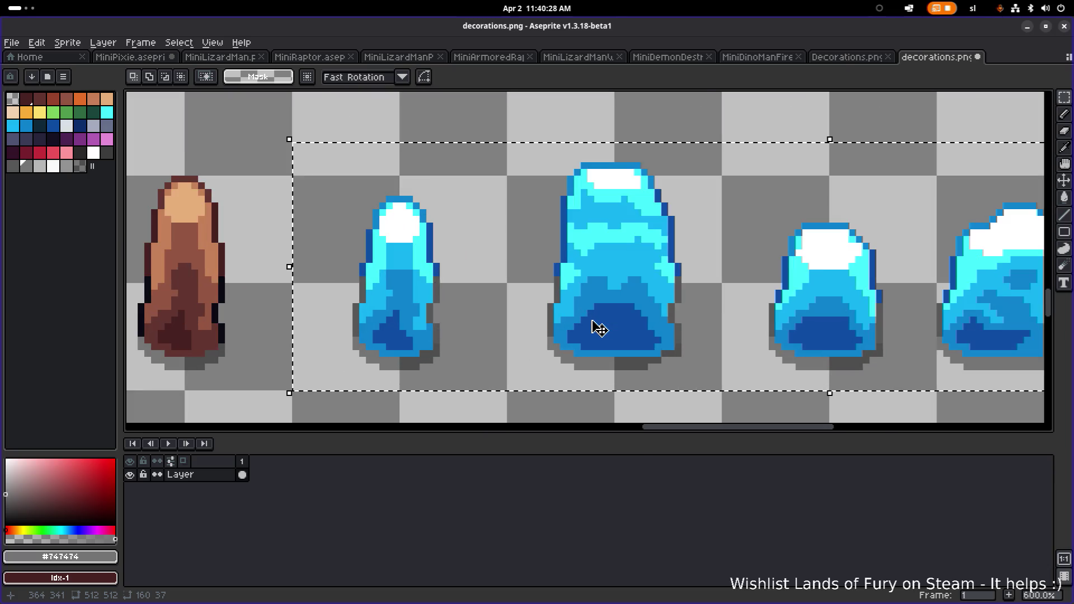
left_click_drag(617, 327, 731, 329)
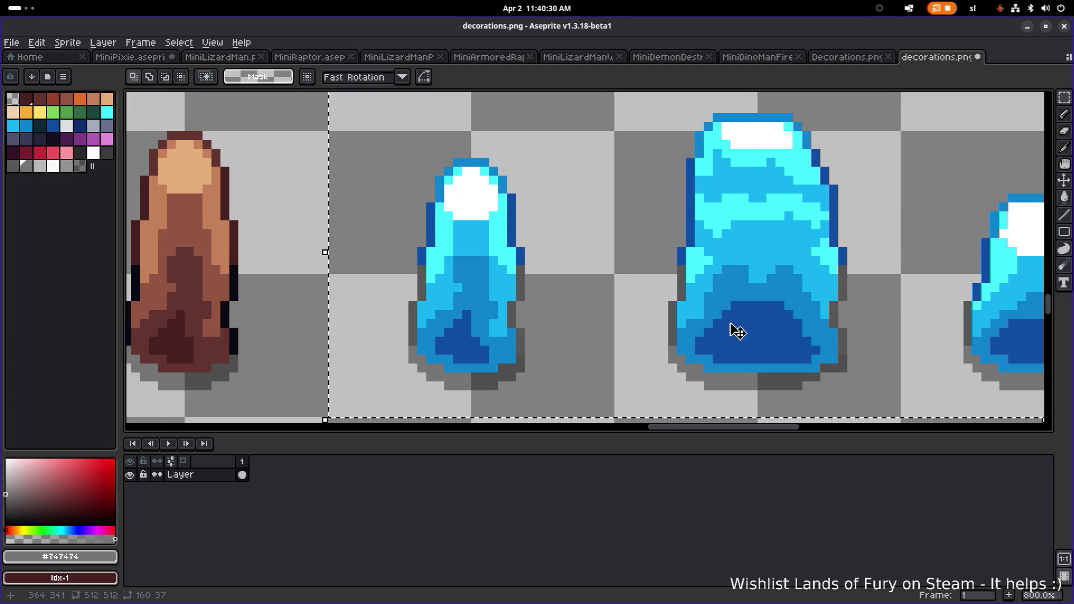
left_click(415, 318, "alt")
key("shift+r")
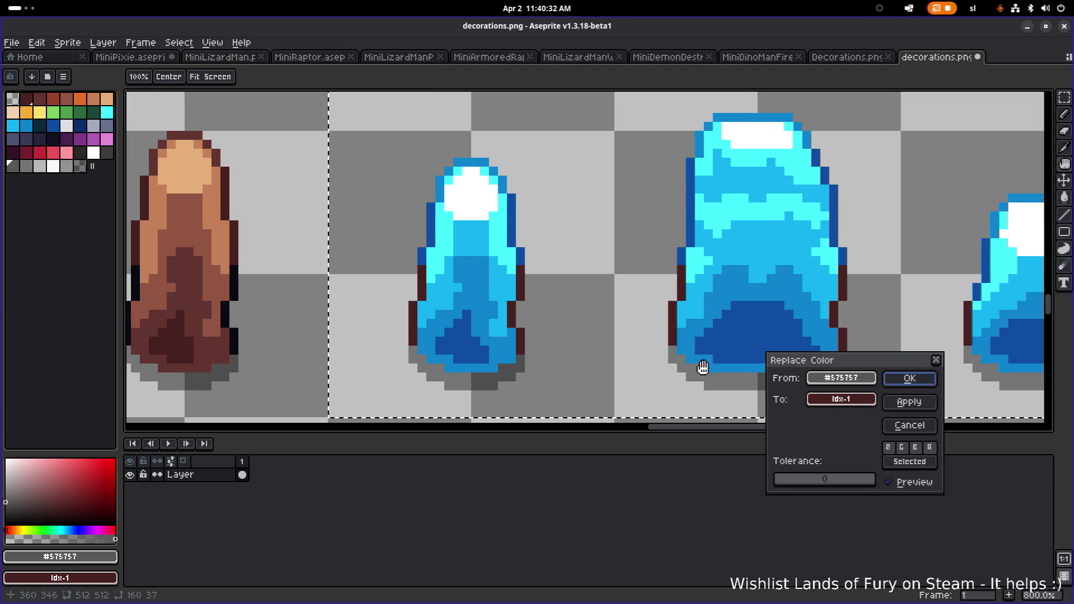
left_click(841, 399)
left_click(918, 450)
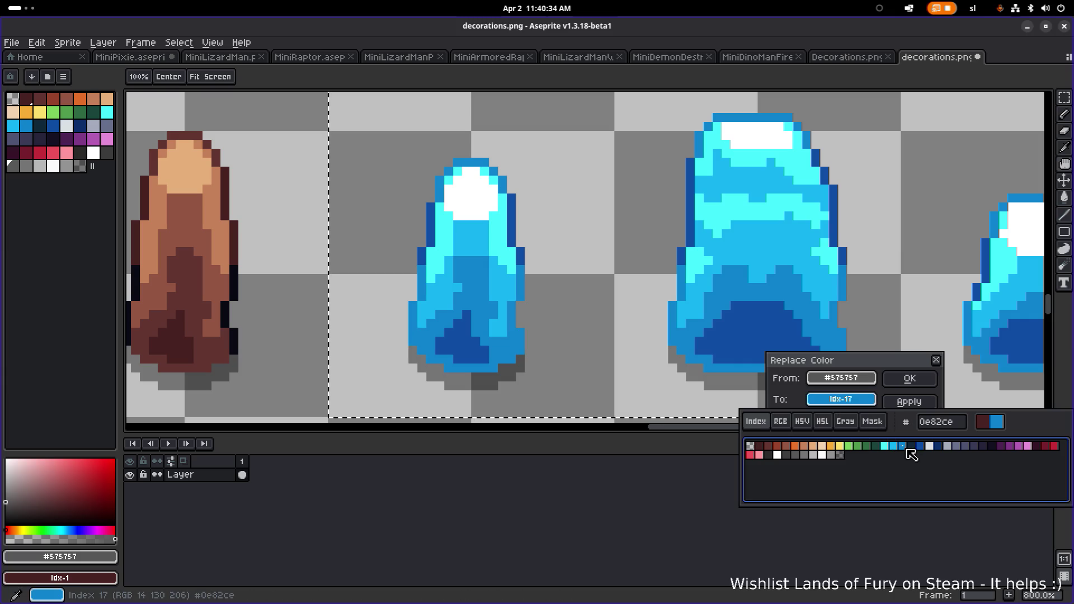
left_click(940, 450)
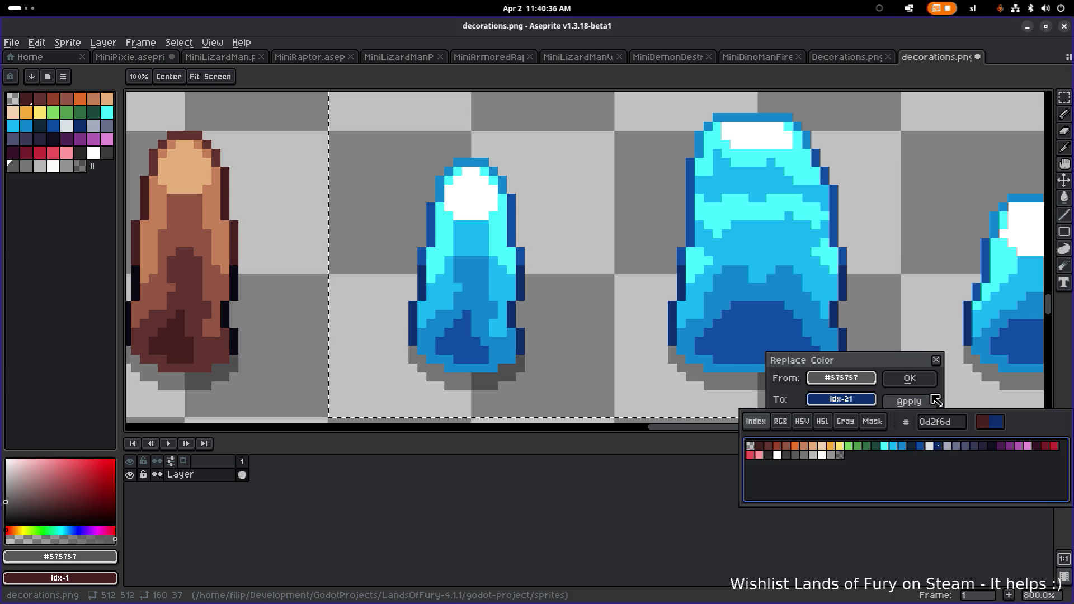
left_click(904, 380)
scroll(901, 384, "down", 4)
left_click_drag(863, 364, 731, 335)
scroll(627, 346, "down", 2)
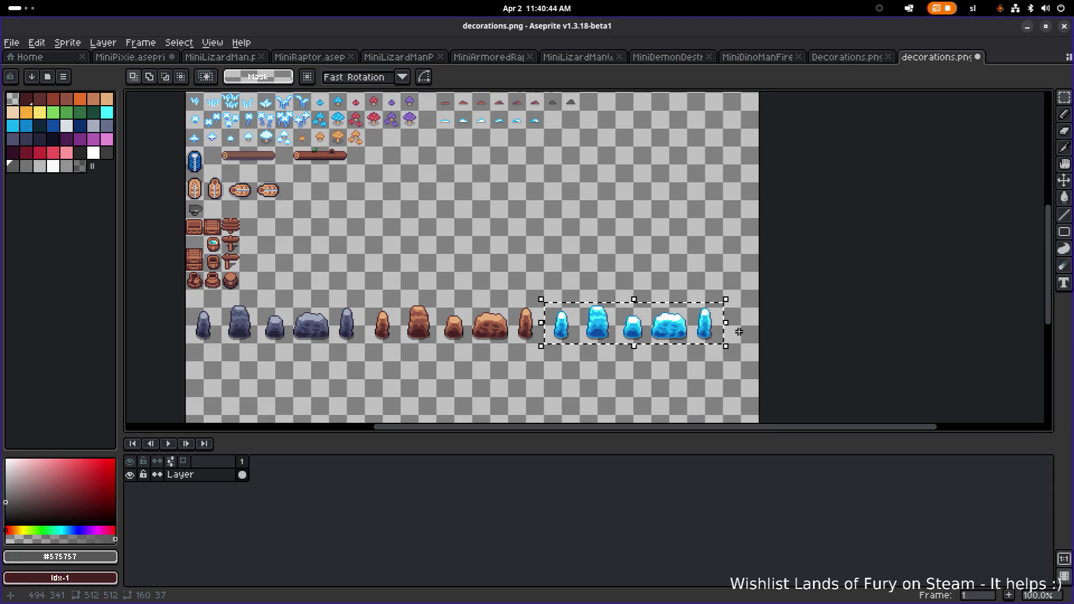
Pan across the new blue ice pillars on decorations.png, then minimise Aseprite
scroll(706, 338, "up", 3)
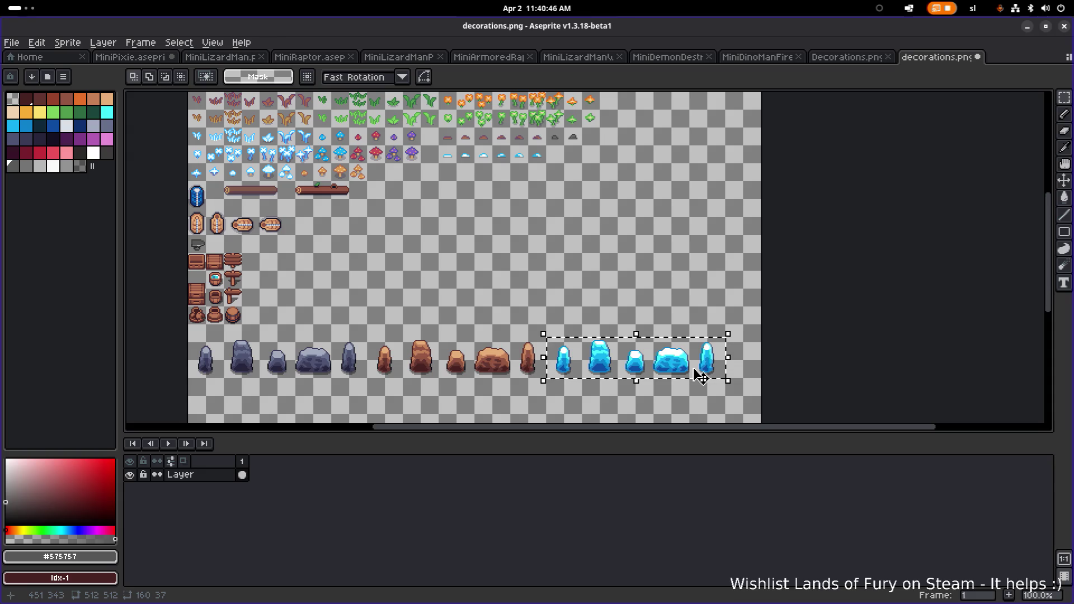
scroll(701, 377, "up", 1)
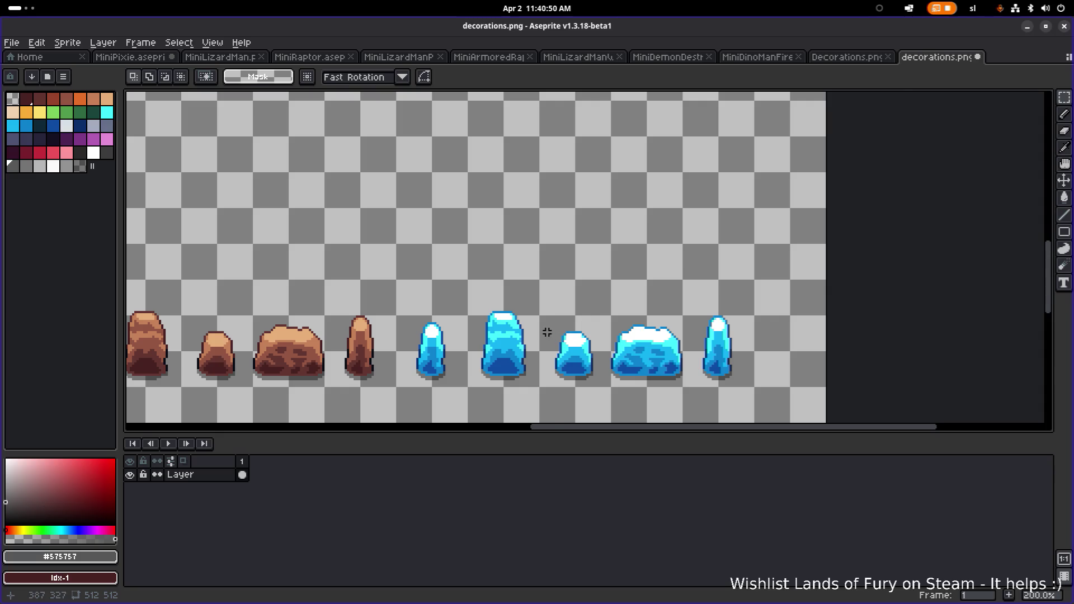
left_click_drag(548, 332, 634, 329)
scroll(636, 336, "down", 4)
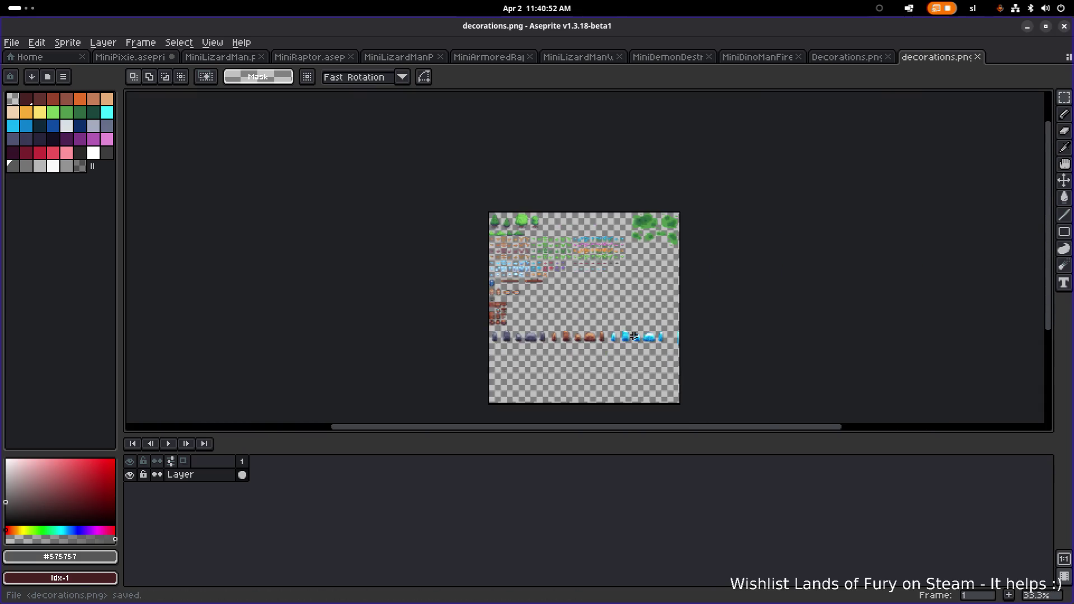
scroll(634, 335, "up", 3)
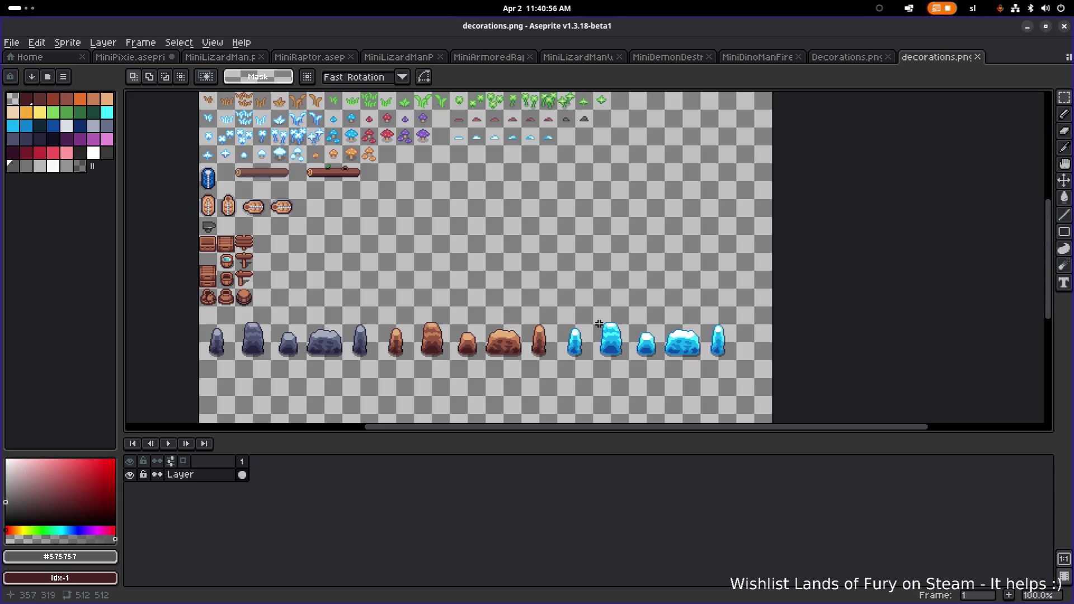
left_click_drag(599, 324, 635, 320)
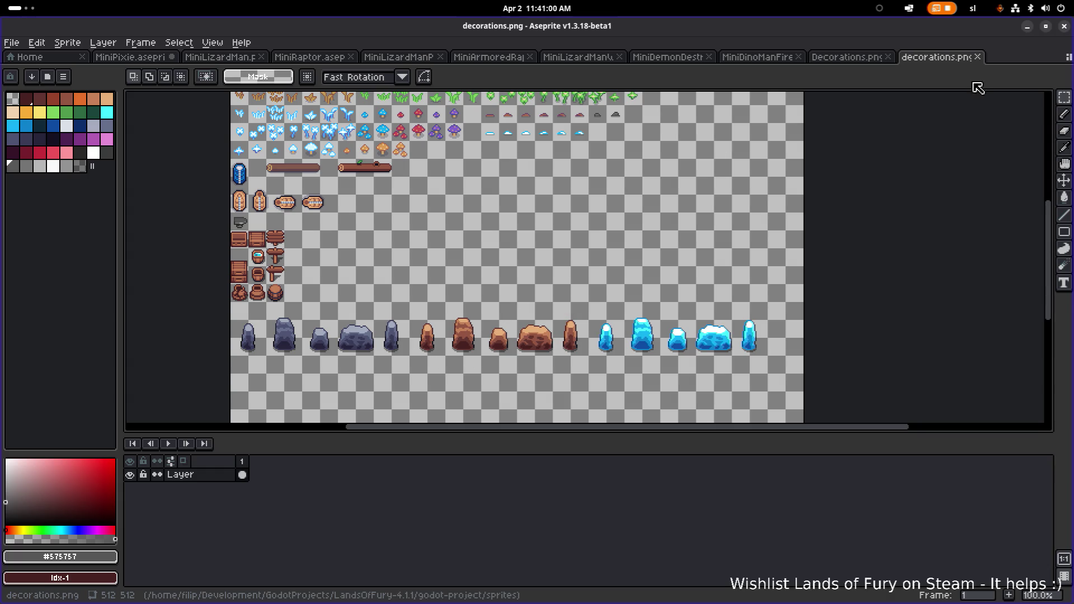
left_click(1026, 32)
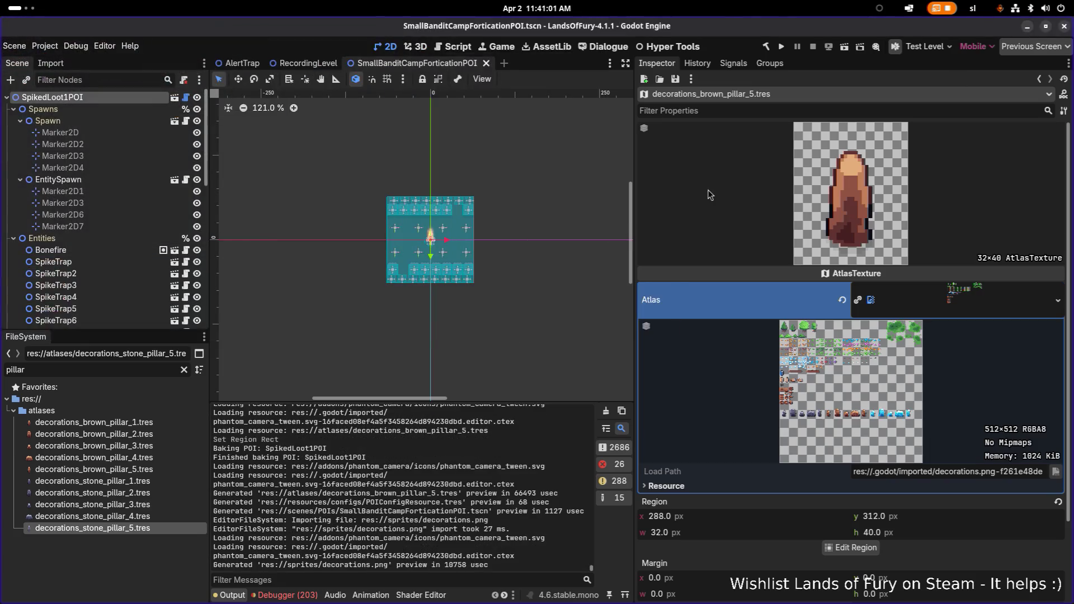
Duplicate decorations_brown_pillar_1 as decorations_ice_pillar_1.tres
left_click(152, 459)
left_click(155, 427)
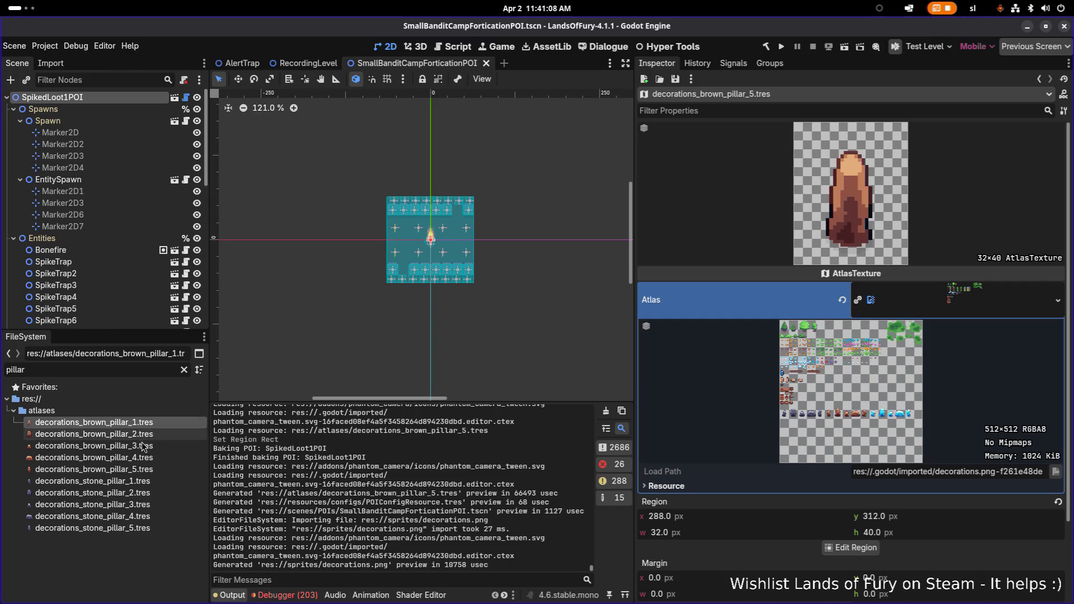
key("ctrl+d")
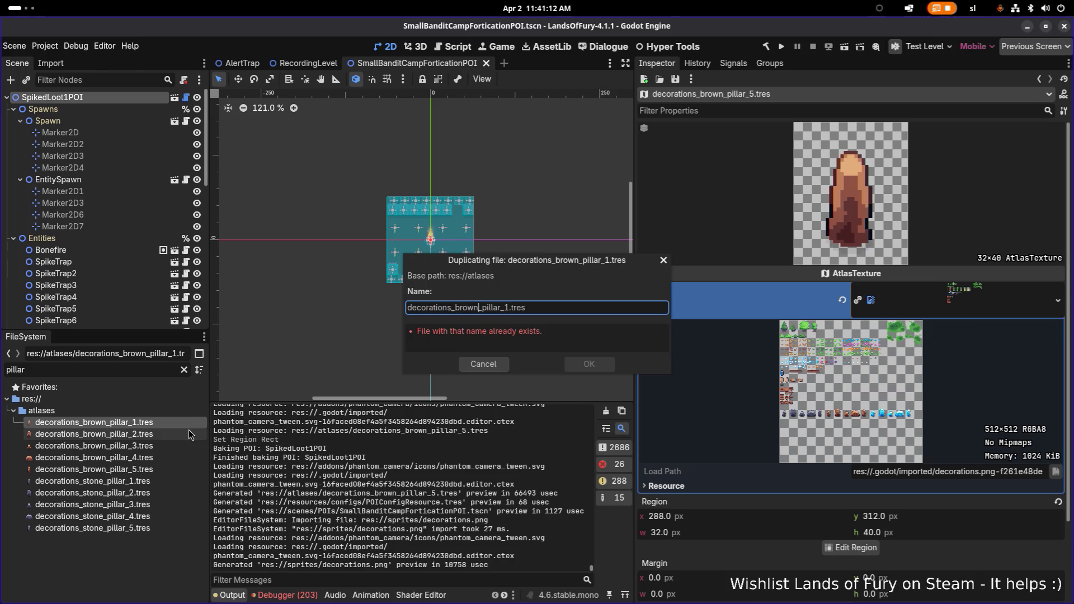
type("ice")
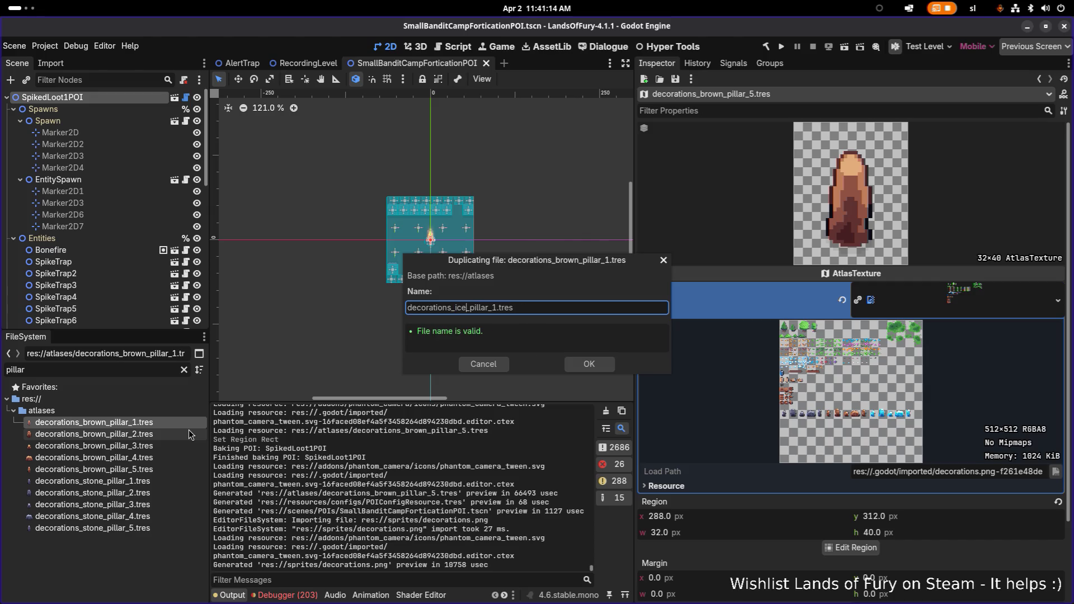
left_click(603, 367)
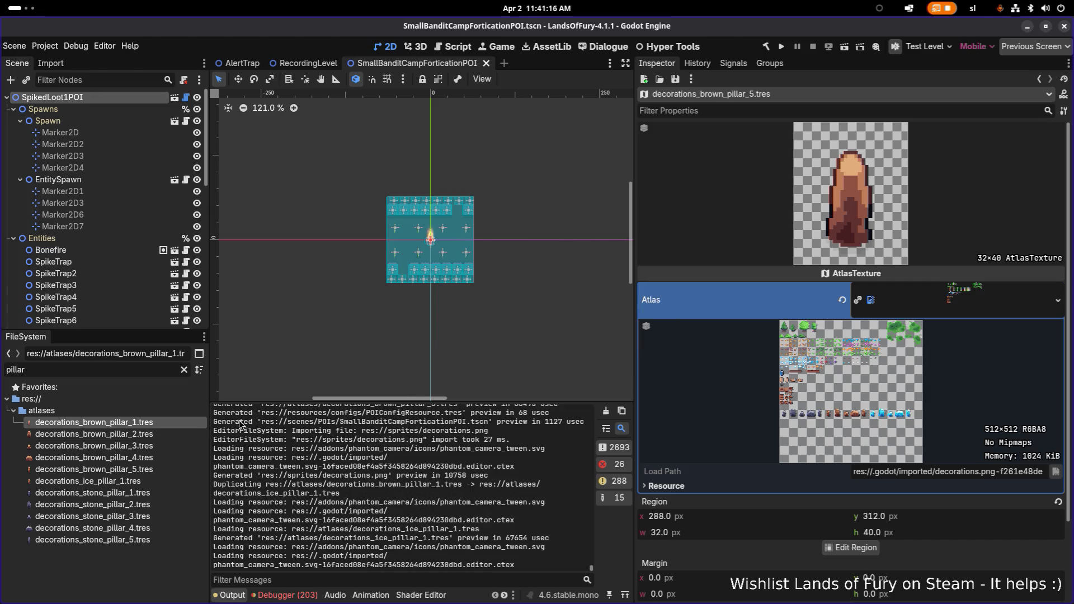
Set its atlas region to the first blue ice pillar at 320, 312 (32×40)
left_click(851, 547)
scroll(626, 347, "up", 6)
scroll(632, 327, "down", 3)
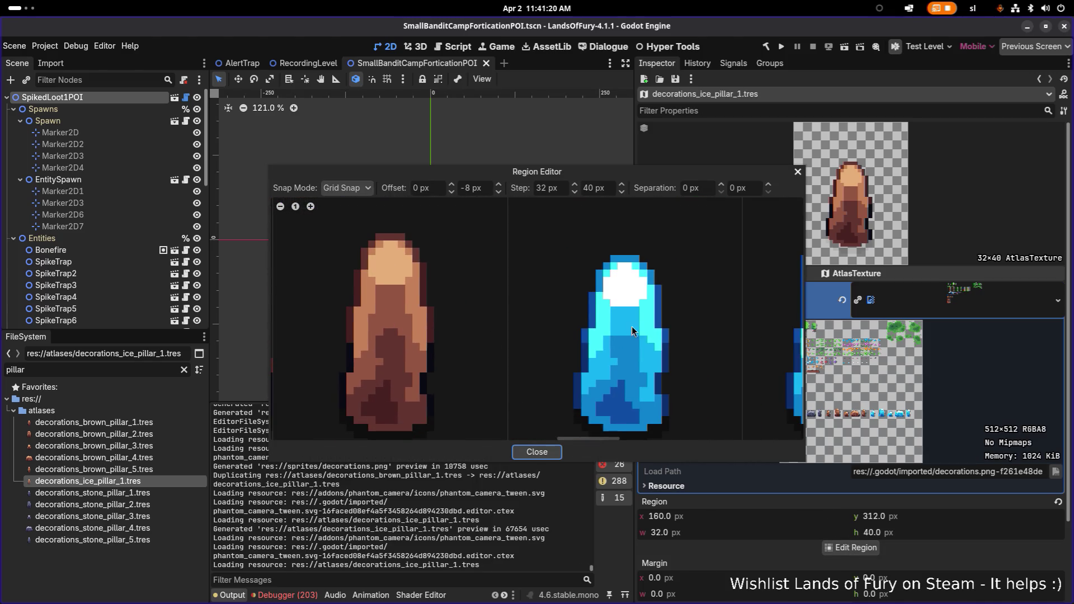
scroll(584, 259, "up", 1)
left_click(469, 396)
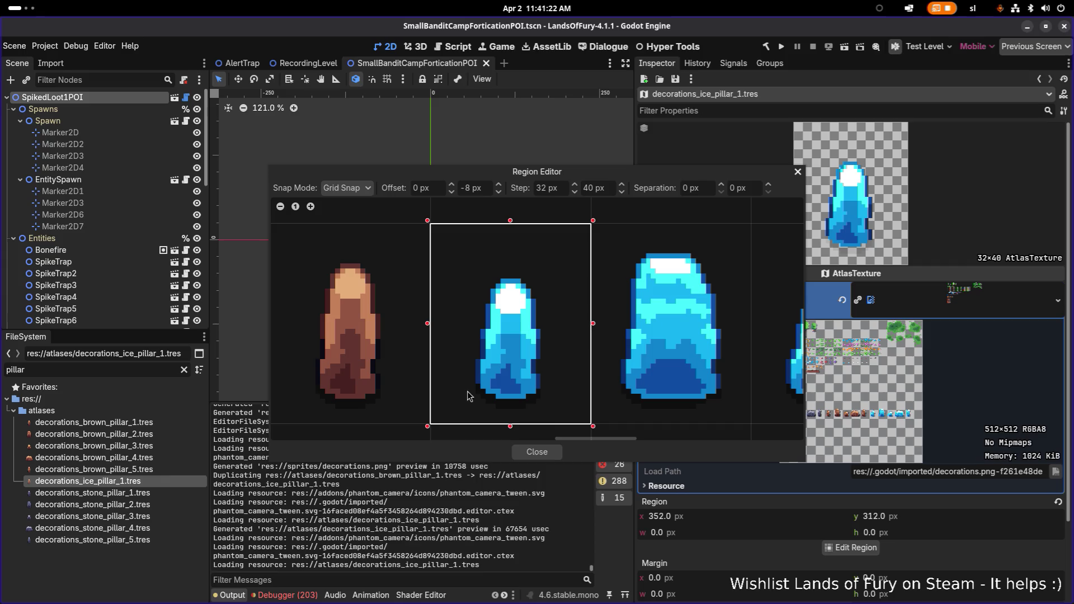
left_click(546, 457)
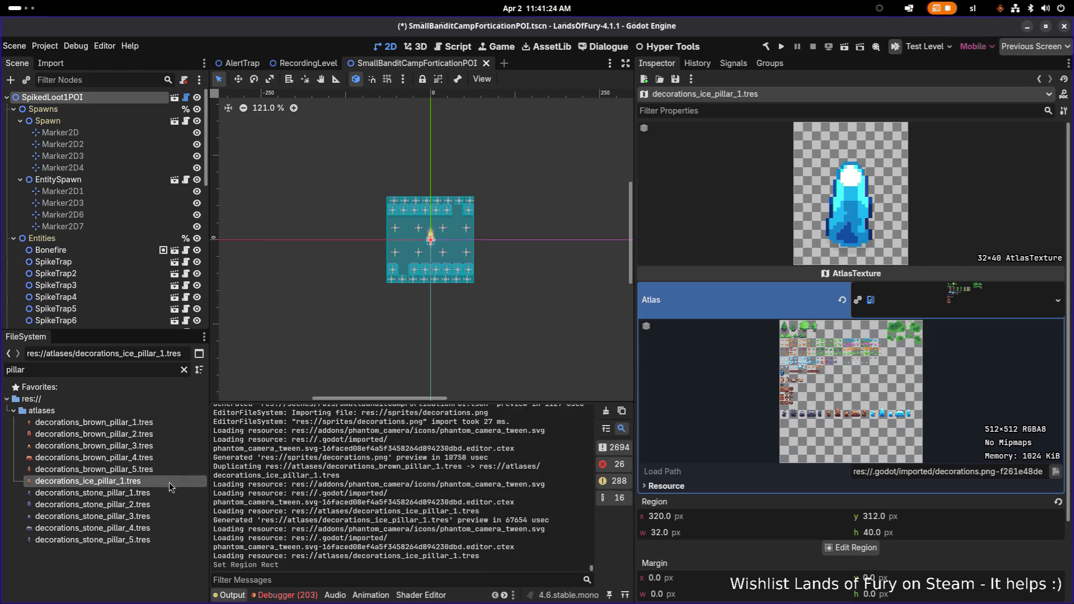
Create decorations_ice_pillar_2.tres framing the larger ice pillar at x 352
key("Up")
key("Down")
key("Down")
key("Up")
key("ctrl+d")
left_click(492, 308)
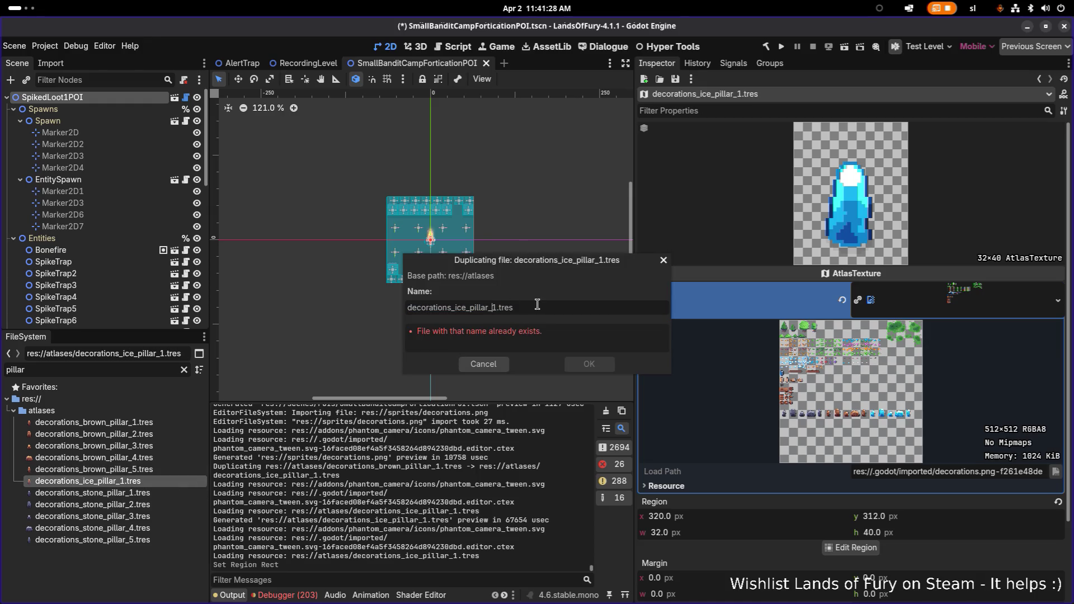
key("Return")
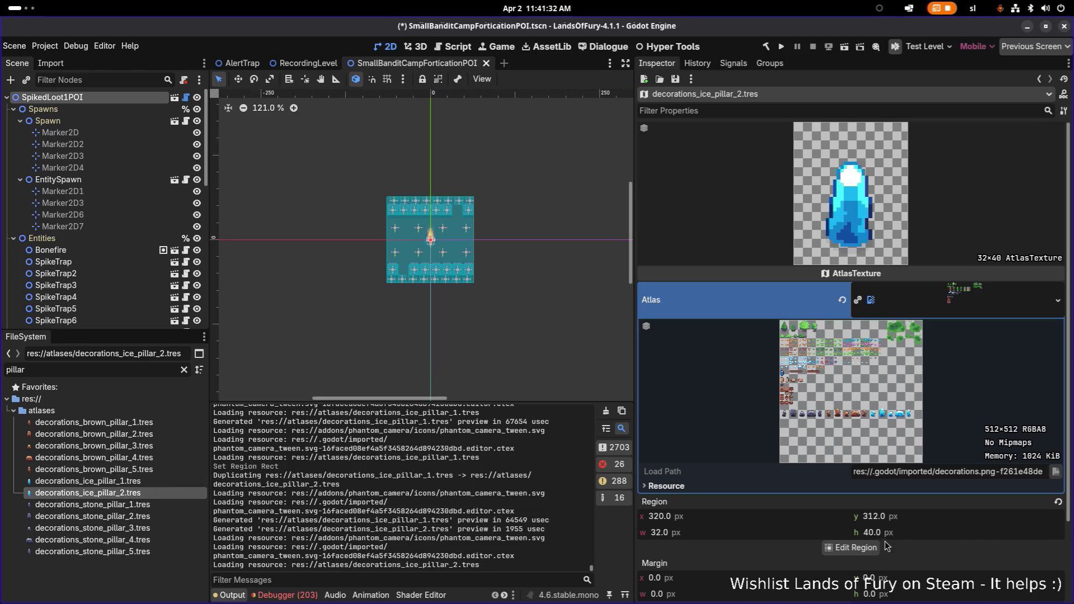
left_click(872, 554)
scroll(688, 359, "up", 6)
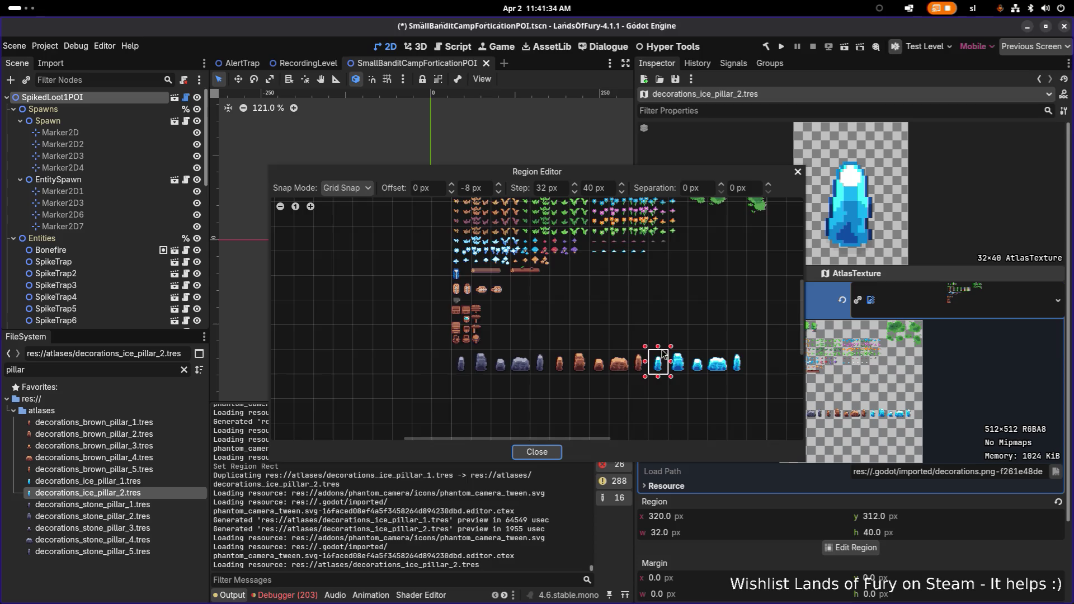
left_click(641, 364)
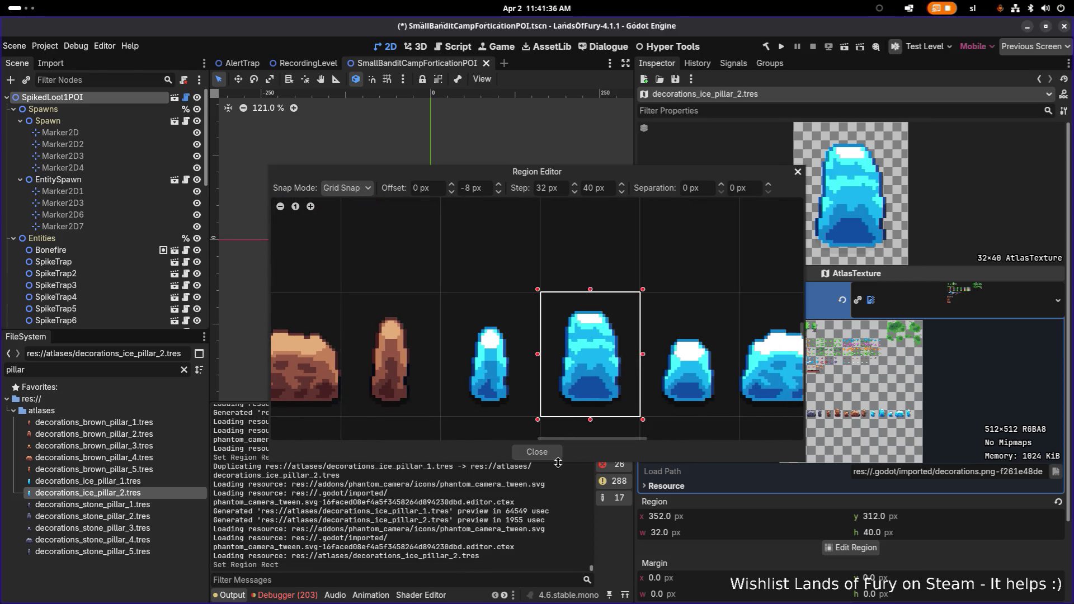
left_click(558, 454)
Create decorations_ice_pillar_3.tres, shifting its region one cell right to the small ice pillar
left_click(135, 497)
key("ctrl+d")
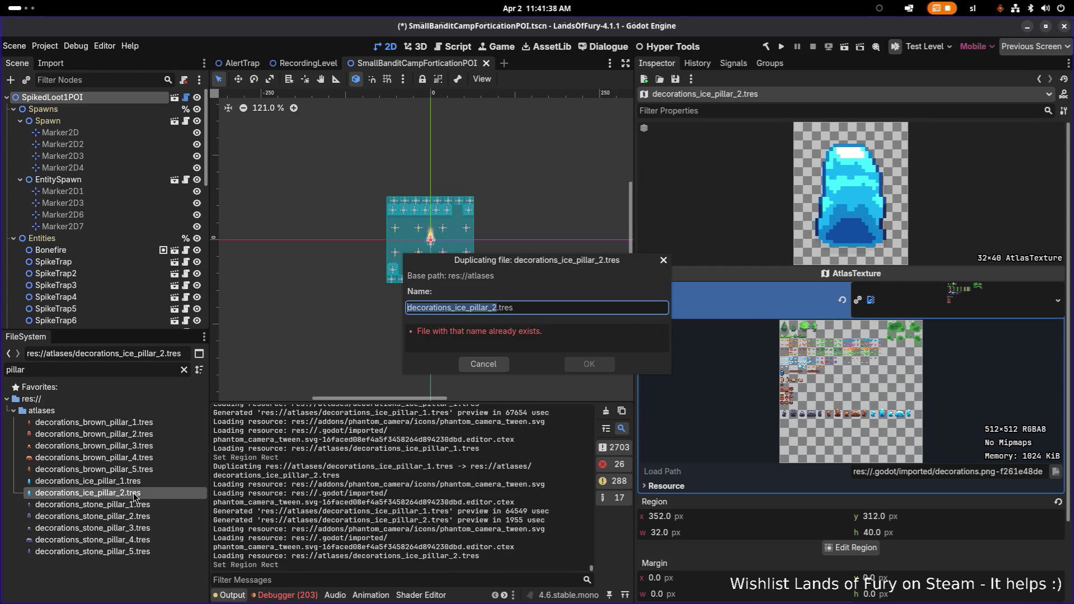
key("Return")
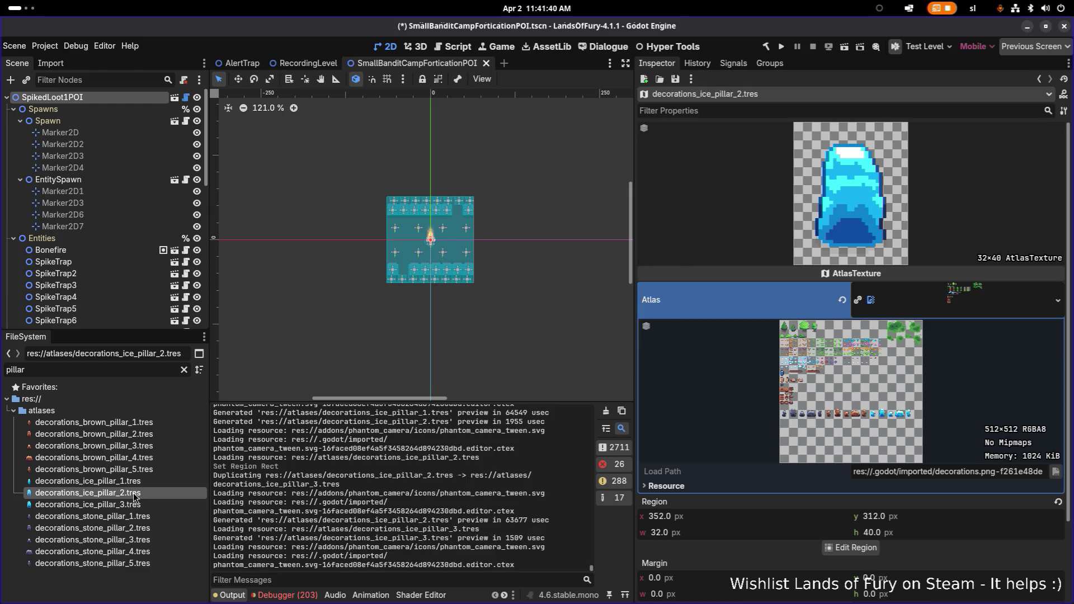
left_click(112, 505)
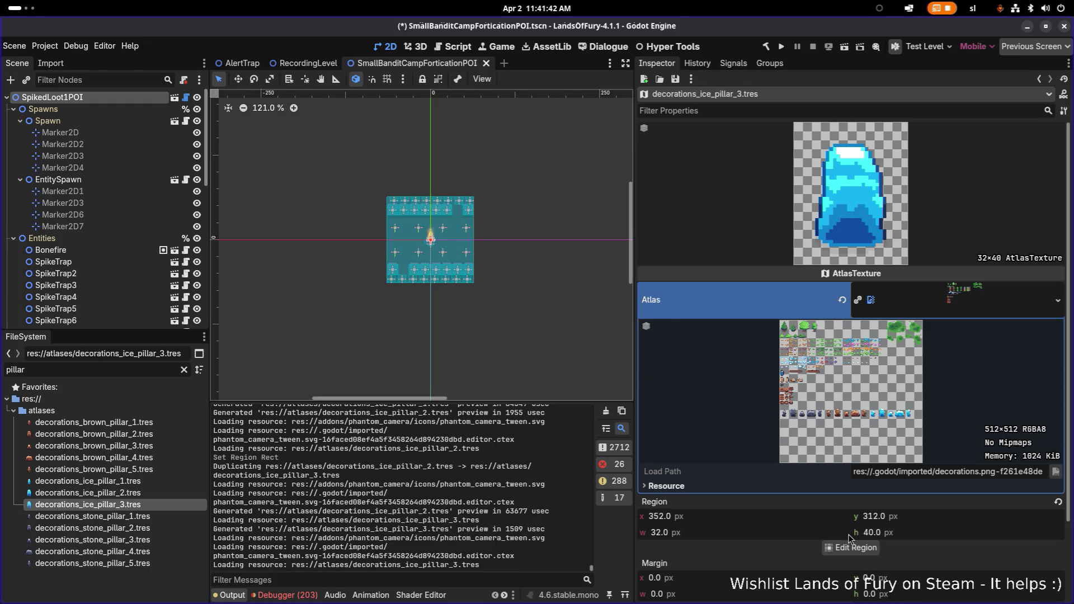
left_click(850, 547)
left_click_drag(626, 350, 568, 419)
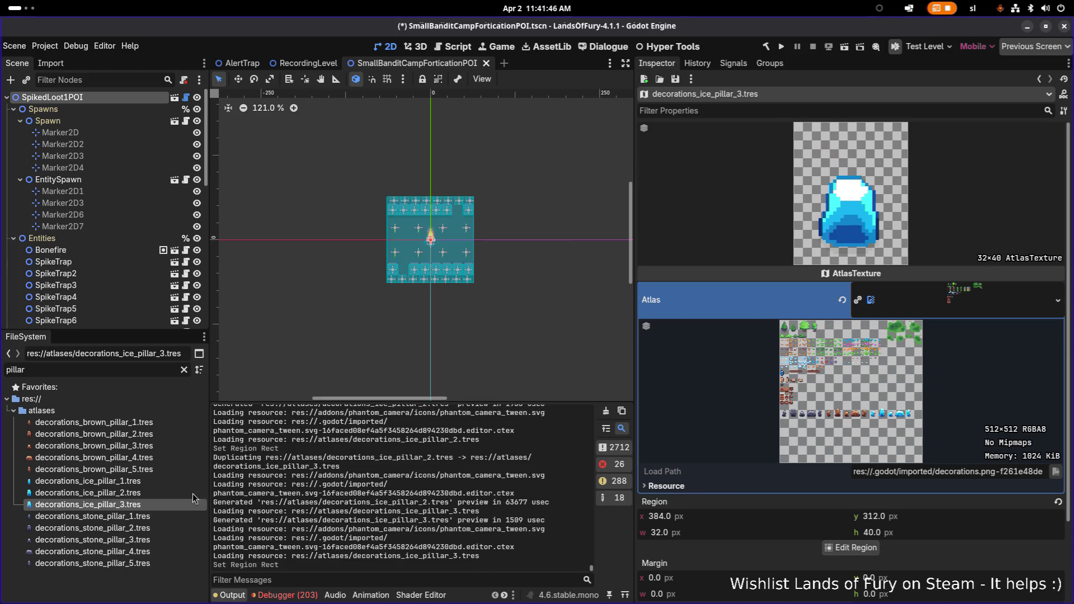
Create decorations_ice_pillar_4.tres framing the wide ice rock as its region
left_click(170, 505)
key("ctrl+d")
key("BackSpace")
type("4")
key("Return")
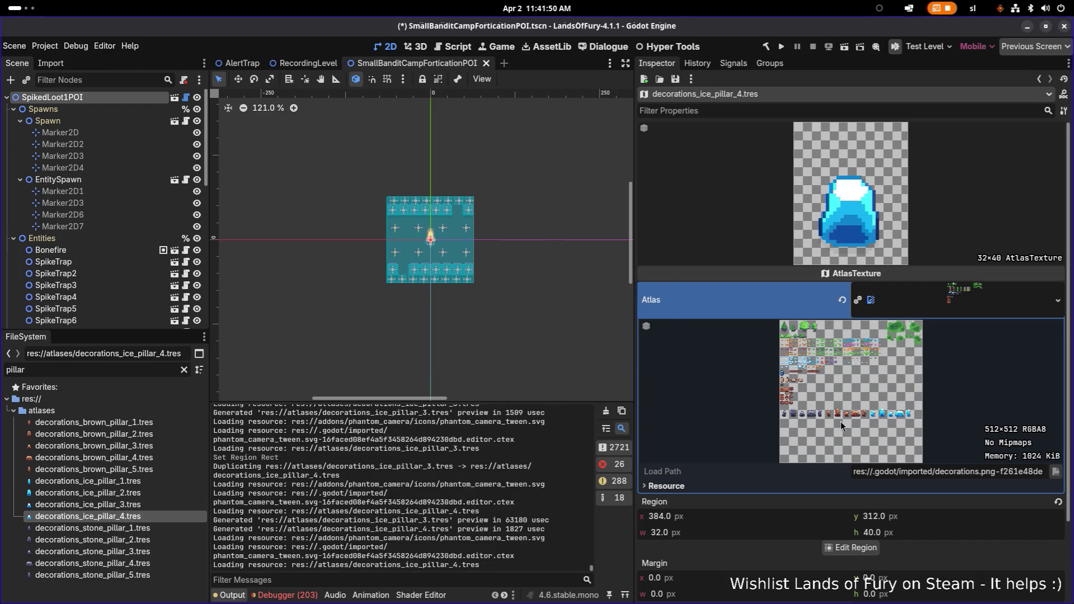
left_click(835, 548)
scroll(616, 336, "up", 5)
left_click(615, 322)
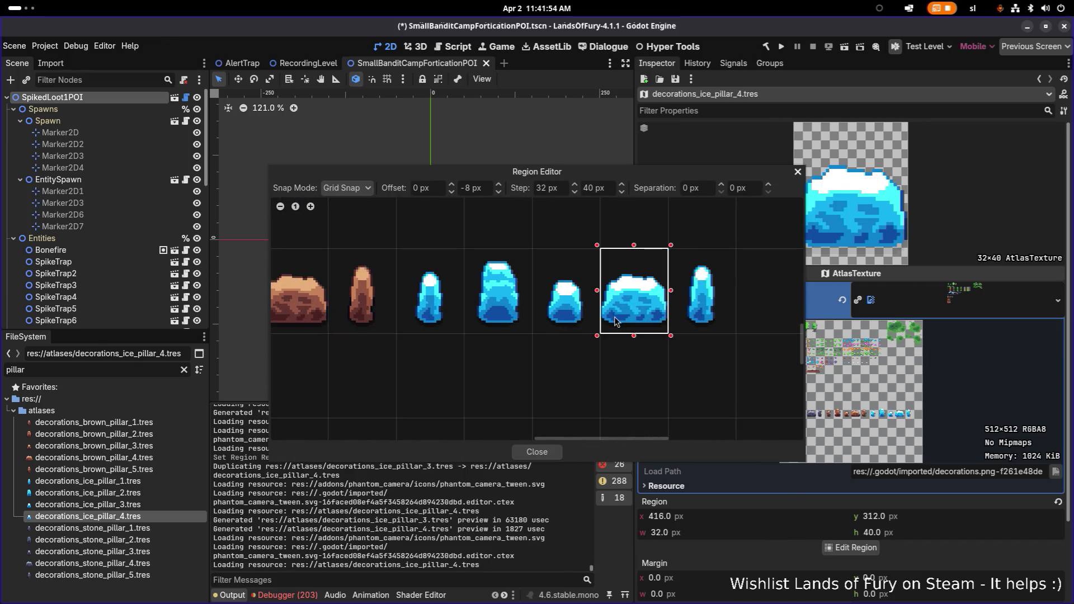
left_click(546, 452)
Create decorations_ice_pillar_5.tres framing the slim ice pillar at 448, 312 (32×40)
left_click(158, 505)
left_click(156, 519)
key("ctrl+d")
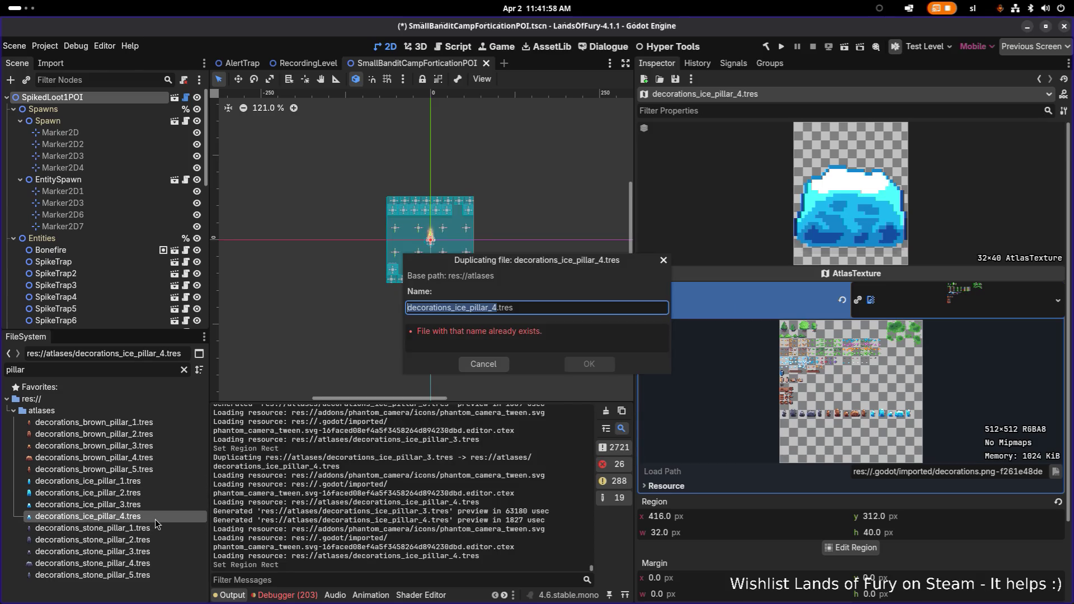
key("Right")
key("BackSpace")
type("5")
key("Return")
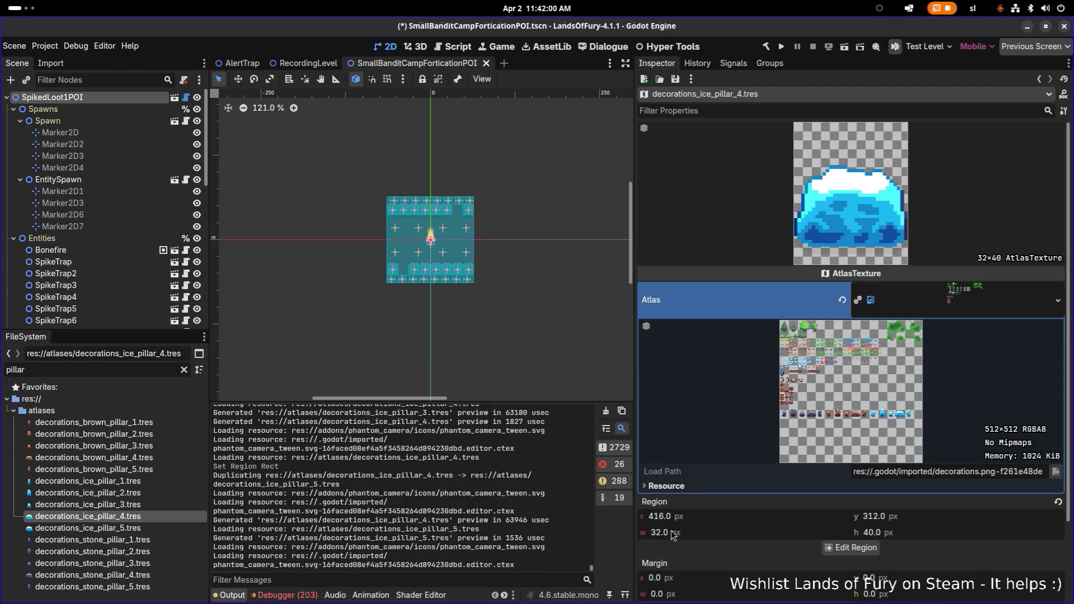
left_click(146, 528)
left_click(866, 551)
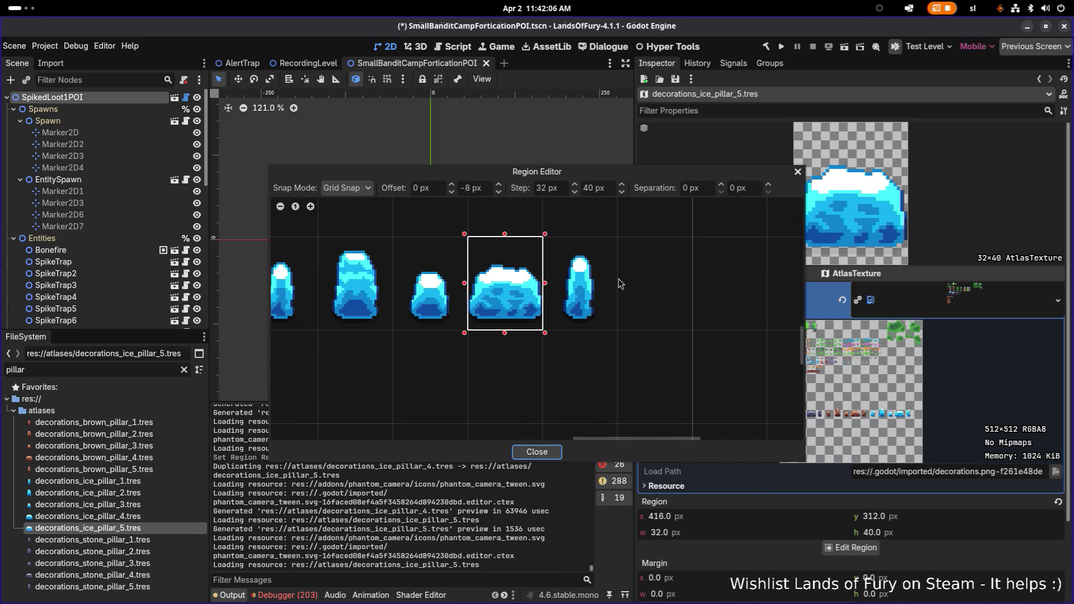
left_click(615, 240)
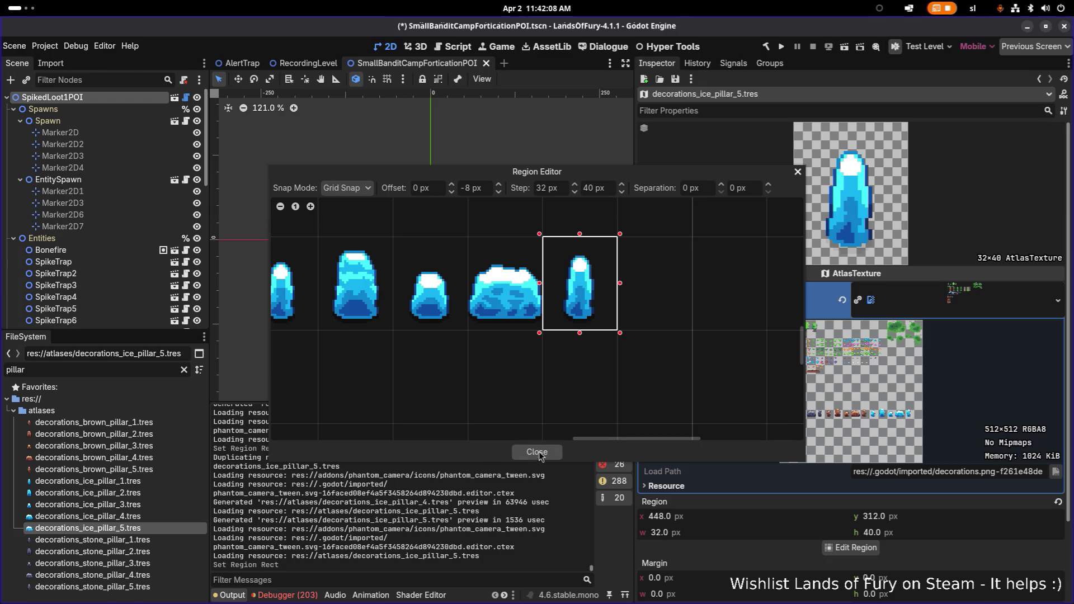
left_click(537, 452)
left_click(140, 469)
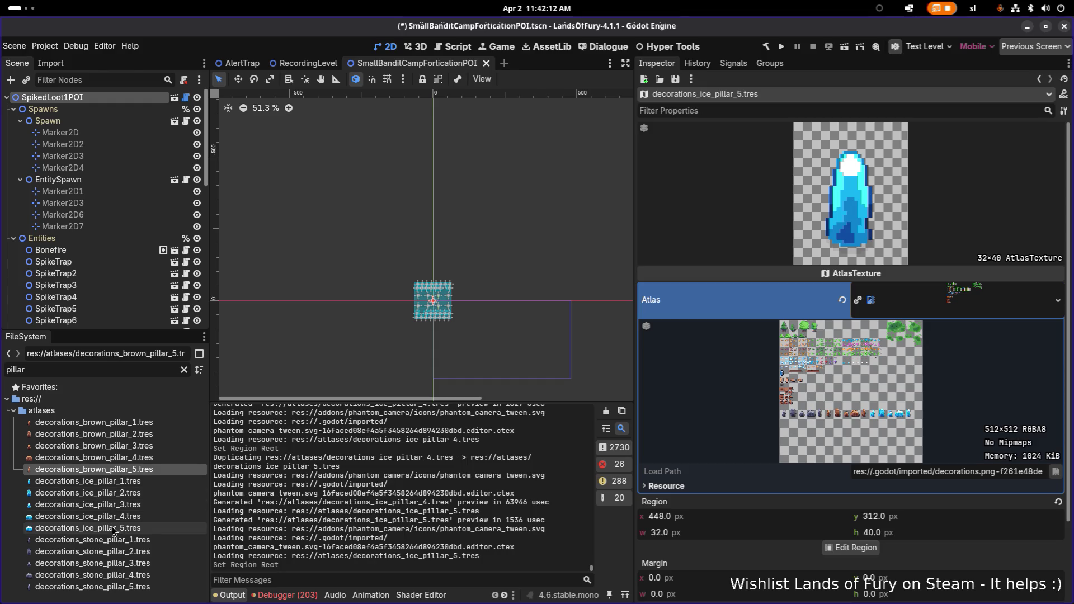
Review the stone, brown and ice pillar atlas textures in the FileSystem
left_click(98, 553)
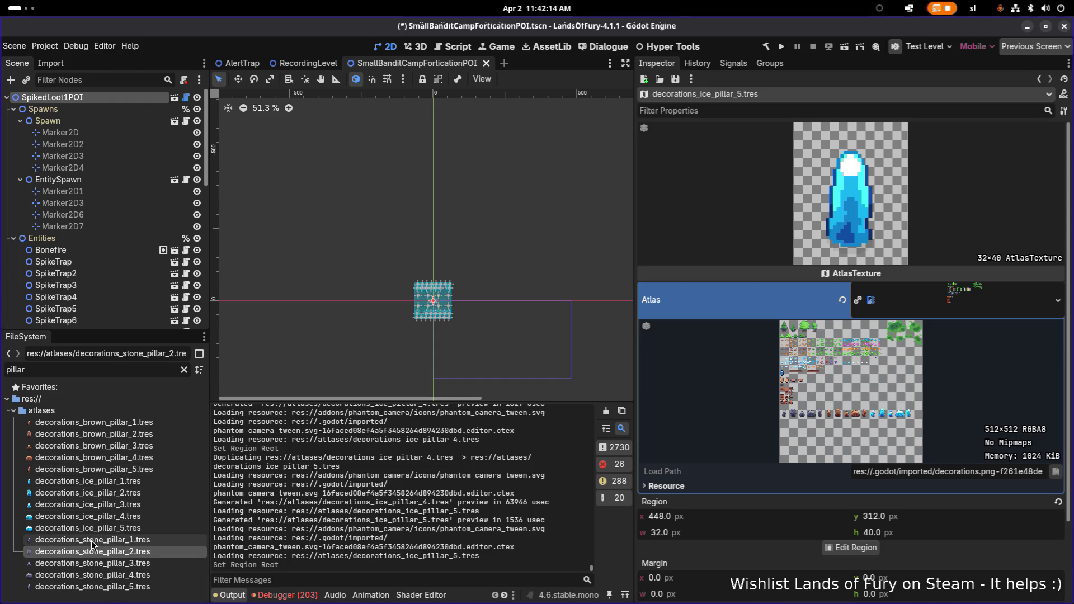
left_click(93, 564)
left_click(93, 576)
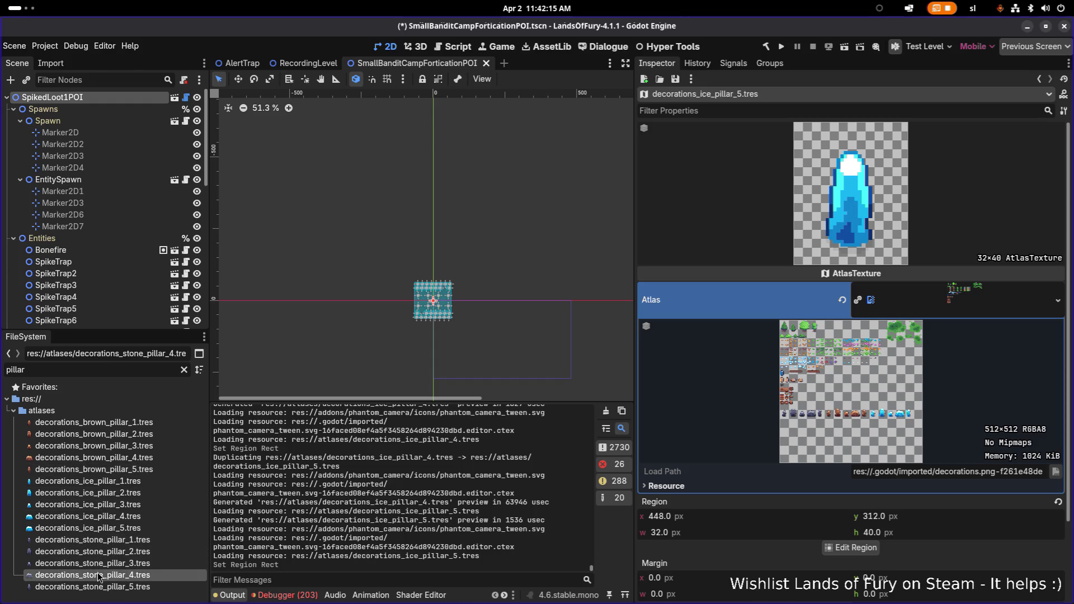
left_click(84, 541)
left_click(82, 446)
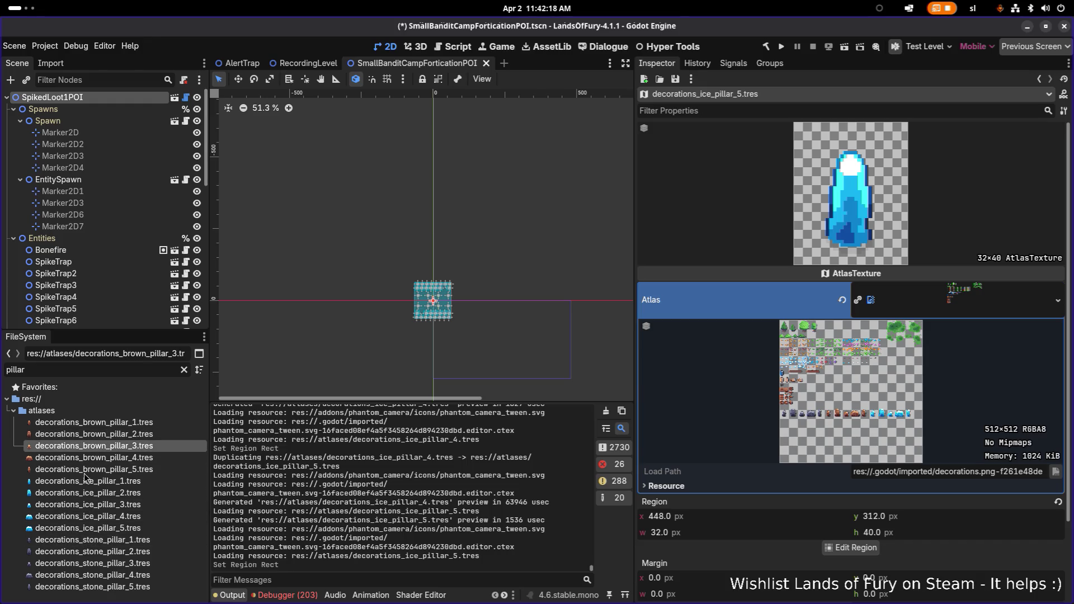
left_click(80, 562)
left_click(92, 410)
left_click(87, 529)
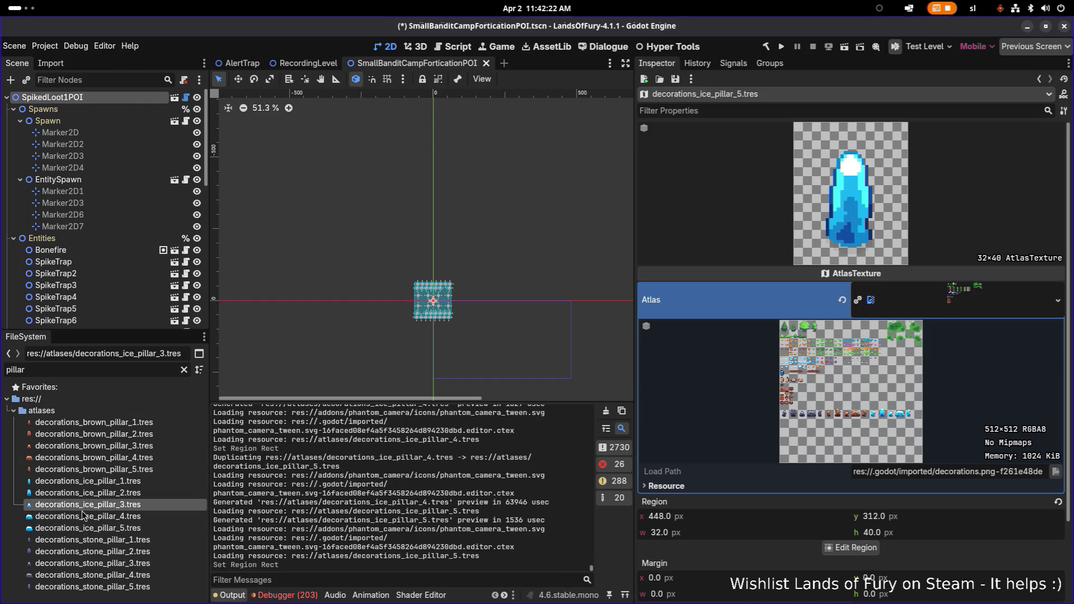
left_click(83, 518)
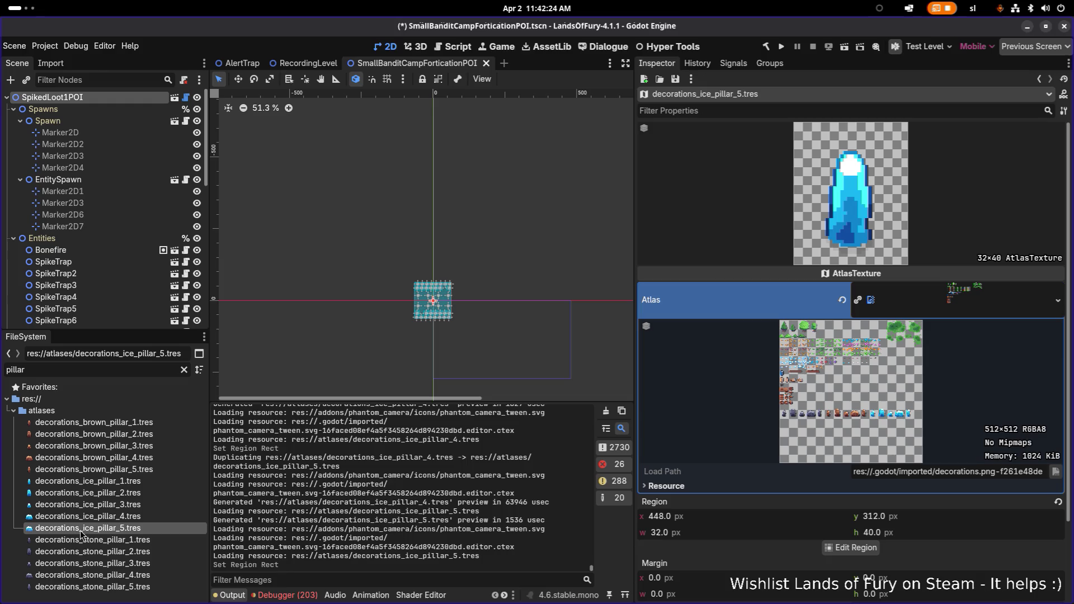
left_click(78, 540)
left_click(98, 447)
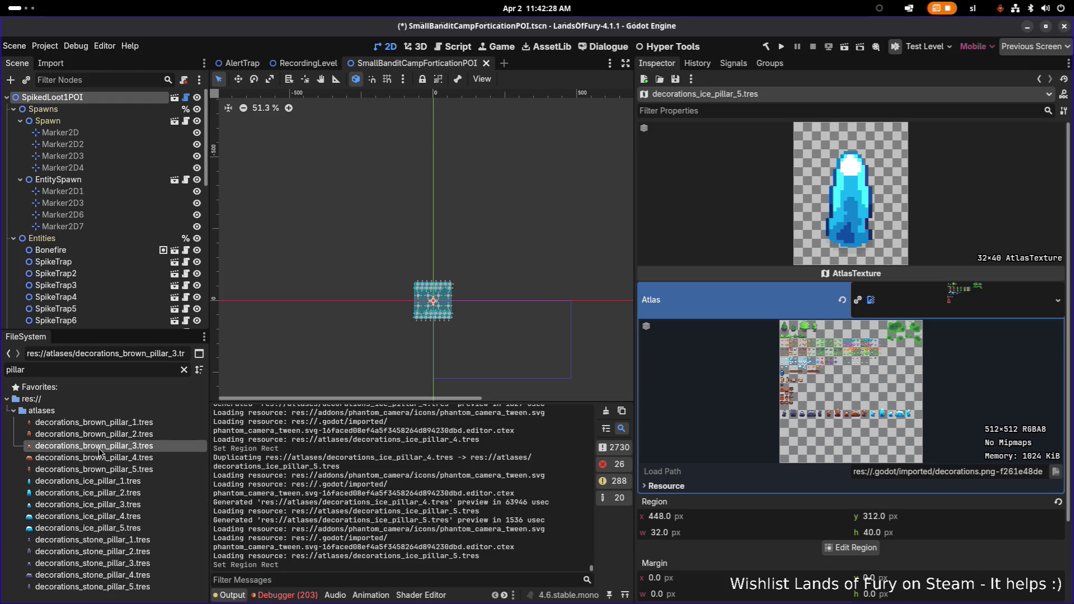
Save the SmallBanditCampForticationPOI.tscn scene and bring up the window switcher
key("ctrl+s")
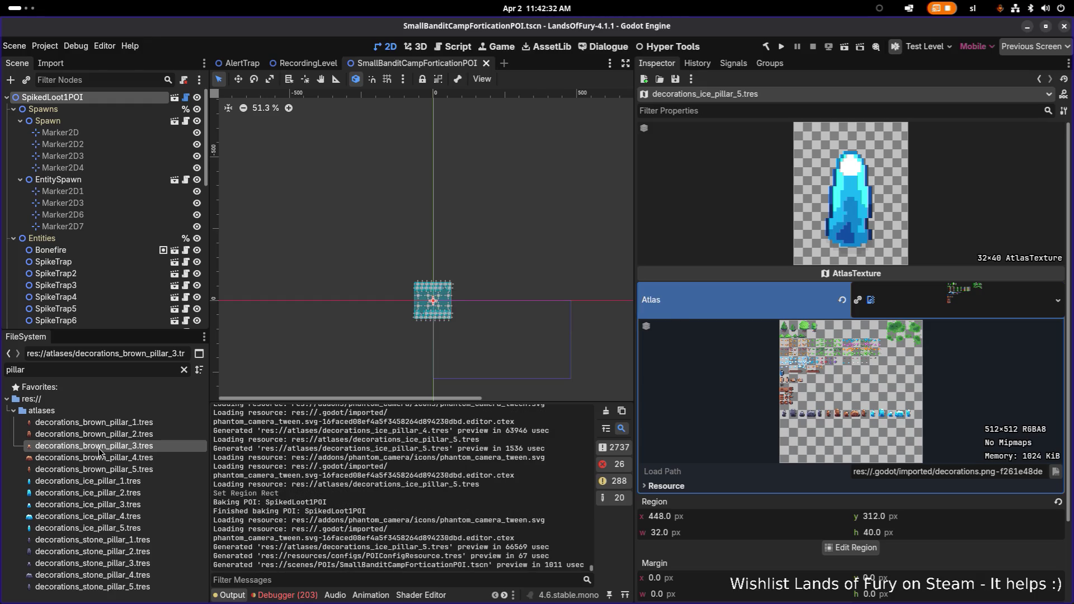
left_click(144, 425)
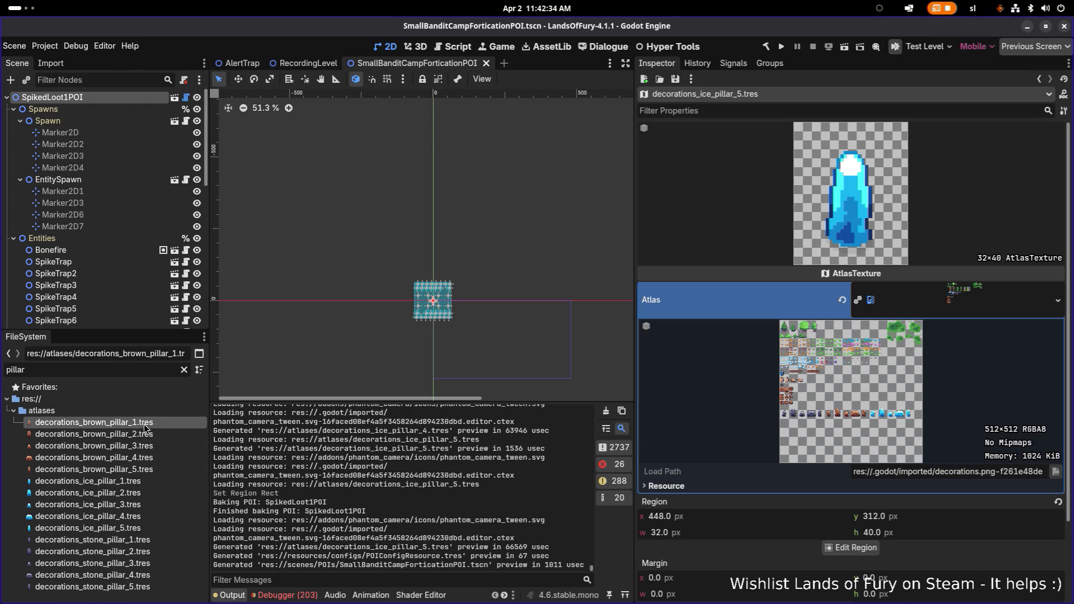
key("alt+Tab")
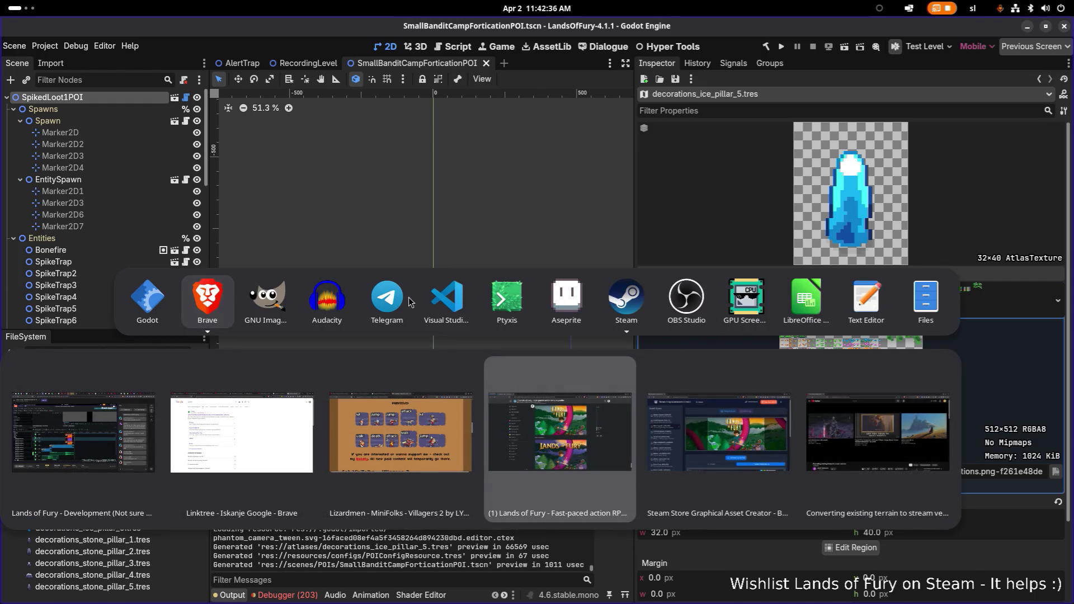
Switch back to Aseprite and pan decorations.png to show the full sprite sheet
left_click(567, 303)
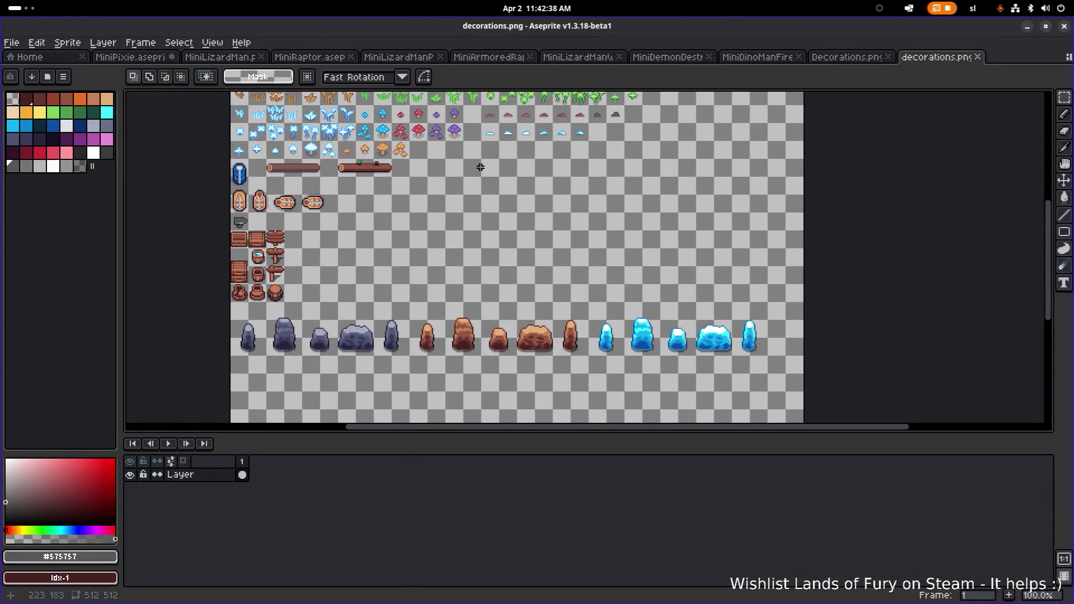
scroll(487, 185, "up", 1)
mouse_move(494, 208)
left_mouse_down()
mouse_move(501, 243)
mouse_move(472, 324)
mouse_move(401, 379)
mouse_move(424, 330)
left_mouse_up()
scroll(400, 380, "down", 2)
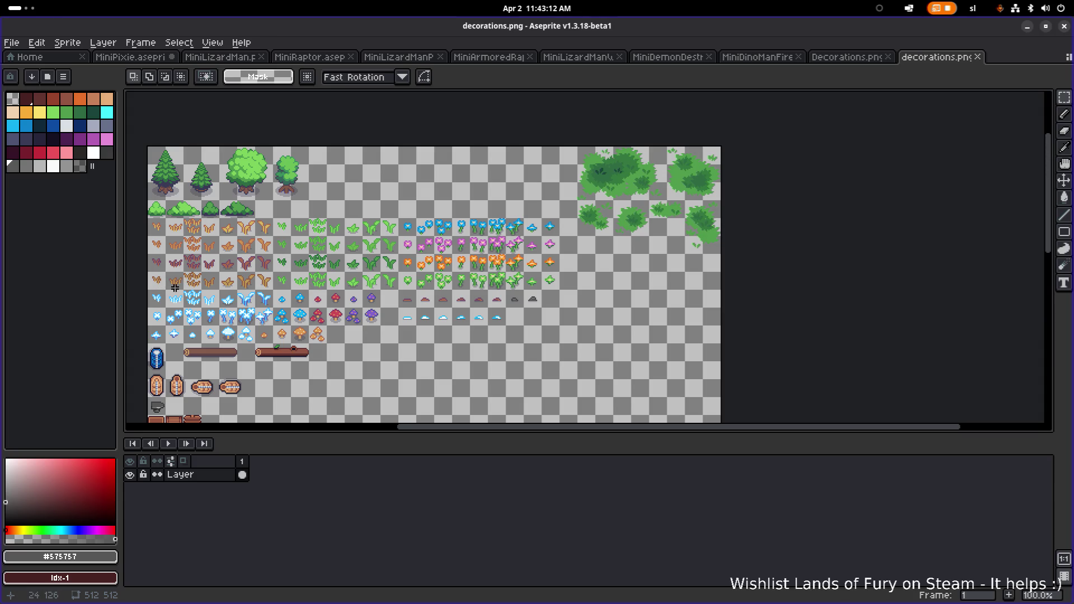
Zoom and pan decorations.png to the rocks-and-crystals row, then save the file
scroll(182, 290, "up", 4)
scroll(179, 285, "down", 4)
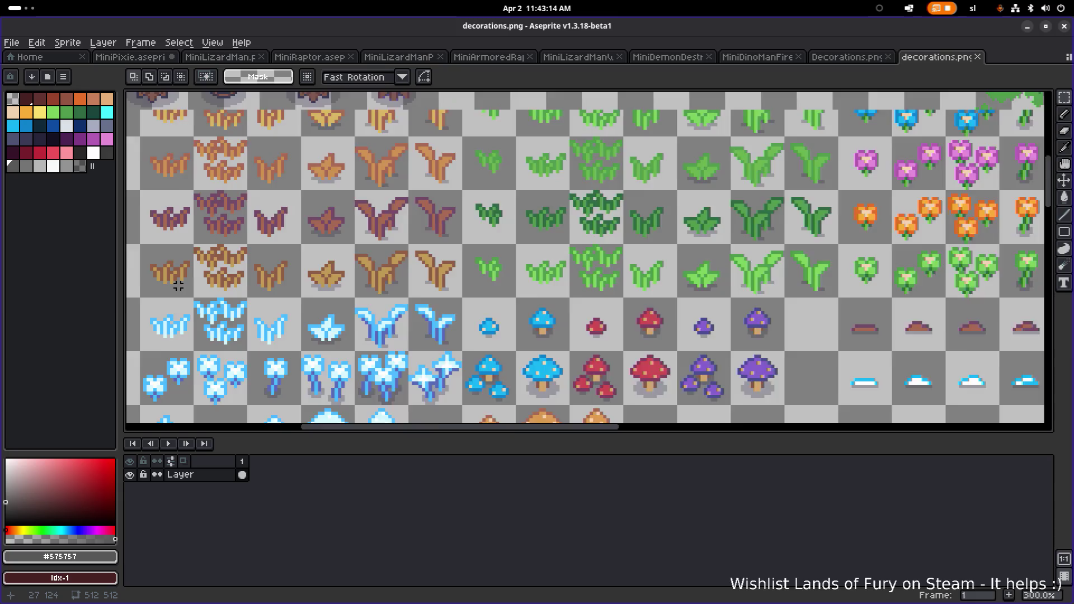
scroll(203, 286, "up", 1)
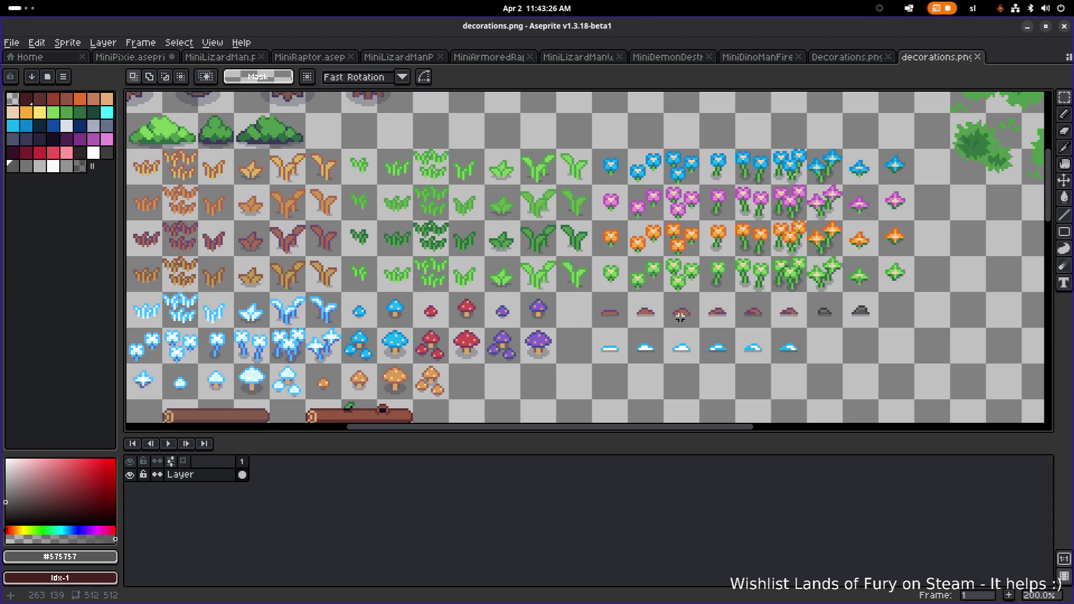
scroll(680, 316, "down", 2)
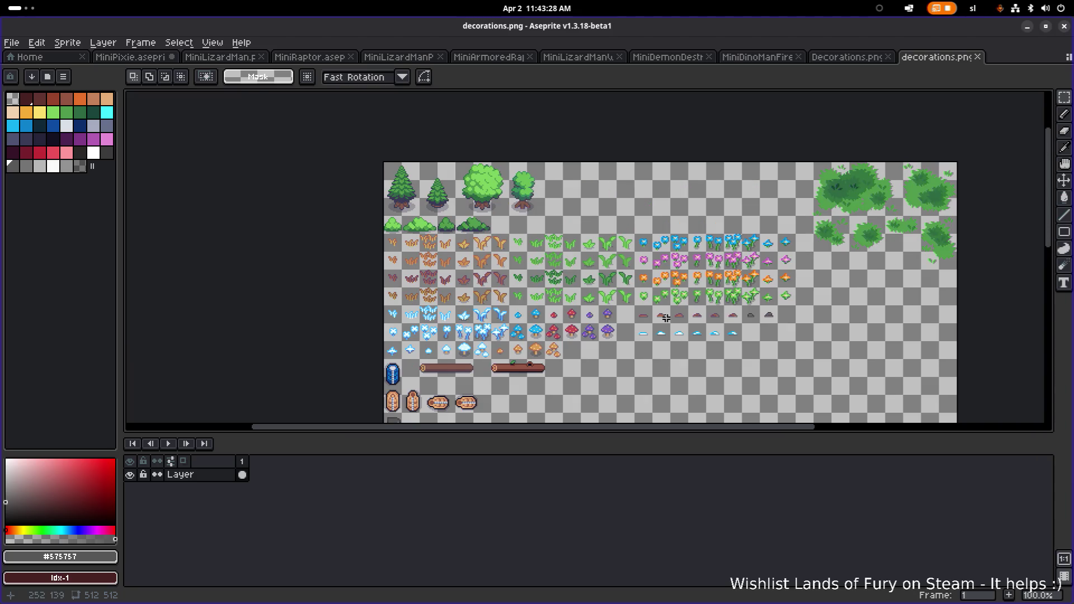
scroll(633, 314, "up", 2)
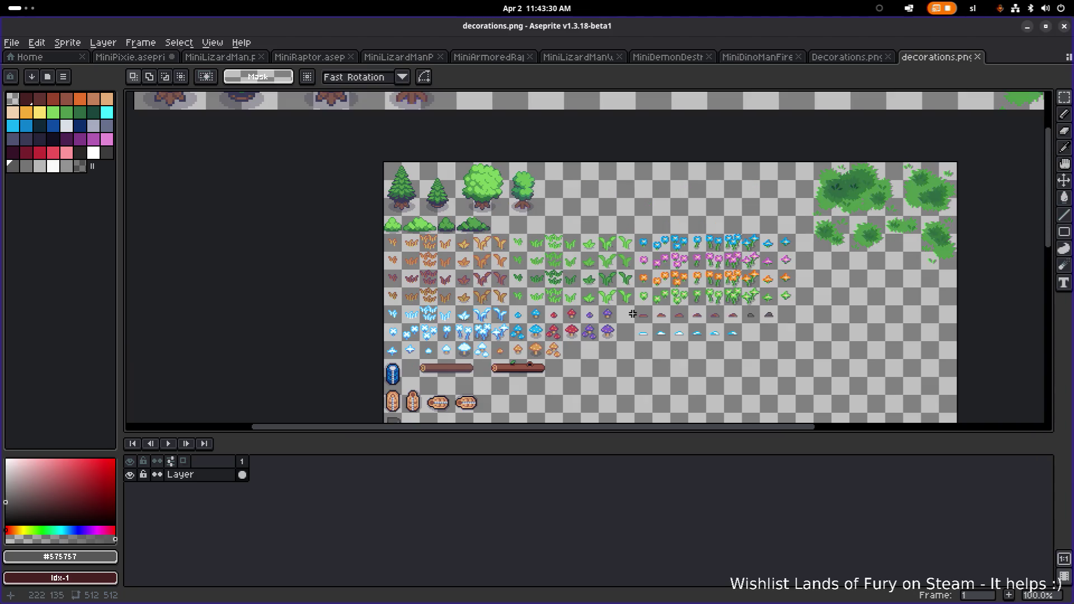
scroll(628, 315, "down", 2)
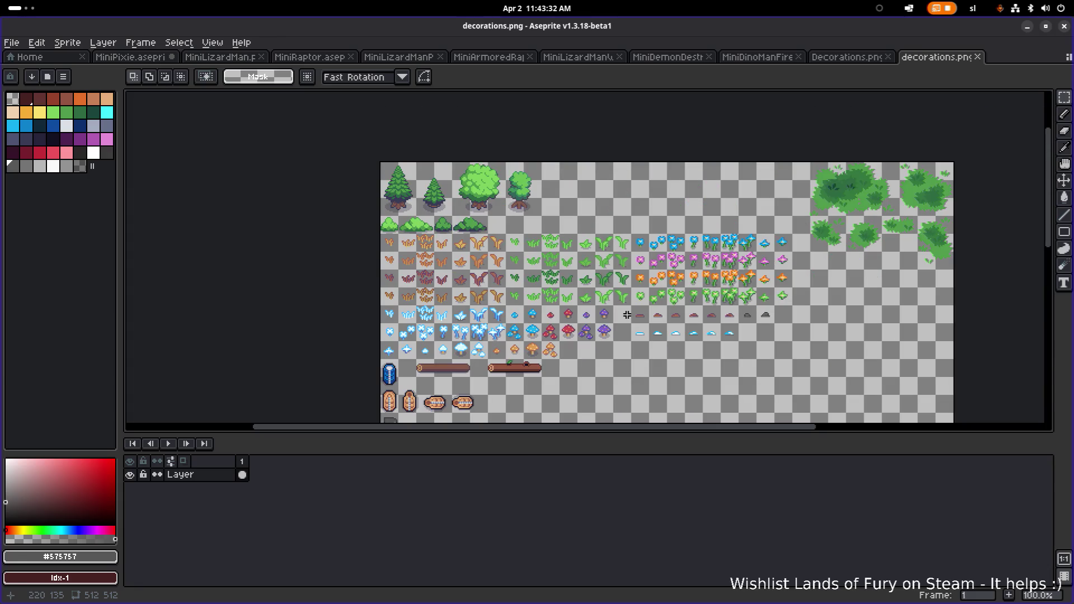
scroll(627, 315, "up", 2)
scroll(626, 314, "down", 2)
scroll(637, 305, "up", 2)
scroll(637, 305, "down", 2)
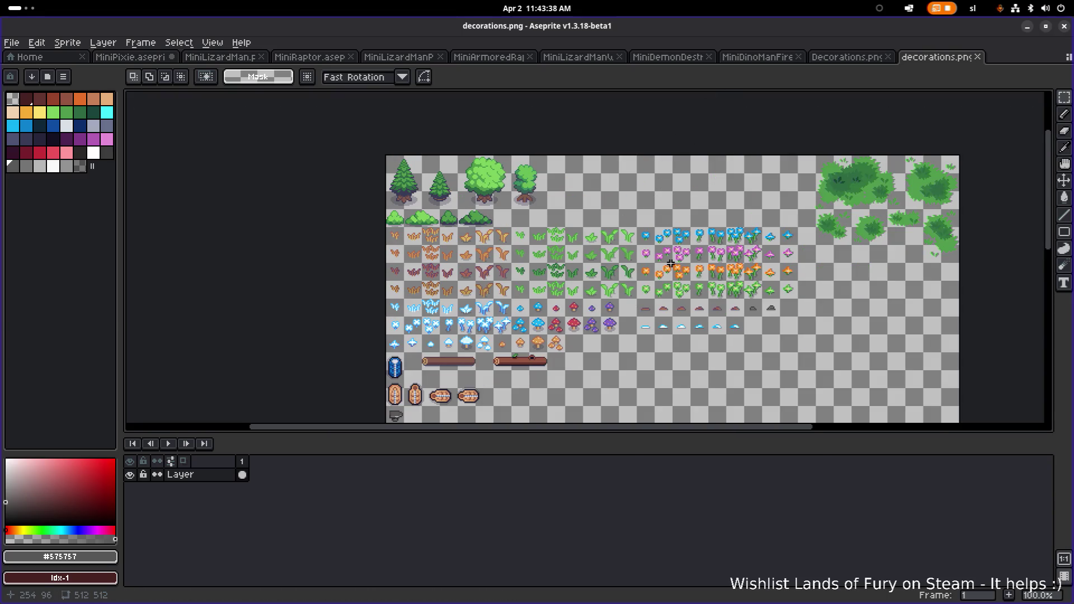
left_click_drag(596, 353, 616, 274)
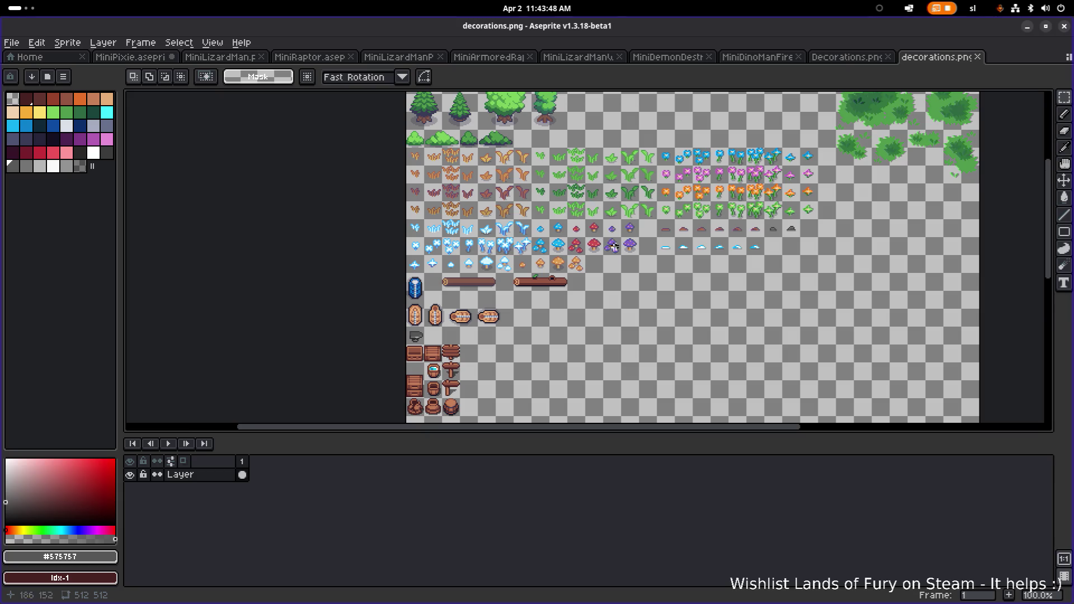
mouse_move(641, 316)
left_mouse_down()
mouse_move(571, 308)
mouse_move(542, 250)
left_mouse_up()
key("ctrl+s")
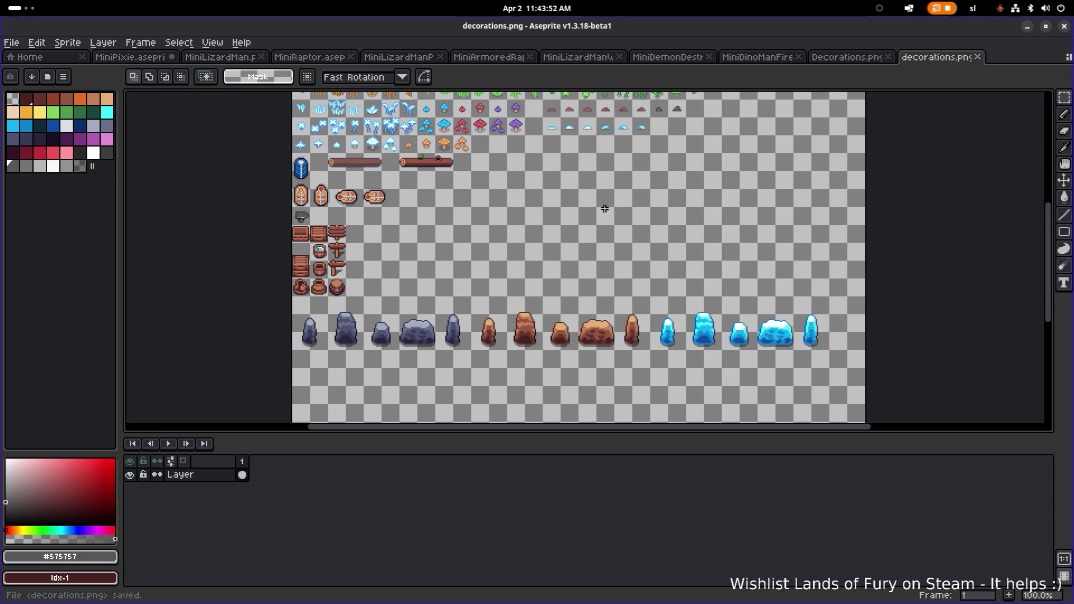
Pan back to the top plant rows and switch over to Godot Engine
left_click_drag(605, 209, 591, 277)
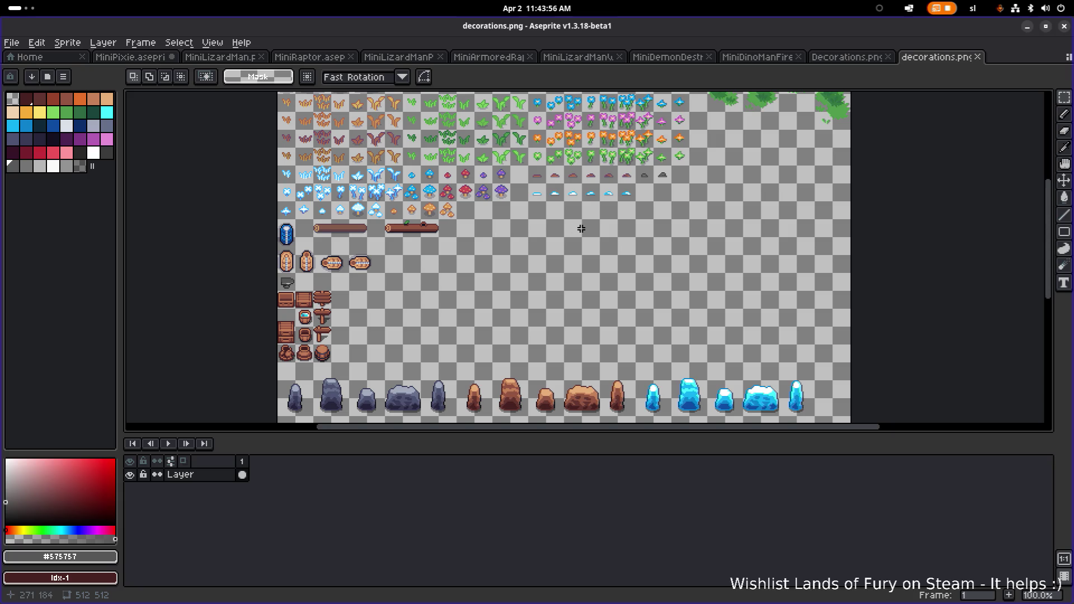
left_click_drag(582, 228, 602, 225)
key("alt+Tab")
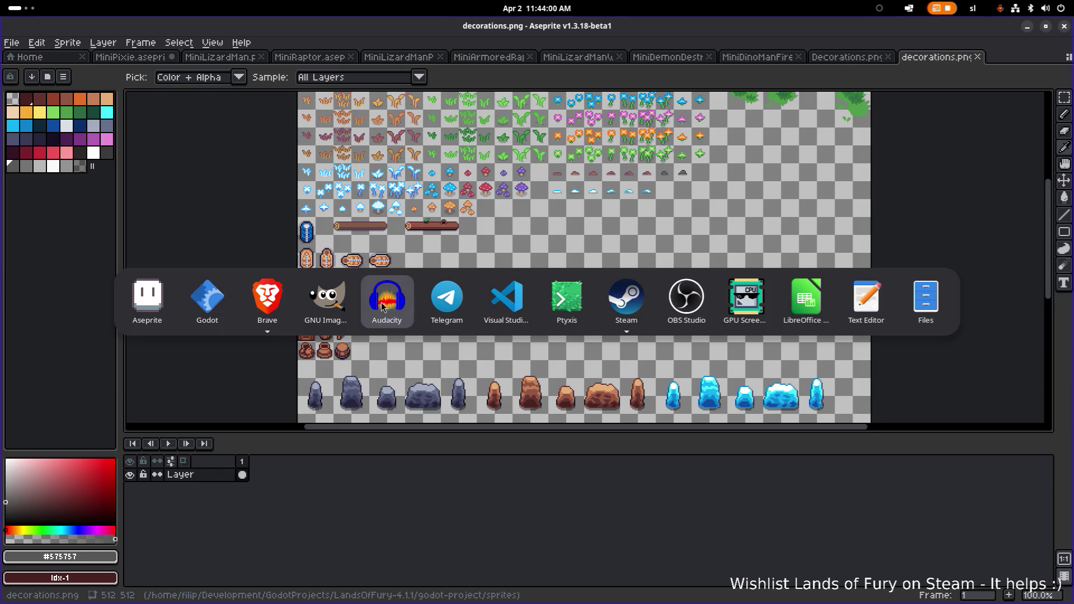
left_click(221, 305)
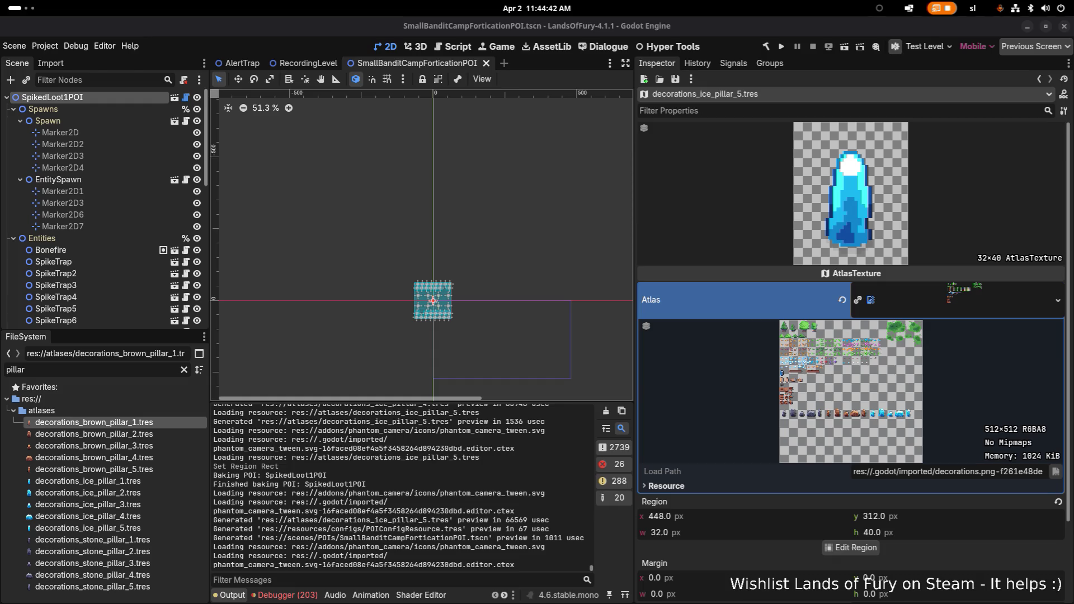
Inspect the decorations_brown_pillar_2 and decorations_ice_pillar_3 atlas textures
left_click(139, 432)
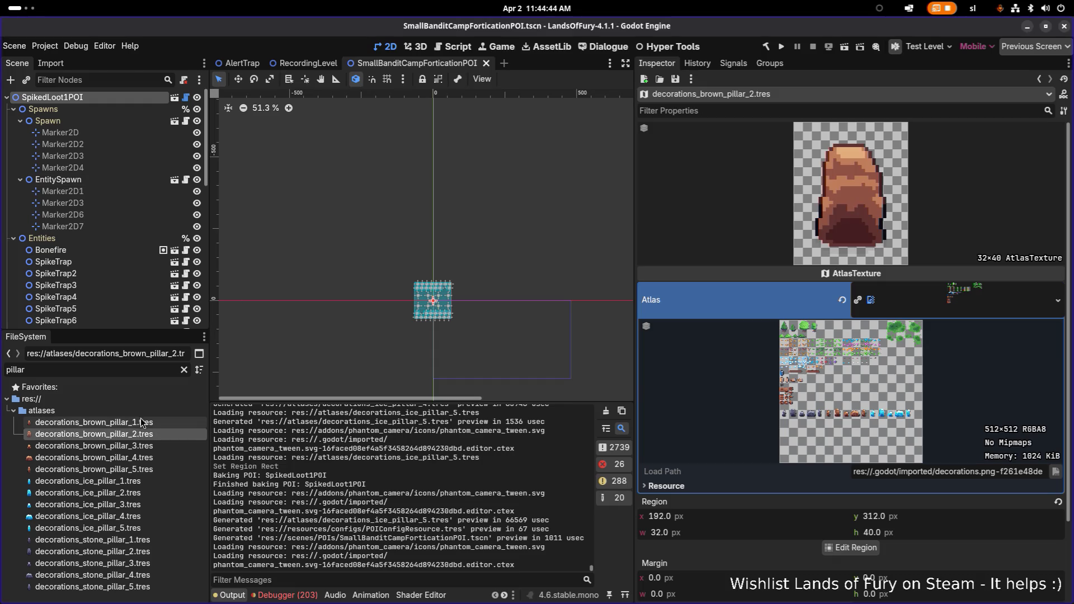
right_click(138, 423)
left_click(112, 505)
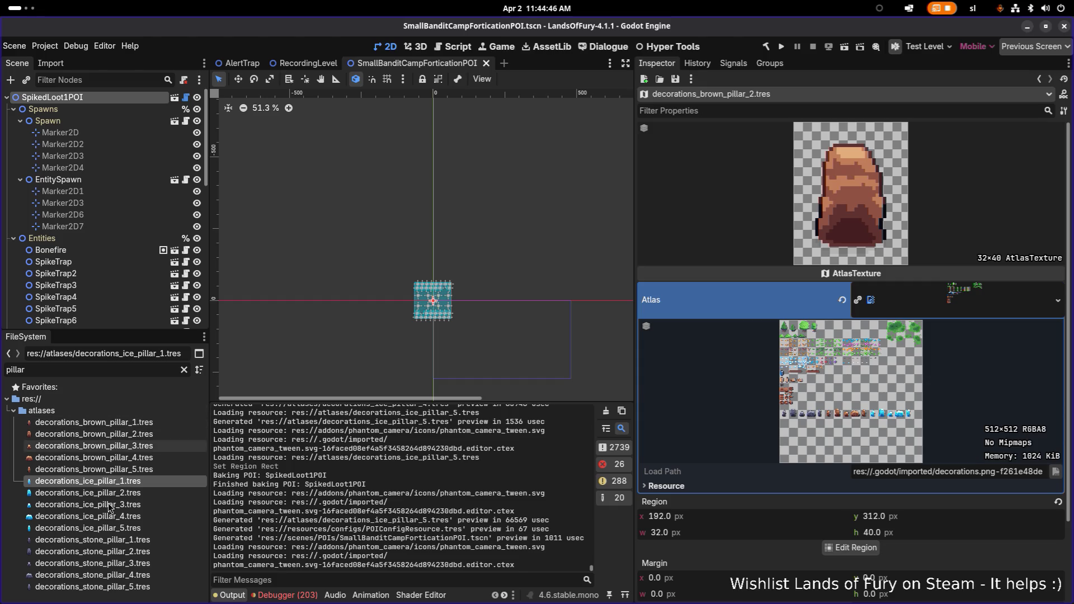
Replace the FileSystem filter 'pillar' with 'deco' to list decoration resources
left_click(140, 370)
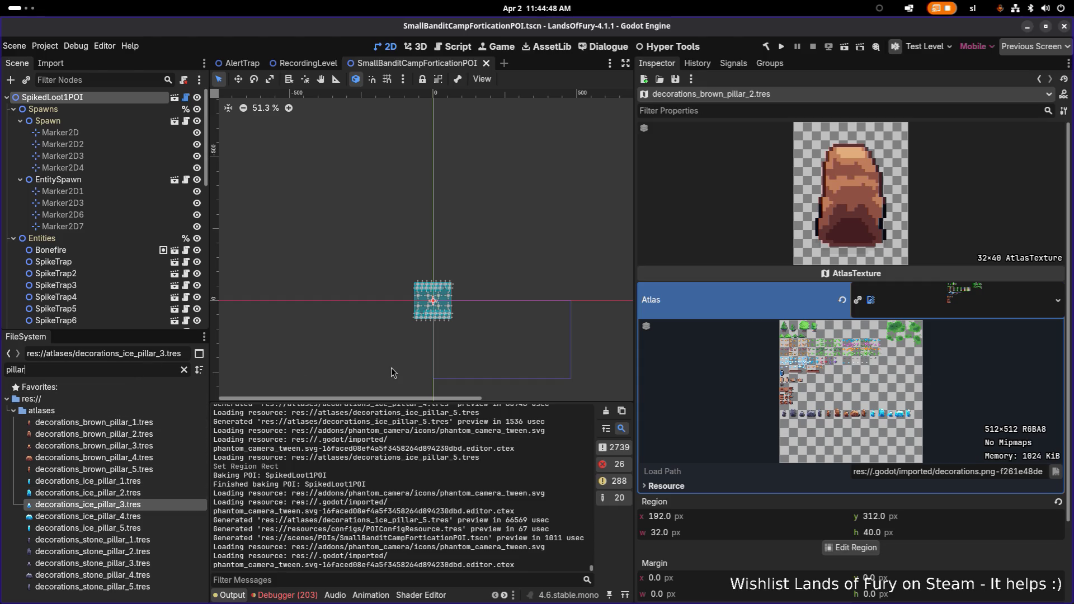
key("ctrl+a")
type("deco")
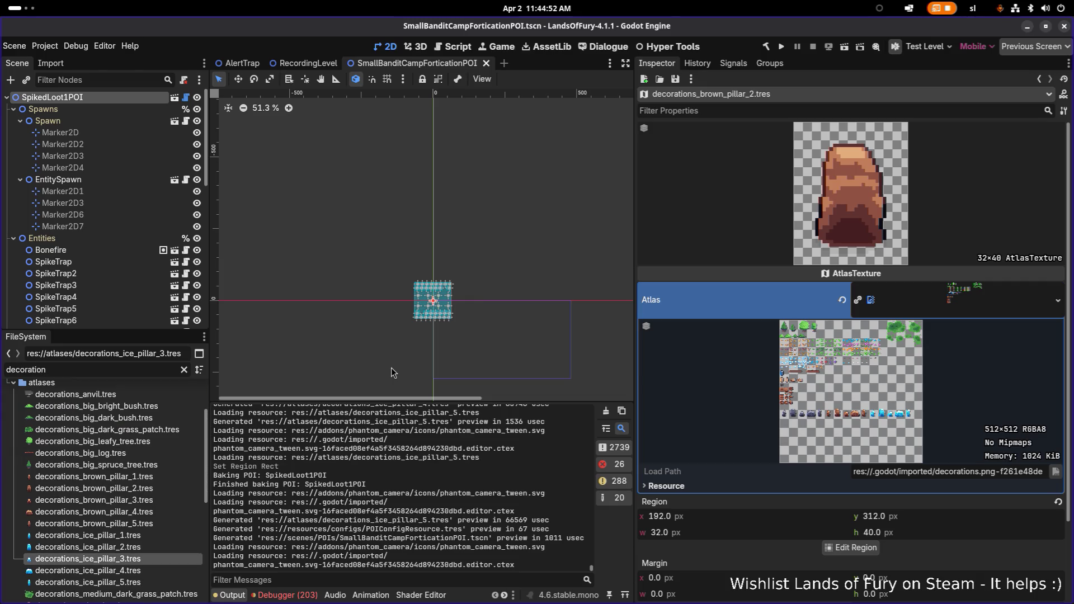
scroll(138, 502, "down", 5)
Clear the file filter and open Bush_Big_Bright_01_01.tscn from scenes/decorations
left_click(147, 488)
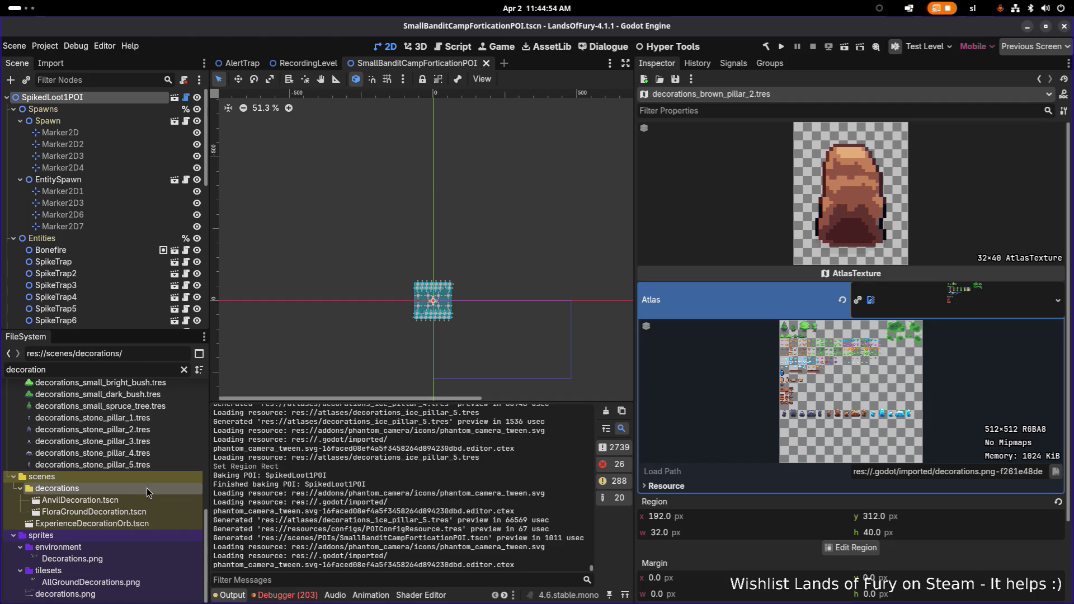
left_click(140, 503)
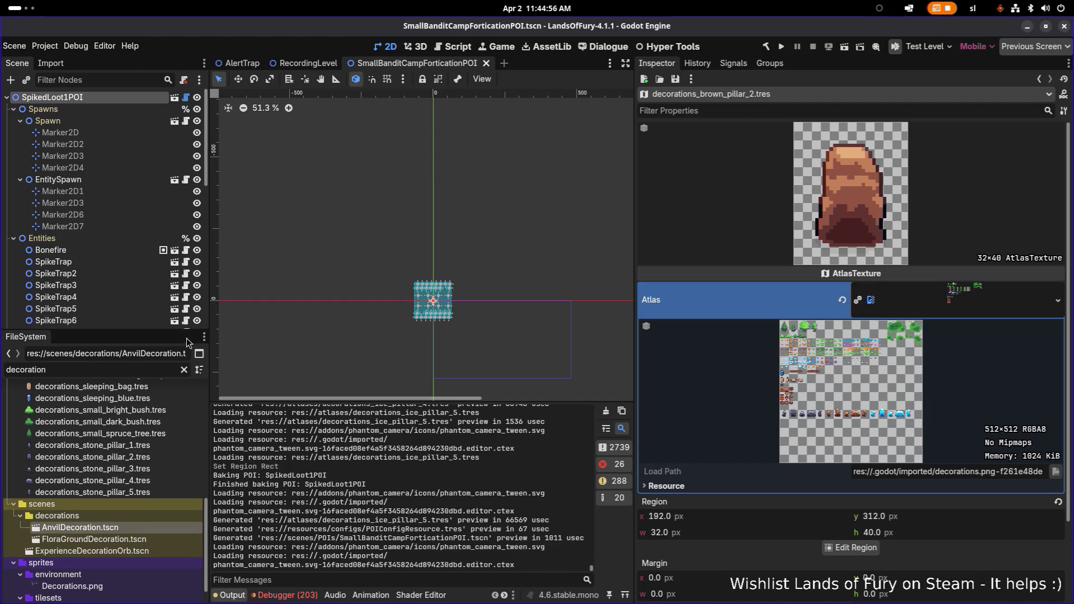
left_click(184, 370)
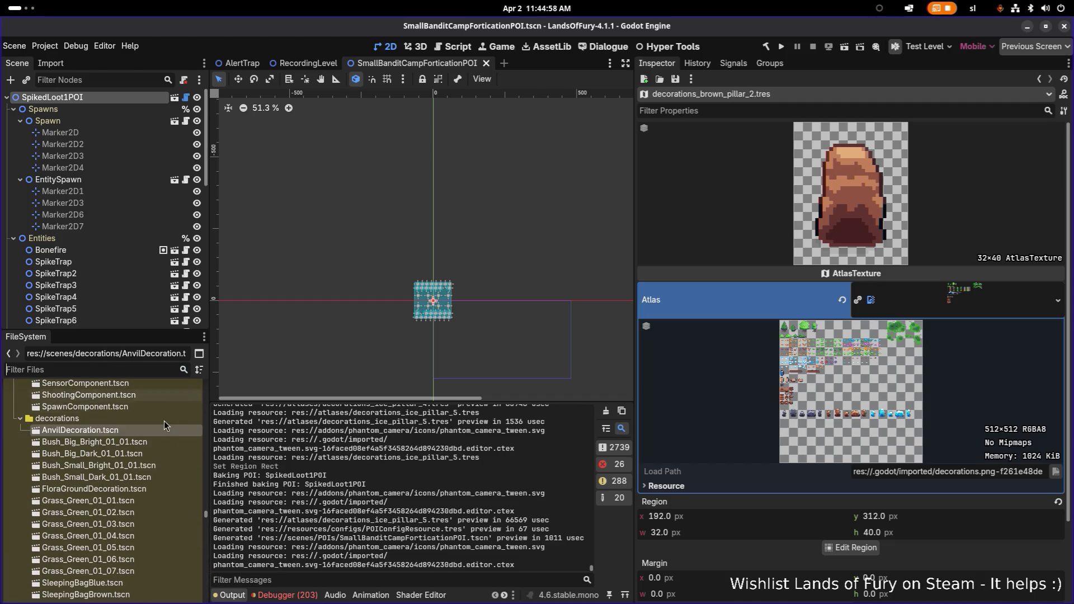
left_click(127, 446)
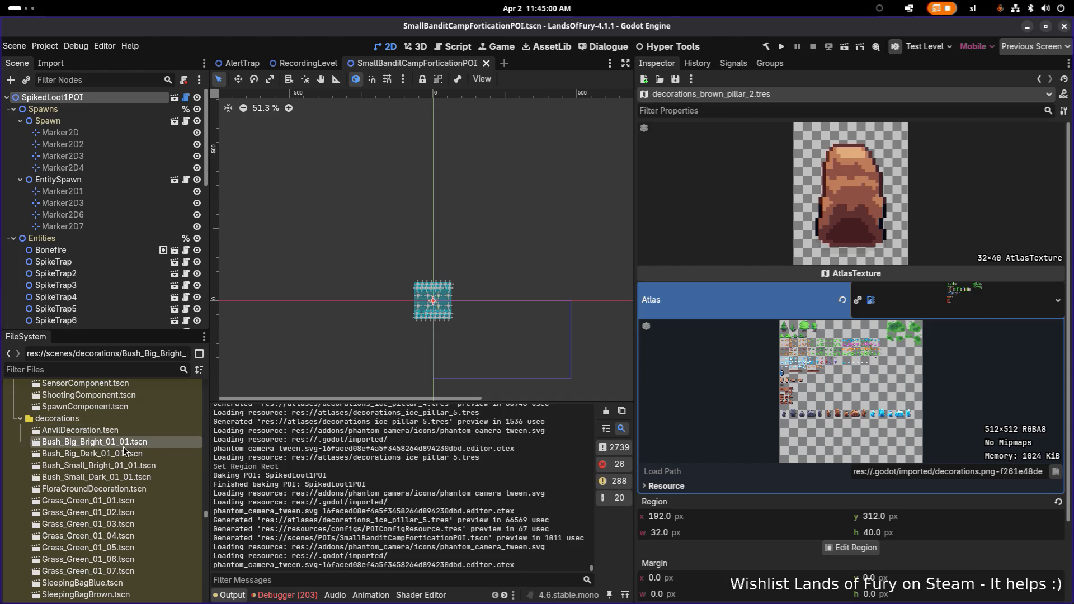
double_click(121, 454)
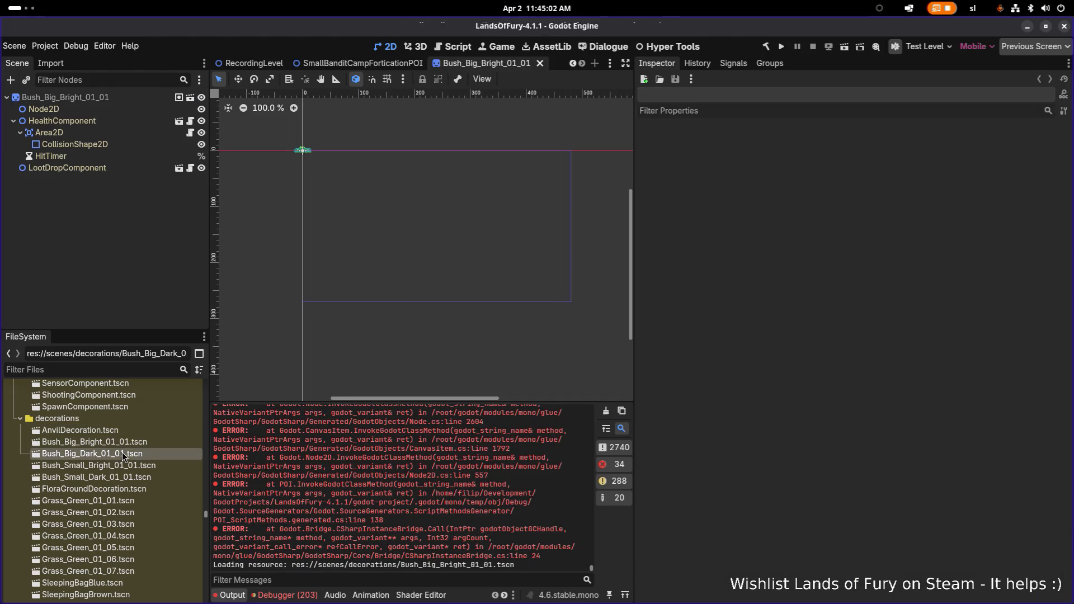
Open the Grass_Green_01_01 and Grass_Green_01_02 scenes
scroll(302, 152, "up", 10)
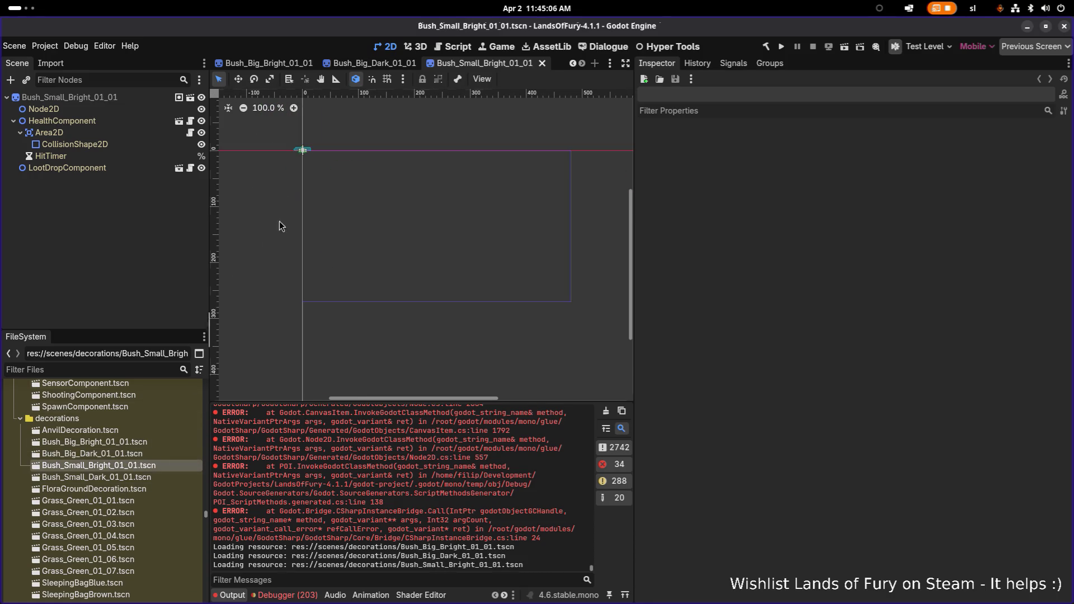
scroll(330, 147, "up", 5)
scroll(345, 241, "up", 3)
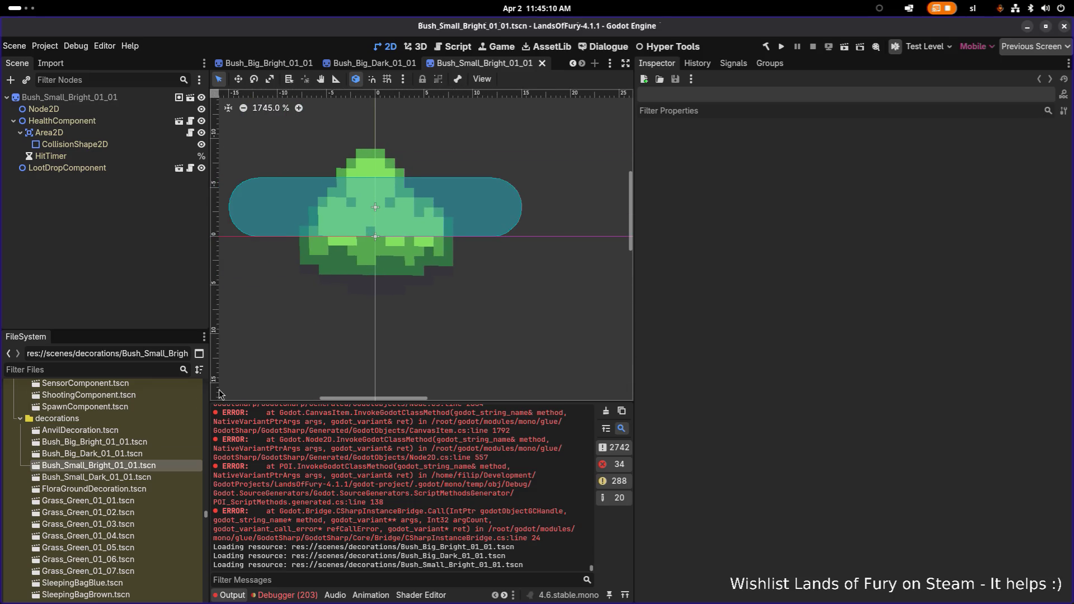
double_click(122, 502)
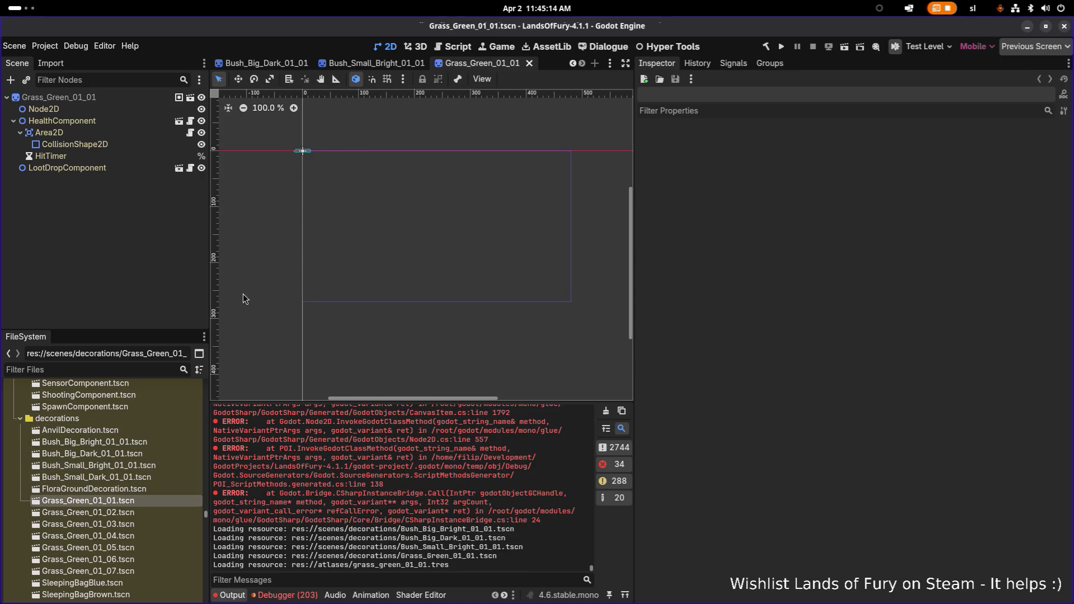
double_click(102, 512)
scroll(288, 145, "up", 3)
scroll(288, 145, "up", 17)
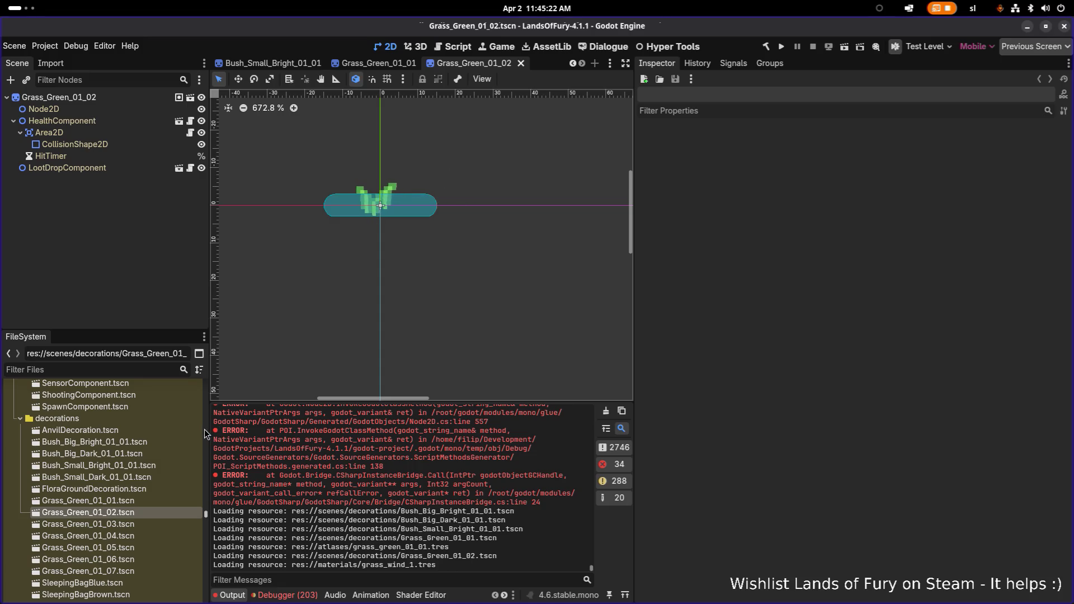
scroll(112, 503, "down", 2)
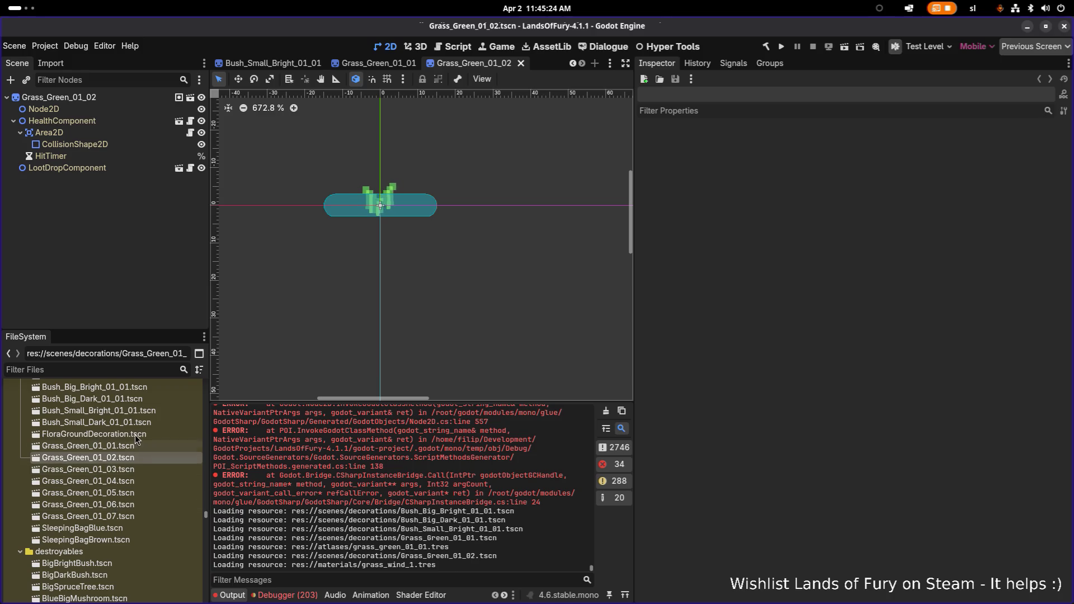
scroll(131, 447, "up", 2)
Open Bush_Big_Bright_01_01, Bush_Small_Dark_01_01 and Grass_Green_01_01, zooming onto the capsule collider
double_click(137, 415)
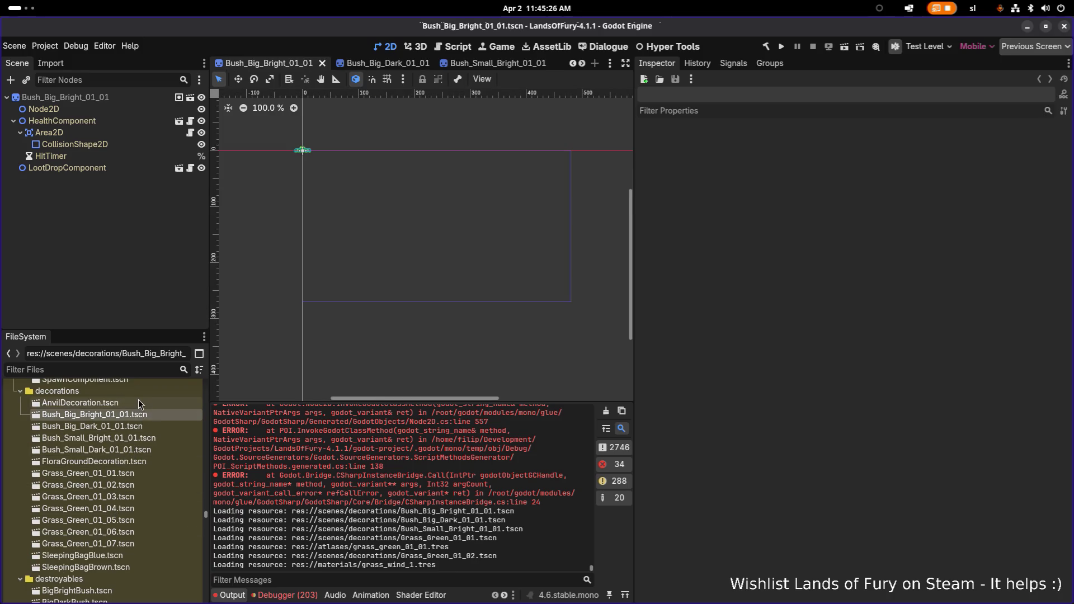
left_click(139, 402)
double_click(133, 447)
double_click(131, 474)
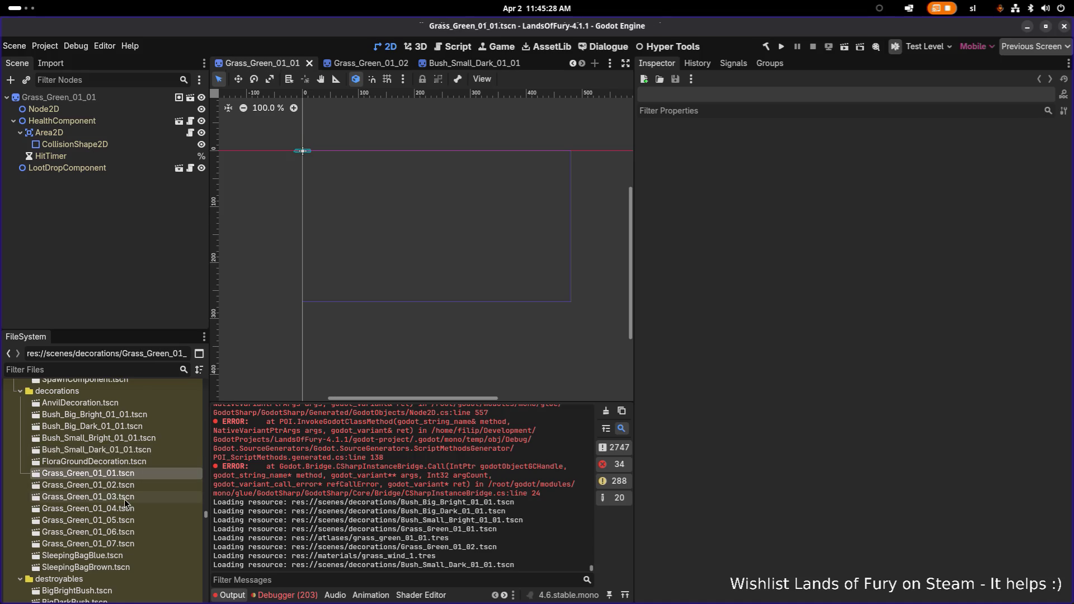
scroll(295, 234, "up", 5)
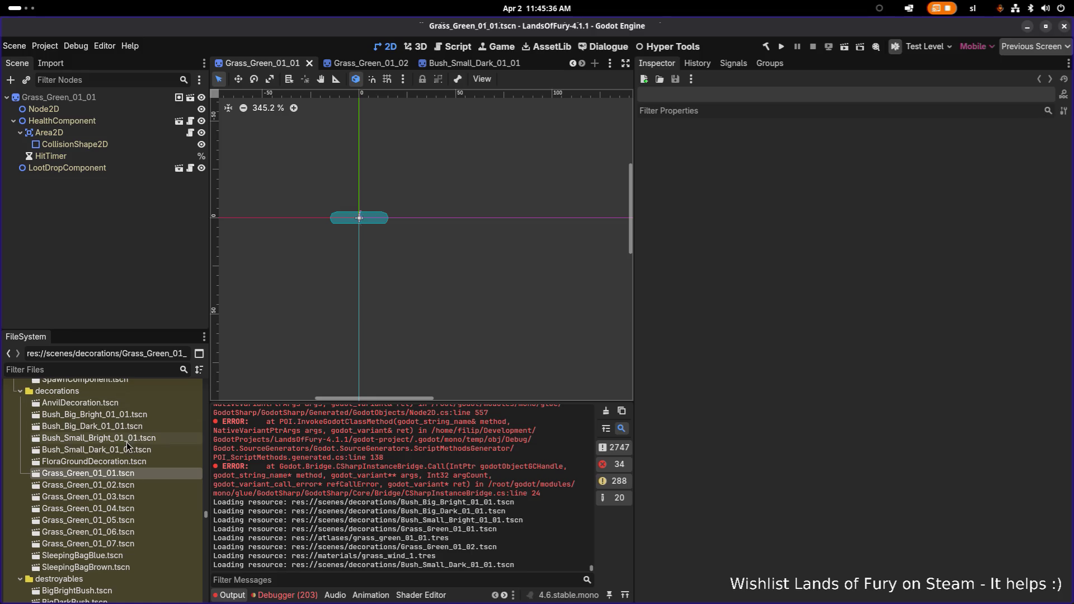
scroll(124, 442, "down", 3)
Filter the FileSystem dock by 'tree'
scroll(125, 447, "down", 2)
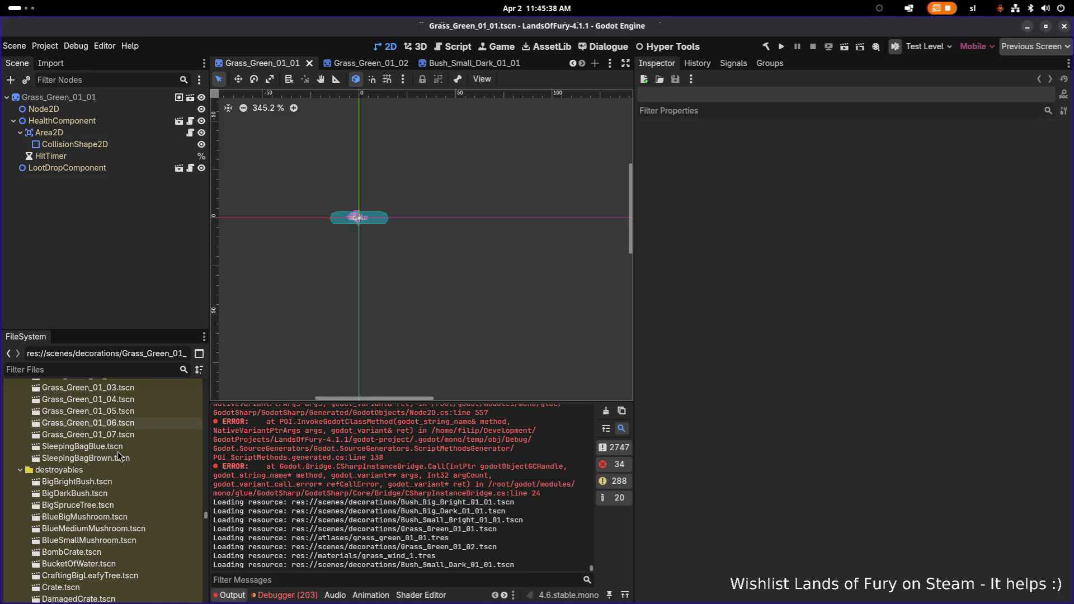
scroll(103, 505, "down", 5)
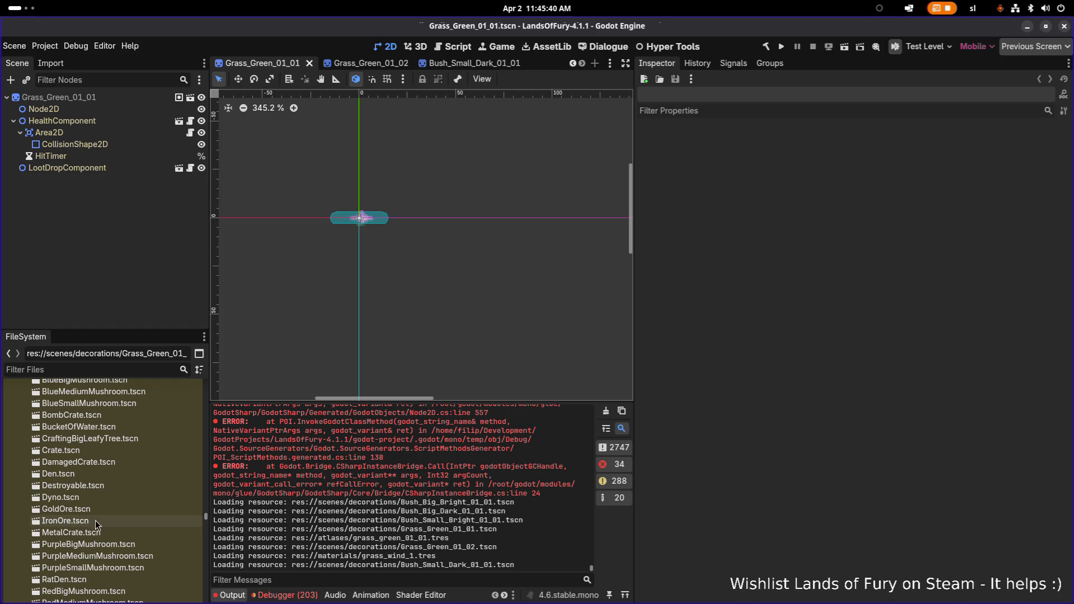
scroll(98, 508, "down", 5)
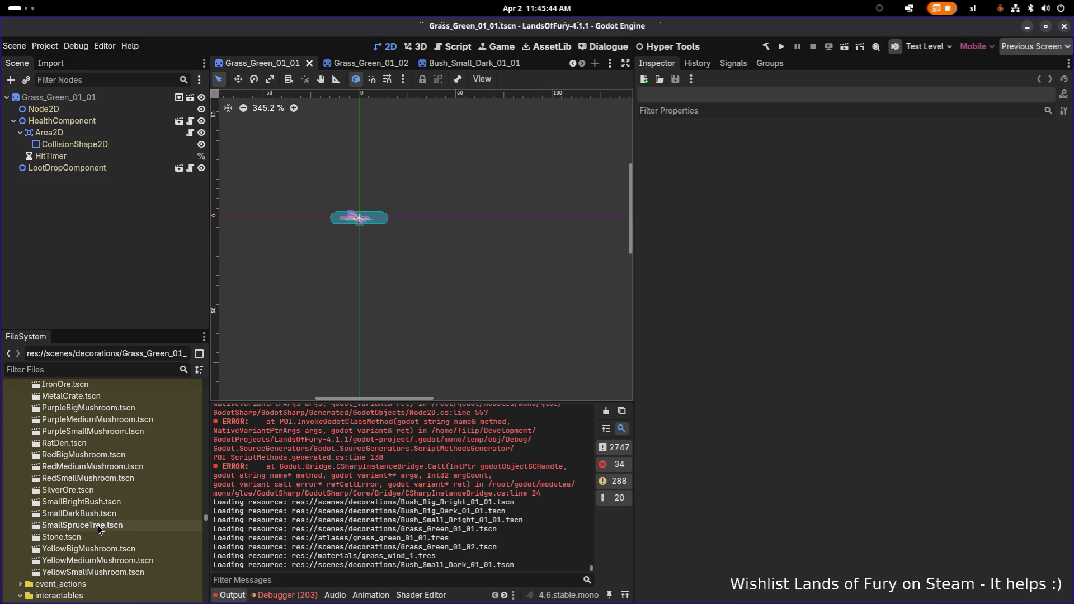
scroll(99, 525, "up", 1)
scroll(98, 525, "up", 8)
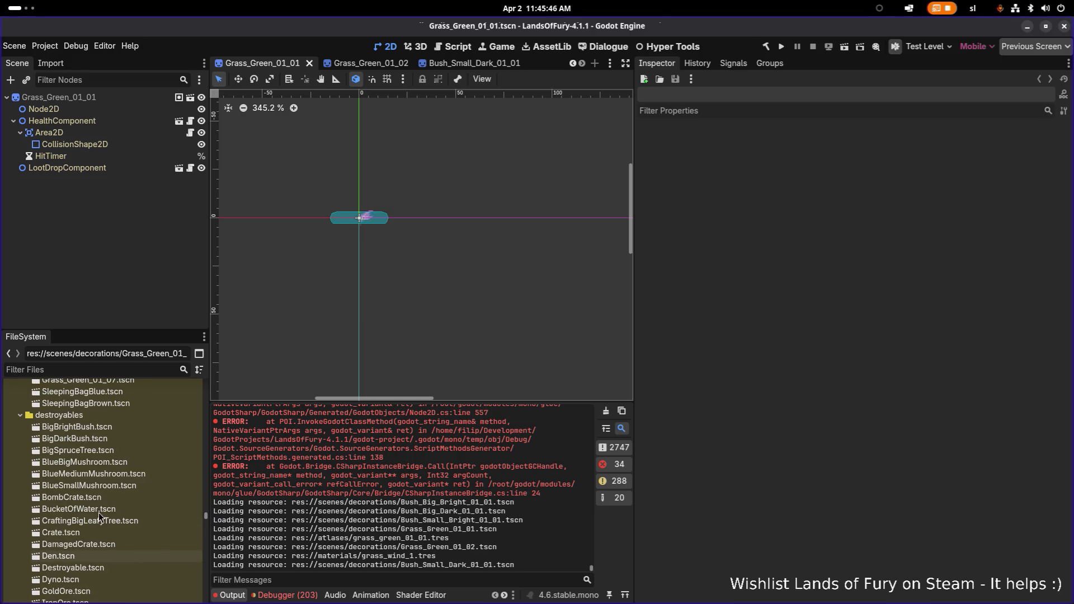
scroll(106, 461, "up", 15)
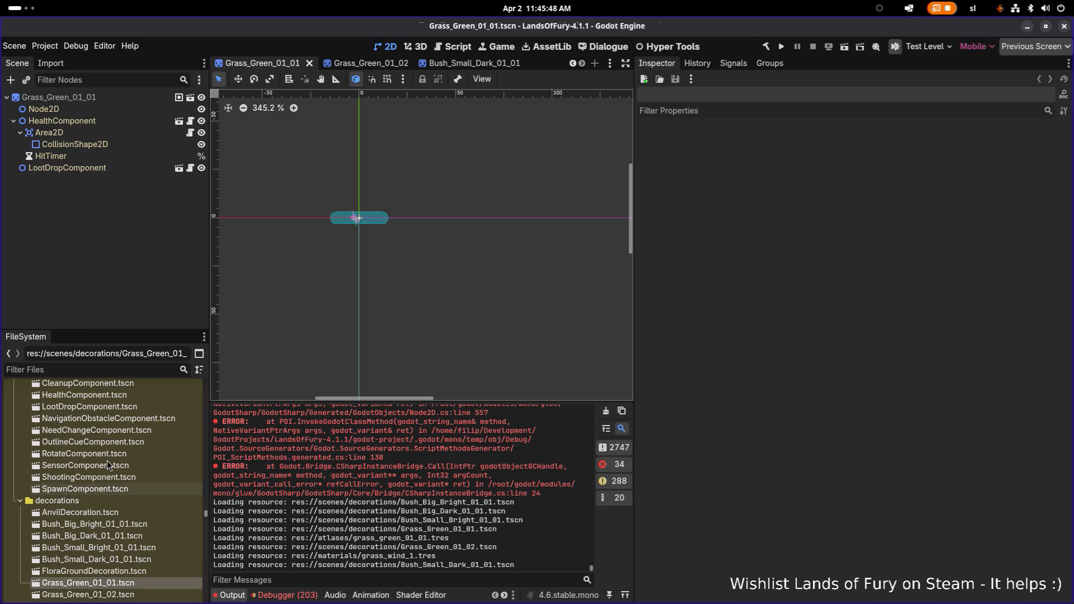
left_click(99, 371)
type("tree")
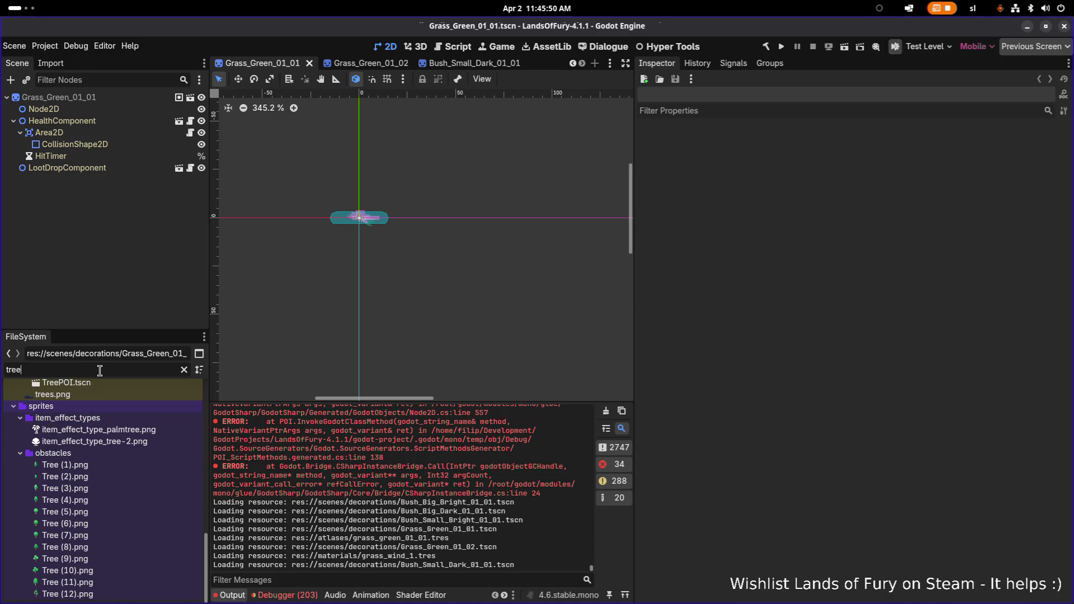
type("s")
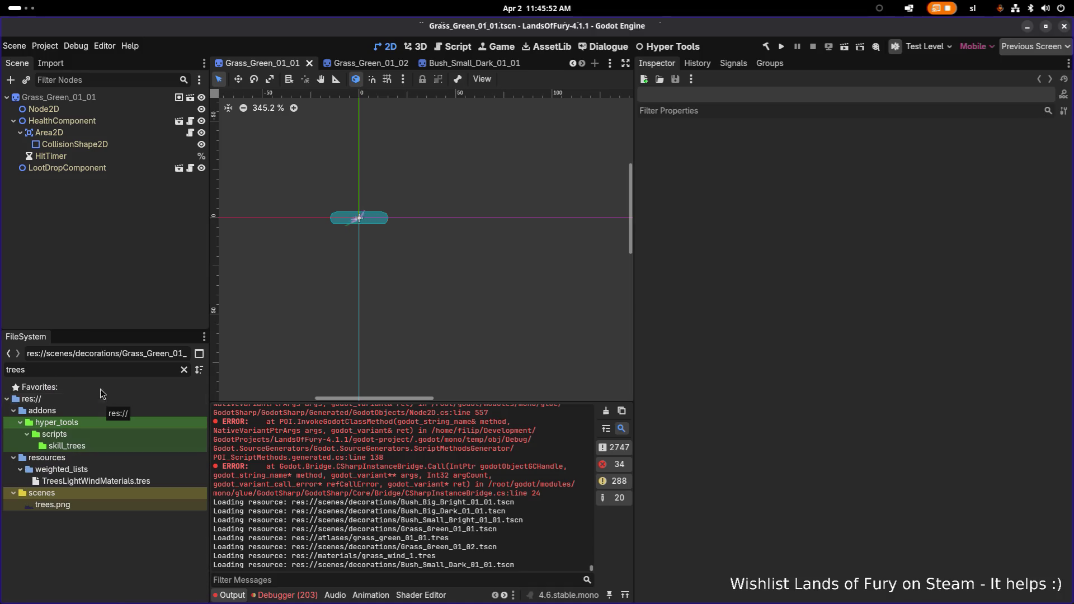
key("BackSpace")
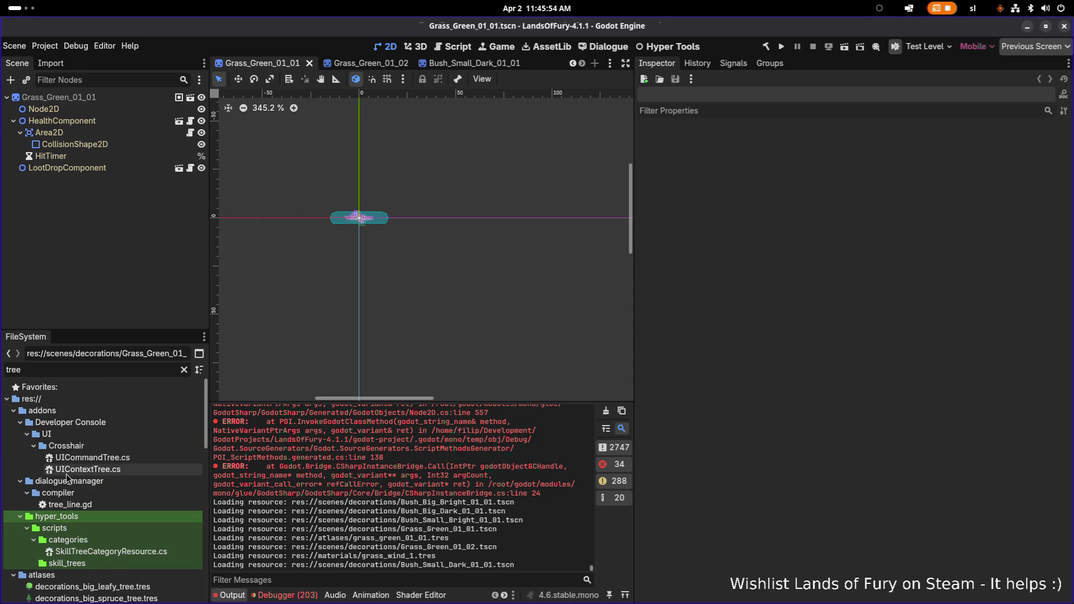
Open destroyables/SmallSpruceTree.tscn and briefly view its inherited Destroyable base scene
scroll(67, 478, "down", 2)
scroll(67, 479, "down", 5)
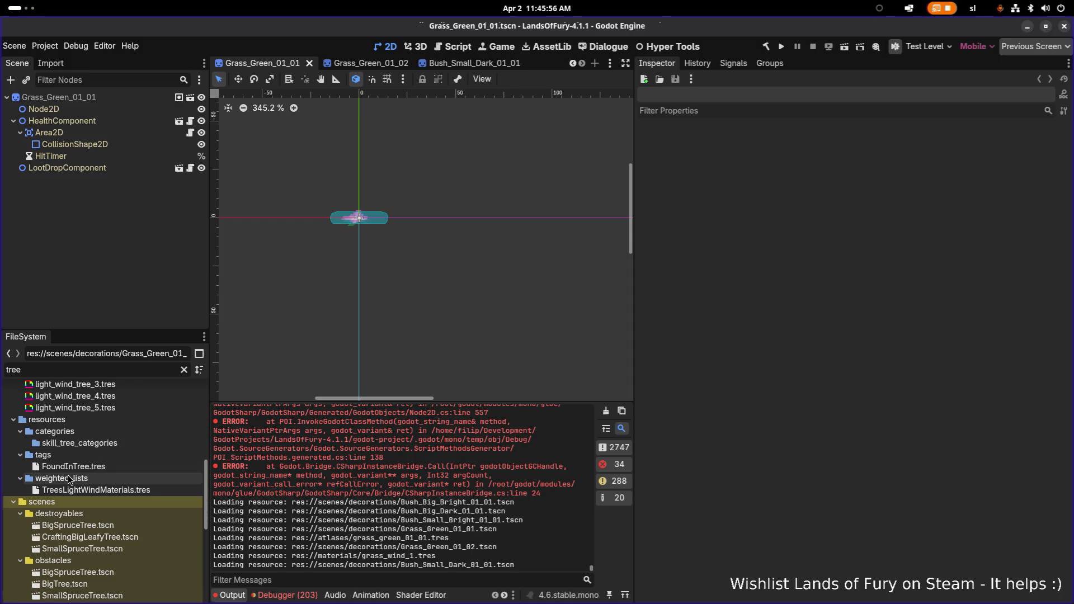
scroll(81, 482, "down", 1)
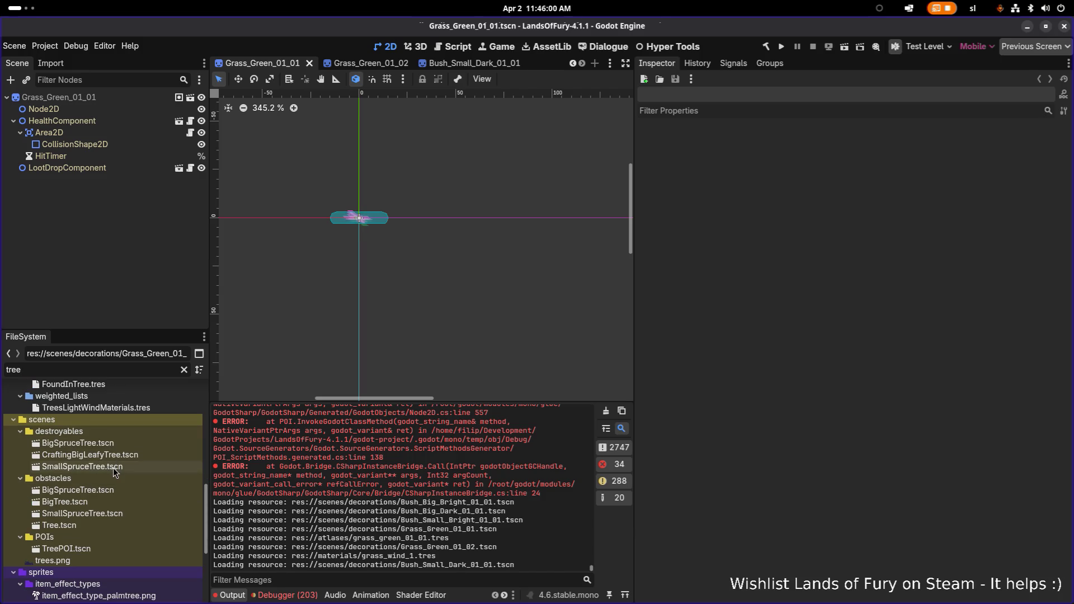
double_click(114, 469)
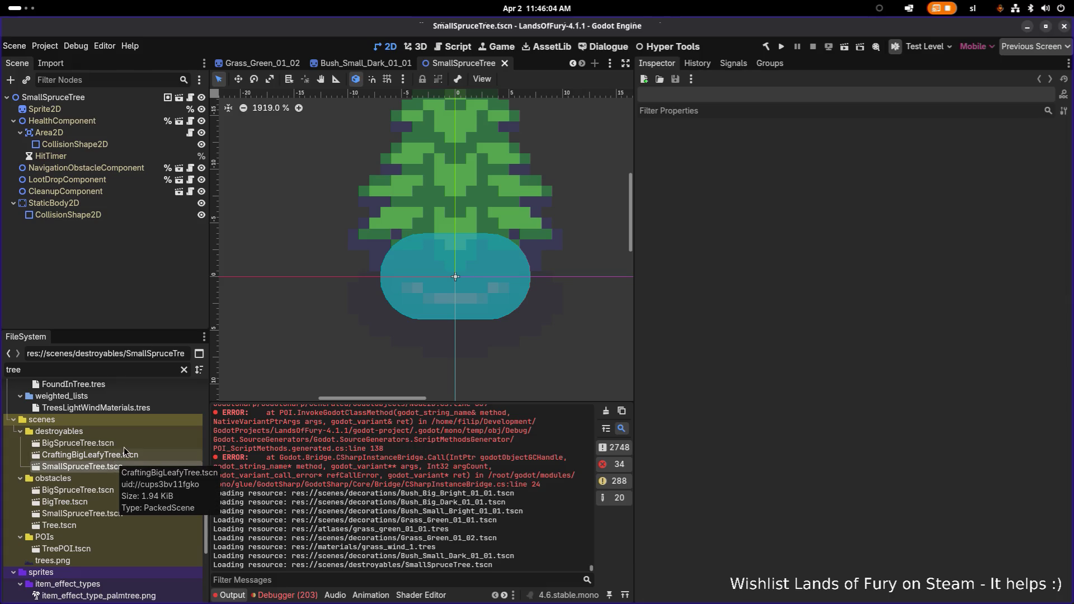
scroll(125, 451, "down", 1)
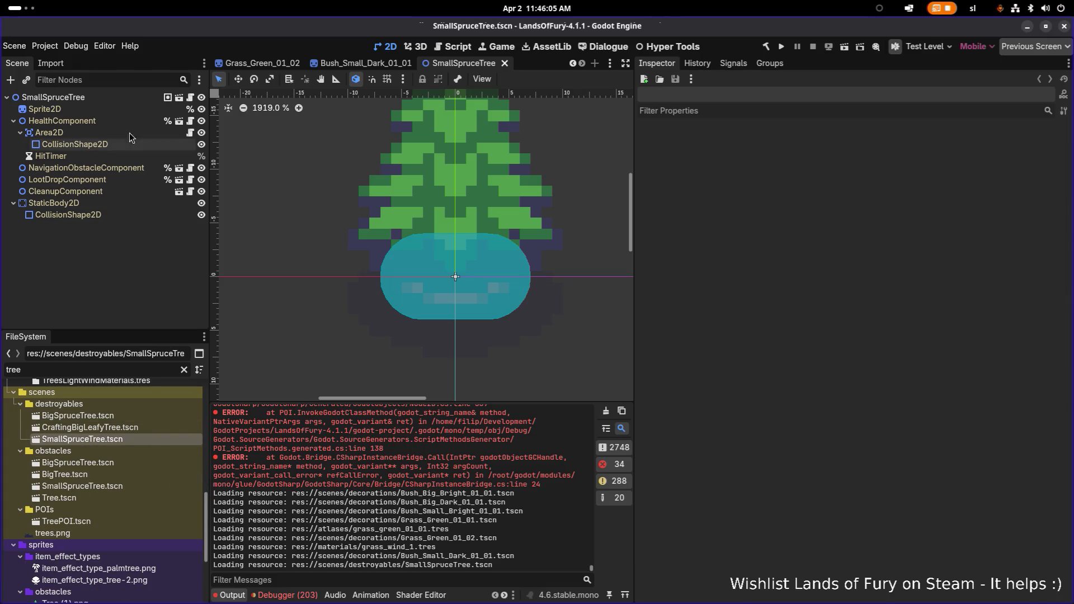
left_click(180, 98)
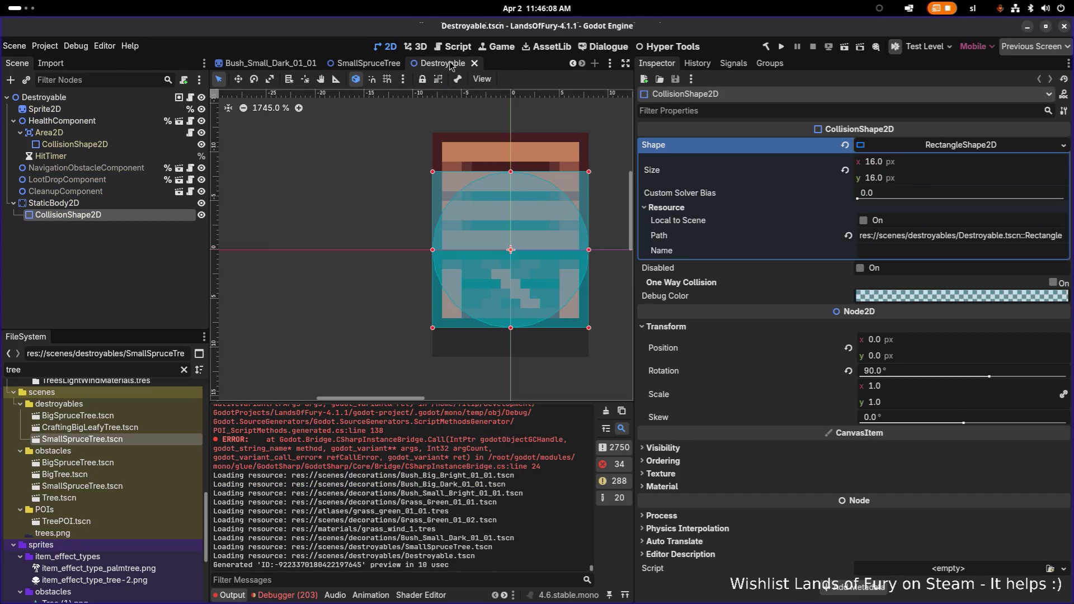
middle_click(451, 65)
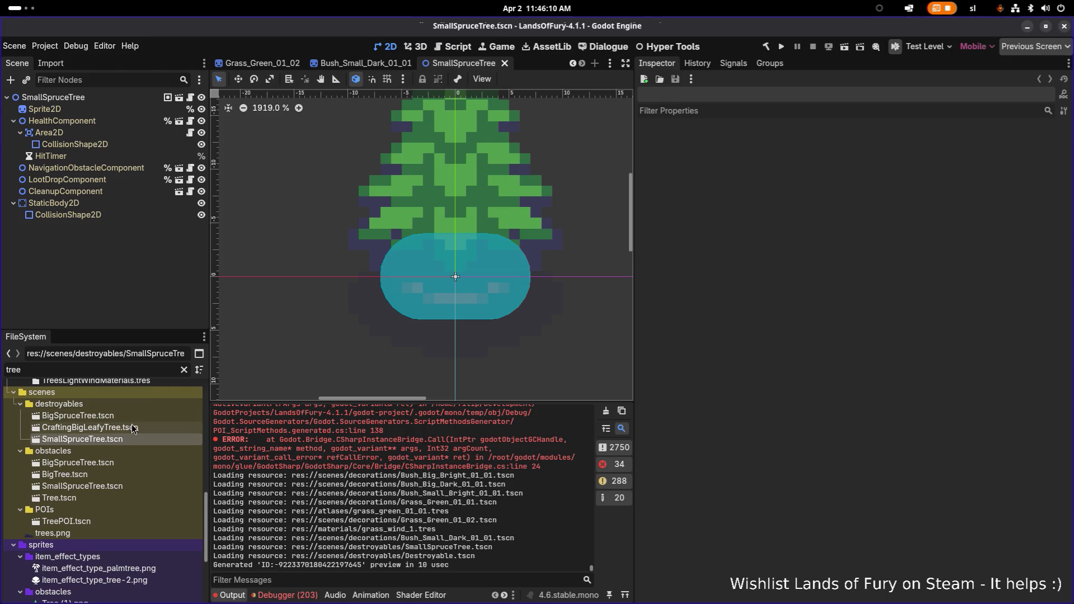
Look over the obstacles BigSpruceTree and SmallSpruceTree scene files
scroll(146, 431, "up", 2)
scroll(153, 462, "down", 1)
left_click(126, 491)
scroll(142, 464, "down", 2)
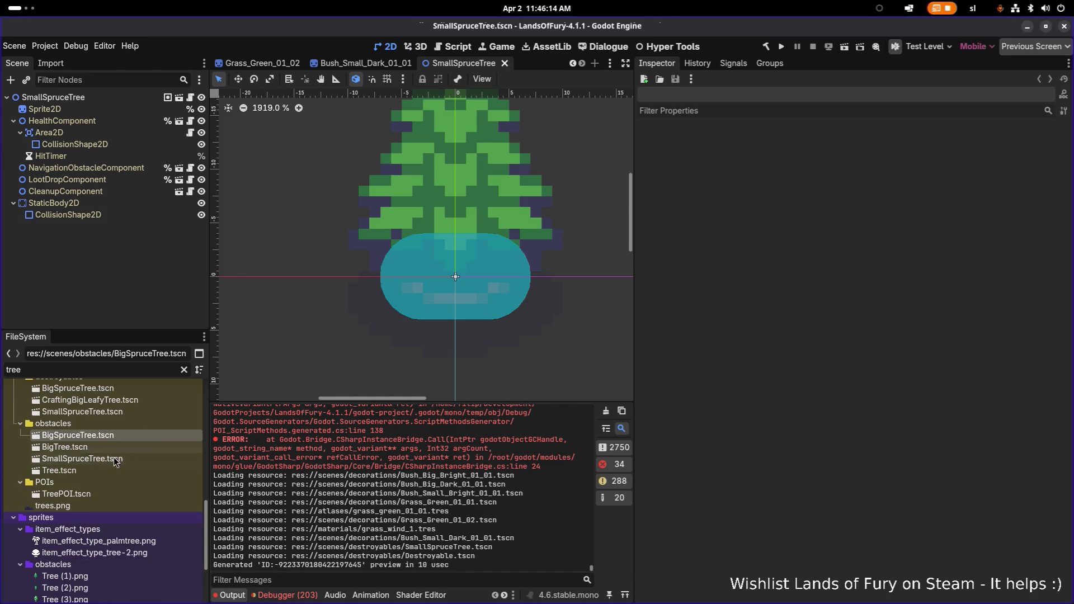
left_click(115, 459)
scroll(126, 429, "up", 1)
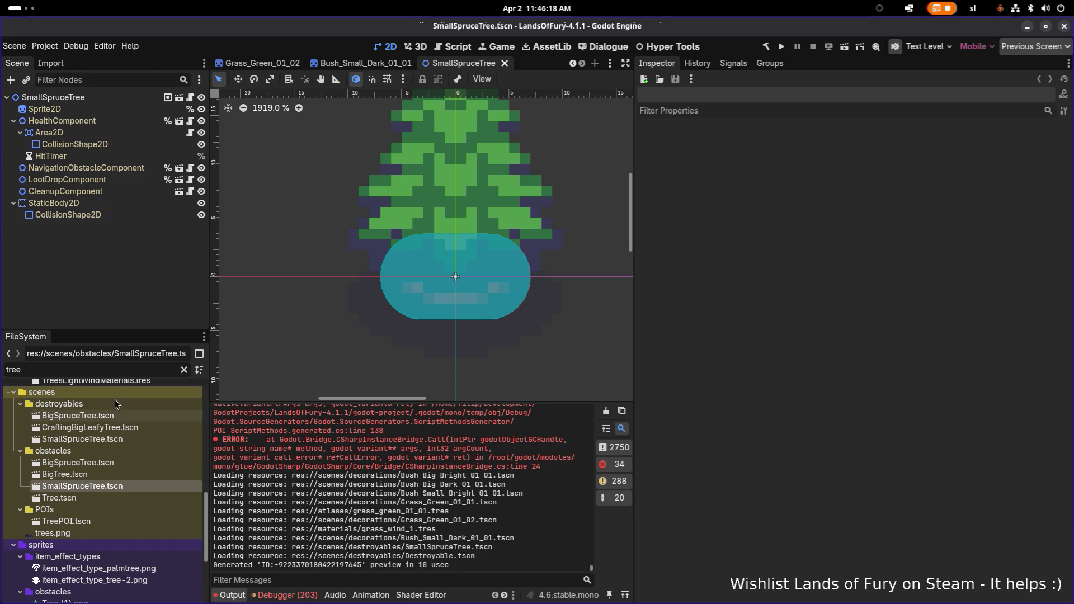
key("ctrl+f")
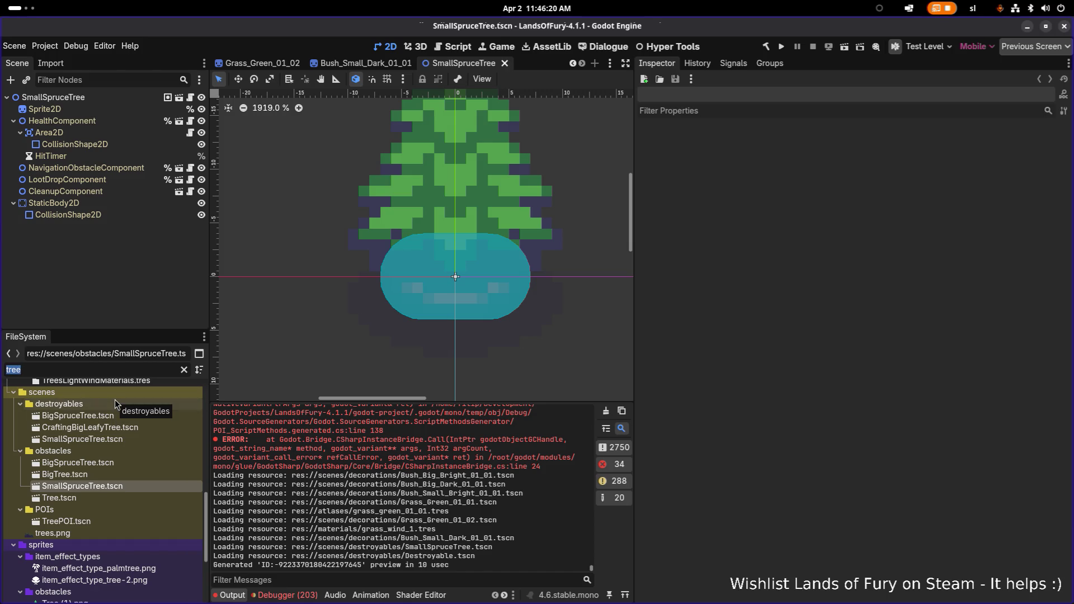
Filter the project files by 'gress', then by 'decora'
type("gress")
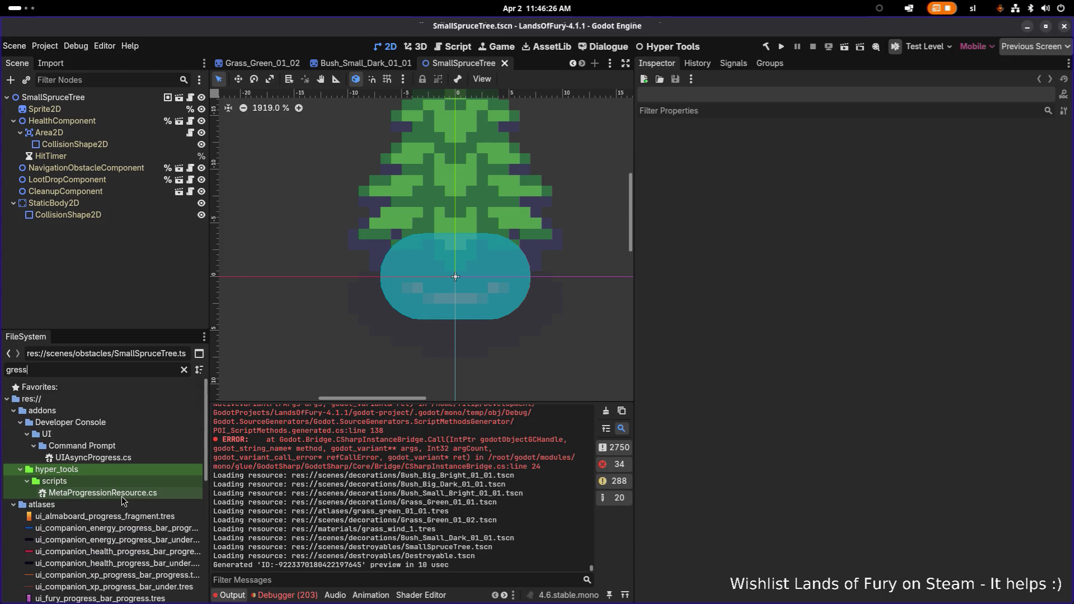
scroll(124, 501, "down", 3)
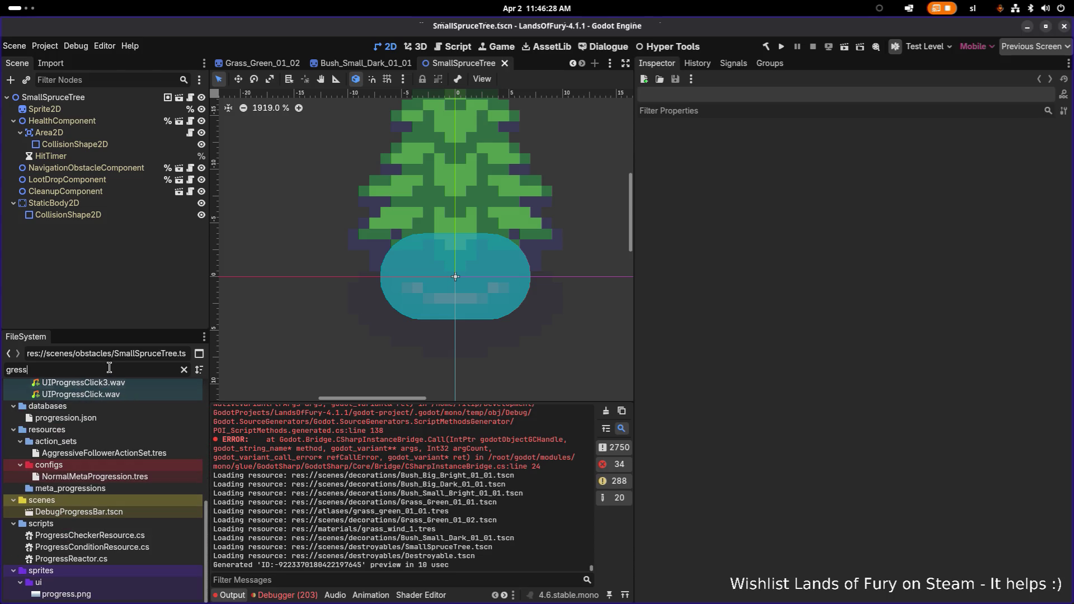
key("ctrl+a")
type("decora")
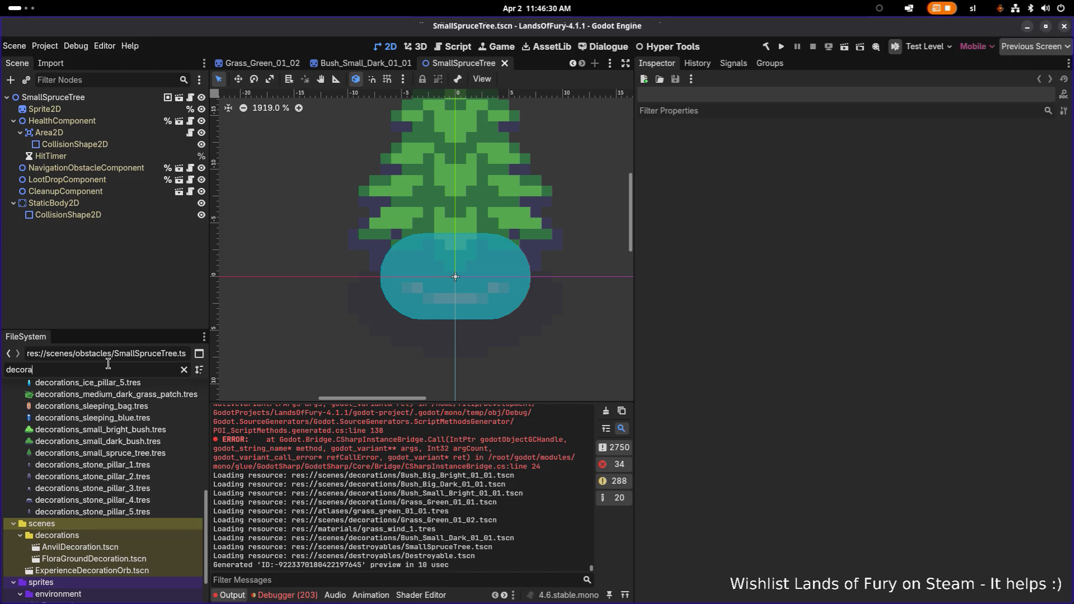
scroll(116, 415, "down", 2)
Clear the filter, click through the bush scenes and open Bush_Big_Bright_01_01.tscn
left_click(92, 500)
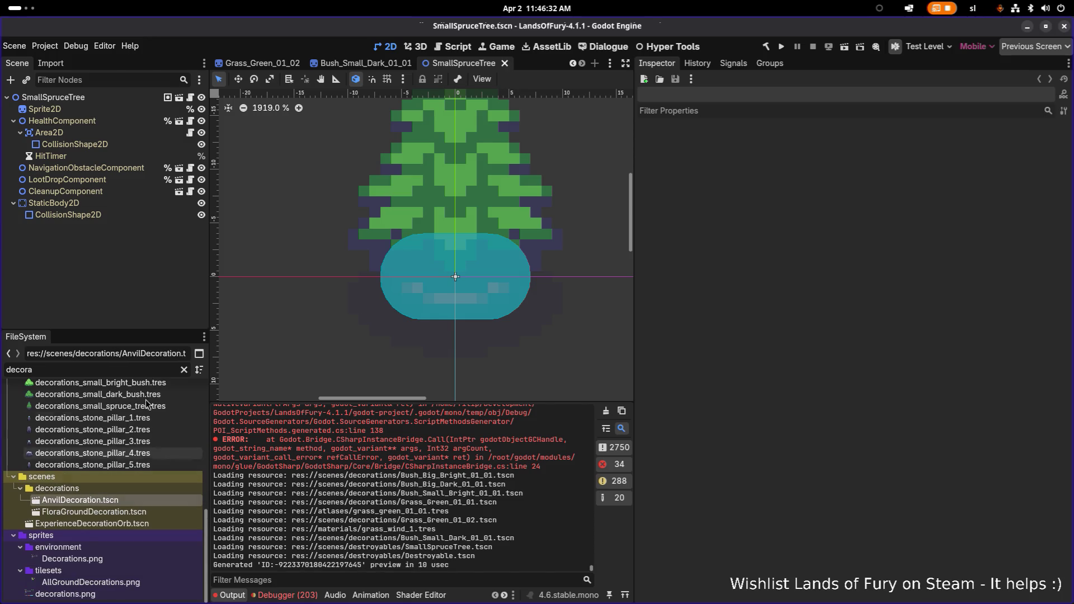
left_click(184, 370)
scroll(134, 442, "down", 5)
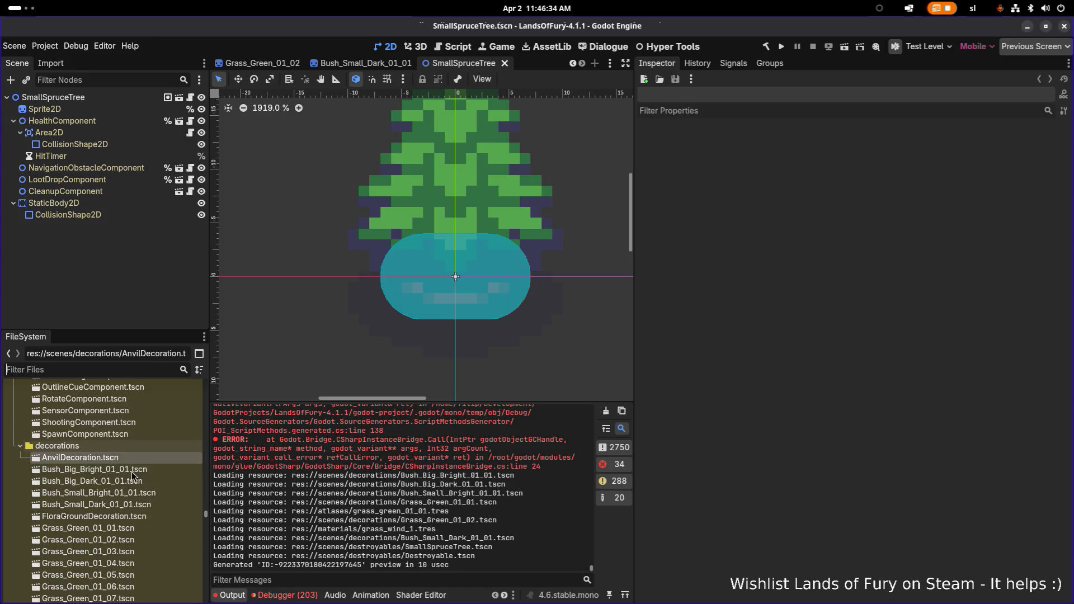
left_click(134, 439)
left_click(111, 426)
left_click(123, 415)
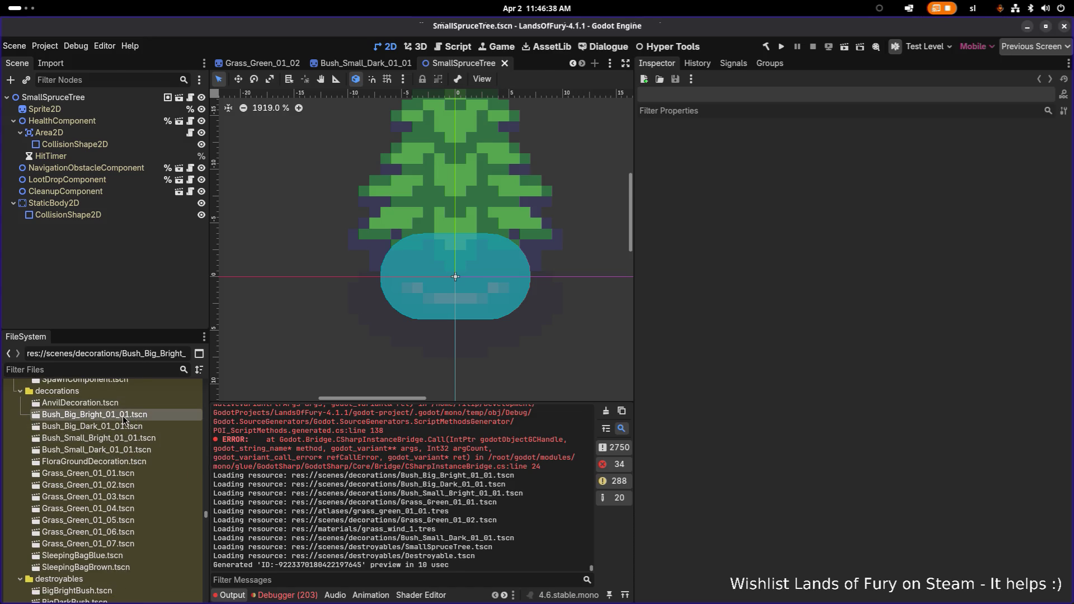
double_click(129, 415)
Open the FloraGroundDecoration base scene and check its root properties and HideAndDisableOffCamera group
key("ctrl+shift+w")
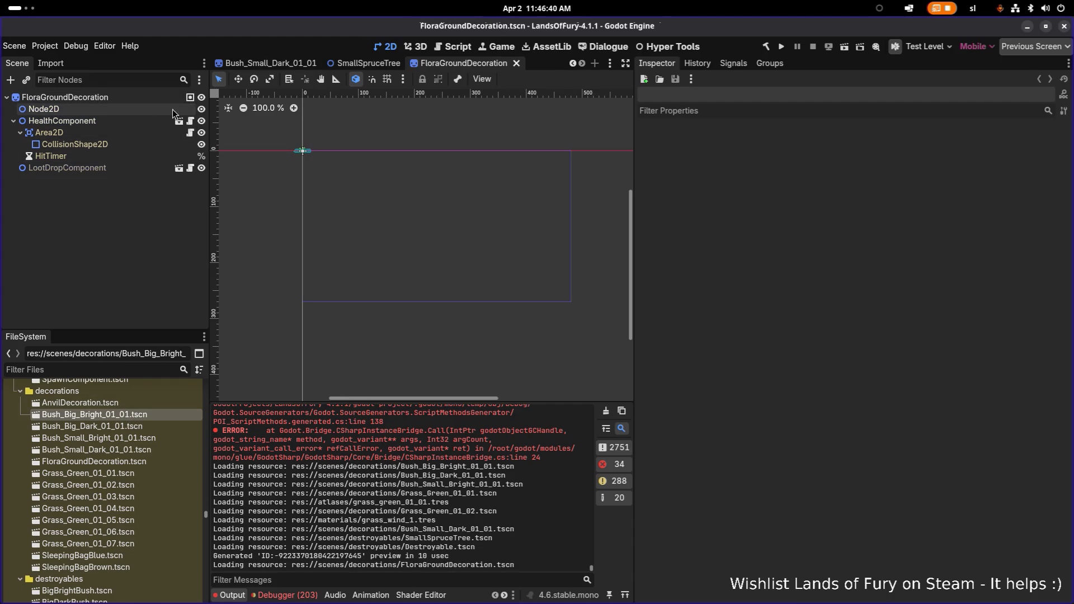
left_click(113, 95)
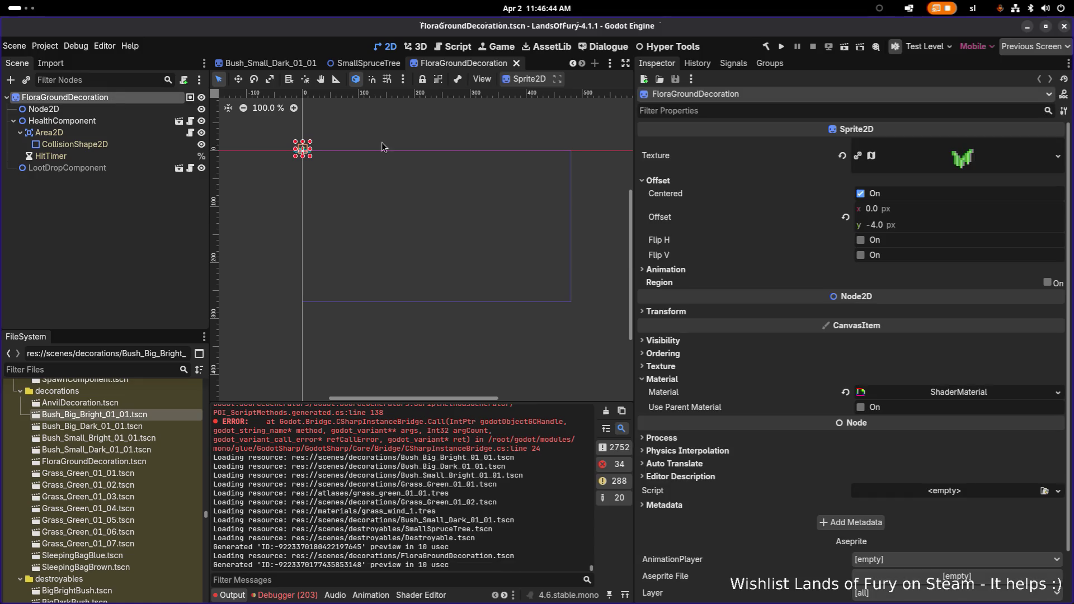
scroll(812, 259, "down", 2)
scroll(807, 260, "up", 2)
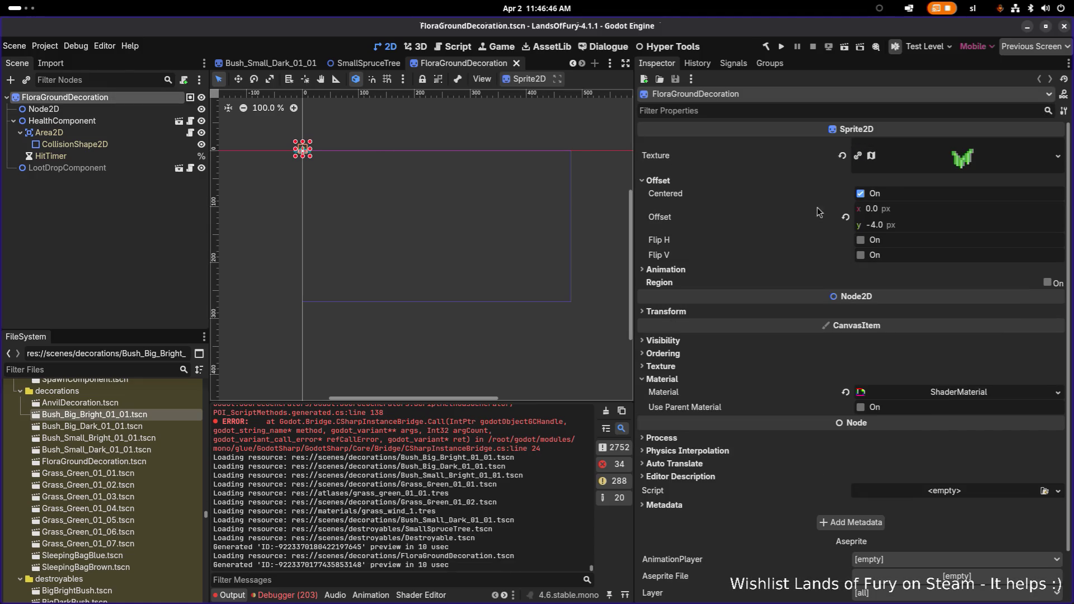
left_click(761, 63)
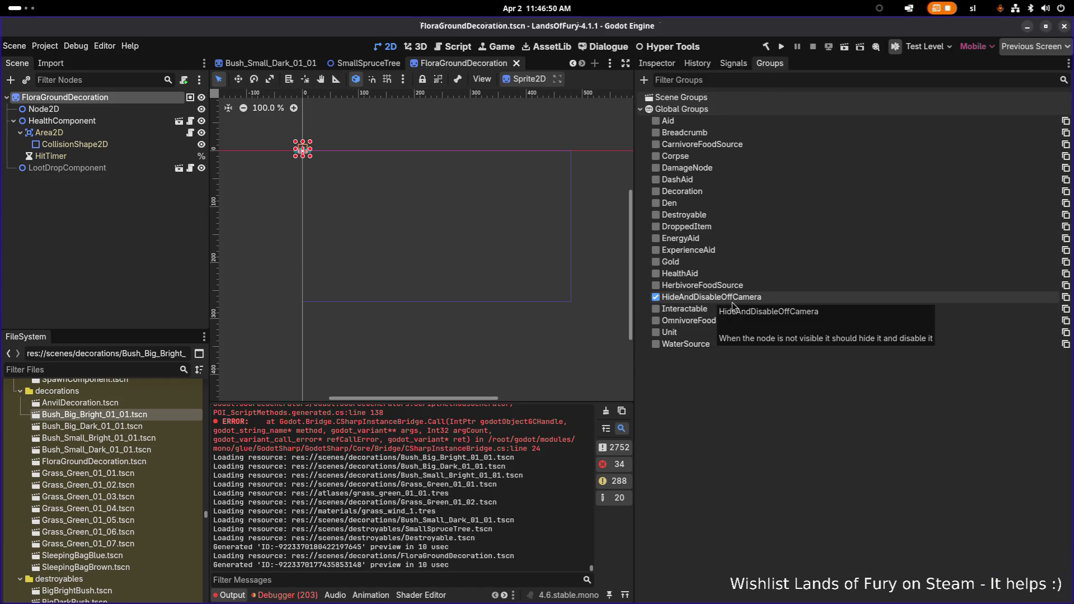
left_click(659, 64)
Review the rest of the root's properties and the LootDropComponent settings
scroll(787, 279, "down", 2)
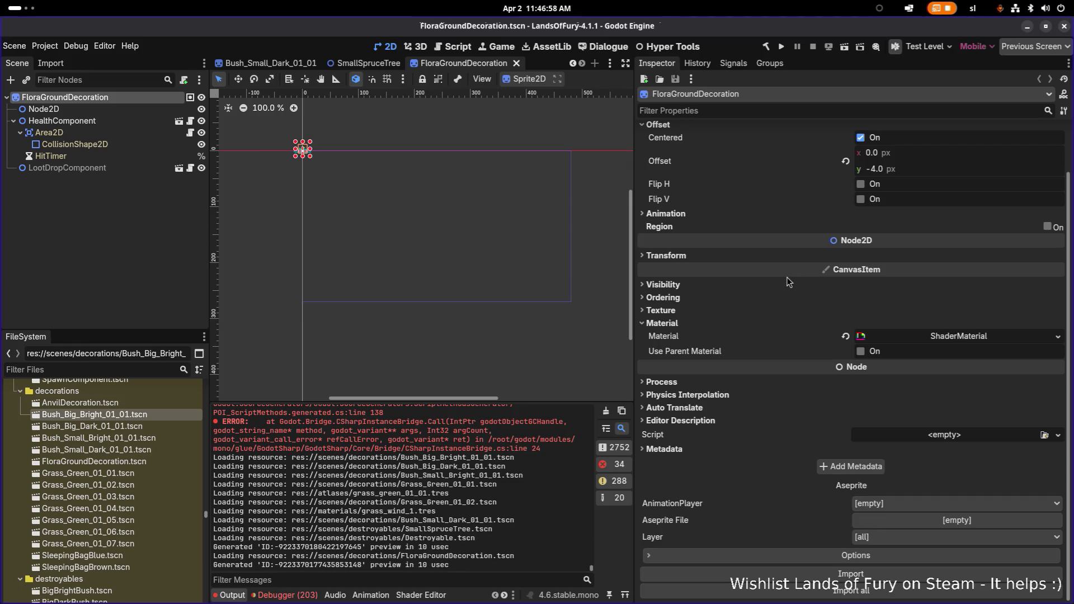
mouse_move(785, 278)
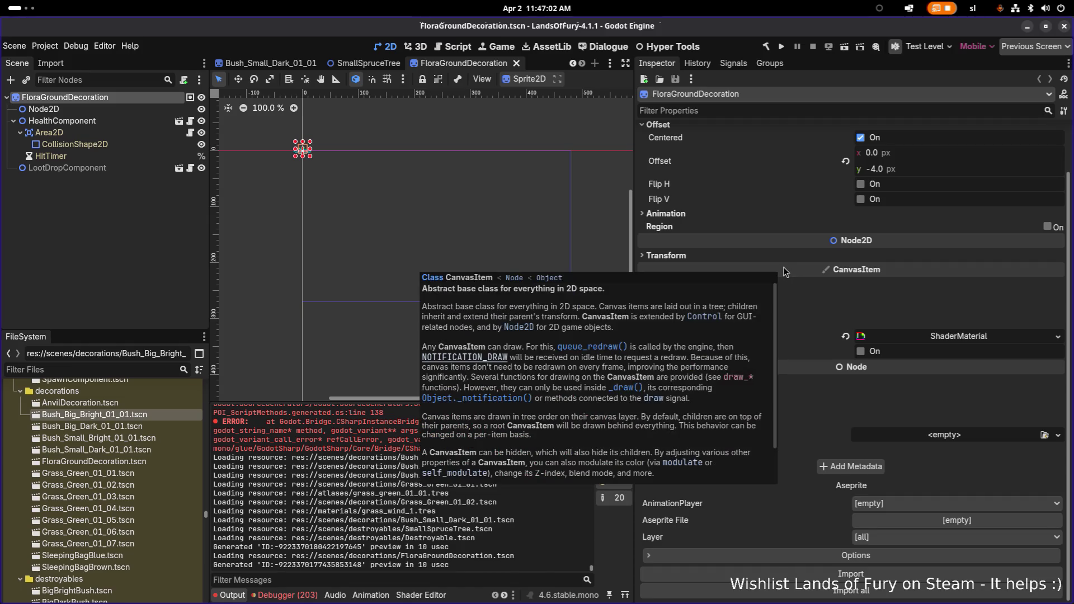
scroll(814, 232, "up", 1)
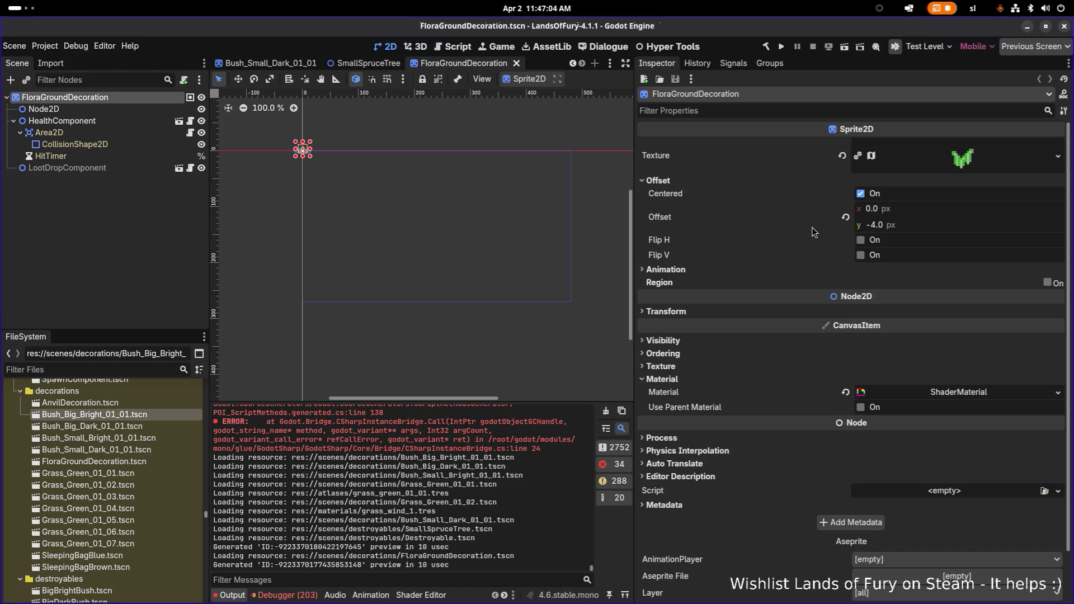
scroll(815, 232, "down", 1)
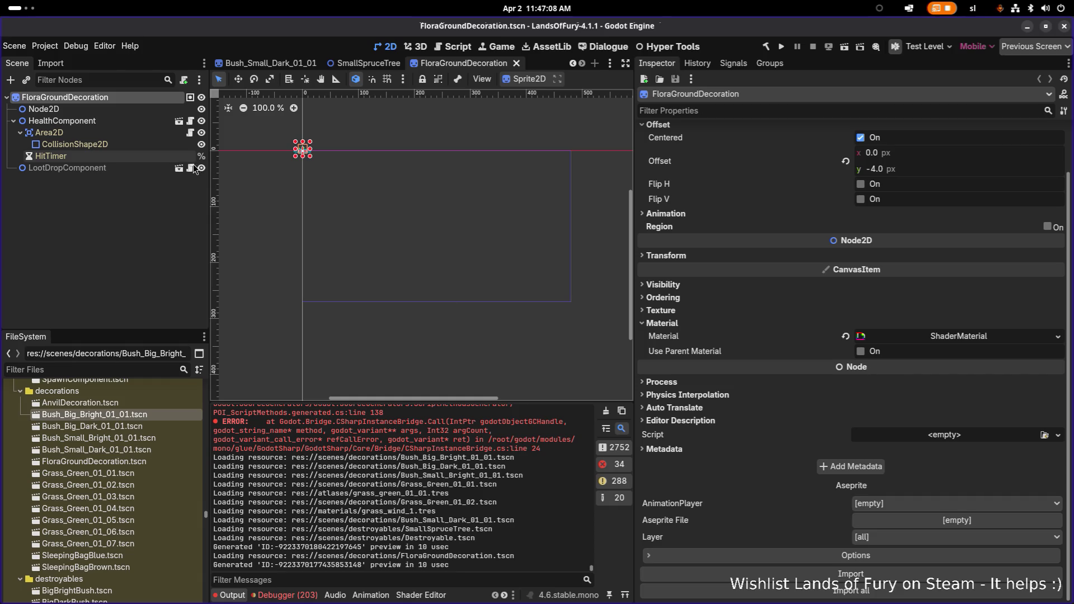
left_click(146, 173)
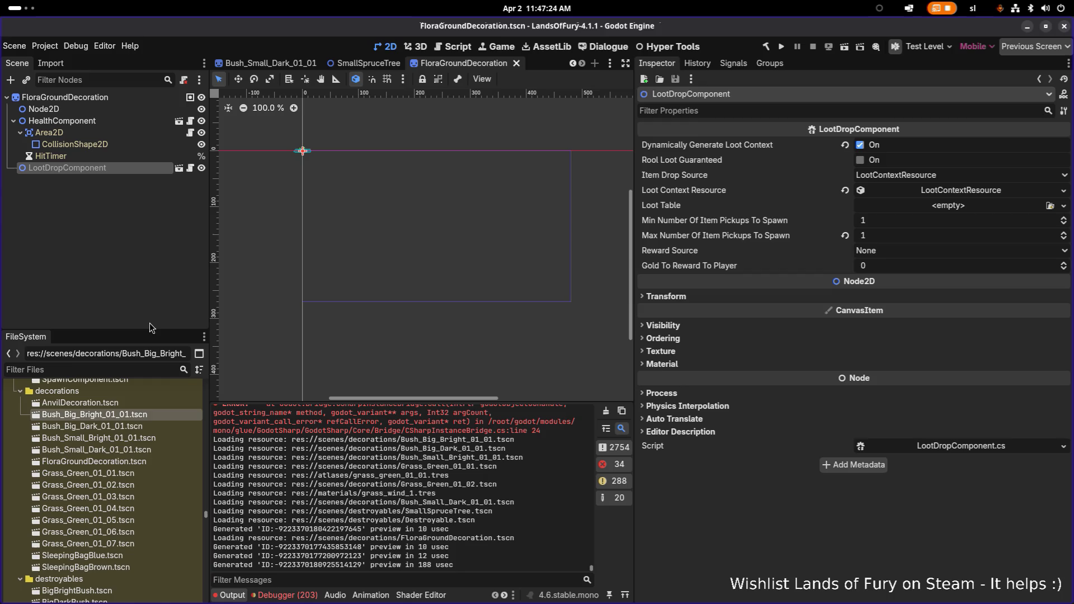
right_click(127, 98)
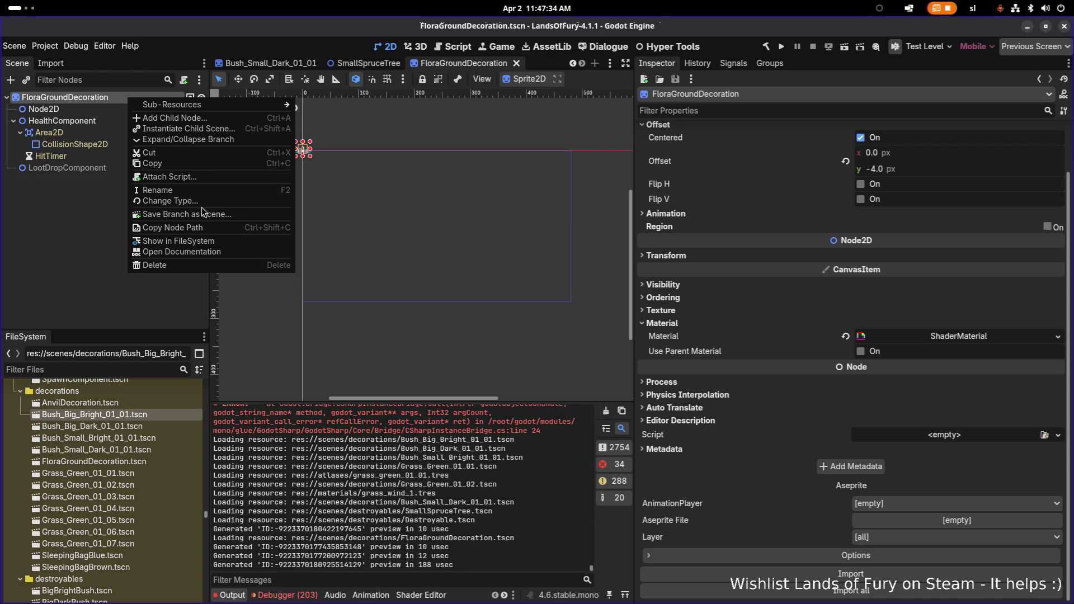
Show FloraGroundDecoration.tscn in the FileSystem from the root node's menu
left_click(100, 211)
right_click(119, 97)
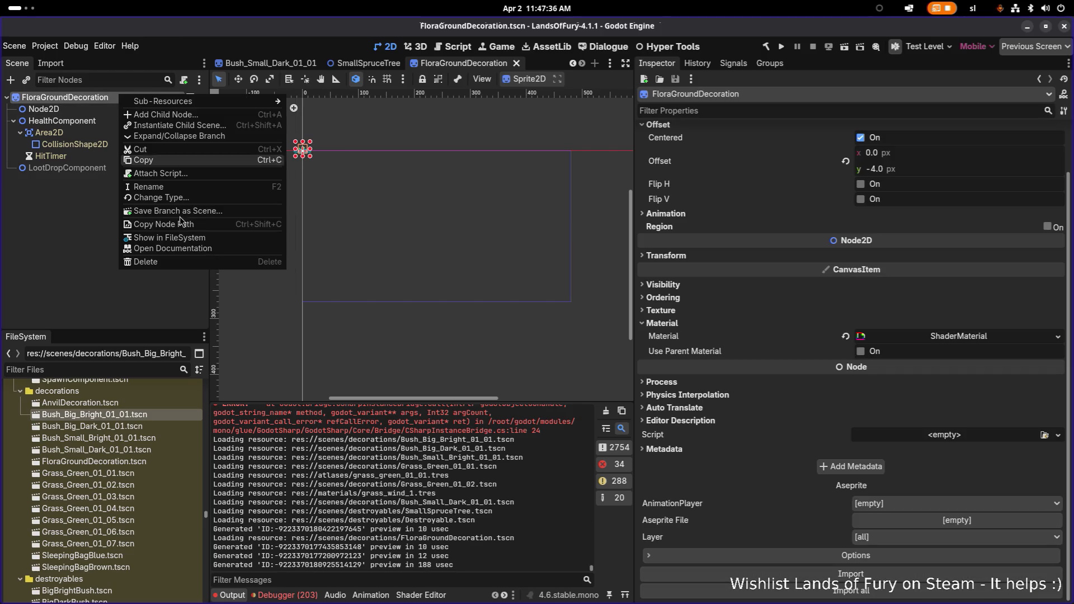
left_click(162, 249)
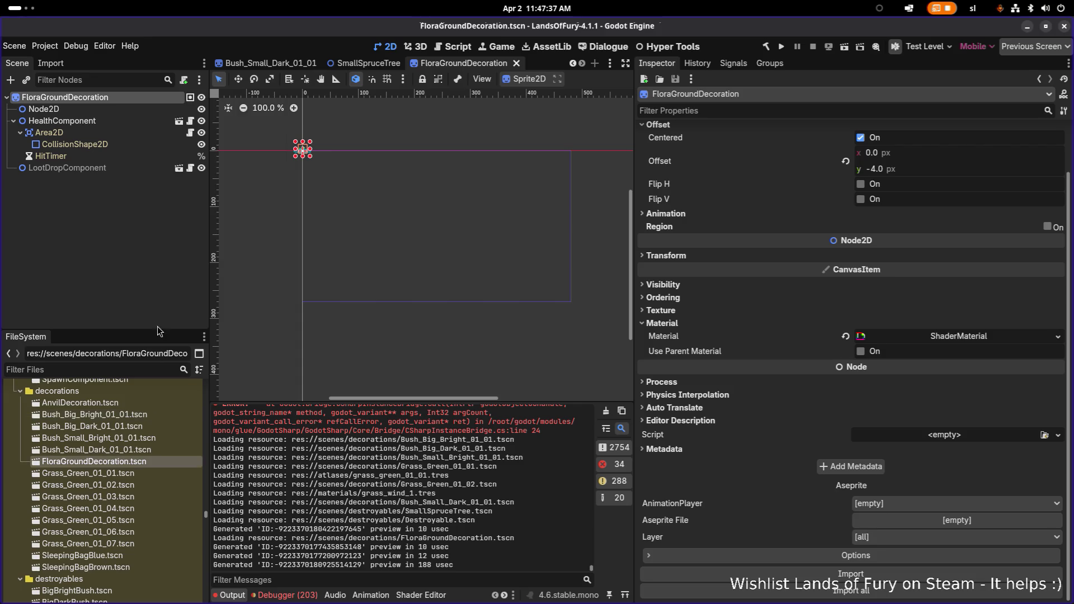
View the 11 scenes owning FloraGroundDecoration.tscn, then zoom in on the grass sprite
right_click(113, 463)
left_click(202, 465)
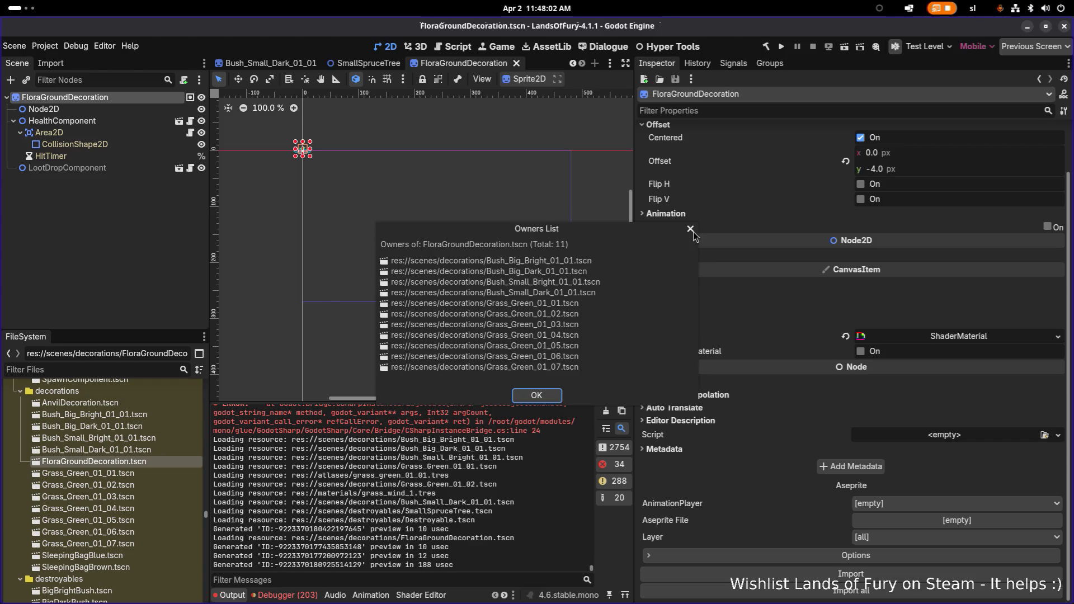
left_click(691, 229)
scroll(280, 152, "up", 5)
scroll(313, 162, "up", 5)
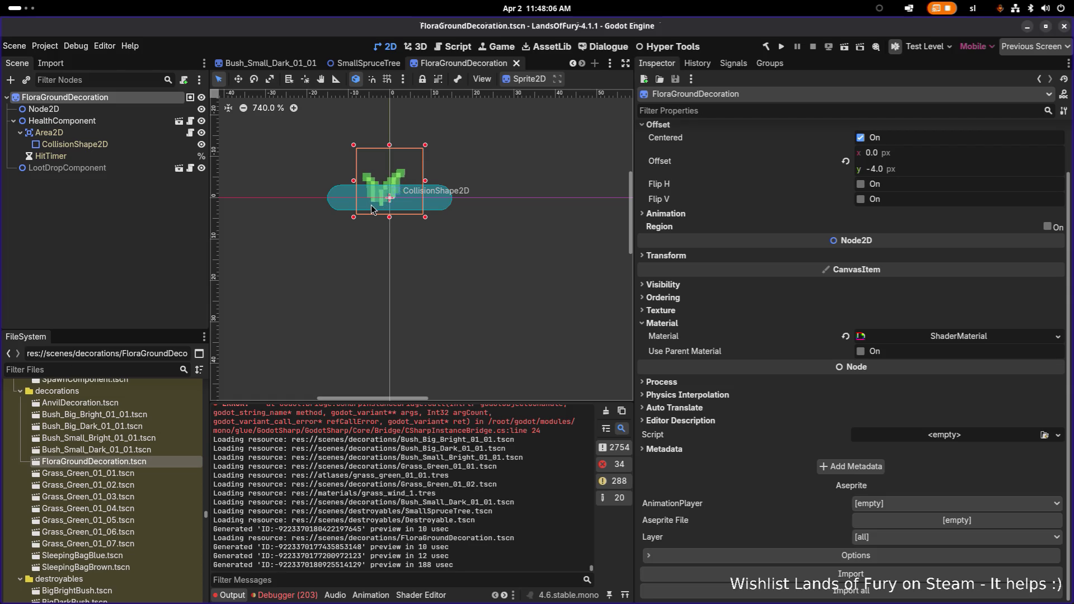
Select CollisionShape2D and expand its CapsuleShape2D to see radius 3.0 and height 30.0 px
left_click(152, 144)
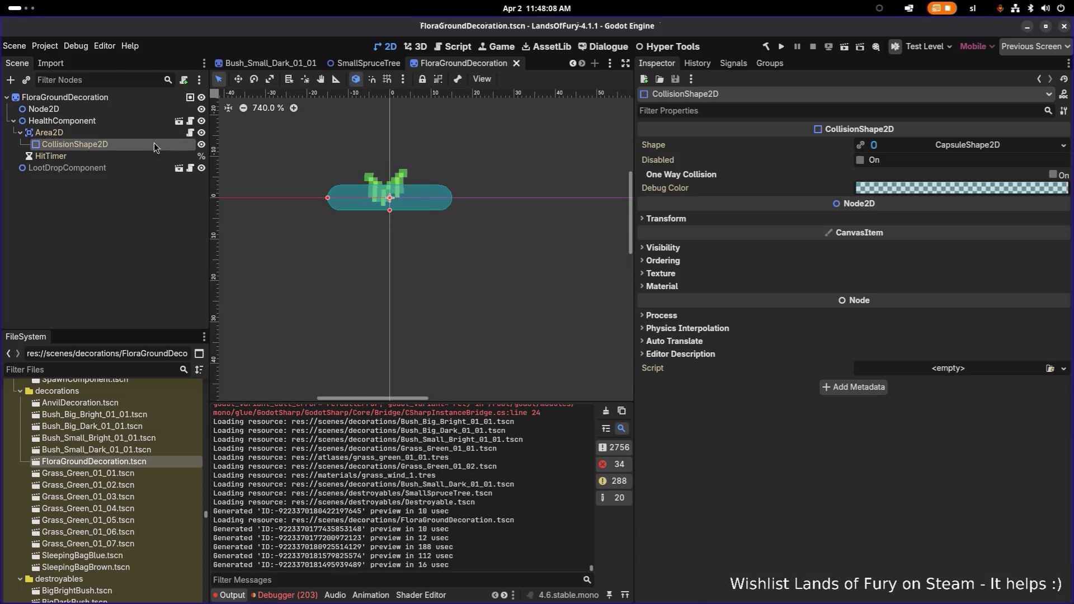
right_click(926, 143)
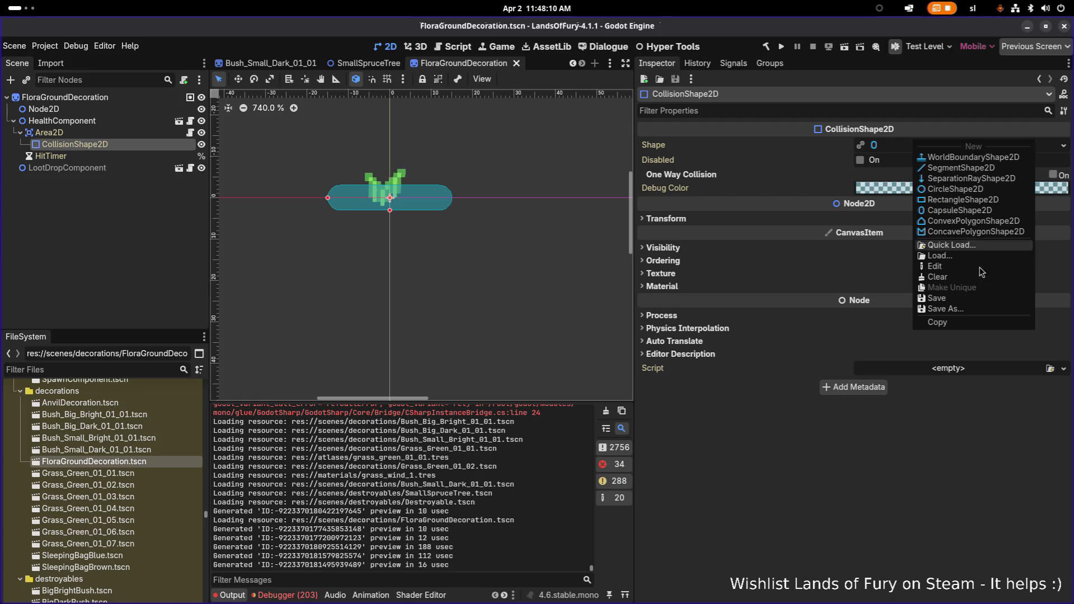
left_click(789, 414)
left_click(949, 146)
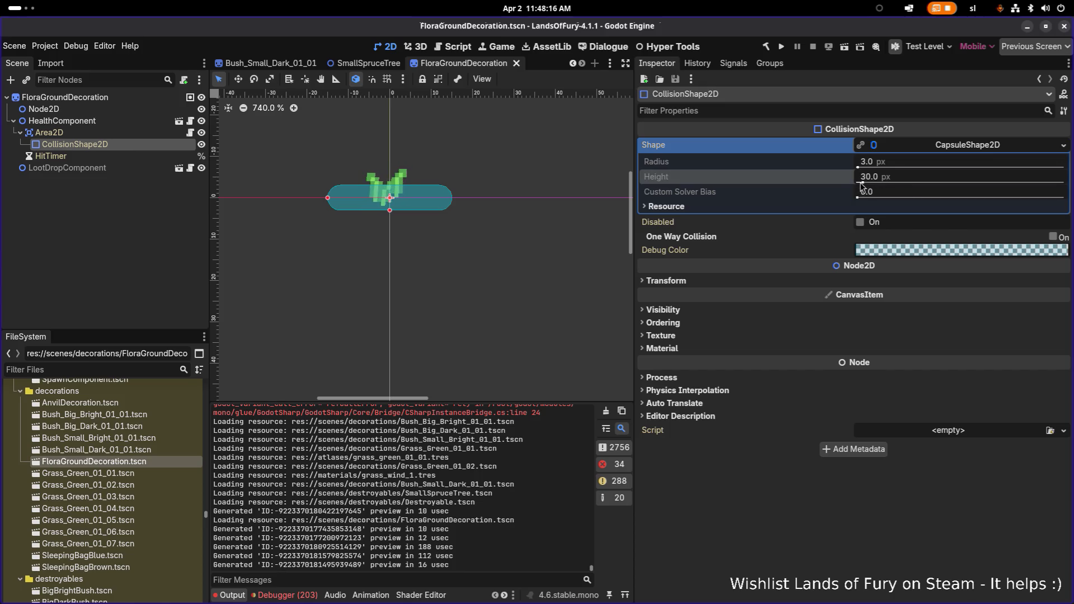
Undo the trial radius change back to 3.0 px and re-expand the capsule shape
right_click(945, 147)
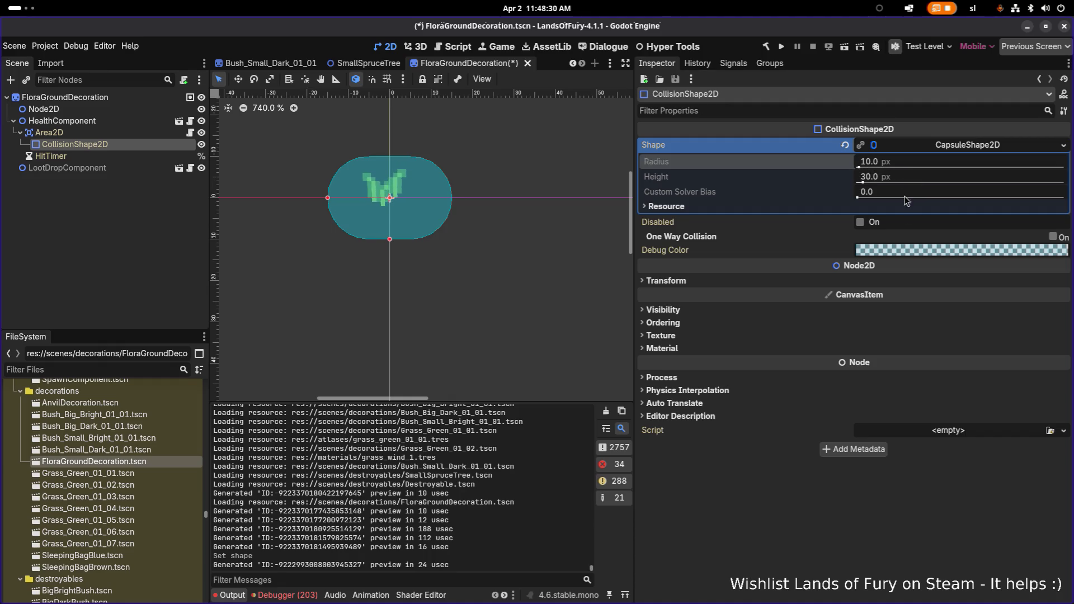
key("ctrl+z")
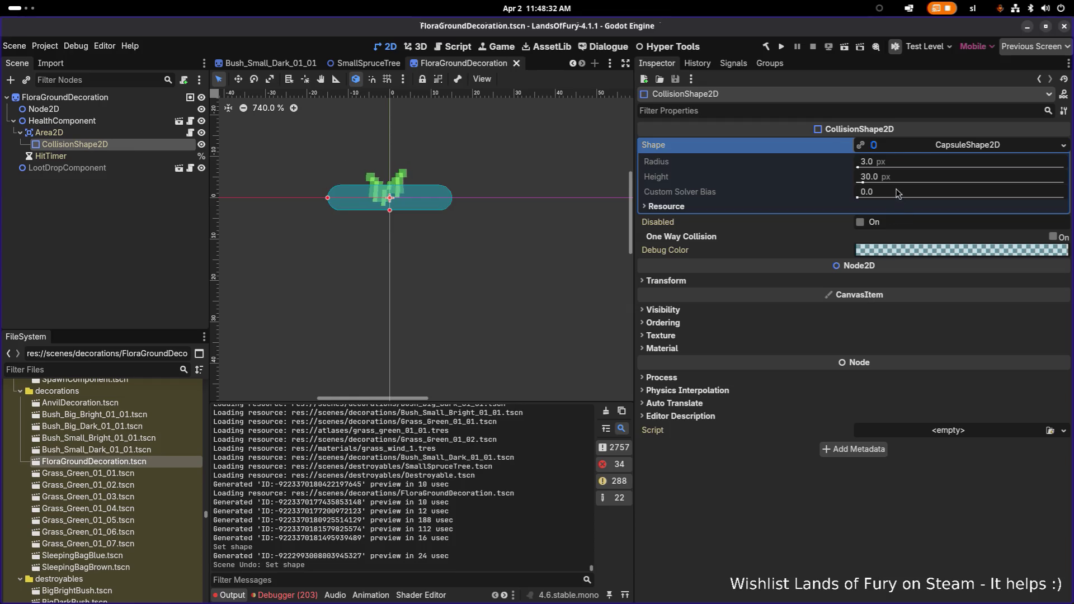
left_click(899, 146)
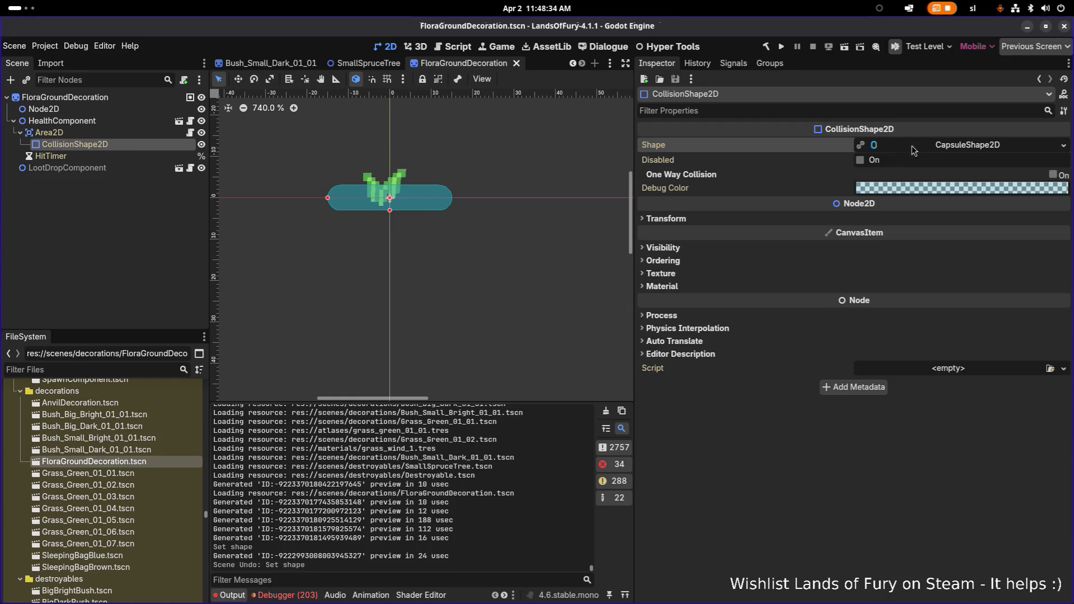
left_click(927, 150)
right_click(944, 150)
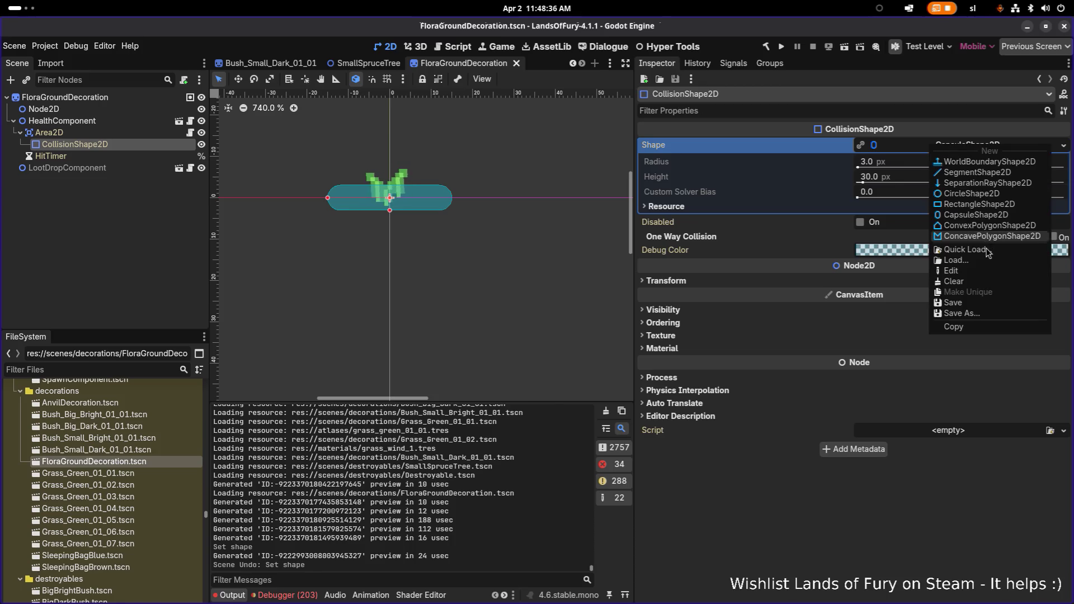